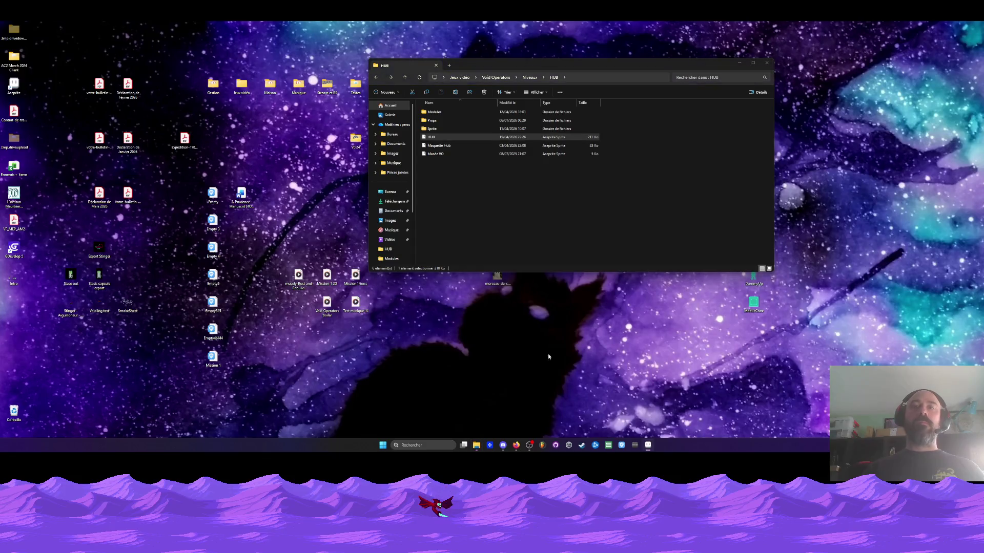
Zoom the HUB corridor strip and turn on the Props layer to reveal its door and terminal sprites
{"action": "scroll", "coordinate": [312, 280], "scroll_direction": "up", "scroll_amount": 2}
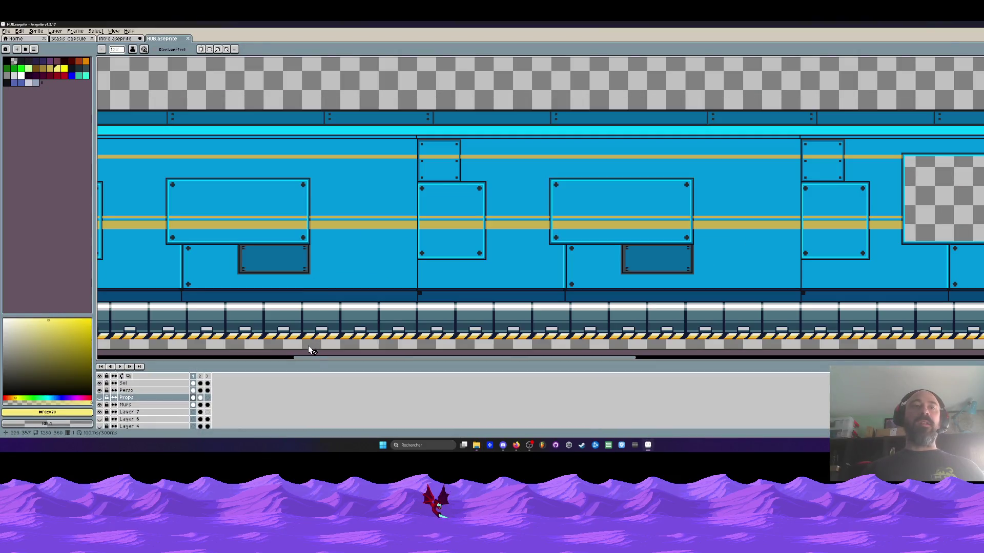
{"action": "scroll", "coordinate": [326, 264], "scroll_direction": "down", "scroll_amount": 2}
{"action": "scroll", "coordinate": [417, 222], "scroll_direction": "up", "scroll_amount": 2}
{"action": "scroll", "coordinate": [400, 233], "scroll_direction": "down", "scroll_amount": 1}
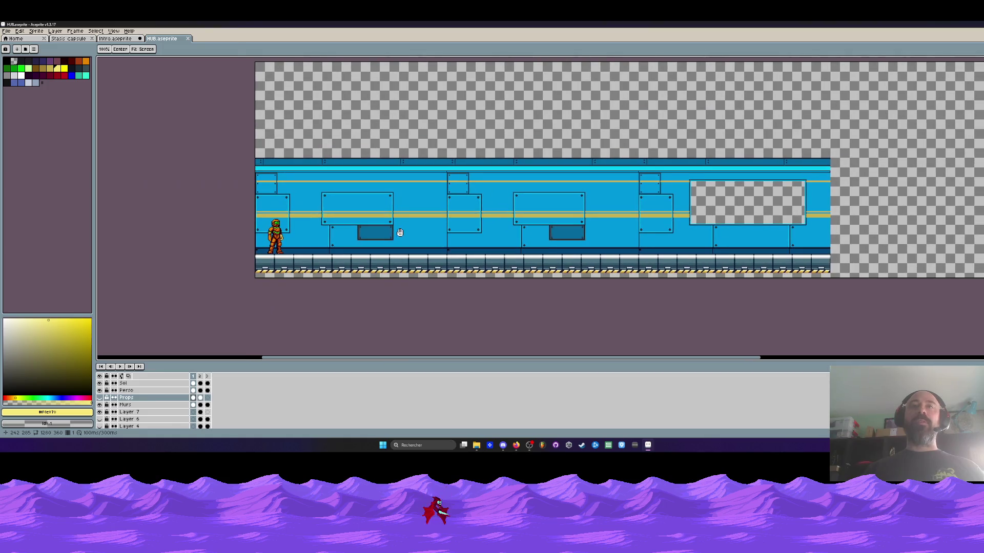
{"action": "key", "text": "b"}
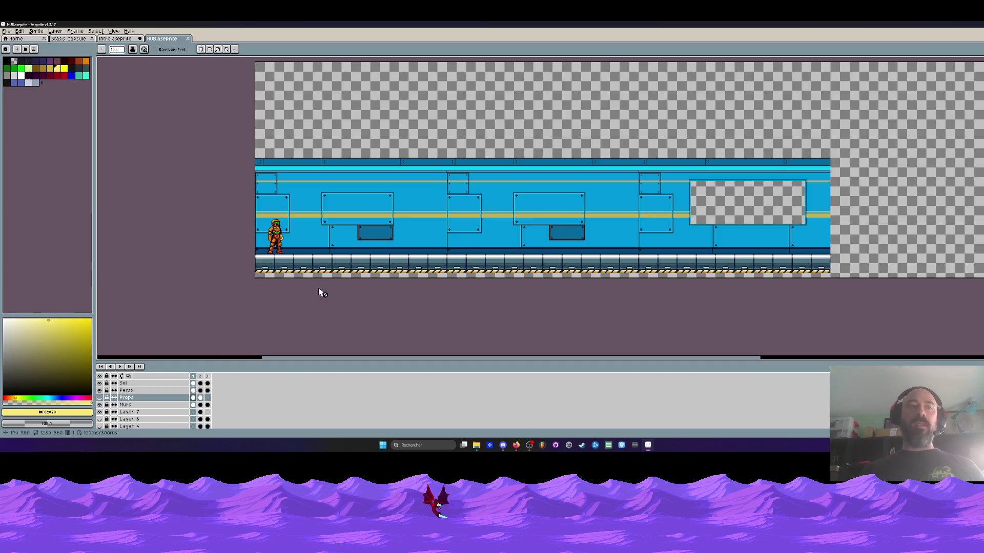
{"action": "left_click", "coordinate": [203, 378]}
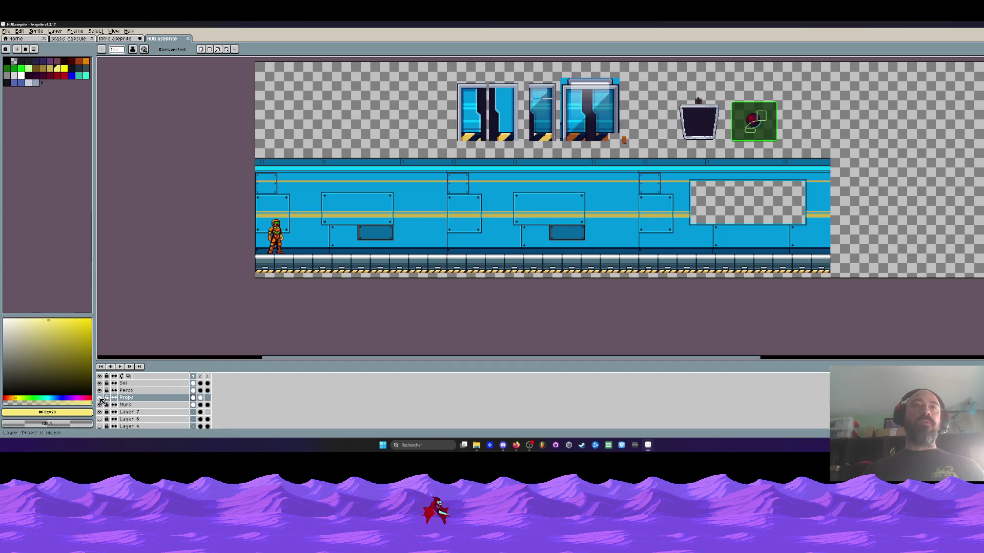
Go to frame 2 and compare the Layer 1 and Layer 3 starfield backdrops
{"action": "left_click", "coordinate": [203, 382]}
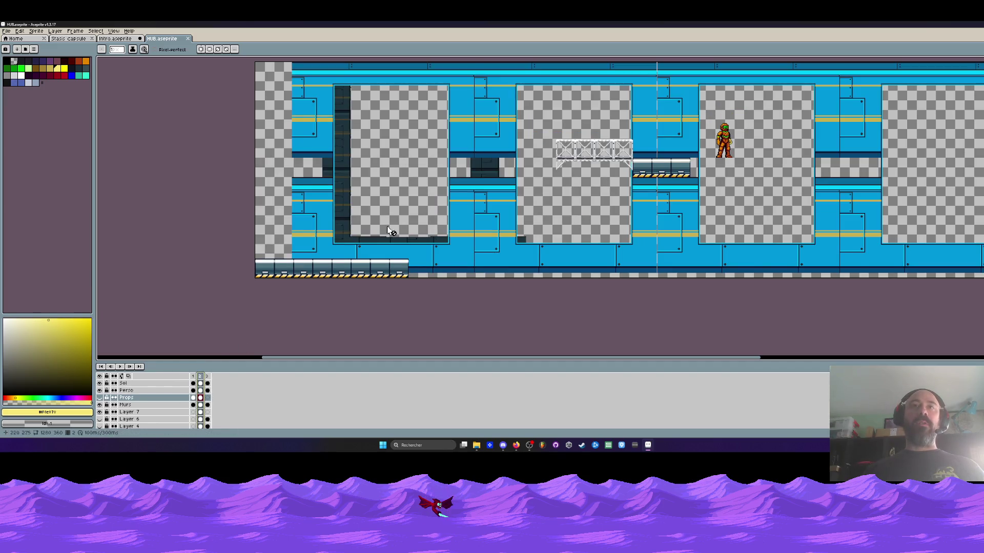
{"action": "scroll", "coordinate": [113, 417], "scroll_direction": "down", "scroll_amount": 1}
{"action": "scroll", "coordinate": [113, 420], "scroll_direction": "down", "scroll_amount": 1}
{"action": "left_click", "coordinate": [99, 418]}
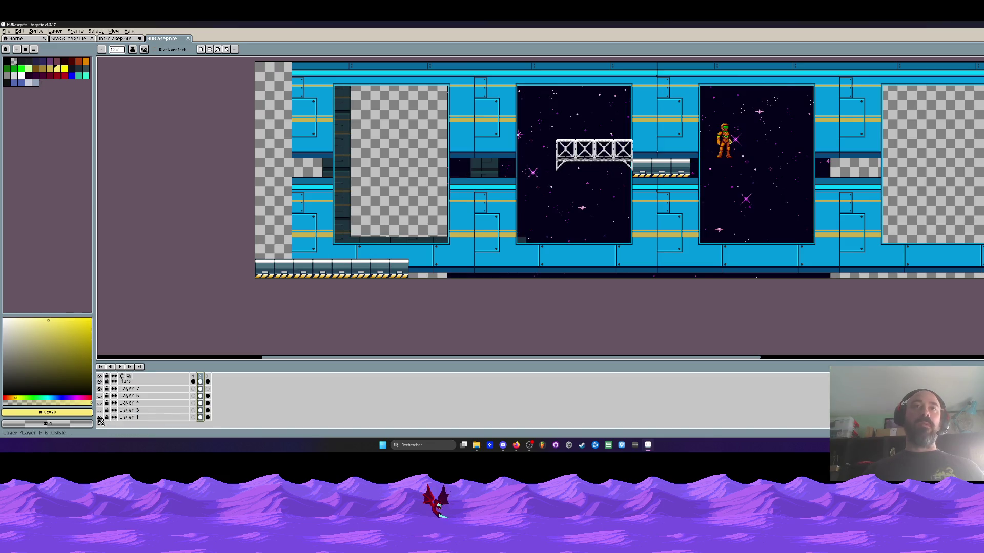
{"action": "left_click", "coordinate": [100, 411]}
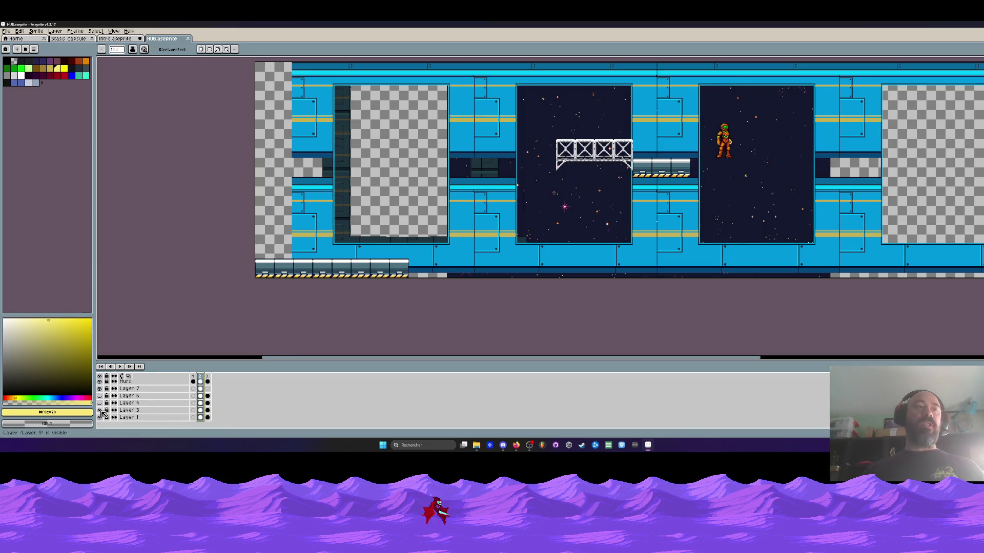
{"action": "left_click", "coordinate": [100, 410]}
{"action": "scroll", "coordinate": [389, 259], "scroll_direction": "up", "scroll_amount": 2}
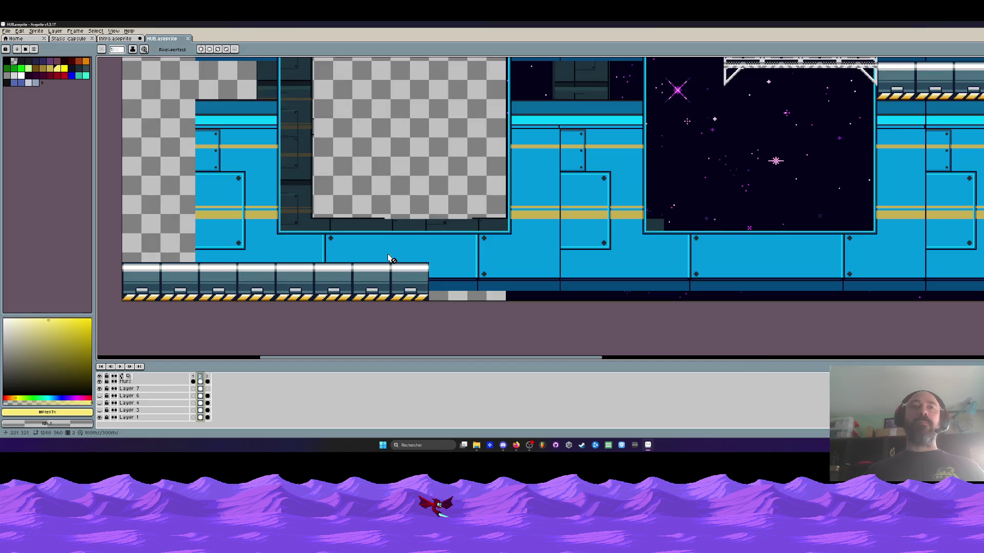
{"action": "left_click_drag", "start_coordinate": [363, 247], "coordinate": [332, 299]}
{"action": "scroll", "coordinate": [323, 291], "scroll_direction": "down", "scroll_amount": 1}
{"action": "scroll", "coordinate": [349, 214], "scroll_direction": "up", "scroll_amount": 1}
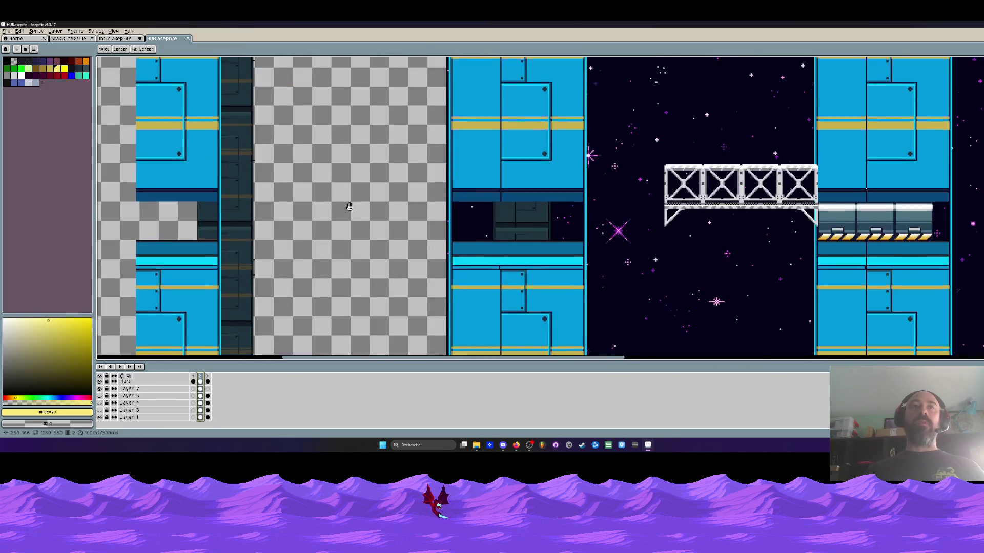
{"action": "scroll", "coordinate": [221, 329], "scroll_direction": "down", "scroll_amount": 1}
{"action": "scroll", "coordinate": [495, 228], "scroll_direction": "up", "scroll_amount": 1}
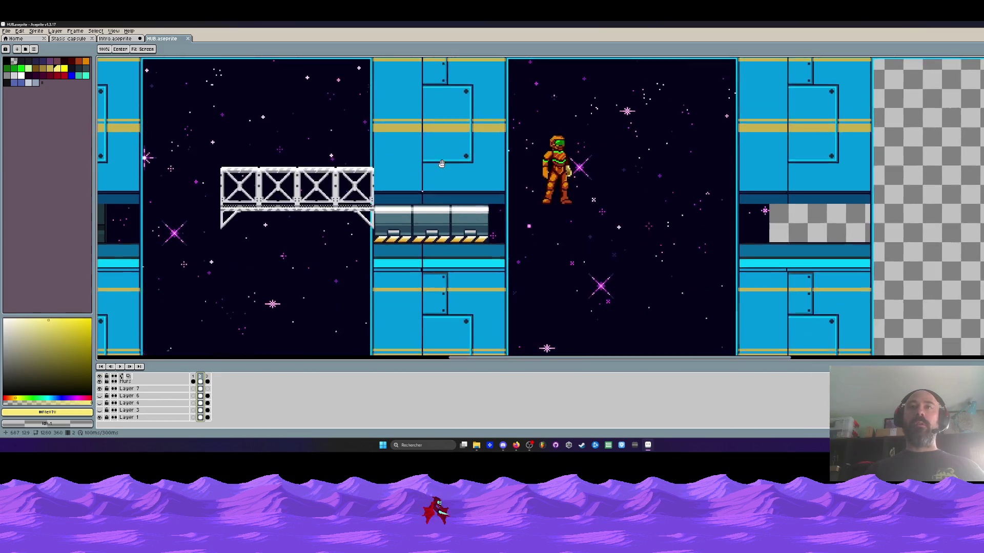
{"action": "scroll", "coordinate": [441, 162], "scroll_direction": "down", "scroll_amount": 1}
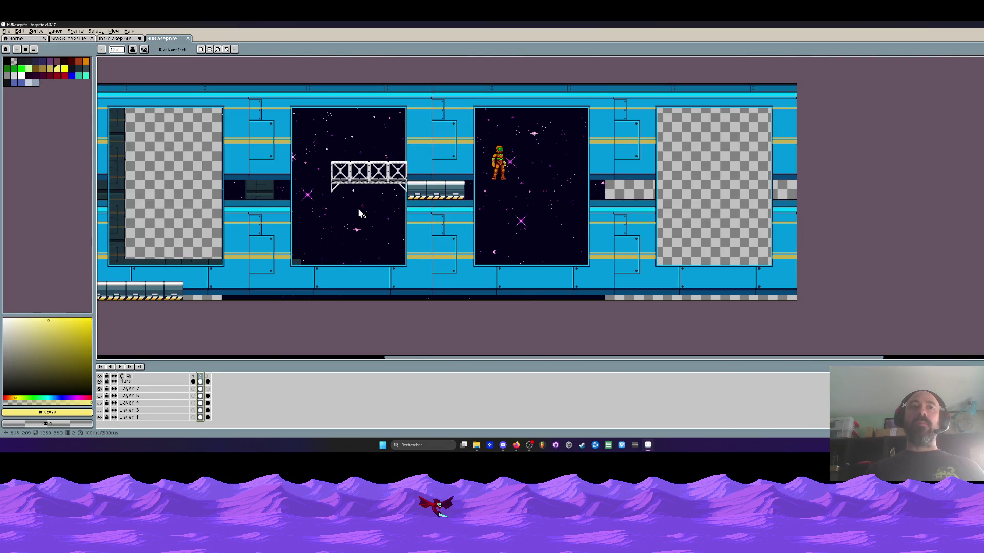
{"action": "scroll", "coordinate": [379, 174], "scroll_direction": "up", "scroll_amount": 1}
{"action": "scroll", "coordinate": [470, 242], "scroll_direction": "down", "scroll_amount": 1}
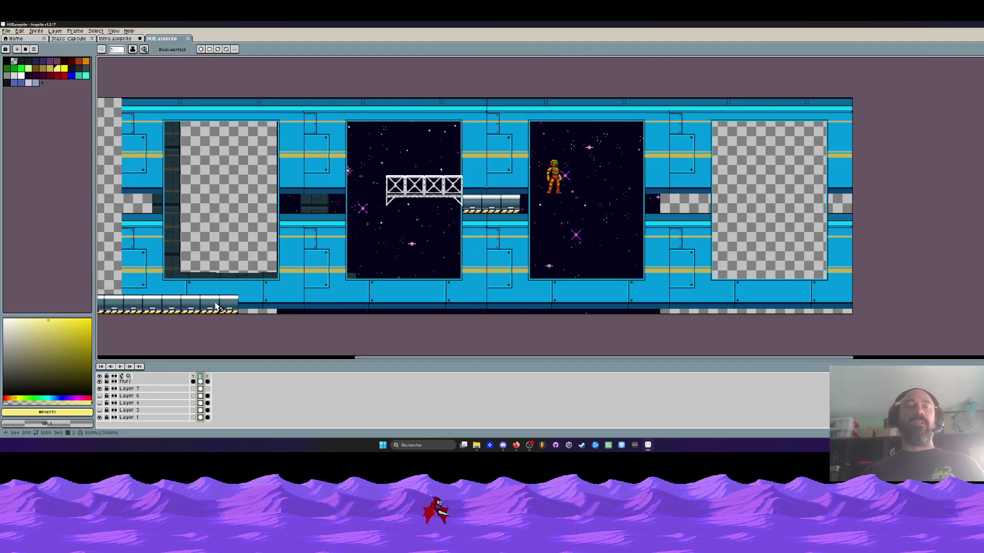
Show Layer 6's purple nebula in the windows and inspect the level up close
{"action": "left_click", "coordinate": [99, 396]}
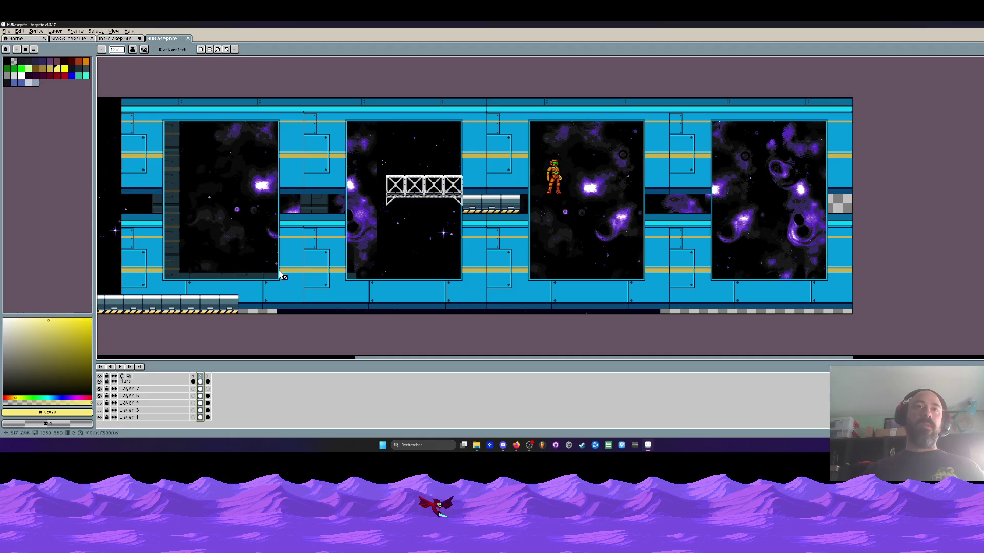
{"action": "left_click_drag", "start_coordinate": [290, 254], "coordinate": [391, 227]}
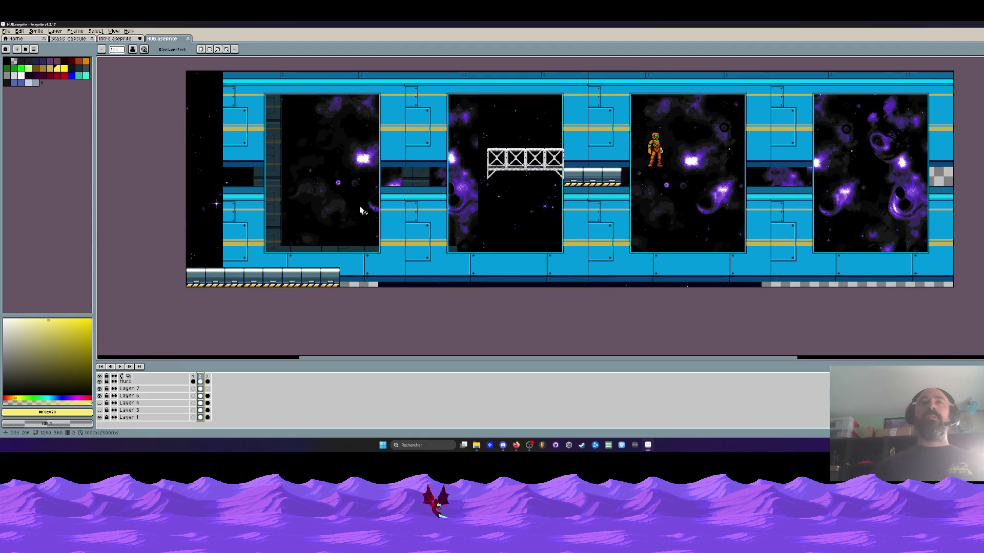
{"action": "scroll", "coordinate": [239, 263], "scroll_direction": "up", "scroll_amount": 2}
{"action": "scroll", "coordinate": [269, 191], "scroll_direction": "down", "scroll_amount": 1}
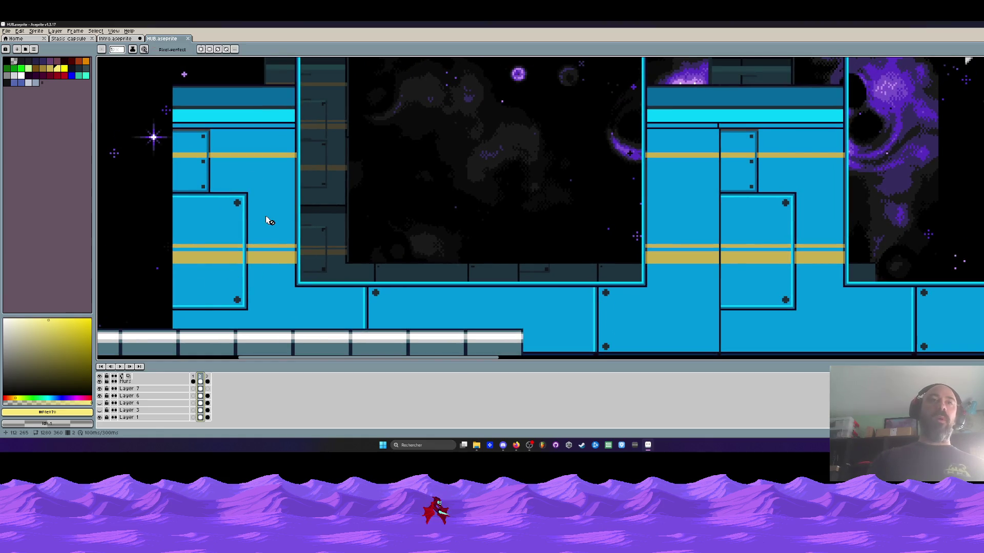
{"action": "scroll", "coordinate": [265, 216], "scroll_direction": "down", "scroll_amount": 2}
{"action": "scroll", "coordinate": [266, 270], "scroll_direction": "up", "scroll_amount": 2}
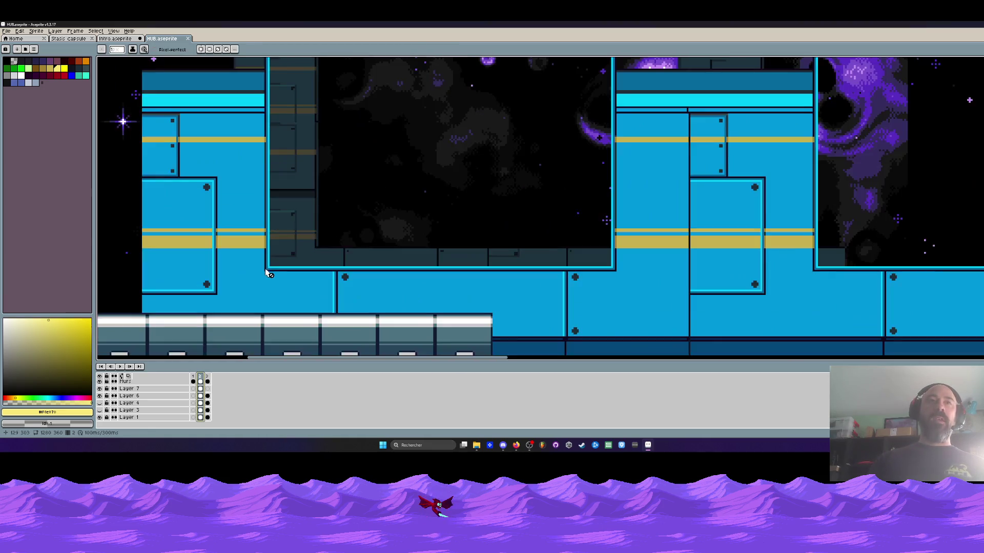
{"action": "scroll", "coordinate": [261, 282], "scroll_direction": "up", "scroll_amount": 1}
{"action": "scroll", "coordinate": [285, 240], "scroll_direction": "up", "scroll_amount": 5}
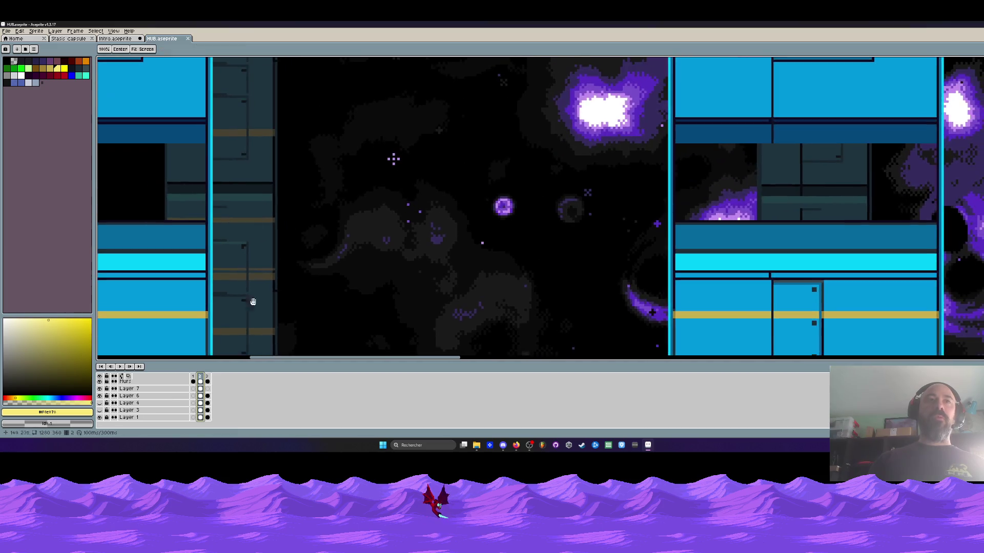
{"action": "scroll", "coordinate": [246, 200], "scroll_direction": "down", "scroll_amount": 5}
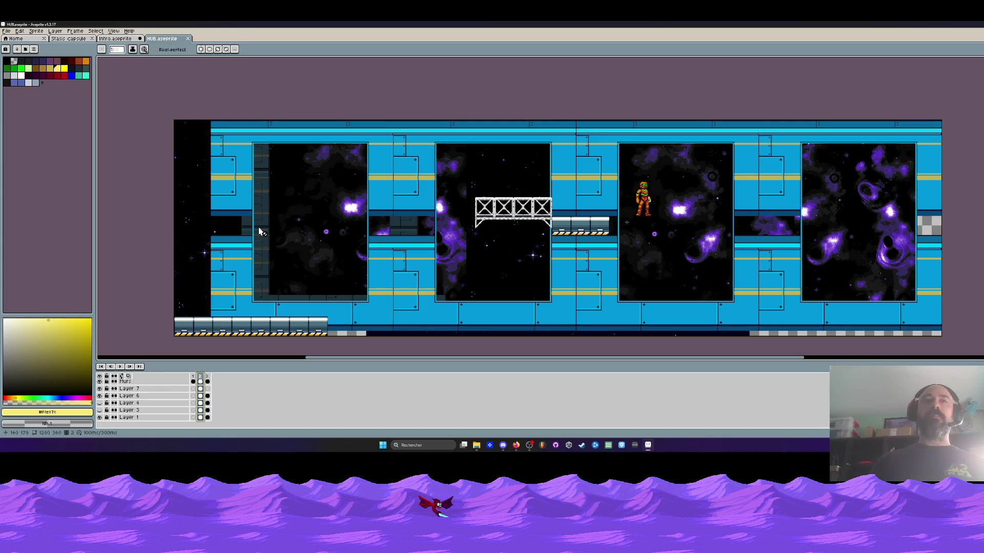
{"action": "scroll", "coordinate": [260, 232], "scroll_direction": "up", "scroll_amount": 2}
{"action": "scroll", "coordinate": [260, 232], "scroll_direction": "down", "scroll_amount": 2}
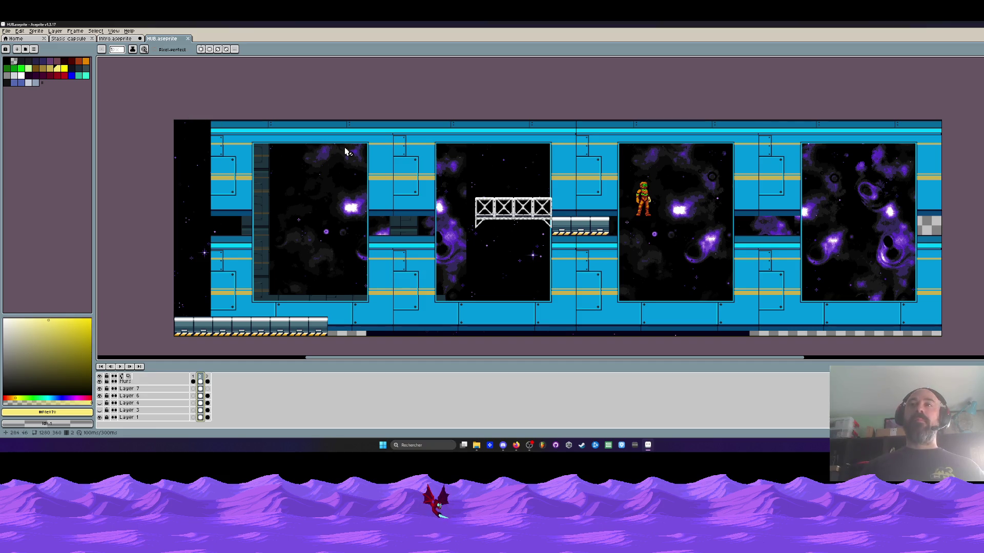
View frame 3's blue corridor beside the nebula panel, then switch to the Intro lab sprite
{"action": "left_click", "coordinate": [209, 383]}
{"action": "scroll", "coordinate": [623, 207], "scroll_direction": "down", "scroll_amount": 2}
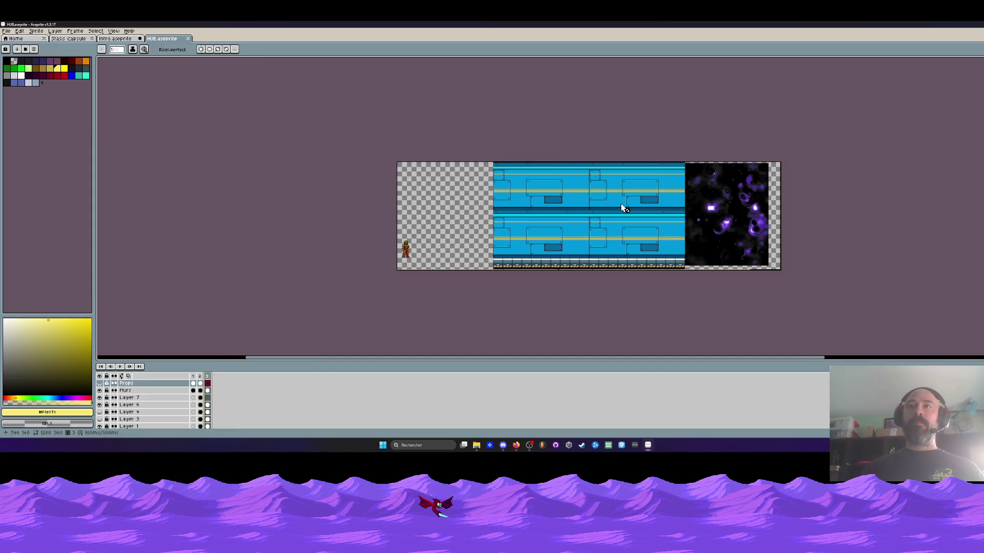
{"action": "scroll", "coordinate": [583, 226], "scroll_direction": "up", "scroll_amount": 2}
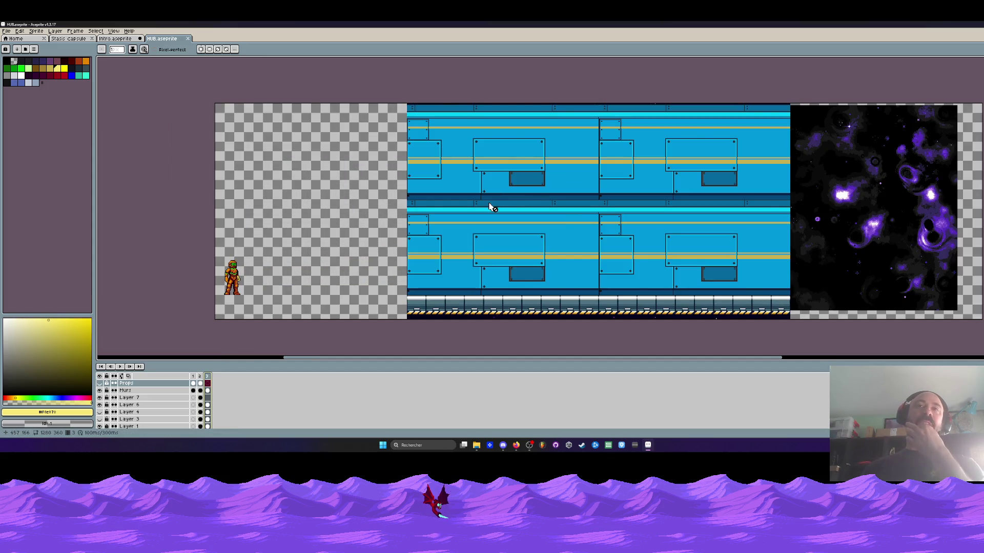
{"action": "scroll", "coordinate": [477, 217], "scroll_direction": "up", "scroll_amount": 1}
{"action": "scroll", "coordinate": [464, 218], "scroll_direction": "down", "scroll_amount": 1}
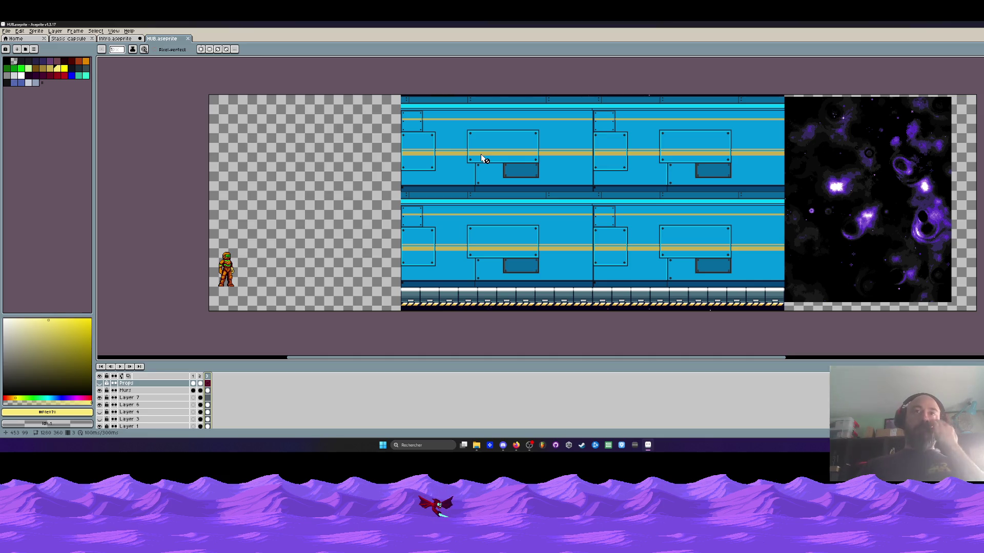
{"action": "left_click", "coordinate": [116, 39]}
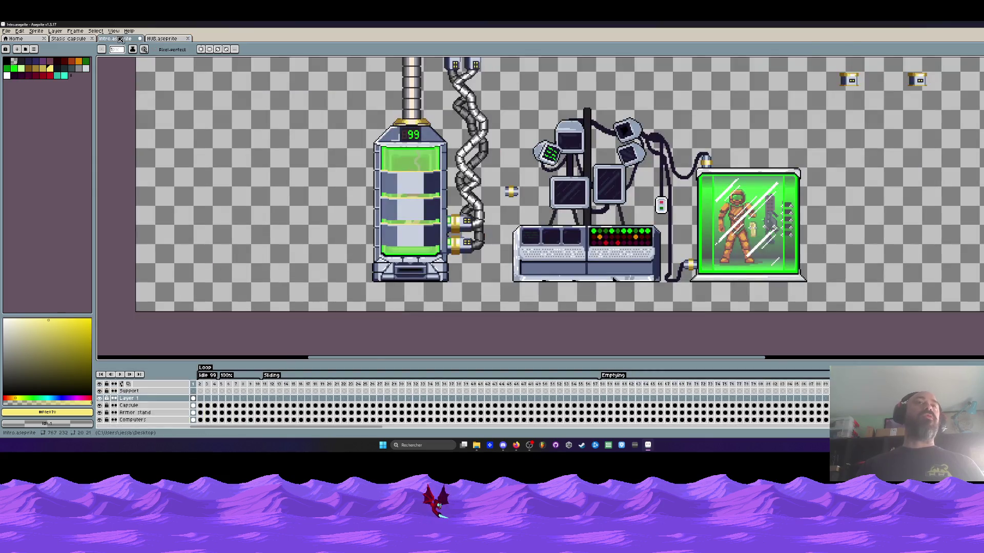
Zoom in and marquee-select the small gold connector, then the whole lab scene
{"action": "scroll", "coordinate": [356, 150], "scroll_direction": "down", "scroll_amount": 3}
{"action": "scroll", "coordinate": [356, 150], "scroll_direction": "up", "scroll_amount": 1}
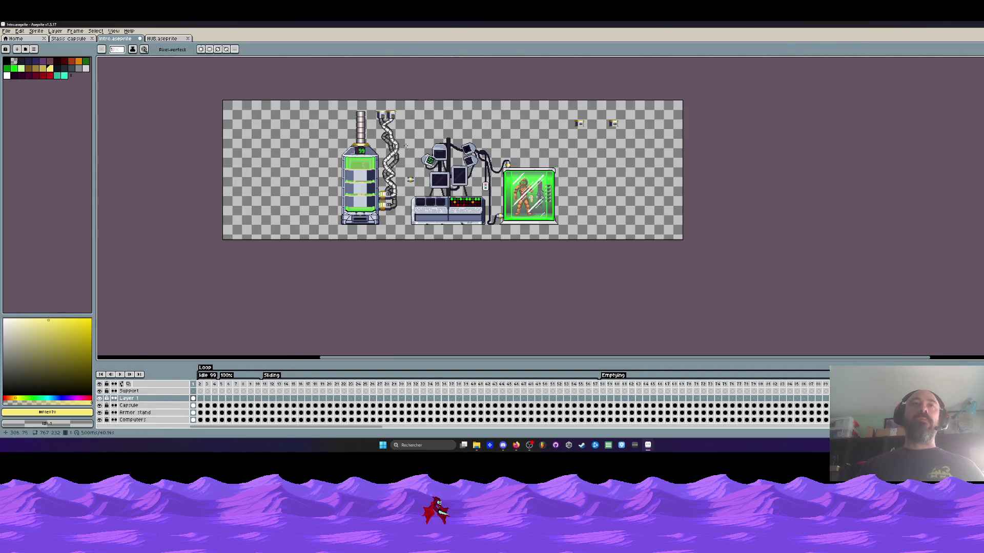
{"action": "scroll", "coordinate": [414, 207], "scroll_direction": "up", "scroll_amount": 1}
{"action": "scroll", "coordinate": [413, 207], "scroll_direction": "up", "scroll_amount": 1}
{"action": "key", "text": "m"}
{"action": "scroll", "coordinate": [413, 207], "scroll_direction": "up", "scroll_amount": 1}
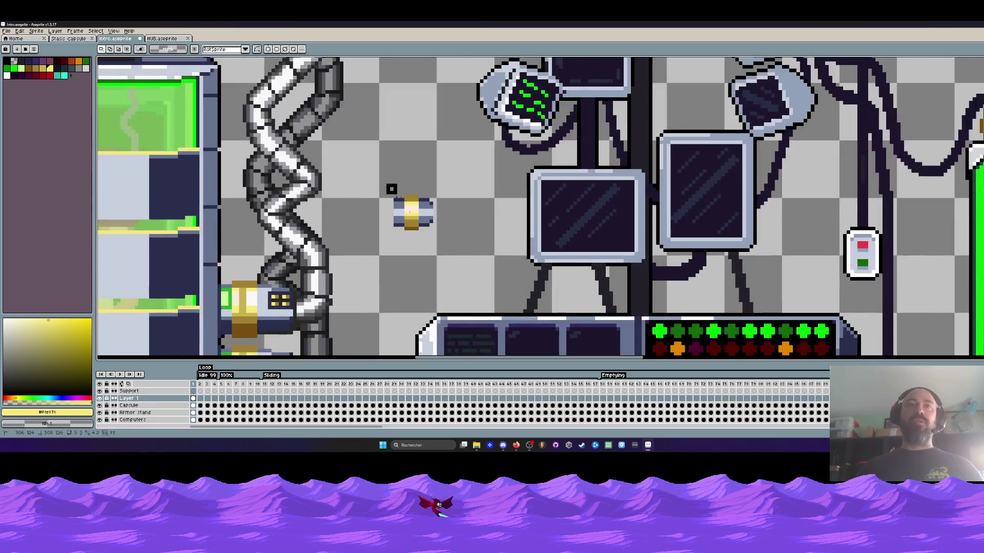
{"action": "left_click_drag", "start_coordinate": [406, 208], "coordinate": [452, 263]}
{"action": "scroll", "coordinate": [452, 263], "scroll_direction": "down", "scroll_amount": 1}
{"action": "scroll", "coordinate": [451, 263], "scroll_direction": "down", "scroll_amount": 1}
{"action": "mouse_move", "coordinate": [253, 78]}
{"action": "left_mouse_down"}
{"action": "mouse_move", "coordinate": [418, 305]}
{"action": "mouse_move", "coordinate": [749, 349]}
{"action": "left_mouse_up"}
Move the gold connector up against the capsule's base
{"action": "scroll", "coordinate": [678, 269], "scroll_direction": "down", "scroll_amount": 1}
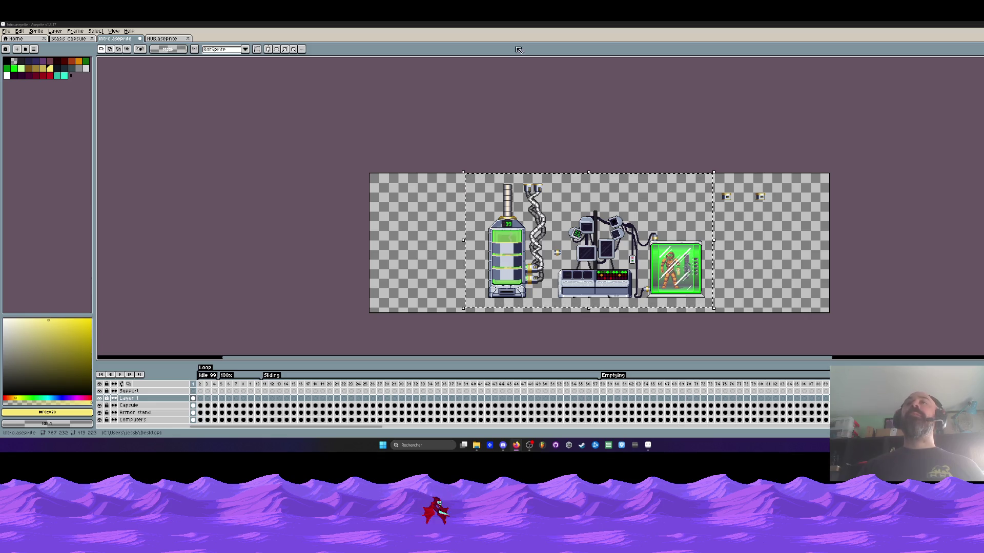
{"action": "scroll", "coordinate": [393, 149], "scroll_direction": "up", "scroll_amount": 1}
{"action": "scroll", "coordinate": [499, 116], "scroll_direction": "down", "scroll_amount": 1}
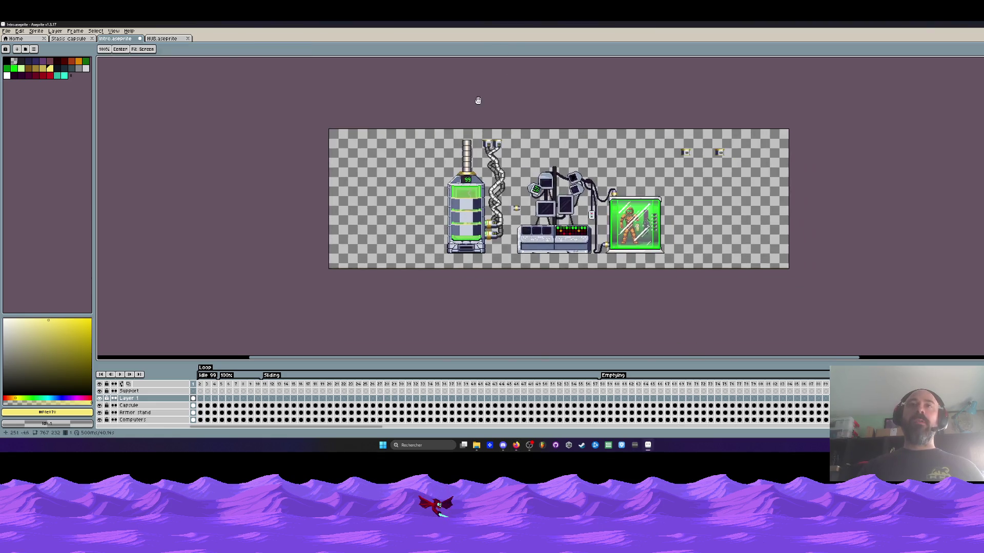
{"action": "scroll", "coordinate": [489, 156], "scroll_direction": "up", "scroll_amount": 1}
{"action": "scroll", "coordinate": [488, 148], "scroll_direction": "down", "scroll_amount": 3}
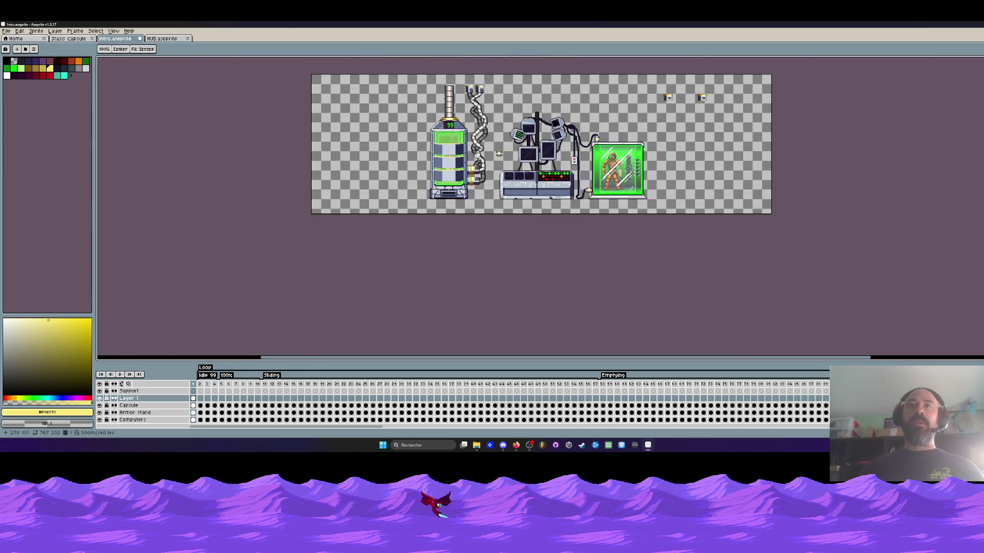
{"action": "scroll", "coordinate": [480, 187], "scroll_direction": "up", "scroll_amount": 3}
{"action": "mouse_move", "coordinate": [500, 108]}
{"action": "left_mouse_down"}
{"action": "mouse_move", "coordinate": [536, 140]}
{"action": "mouse_move", "coordinate": [516, 125]}
{"action": "mouse_move", "coordinate": [374, 203]}
{"action": "mouse_move", "coordinate": [375, 226]}
{"action": "mouse_move", "coordinate": [376, 200]}
{"action": "mouse_move", "coordinate": [348, 209]}
{"action": "mouse_move", "coordinate": [368, 212]}
{"action": "left_mouse_up"}
Try the gold connector on the tank's right side, then on its left side
{"action": "scroll", "coordinate": [375, 202], "scroll_direction": "up", "scroll_amount": 1}
{"action": "scroll", "coordinate": [377, 204], "scroll_direction": "down", "scroll_amount": 3}
{"action": "scroll", "coordinate": [377, 204], "scroll_direction": "up", "scroll_amount": 3}
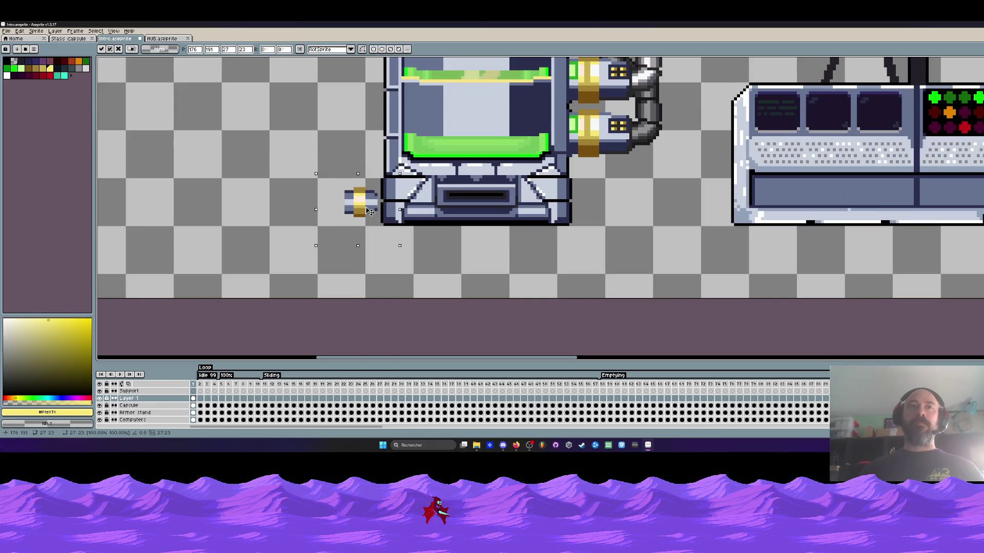
{"action": "scroll", "coordinate": [368, 211], "scroll_direction": "up", "scroll_amount": 1}
{"action": "scroll", "coordinate": [369, 212], "scroll_direction": "down", "scroll_amount": 1}
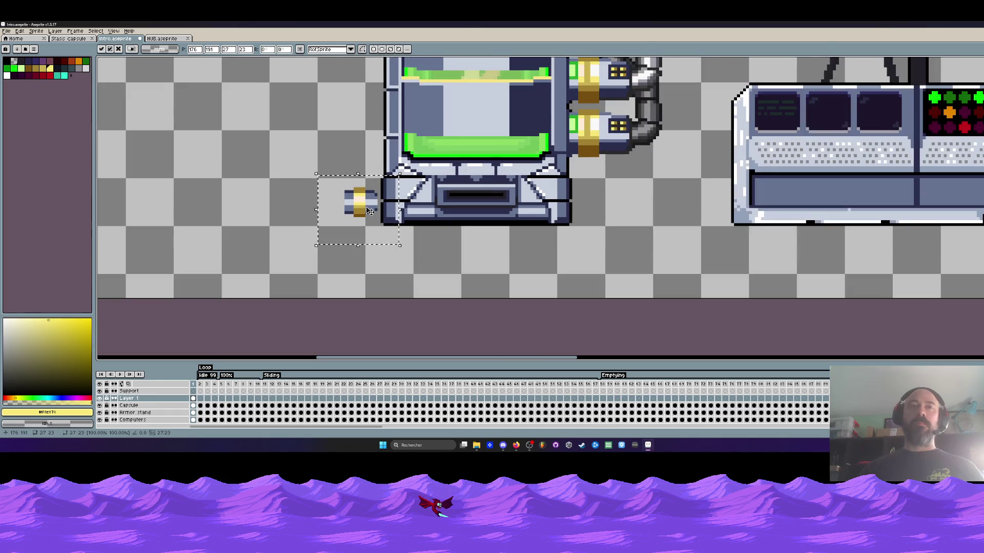
{"action": "scroll", "coordinate": [367, 205], "scroll_direction": "up", "scroll_amount": 1}
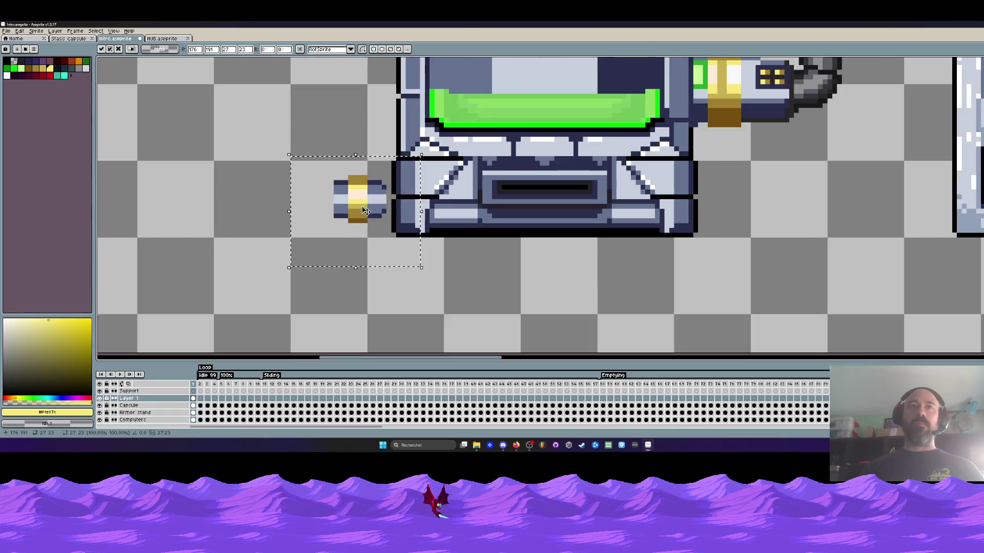
{"action": "mouse_move", "coordinate": [367, 200]}
{"action": "left_mouse_down"}
{"action": "mouse_move", "coordinate": [354, 200]}
{"action": "mouse_move", "coordinate": [746, 197]}
{"action": "mouse_move", "coordinate": [740, 191]}
{"action": "left_mouse_up"}
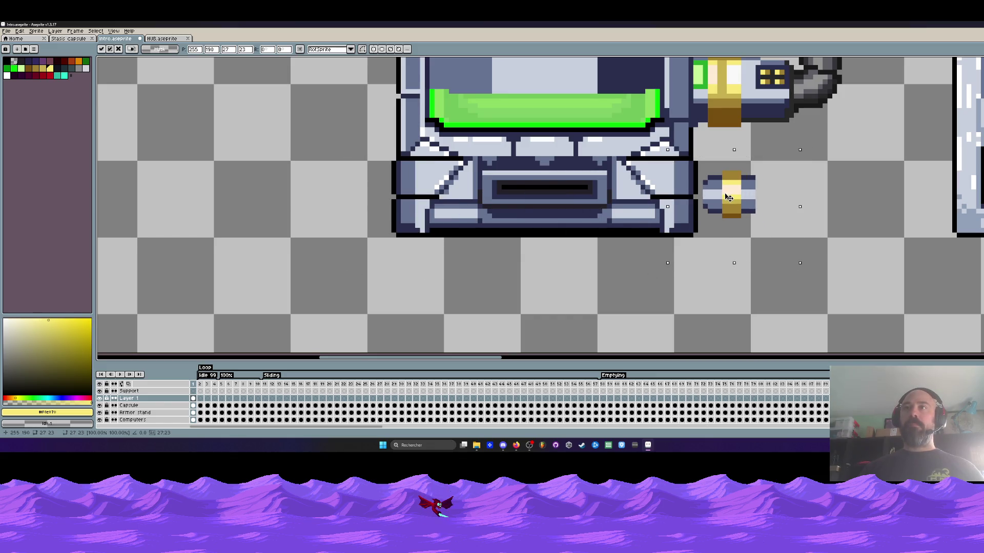
{"action": "scroll", "coordinate": [653, 198], "scroll_direction": "down", "scroll_amount": 1}
{"action": "scroll", "coordinate": [653, 197], "scroll_direction": "down", "scroll_amount": 1}
{"action": "scroll", "coordinate": [653, 197], "scroll_direction": "up", "scroll_amount": 1}
{"action": "scroll", "coordinate": [653, 198], "scroll_direction": "up", "scroll_amount": 1}
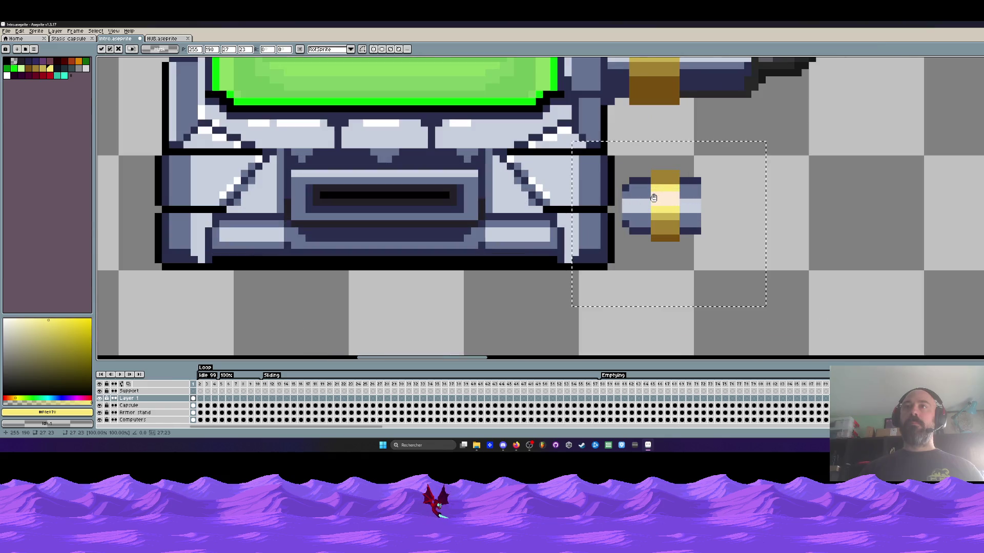
{"action": "scroll", "coordinate": [654, 198], "scroll_direction": "down", "scroll_amount": 2}
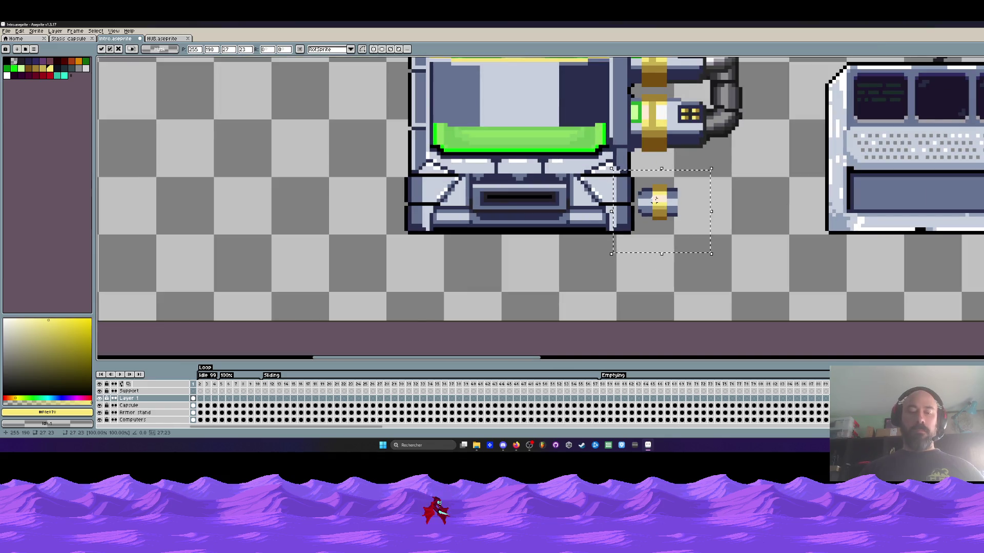
{"action": "mouse_move", "coordinate": [656, 199]}
{"action": "left_mouse_down"}
{"action": "mouse_move", "coordinate": [368, 212]}
{"action": "mouse_move", "coordinate": [392, 212]}
{"action": "left_mouse_up"}
Set the connector against the tank base's right side, nudge it a pixel into place, and commit
{"action": "scroll", "coordinate": [393, 212], "scroll_direction": "up", "scroll_amount": 2}
{"action": "scroll", "coordinate": [392, 212], "scroll_direction": "down", "scroll_amount": 2}
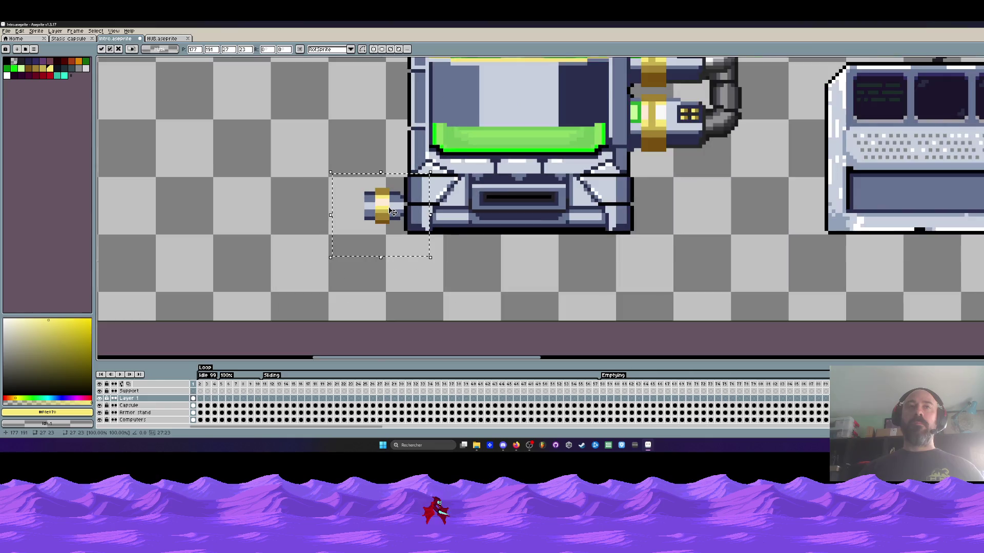
{"action": "scroll", "coordinate": [392, 211], "scroll_direction": "down", "scroll_amount": 3}
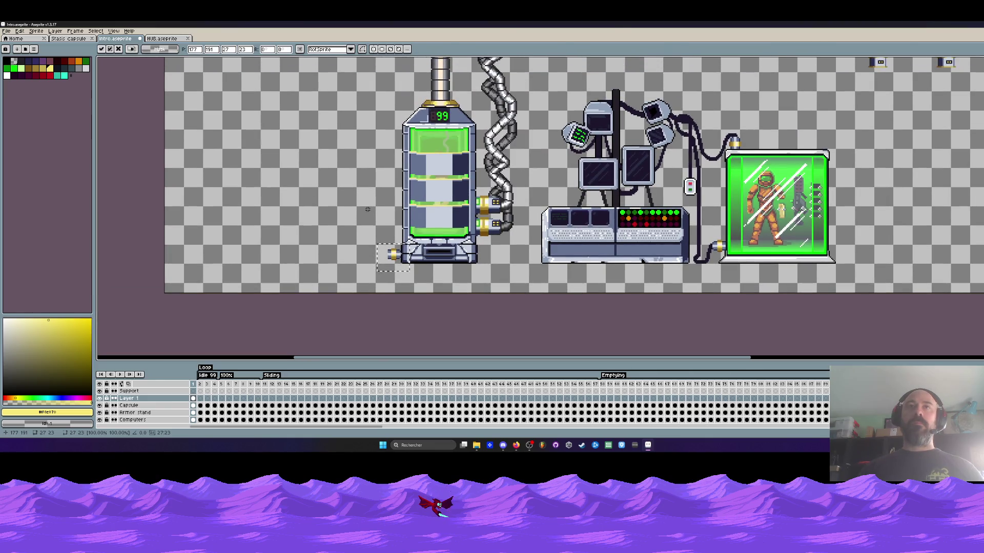
{"action": "left_click_drag", "start_coordinate": [393, 256], "coordinate": [488, 258]}
{"action": "scroll", "coordinate": [487, 257], "scroll_direction": "up", "scroll_amount": 2}
{"action": "key", "text": "Left"}
{"action": "key", "text": "Left"}
{"action": "key", "text": "Down"}
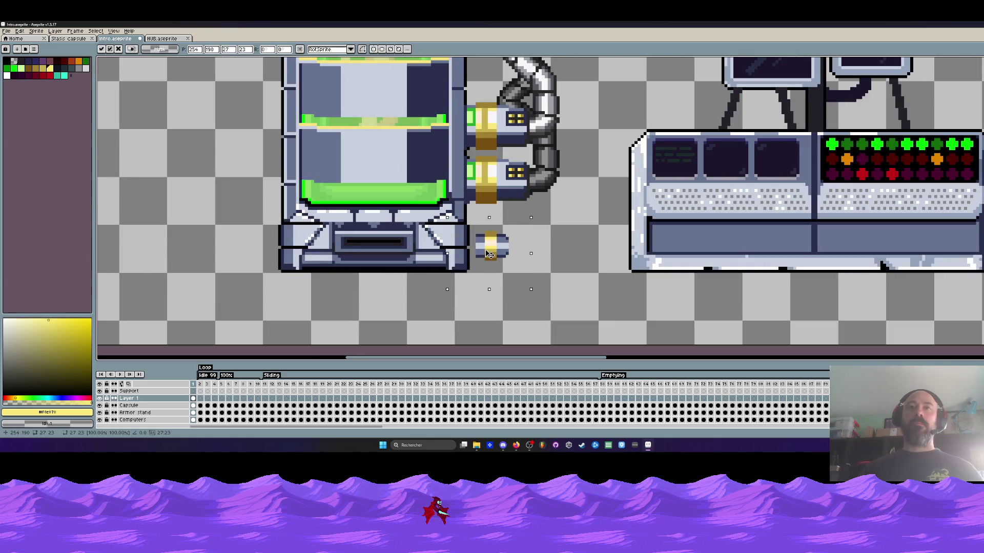
{"action": "key", "text": "Right"}
{"action": "scroll", "coordinate": [489, 253], "scroll_direction": "up", "scroll_amount": 2}
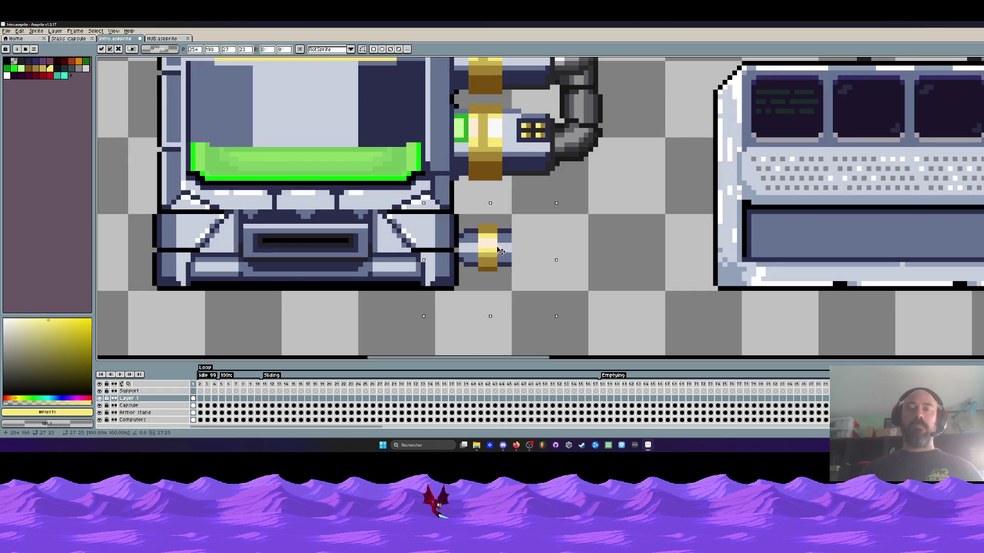
{"action": "key", "text": "Return"}
{"action": "scroll", "coordinate": [460, 250], "scroll_direction": "up", "scroll_amount": 3}
Make the connector taller: shift its lower half down one pixel and fill the gap with a copied strip
{"action": "left_click_drag", "start_coordinate": [440, 245], "coordinate": [614, 332]}
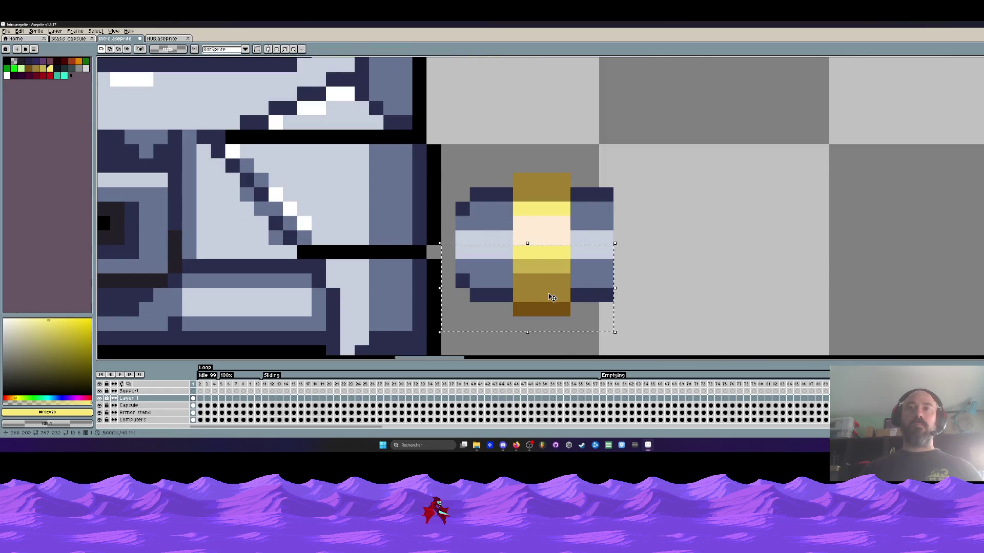
{"action": "key", "text": "Down"}
{"action": "key", "text": "Return"}
{"action": "left_click_drag", "start_coordinate": [439, 230], "coordinate": [657, 275]}
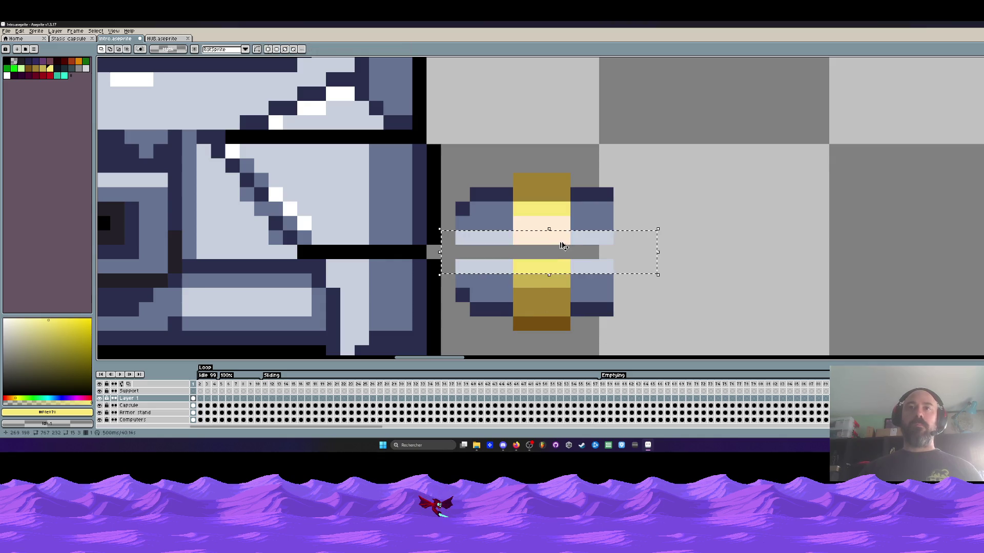
{"action": "left_click_drag", "start_coordinate": [440, 230], "coordinate": [672, 260]}
{"action": "key", "text": "ctrl+c"}
{"action": "key", "text": "ctrl+v"}
{"action": "key", "text": "Down"}
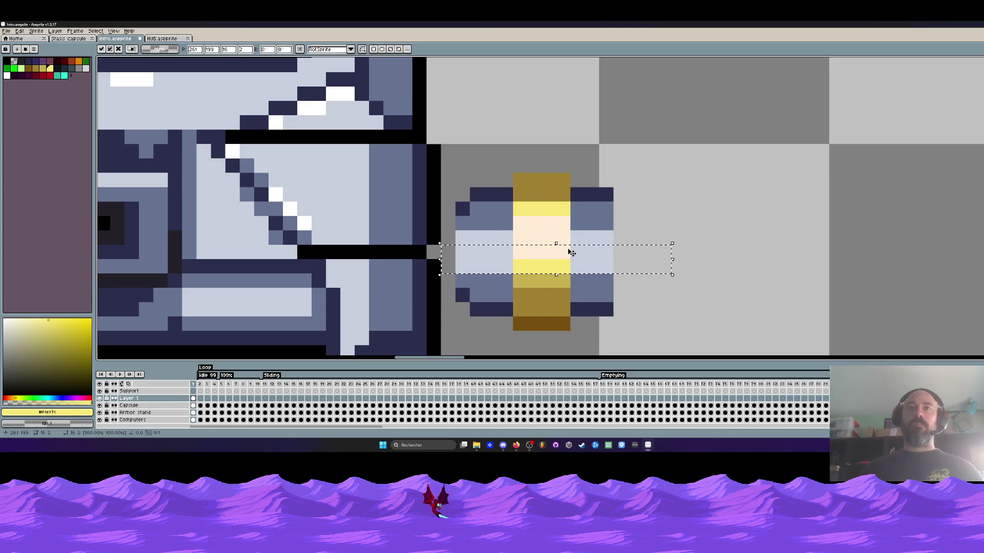
{"action": "key", "text": "Return"}
Shift the connector's lower part one pixel left and repaint its left edge with the tank's dark navy
{"action": "left_click_drag", "start_coordinate": [439, 186], "coordinate": [670, 345]}
{"action": "key", "text": "Left"}
{"action": "key", "text": "Return"}
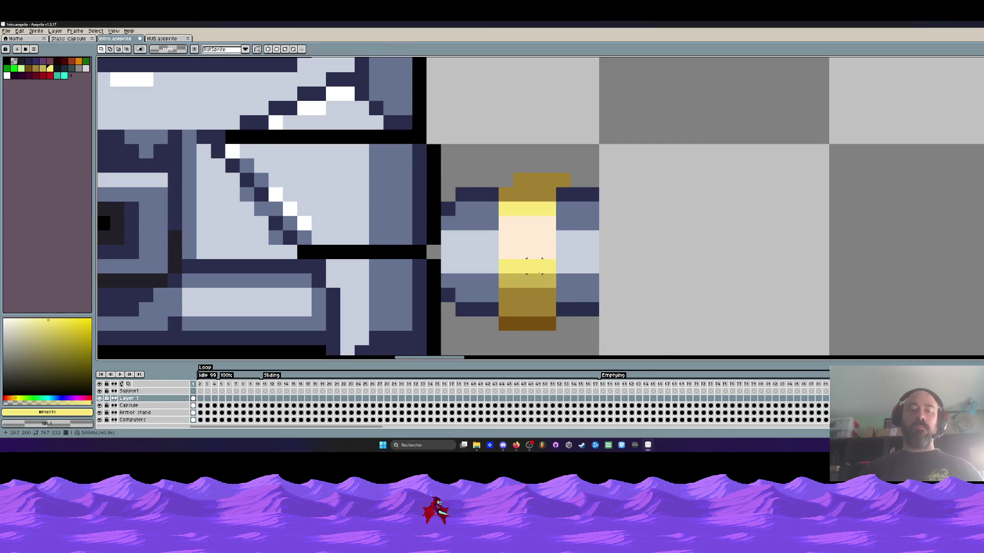
{"action": "key", "text": "i"}
{"action": "left_click", "coordinate": [435, 197]}
{"action": "key", "text": "b"}
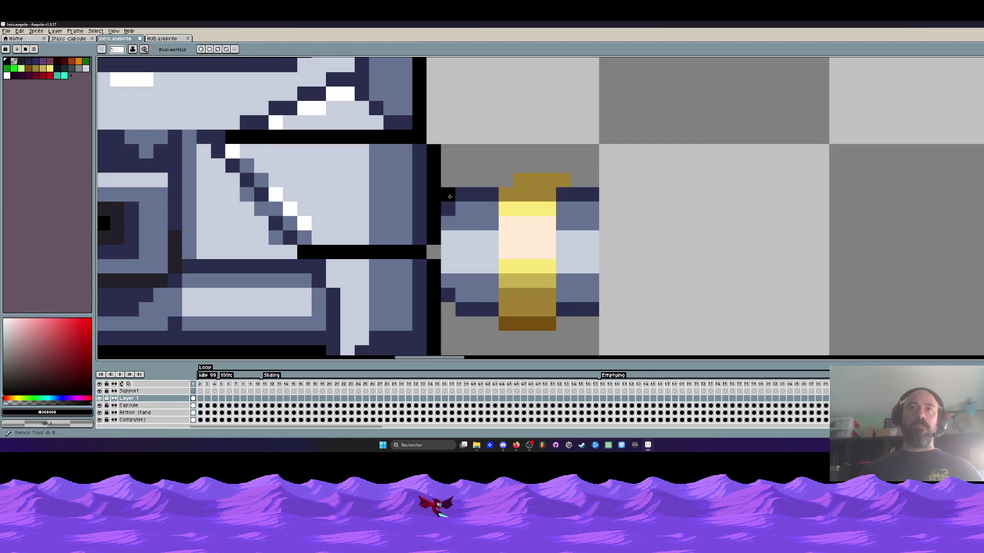
{"action": "left_click", "coordinate": [448, 310]}
{"action": "key", "text": "i"}
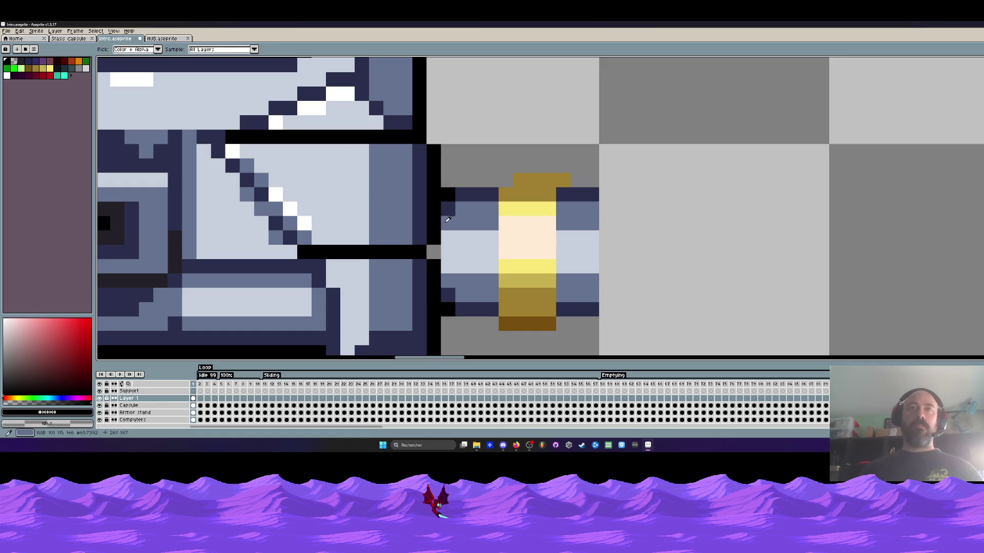
{"action": "left_click", "coordinate": [448, 209]}
{"action": "key", "text": "b"}
{"action": "left_click_drag", "start_coordinate": [434, 217], "coordinate": [430, 305]}
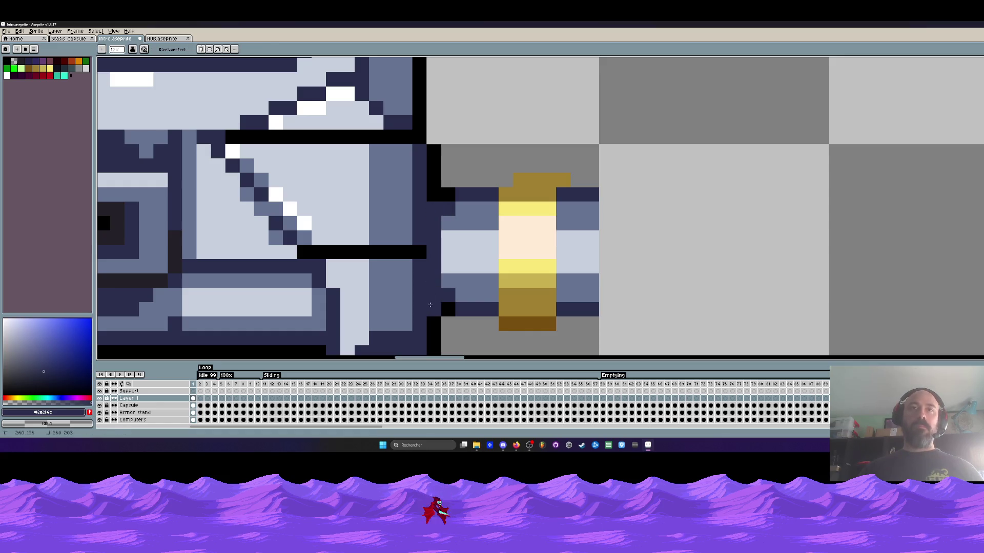
Move the connector's left edge column over to cap its right end
{"action": "scroll", "coordinate": [431, 305], "scroll_direction": "down", "scroll_amount": 4}
{"action": "scroll", "coordinate": [439, 258], "scroll_direction": "up", "scroll_amount": 3}
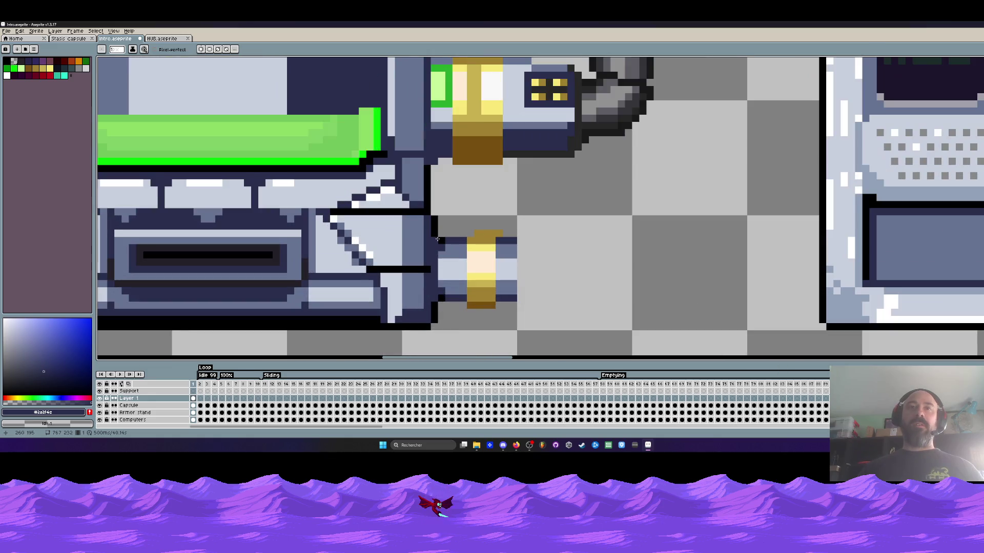
{"action": "scroll", "coordinate": [451, 253], "scroll_direction": "down", "scroll_amount": 3}
{"action": "scroll", "coordinate": [484, 248], "scroll_direction": "up", "scroll_amount": 4}
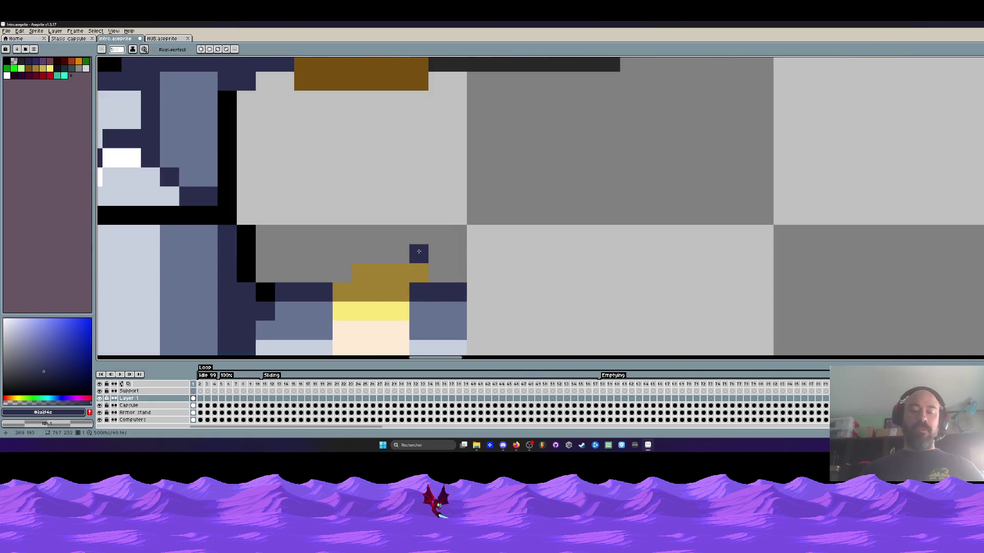
{"action": "key", "text": "m"}
{"action": "left_click_drag", "start_coordinate": [356, 235], "coordinate": [474, 276]}
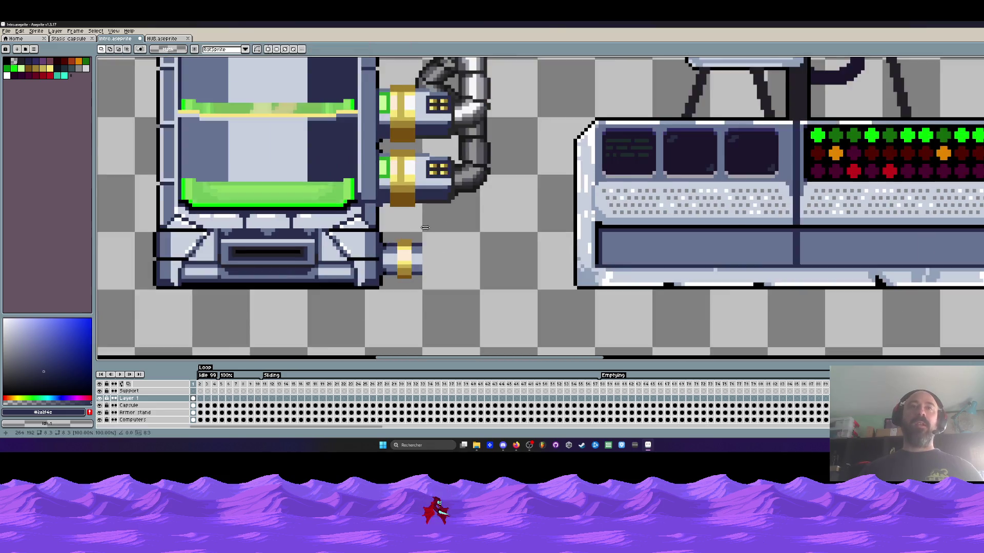
{"action": "scroll", "coordinate": [399, 271], "scroll_direction": "down", "scroll_amount": 3}
{"action": "scroll", "coordinate": [416, 241], "scroll_direction": "up", "scroll_amount": 3}
{"action": "scroll", "coordinate": [416, 241], "scroll_direction": "up", "scroll_amount": 2}
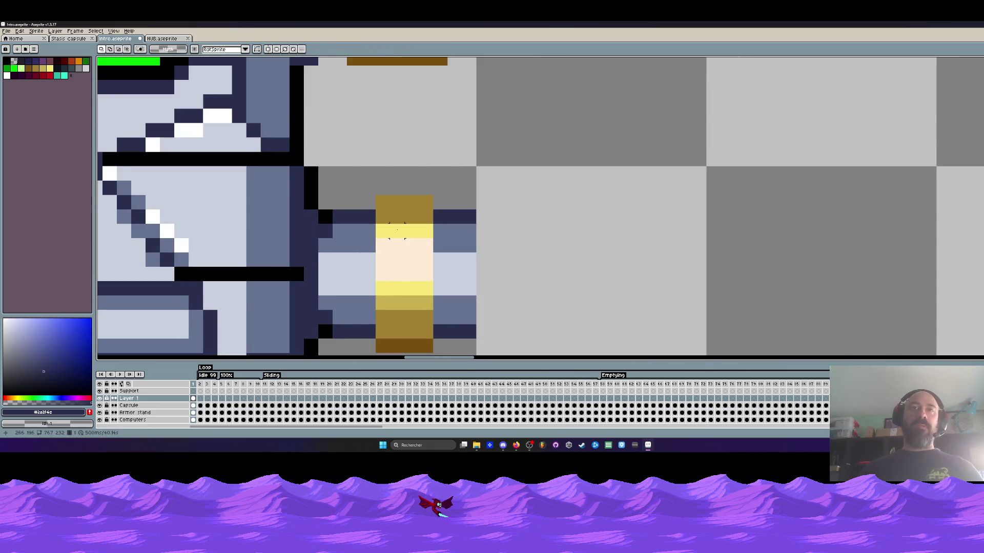
{"action": "mouse_move", "coordinate": [318, 209]}
{"action": "left_mouse_down"}
{"action": "mouse_move", "coordinate": [334, 225]}
{"action": "mouse_move", "coordinate": [334, 340]}
{"action": "left_mouse_up"}
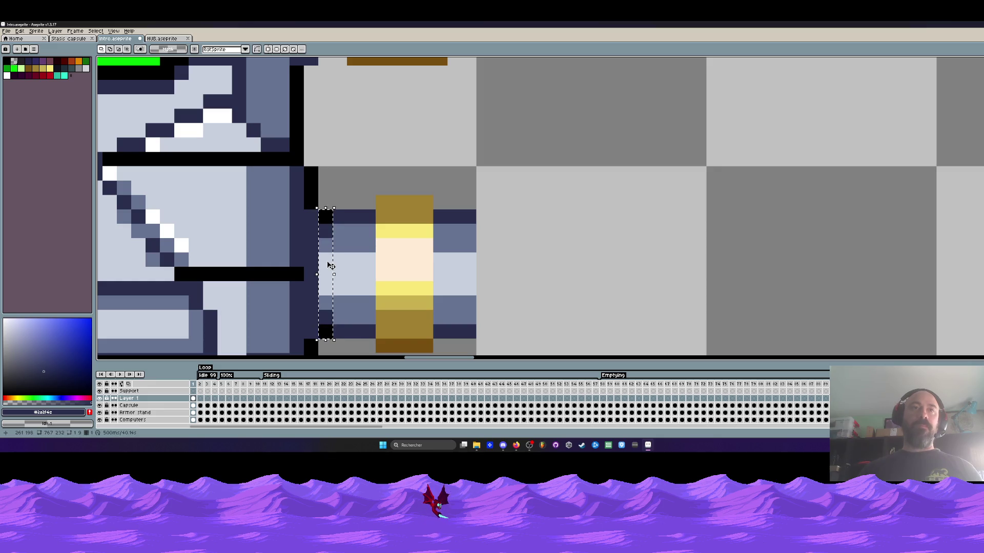
{"action": "mouse_move", "coordinate": [330, 265]}
{"action": "left_mouse_down"}
{"action": "mouse_move", "coordinate": [541, 263]}
{"action": "mouse_move", "coordinate": [488, 272]}
{"action": "left_mouse_up"}
{"action": "scroll", "coordinate": [484, 268], "scroll_direction": "down", "scroll_amount": 8}
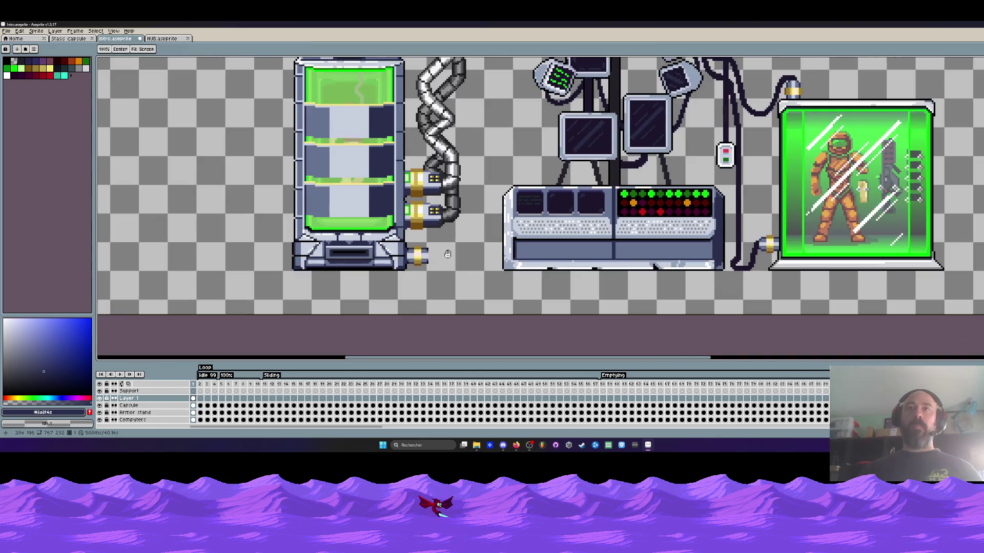
{"action": "scroll", "coordinate": [442, 257], "scroll_direction": "up", "scroll_amount": 8}
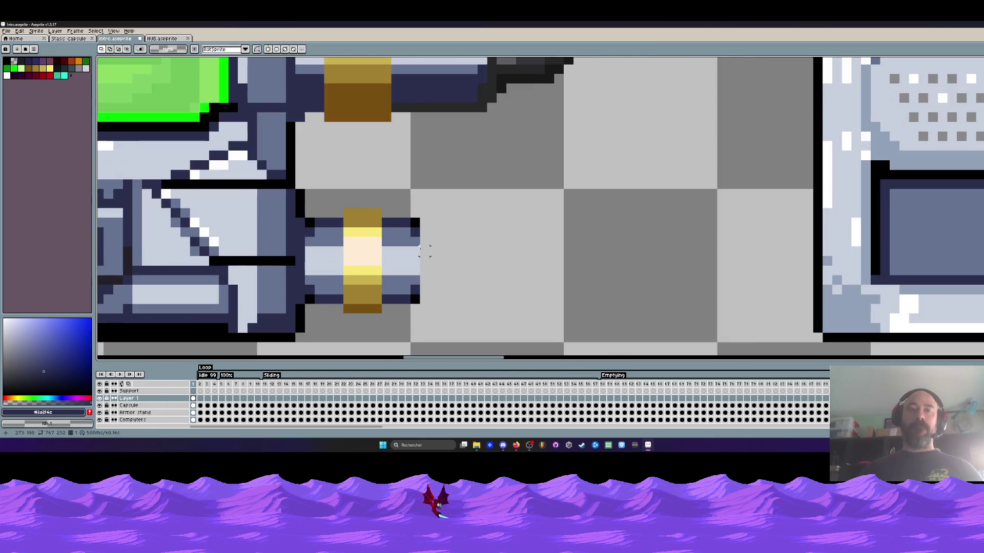
Pan up to bring the top of the tank and the monitors into view
{"action": "key", "text": "b"}
{"action": "scroll", "coordinate": [482, 264], "scroll_direction": "down", "scroll_amount": 6}
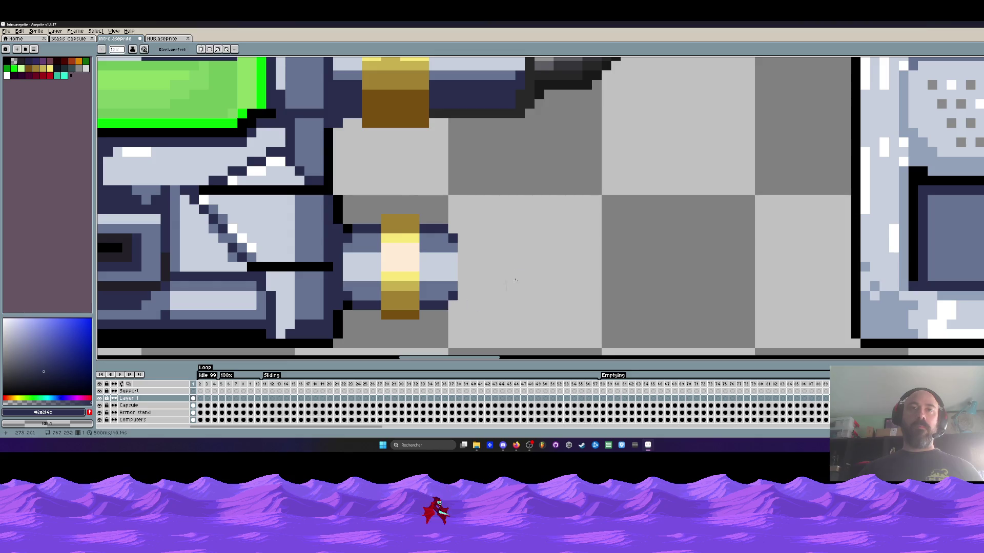
{"action": "scroll", "coordinate": [473, 267], "scroll_direction": "down", "scroll_amount": 1}
{"action": "key", "text": "i"}
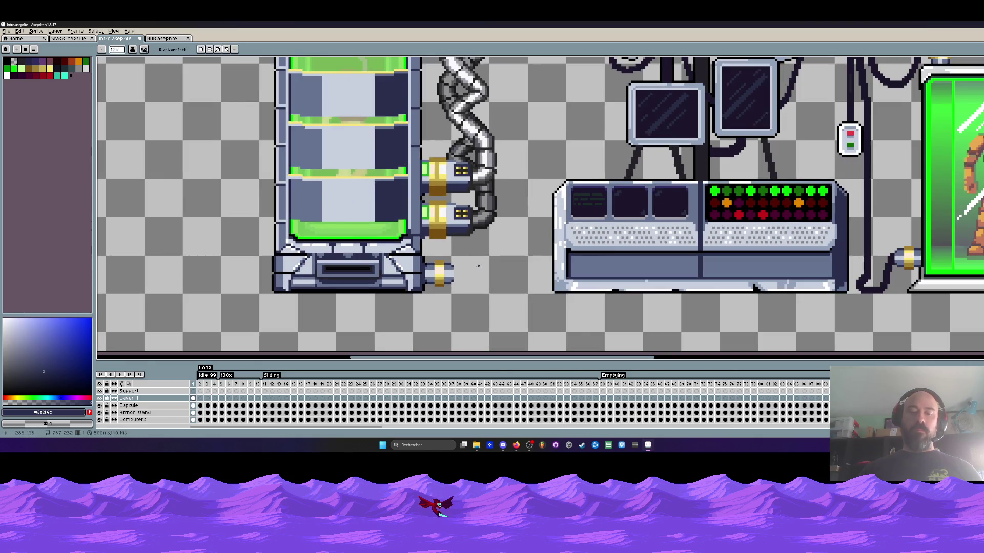
{"action": "left_click_drag", "start_coordinate": [634, 162], "coordinate": [547, 276]}
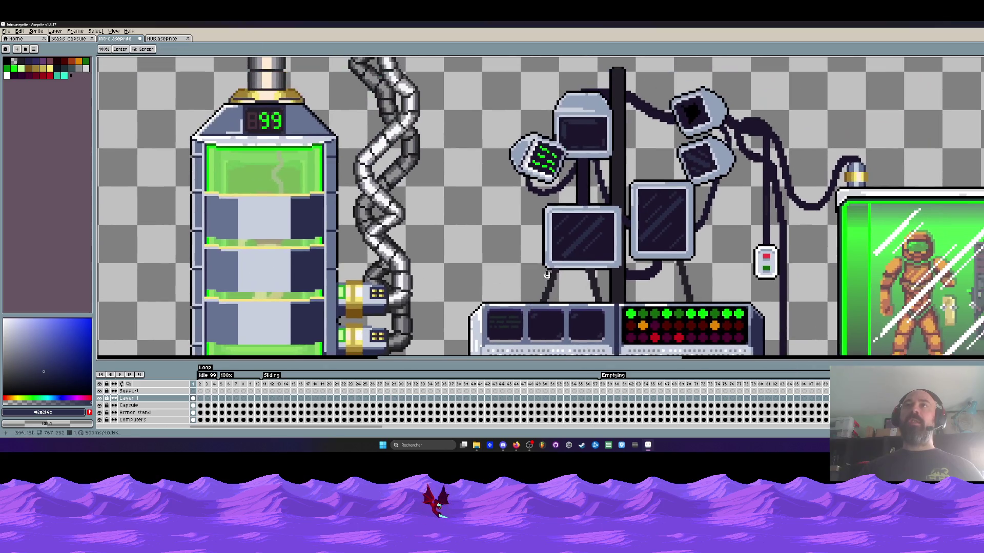
{"action": "scroll", "coordinate": [608, 133], "scroll_direction": "up", "scroll_amount": 2}
{"action": "scroll", "coordinate": [512, 195], "scroll_direction": "down", "scroll_amount": 4}
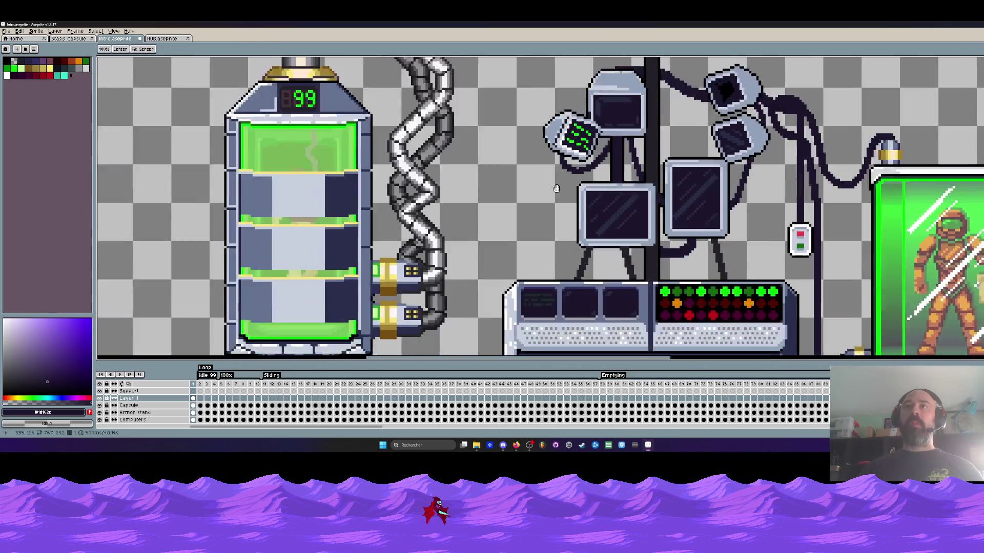
{"action": "scroll", "coordinate": [445, 230], "scroll_direction": "up", "scroll_amount": 2}
{"action": "scroll", "coordinate": [444, 231], "scroll_direction": "up", "scroll_amount": 4}
With a smaller pencil brush, paint a dark block and a thick cable down-right from the gold connector
{"action": "key", "text": "b"}
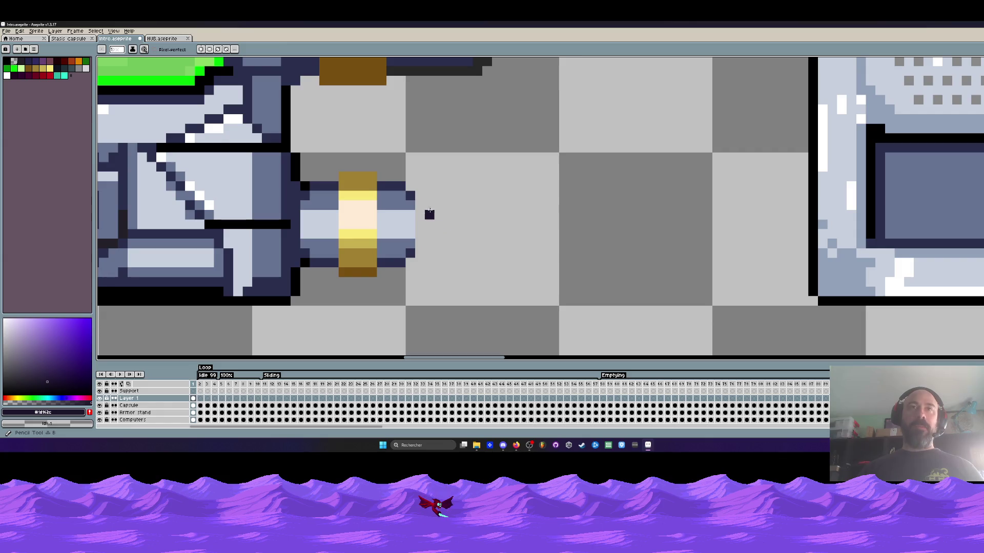
{"action": "key", "text": "minus"}
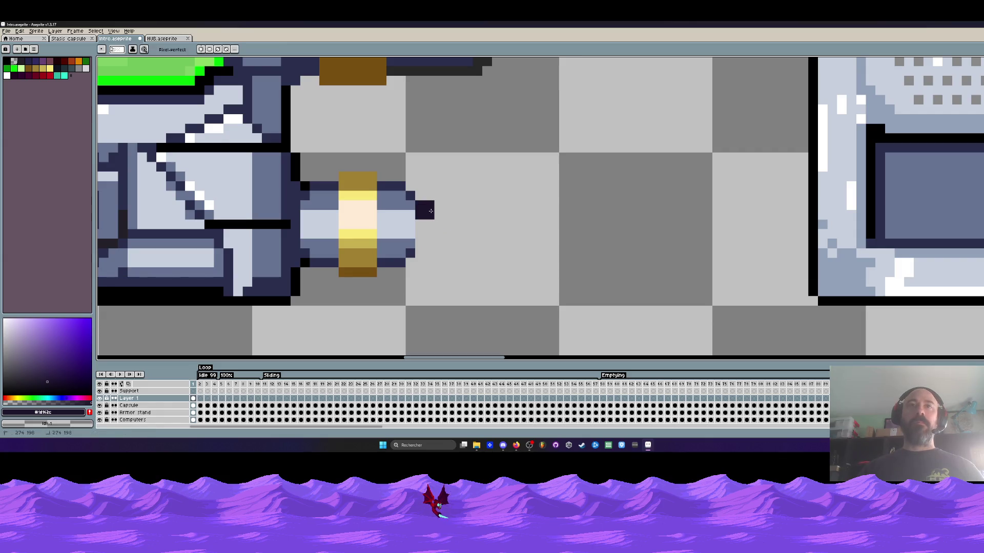
{"action": "left_click_drag", "start_coordinate": [427, 211], "coordinate": [427, 241]}
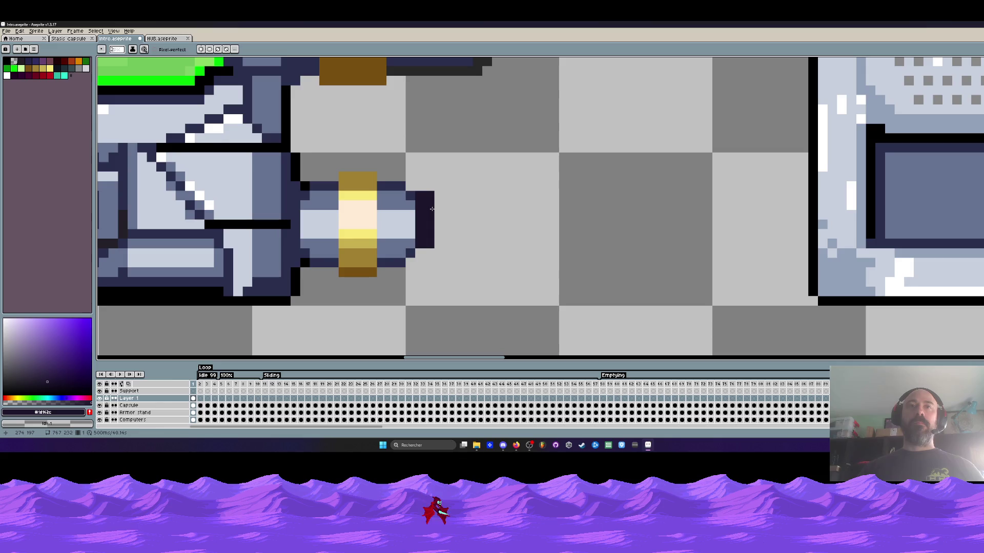
{"action": "mouse_move", "coordinate": [430, 221]}
{"action": "left_mouse_down"}
{"action": "mouse_move", "coordinate": [462, 224]}
{"action": "mouse_move", "coordinate": [498, 295]}
{"action": "mouse_move", "coordinate": [625, 313]}
{"action": "left_mouse_up"}
Undo a stray stroke and draw the dark cable from the connector tip across to the console
{"action": "key", "text": "v"}
{"action": "scroll", "coordinate": [625, 312], "scroll_direction": "down", "scroll_amount": 4}
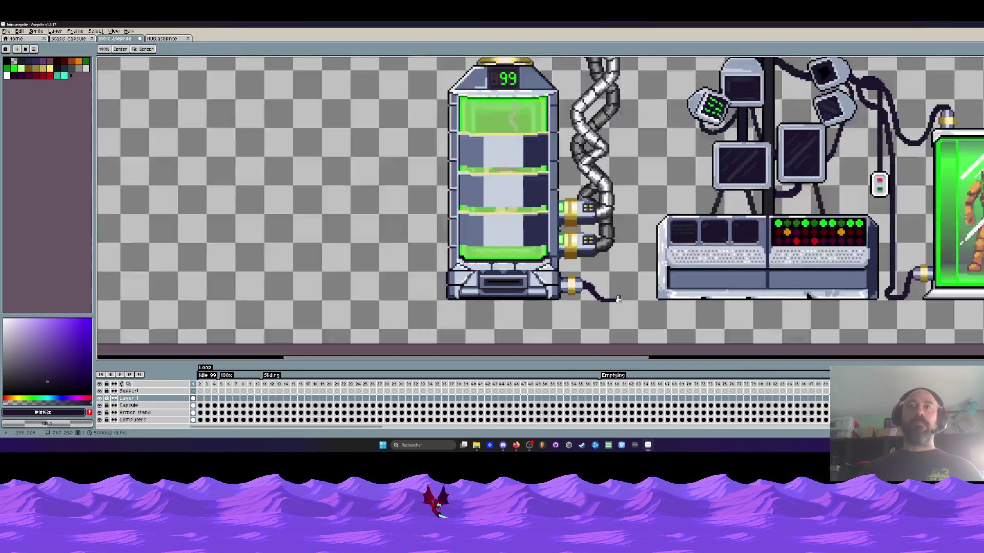
{"action": "scroll", "coordinate": [577, 294], "scroll_direction": "up", "scroll_amount": 2}
{"action": "key", "text": "b"}
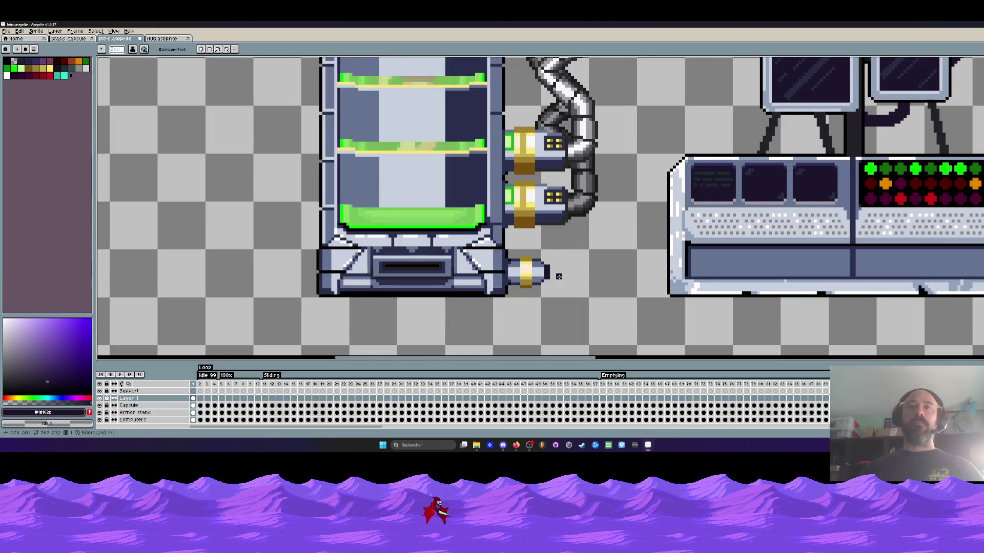
{"action": "scroll", "coordinate": [549, 277], "scroll_direction": "up", "scroll_amount": 2}
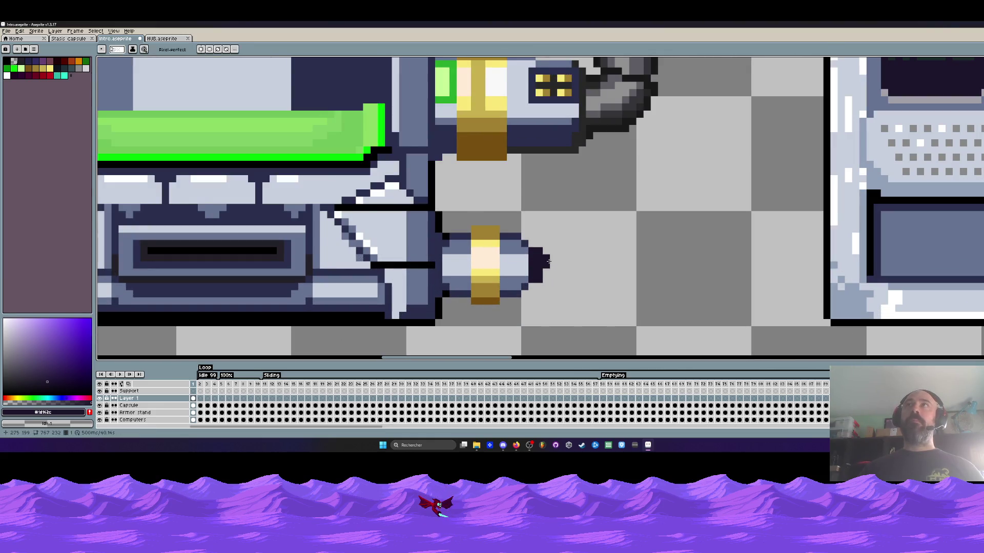
{"action": "left_click_drag", "start_coordinate": [550, 271], "coordinate": [544, 277]}
{"action": "key", "text": "ctrl+z"}
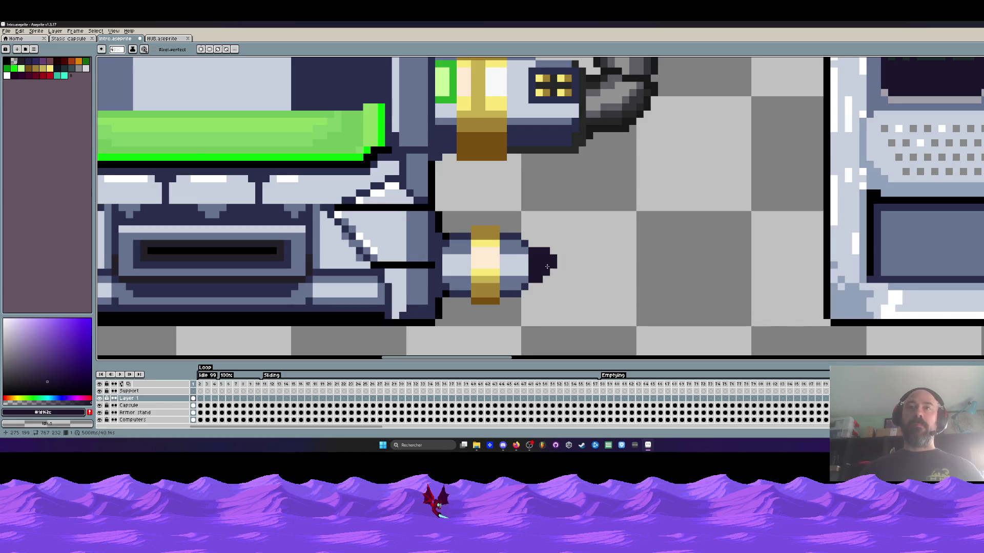
{"action": "mouse_move", "coordinate": [543, 259]}
{"action": "left_mouse_down"}
{"action": "mouse_move", "coordinate": [589, 304]}
{"action": "mouse_move", "coordinate": [659, 321]}
{"action": "mouse_move", "coordinate": [753, 322]}
{"action": "mouse_move", "coordinate": [814, 285]}
{"action": "left_mouse_up"}
{"action": "scroll", "coordinate": [784, 286], "scroll_direction": "down", "scroll_amount": 3}
{"action": "scroll", "coordinate": [784, 286], "scroll_direction": "down", "scroll_amount": 3}
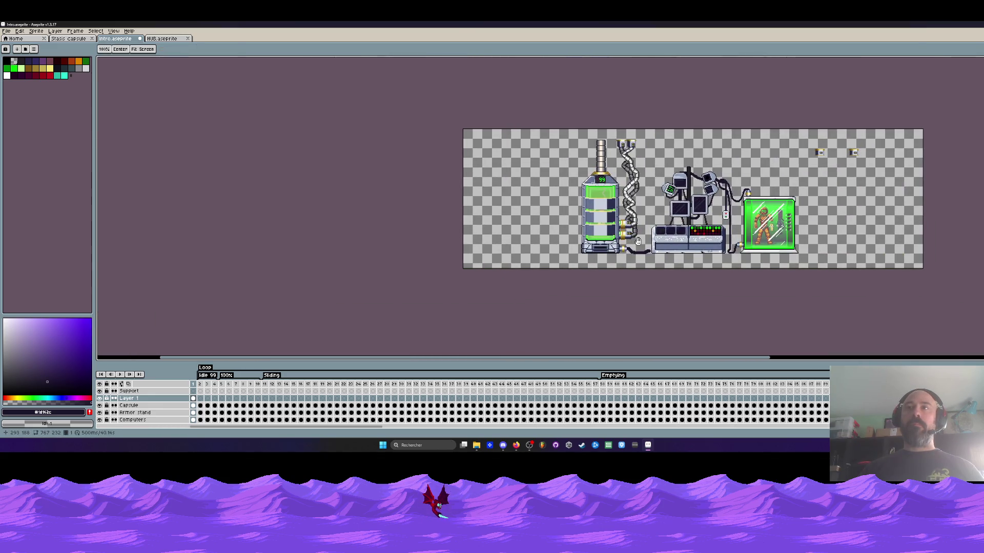
Undo the drawn dark cable and its leftover dark dot
{"action": "scroll", "coordinate": [638, 251], "scroll_direction": "up", "scroll_amount": 3}
{"action": "scroll", "coordinate": [638, 251], "scroll_direction": "up", "scroll_amount": 1}
{"action": "key", "text": "ctrl+z"}
{"action": "key", "text": "ctrl+z"}
{"action": "left_click", "coordinate": [612, 241]}
{"action": "scroll", "coordinate": [611, 238], "scroll_direction": "up", "scroll_amount": 2}
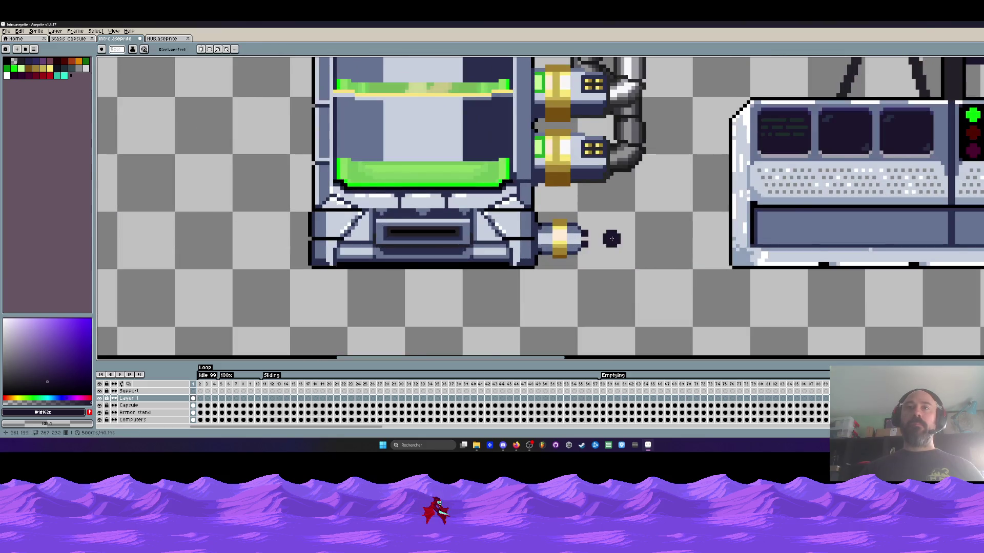
{"action": "key", "text": "ctrl+z"}
Shift rows of the tank's lower connector, moving its bottom rows up one pixel
{"action": "key", "text": "m"}
{"action": "scroll", "coordinate": [610, 234], "scroll_direction": "up", "scroll_amount": 1}
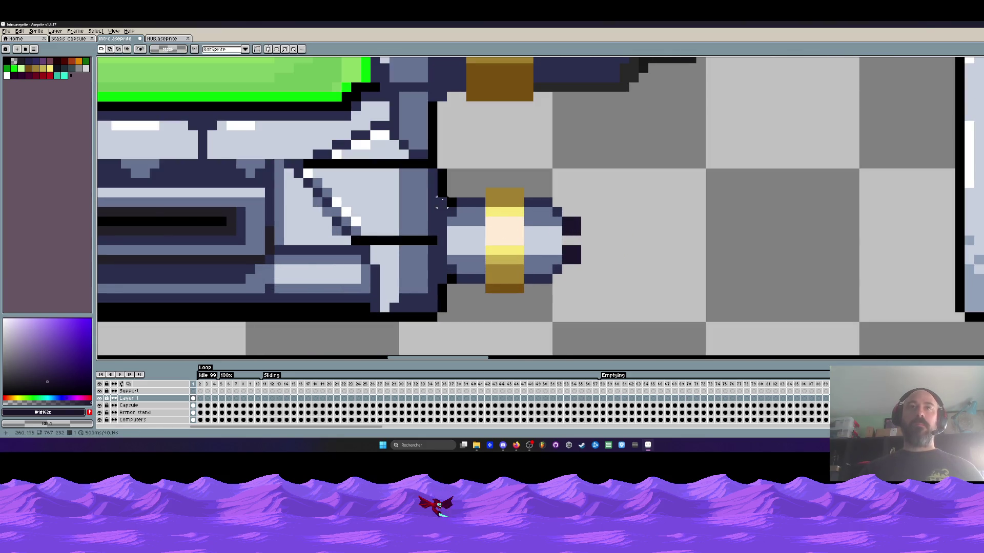
{"action": "mouse_move", "coordinate": [438, 203]}
{"action": "left_mouse_down"}
{"action": "mouse_move", "coordinate": [571, 207]}
{"action": "mouse_move", "coordinate": [572, 218]}
{"action": "left_mouse_up"}
{"action": "key", "text": "ctrl+d"}
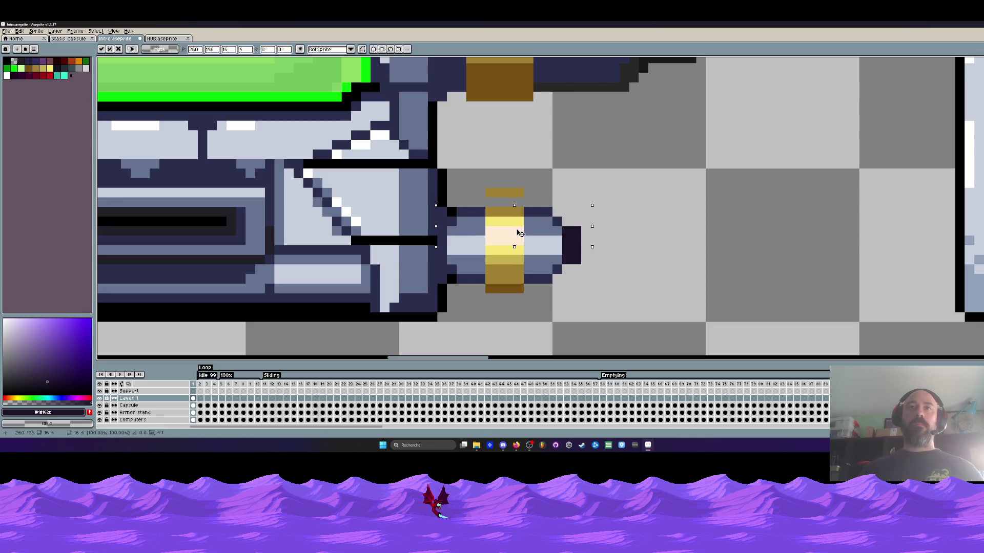
{"action": "mouse_move", "coordinate": [432, 269]}
{"action": "left_mouse_down"}
{"action": "mouse_move", "coordinate": [628, 303]}
{"action": "mouse_move", "coordinate": [440, 258]}
{"action": "mouse_move", "coordinate": [599, 290]}
{"action": "left_mouse_up"}
{"action": "left_click_drag", "start_coordinate": [531, 285], "coordinate": [531, 274]}
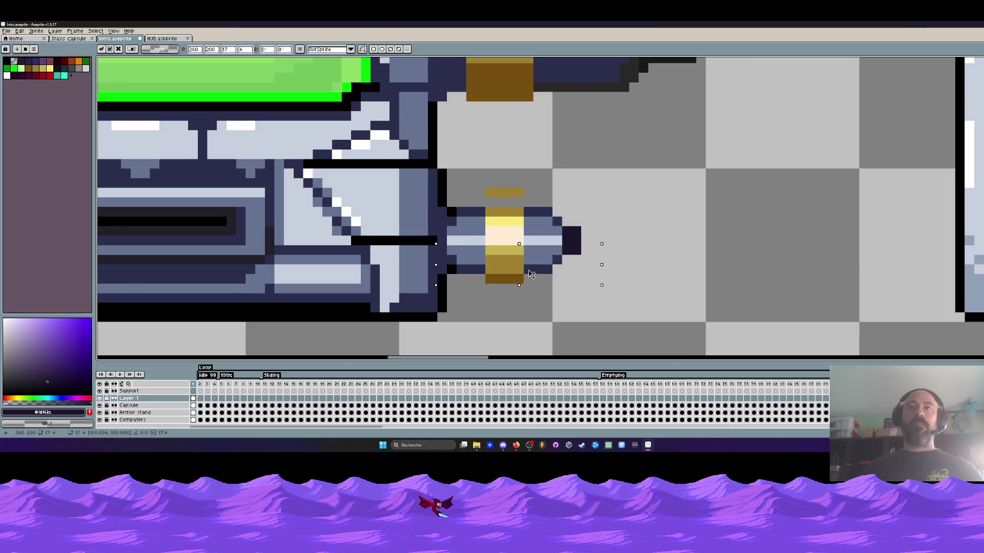
Reposition the top of the gold band, reverting one attempt and redoing it
{"action": "left_click_drag", "start_coordinate": [476, 195], "coordinate": [544, 215]}
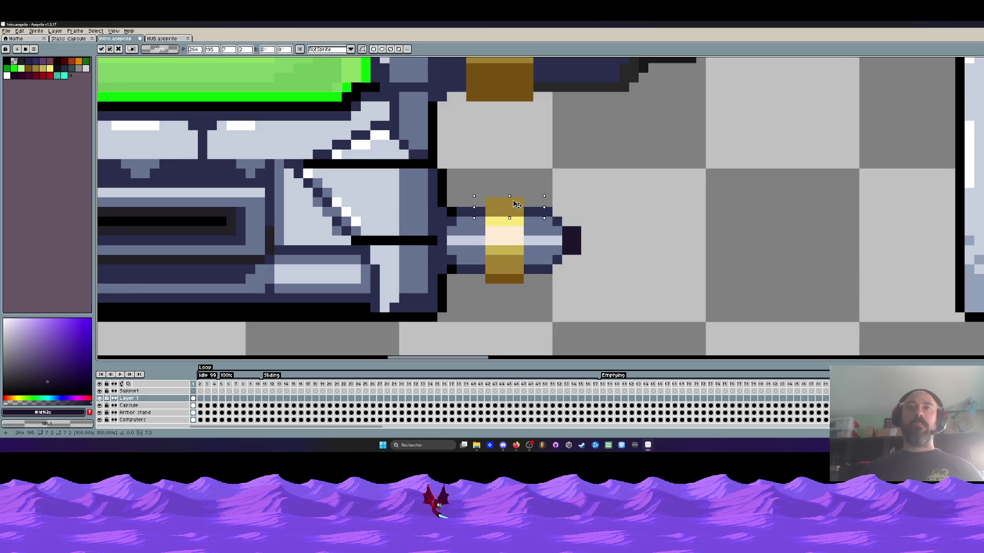
{"action": "scroll", "coordinate": [534, 191], "scroll_direction": "down", "scroll_amount": 2}
{"action": "left_click", "coordinate": [534, 191]}
{"action": "scroll", "coordinate": [534, 191], "scroll_direction": "down", "scroll_amount": 2}
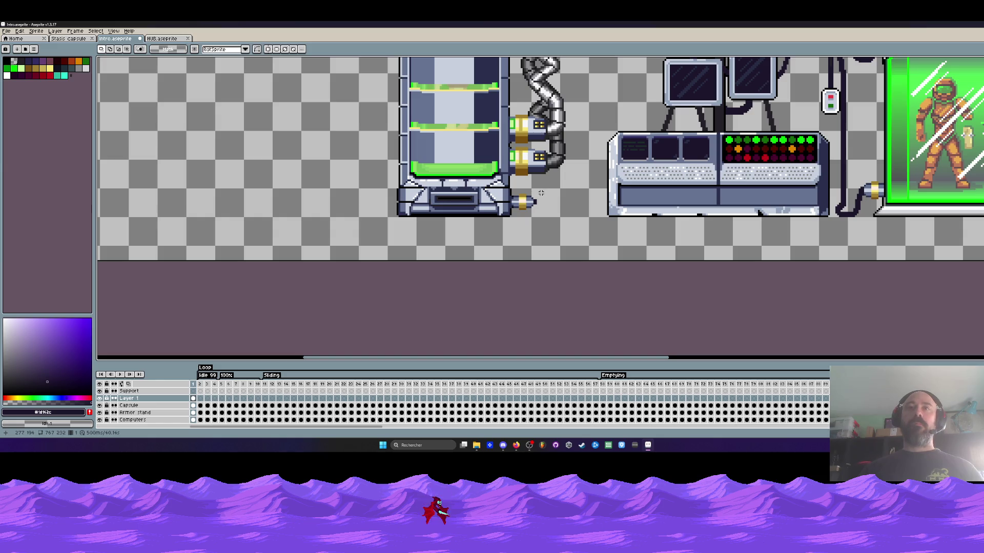
{"action": "key", "text": "ctrl+z"}
{"action": "key", "text": "ctrl+z"}
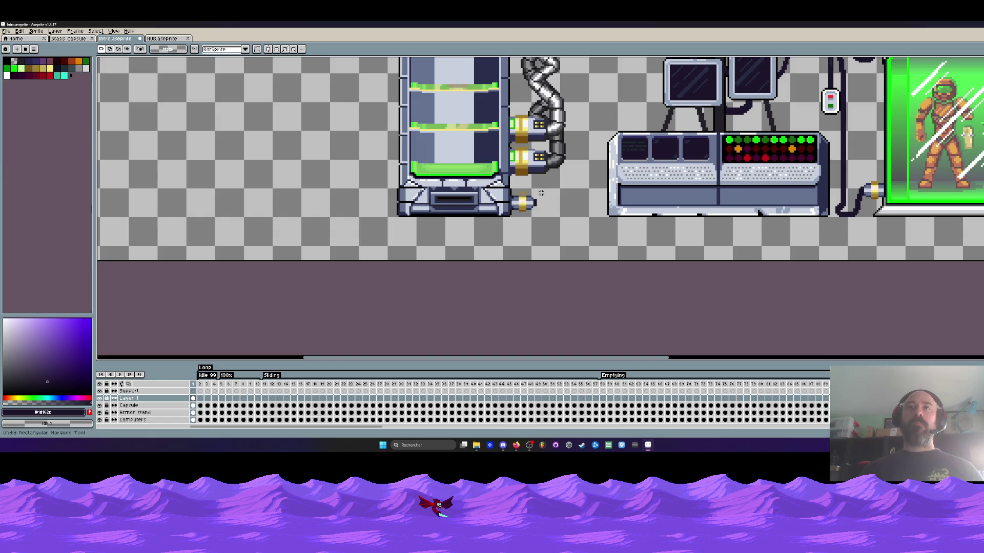
{"action": "scroll", "coordinate": [541, 192], "scroll_direction": "up", "scroll_amount": 3}
{"action": "left_click_drag", "start_coordinate": [497, 177], "coordinate": [543, 201]}
{"action": "left_click", "coordinate": [520, 201]}
{"action": "scroll", "coordinate": [518, 210], "scroll_direction": "down", "scroll_amount": 3}
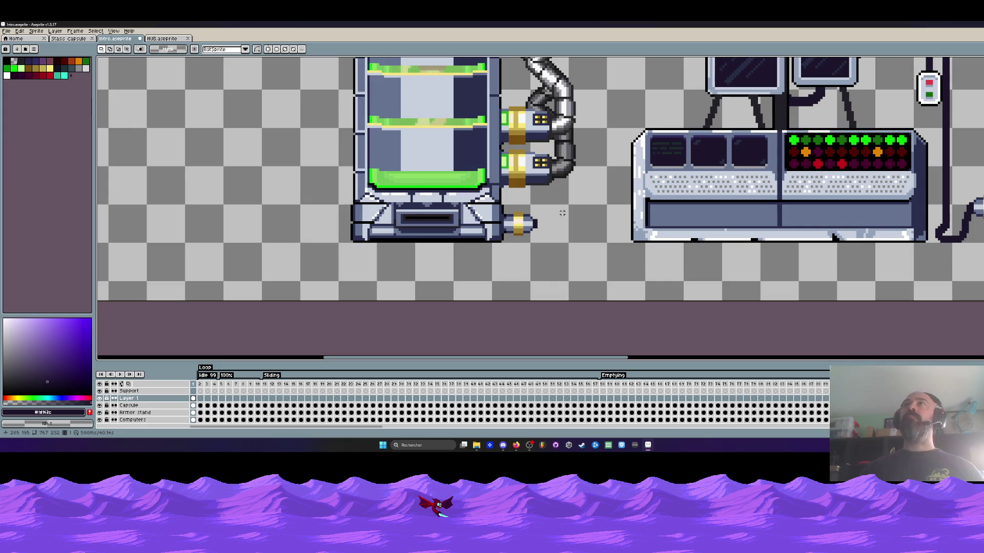
Sample the dark colour and draw a short cable curving down from the tank's lower connector
{"action": "scroll", "coordinate": [562, 213], "scroll_direction": "up", "scroll_amount": 2}
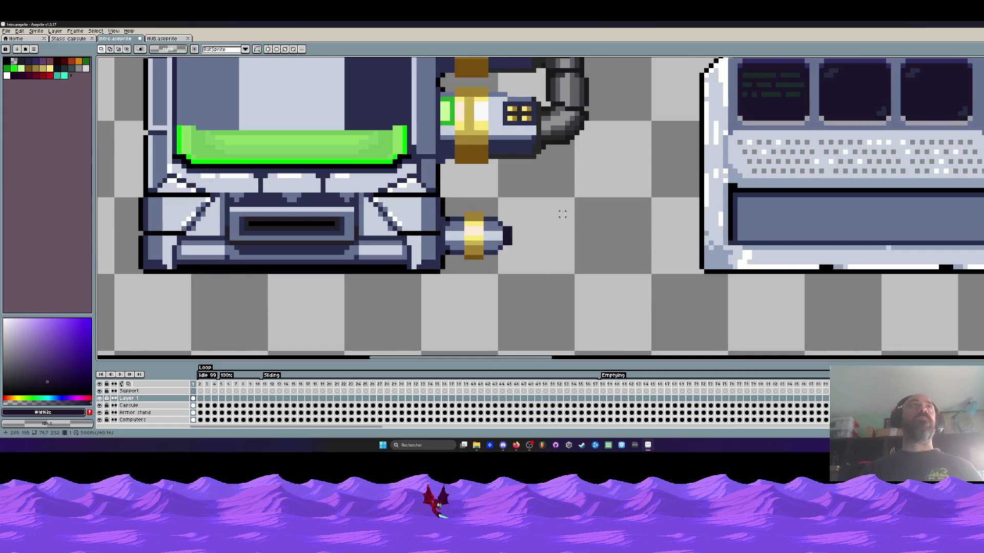
{"action": "key", "text": "i"}
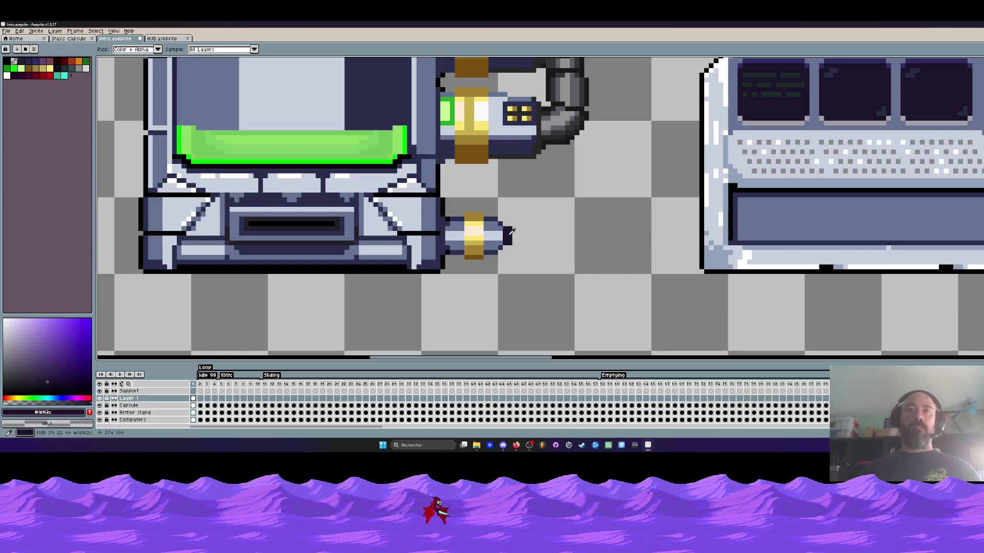
{"action": "scroll", "coordinate": [536, 238], "scroll_direction": "up", "scroll_amount": 1}
{"action": "key", "text": "b"}
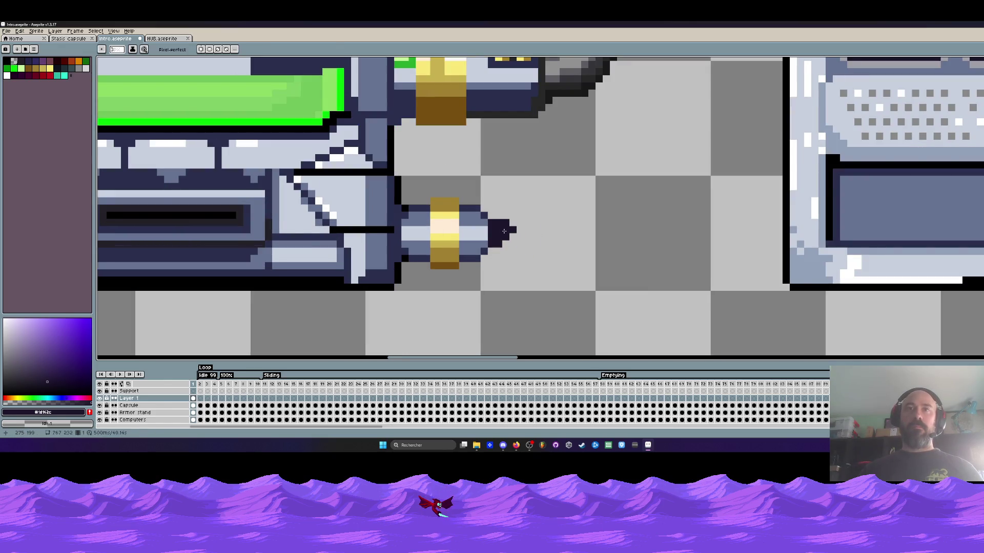
{"action": "mouse_move", "coordinate": [503, 237]}
{"action": "left_mouse_down"}
{"action": "mouse_move", "coordinate": [593, 284]}
{"action": "mouse_move", "coordinate": [635, 286]}
{"action": "left_mouse_up"}
{"action": "key", "text": "ctrl+z"}
{"action": "mouse_move", "coordinate": [499, 226]}
{"action": "left_mouse_down"}
{"action": "mouse_move", "coordinate": [531, 277]}
{"action": "mouse_move", "coordinate": [725, 279]}
{"action": "mouse_move", "coordinate": [746, 235]}
{"action": "left_mouse_up"}
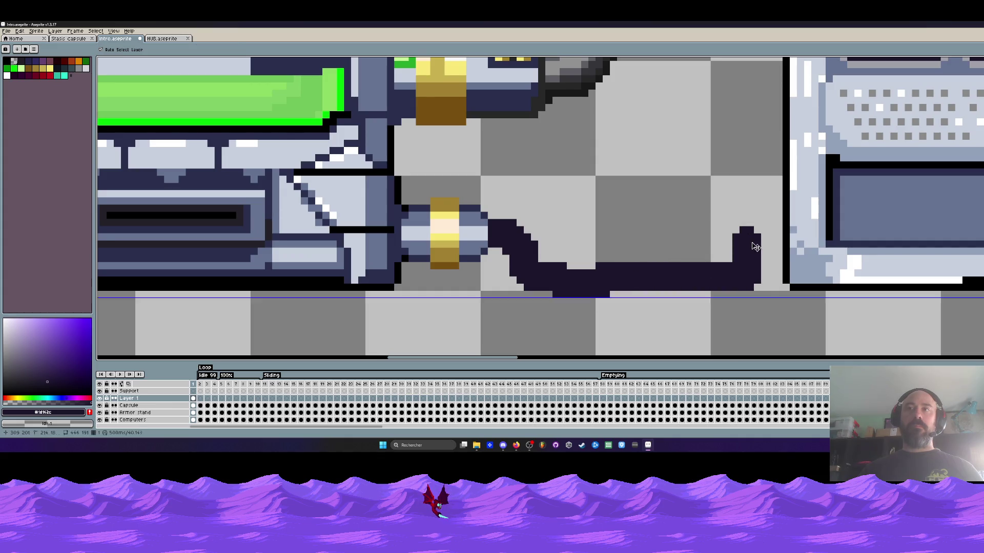
{"action": "key", "text": "ctrl+z"}
{"action": "mouse_move", "coordinate": [507, 235]}
{"action": "left_mouse_down"}
{"action": "mouse_move", "coordinate": [533, 246]}
{"action": "mouse_move", "coordinate": [538, 282]}
{"action": "left_mouse_up"}
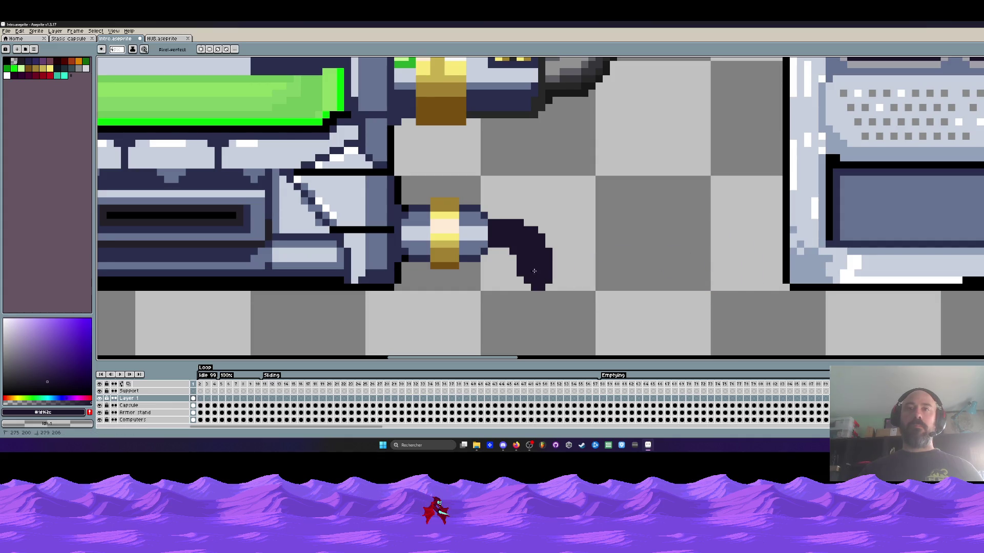
{"action": "key", "text": "ctrl+z"}
{"action": "key", "text": "ctrl+z"}
{"action": "mouse_move", "coordinate": [507, 228]}
{"action": "left_mouse_down"}
{"action": "mouse_move", "coordinate": [524, 264]}
{"action": "mouse_move", "coordinate": [584, 279]}
{"action": "mouse_move", "coordinate": [671, 278]}
{"action": "mouse_move", "coordinate": [590, 278]}
{"action": "mouse_move", "coordinate": [510, 302]}
{"action": "mouse_move", "coordinate": [551, 290]}
{"action": "left_mouse_up"}
Remove the stray bump under the cable and extend it right and up to the console
{"action": "key", "text": "ctrl+z"}
{"action": "key", "text": "ctrl+z"}
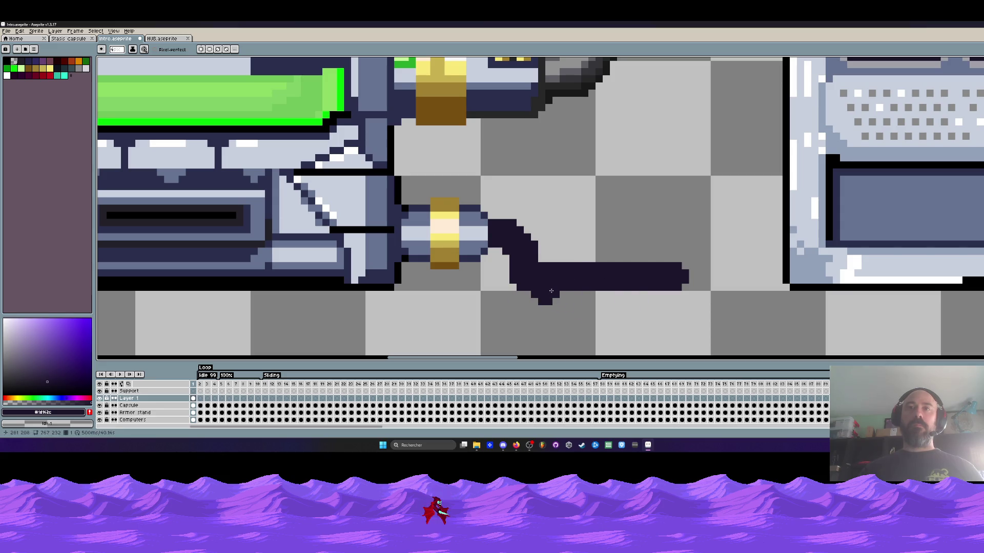
{"action": "scroll", "coordinate": [551, 291], "scroll_direction": "down", "scroll_amount": 3}
{"action": "scroll", "coordinate": [533, 281], "scroll_direction": "up", "scroll_amount": 2}
{"action": "key", "text": "ctrl+z"}
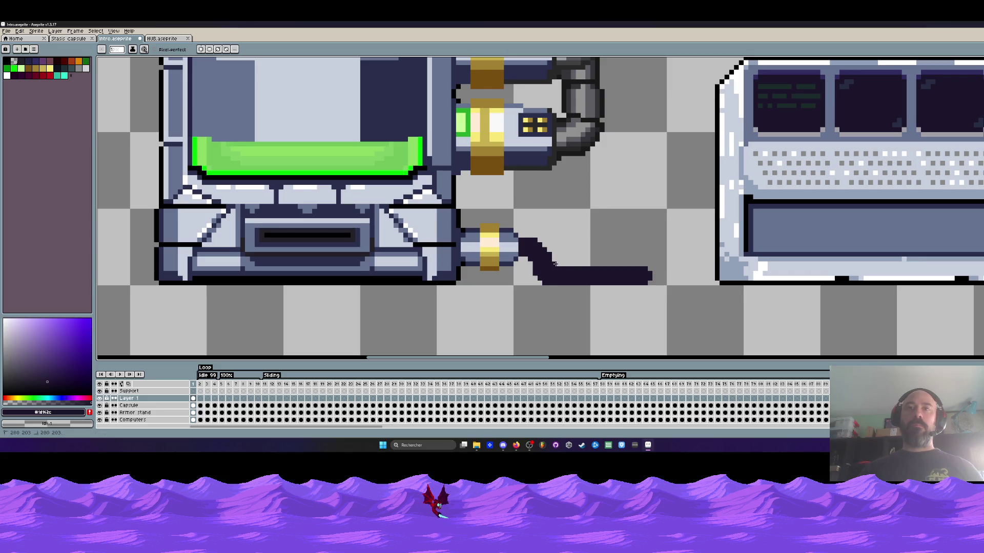
{"action": "scroll", "coordinate": [554, 264], "scroll_direction": "down", "scroll_amount": 3}
{"action": "scroll", "coordinate": [589, 272], "scroll_direction": "up", "scroll_amount": 3}
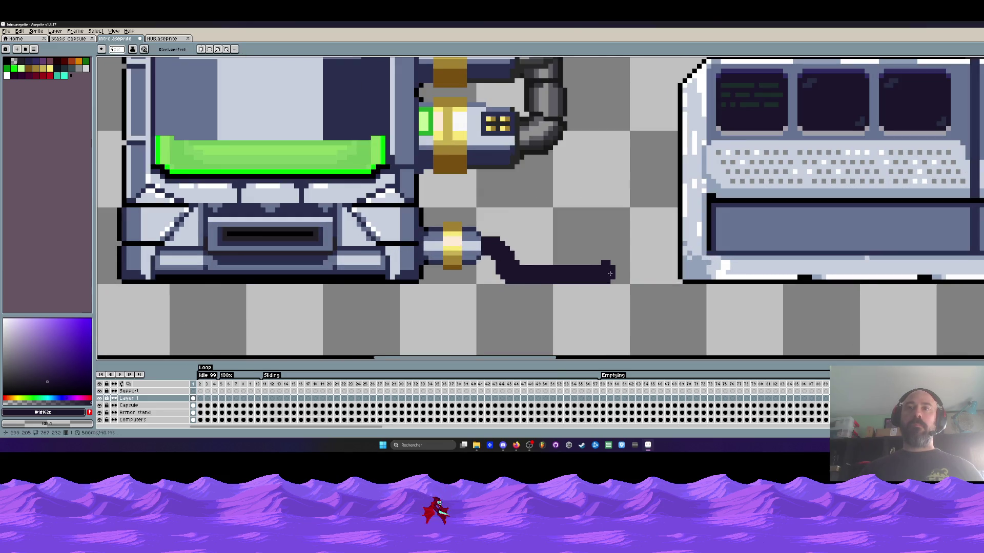
{"action": "left_click_drag", "start_coordinate": [608, 275], "coordinate": [667, 229]}
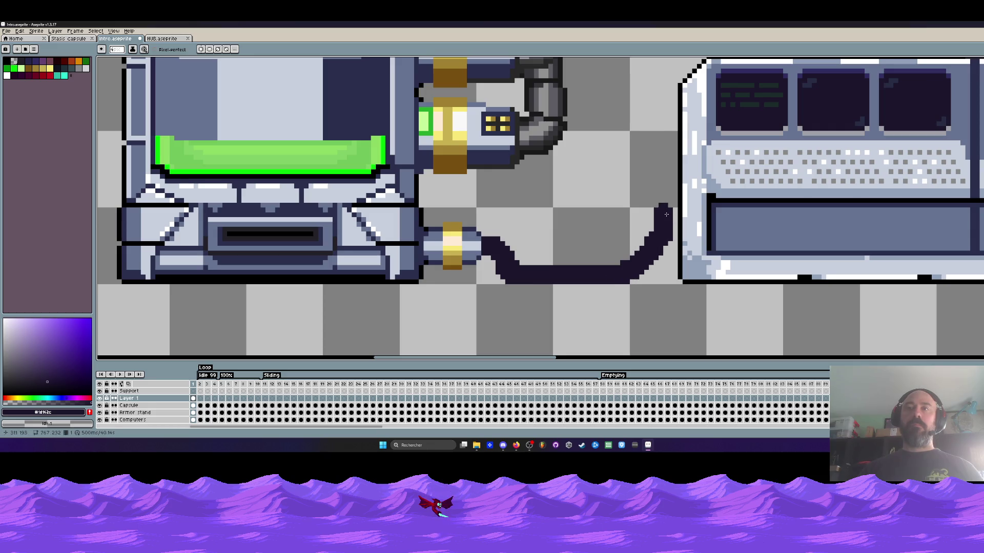
{"action": "scroll", "coordinate": [666, 214], "scroll_direction": "down", "scroll_amount": 2}
{"action": "scroll", "coordinate": [604, 229], "scroll_direction": "up", "scroll_amount": 1}
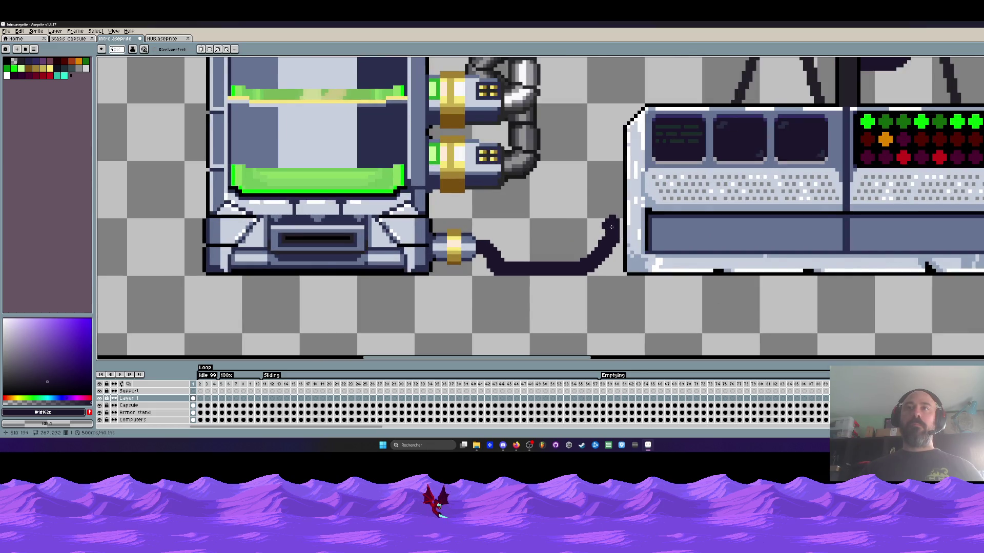
{"action": "scroll", "coordinate": [611, 227], "scroll_direction": "down", "scroll_amount": 1}
{"action": "key", "text": "m"}
{"action": "scroll", "coordinate": [473, 241], "scroll_direction": "up", "scroll_amount": 3}
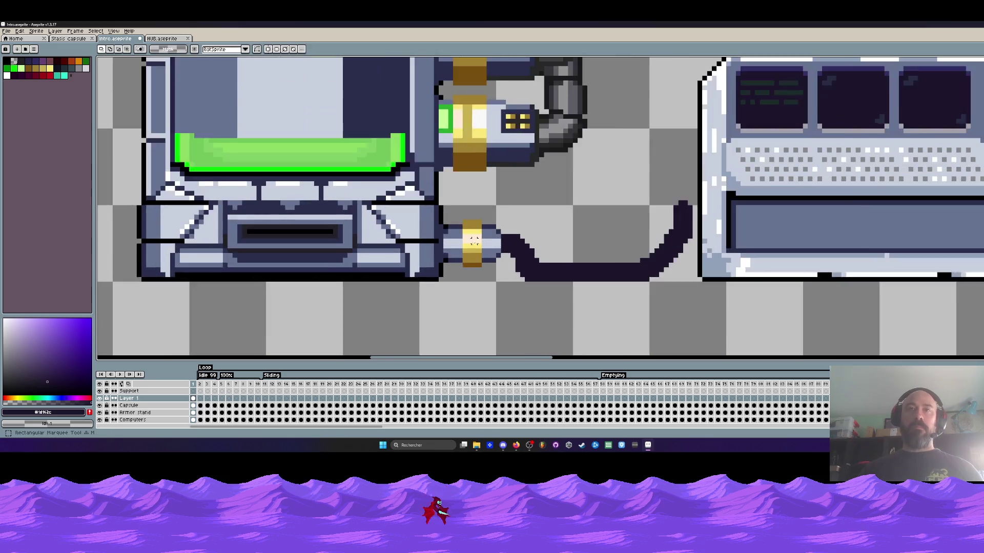
Copy the tank's lower connector beside the console and raise it about 5 pixels
{"action": "mouse_move", "coordinate": [430, 209]}
{"action": "left_mouse_down"}
{"action": "mouse_move", "coordinate": [480, 271]}
{"action": "mouse_move", "coordinate": [519, 289]}
{"action": "left_mouse_up"}
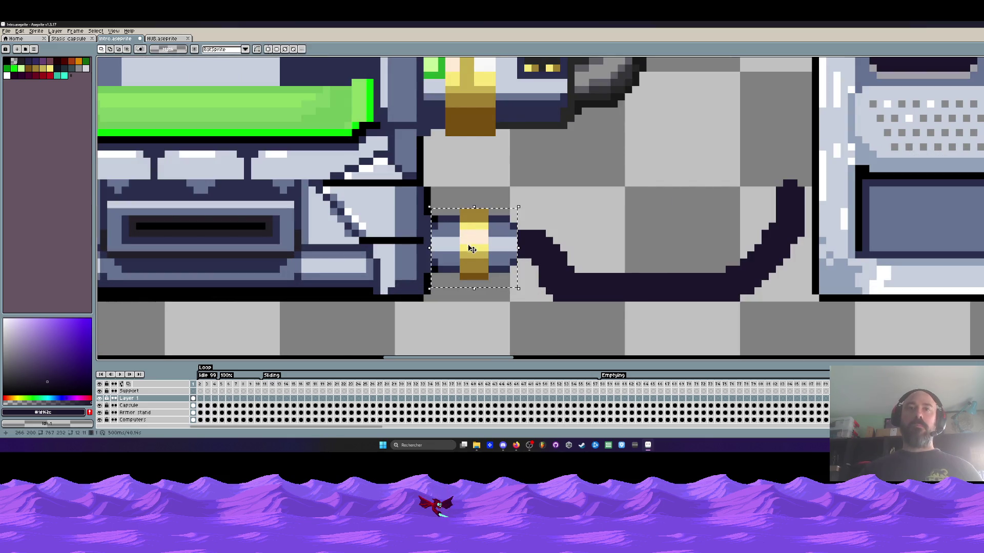
{"action": "left_click", "coordinate": [470, 247]}
{"action": "left_click_drag", "start_coordinate": [470, 247], "coordinate": [834, 117]}
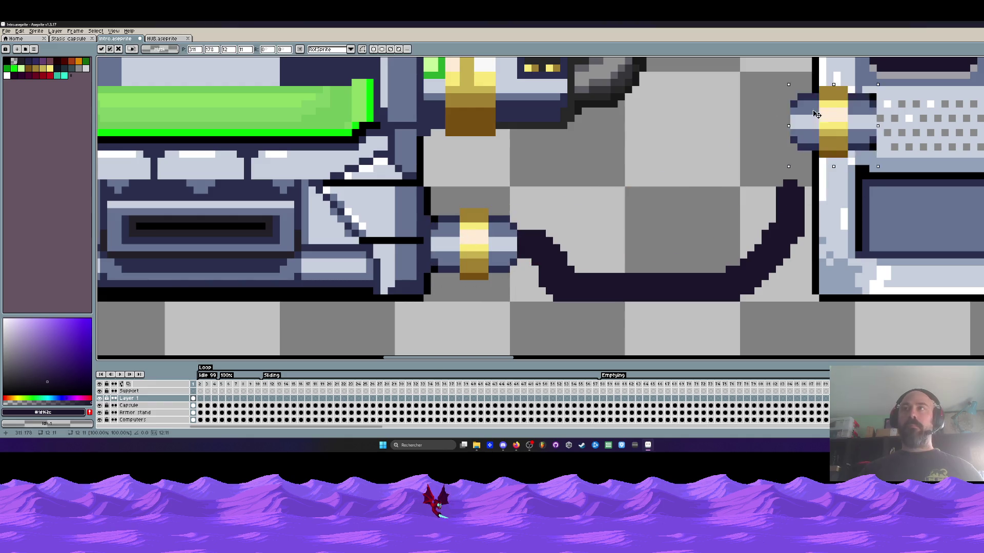
{"action": "scroll", "coordinate": [648, 189], "scroll_direction": "down", "scroll_amount": 3}
{"action": "mouse_move", "coordinate": [648, 189]}
{"action": "left_mouse_down"}
{"action": "mouse_move", "coordinate": [658, 180]}
{"action": "mouse_move", "coordinate": [653, 189]}
{"action": "left_mouse_up"}
{"action": "key", "text": "Return"}
{"action": "scroll", "coordinate": [675, 178], "scroll_direction": "up", "scroll_amount": 4}
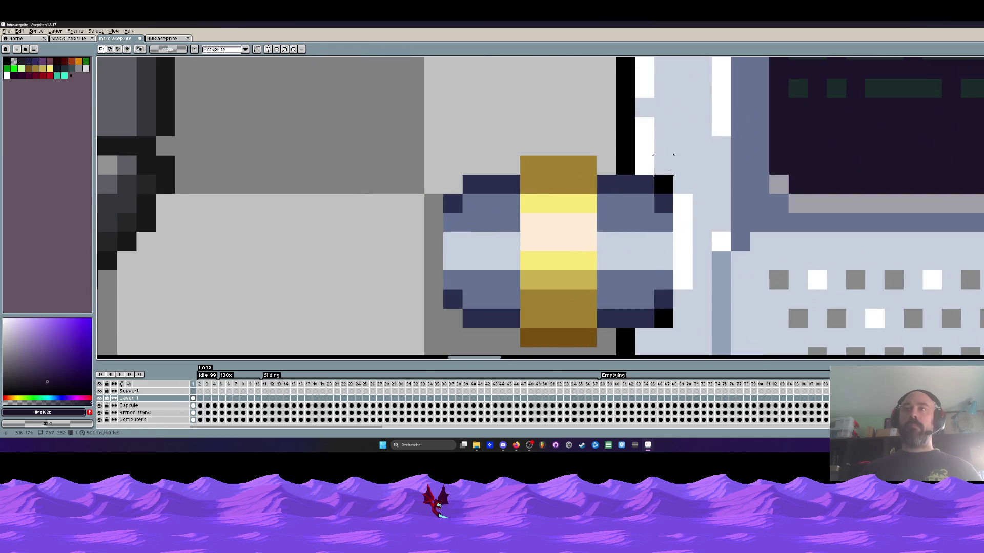
Paint the connector's right corner pixels with the console's light grey
{"action": "left_click", "coordinate": [677, 155], "text": "alt"}
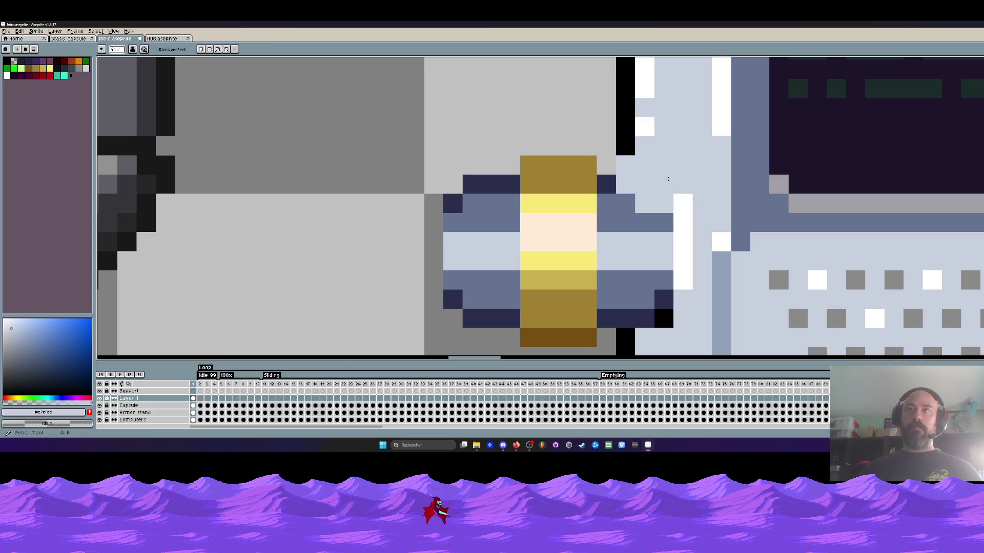
{"action": "left_click", "coordinate": [663, 185]}
{"action": "left_click", "coordinate": [658, 324]}
{"action": "scroll", "coordinate": [658, 326], "scroll_direction": "down", "scroll_amount": 4}
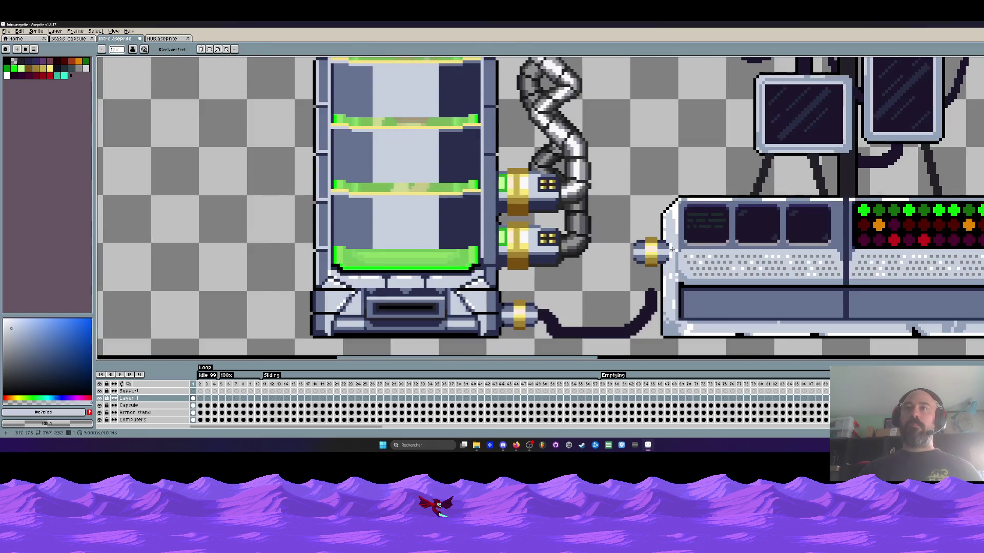
{"action": "scroll", "coordinate": [672, 213], "scroll_direction": "up", "scroll_amount": 2}
{"action": "scroll", "coordinate": [672, 213], "scroll_direction": "up", "scroll_amount": 2}
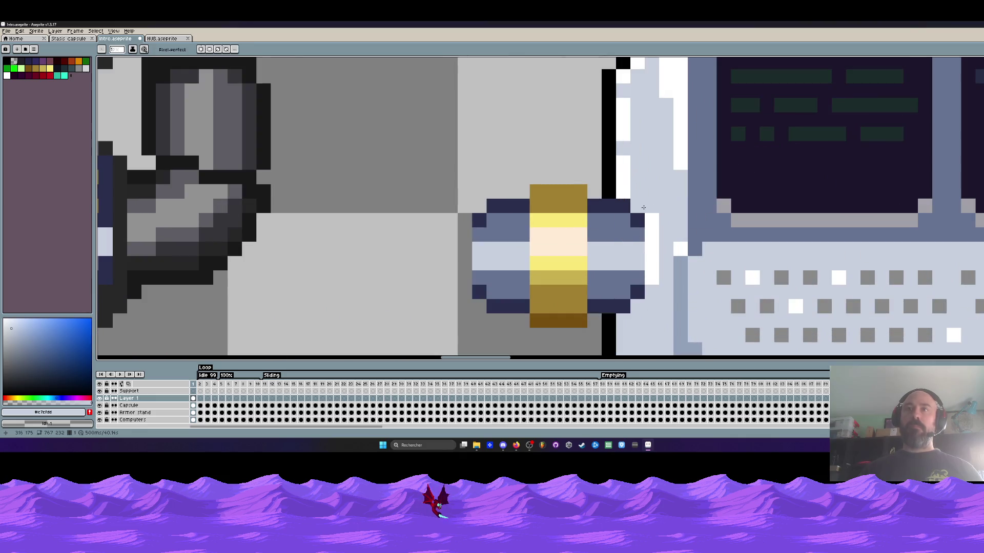
Add a navy pixel on the connector edge and repaint the white strip in #c7cfdd
{"action": "left_click", "coordinate": [639, 219], "text": "alt"}
{"action": "left_click", "coordinate": [637, 206]}
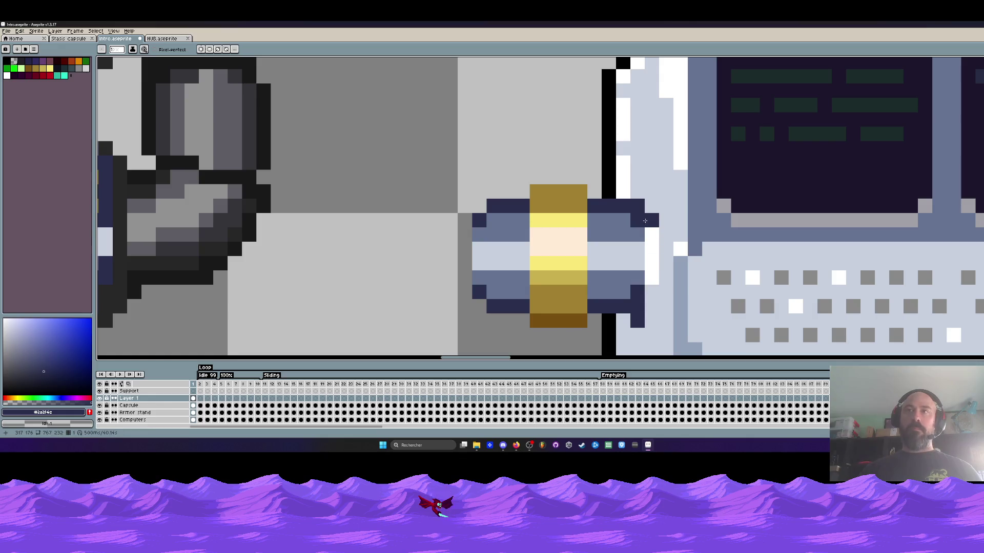
{"action": "key", "text": "ctrl+z"}
{"action": "left_click", "coordinate": [638, 195]}
{"action": "left_click", "coordinate": [673, 194], "text": "alt"}
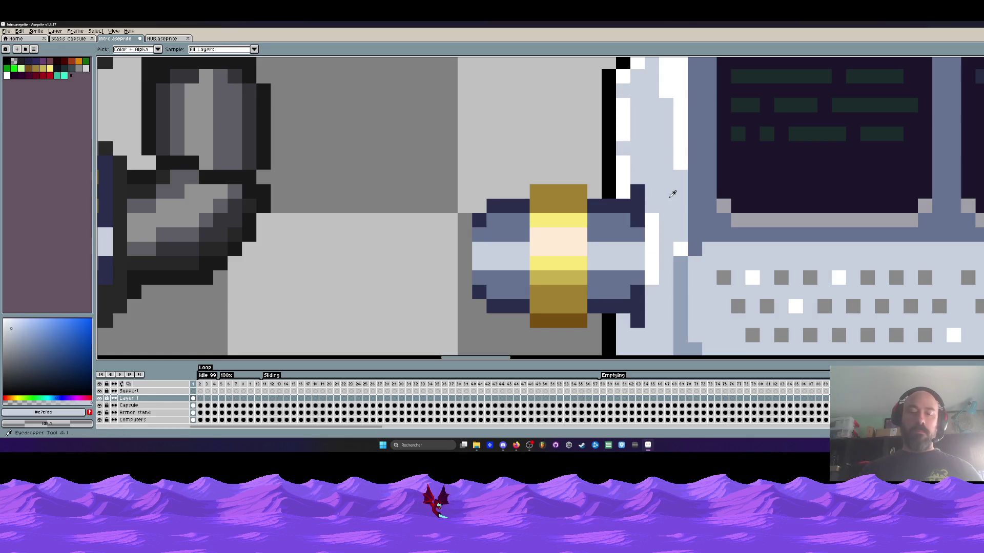
{"action": "left_click_drag", "start_coordinate": [651, 285], "coordinate": [638, 224]}
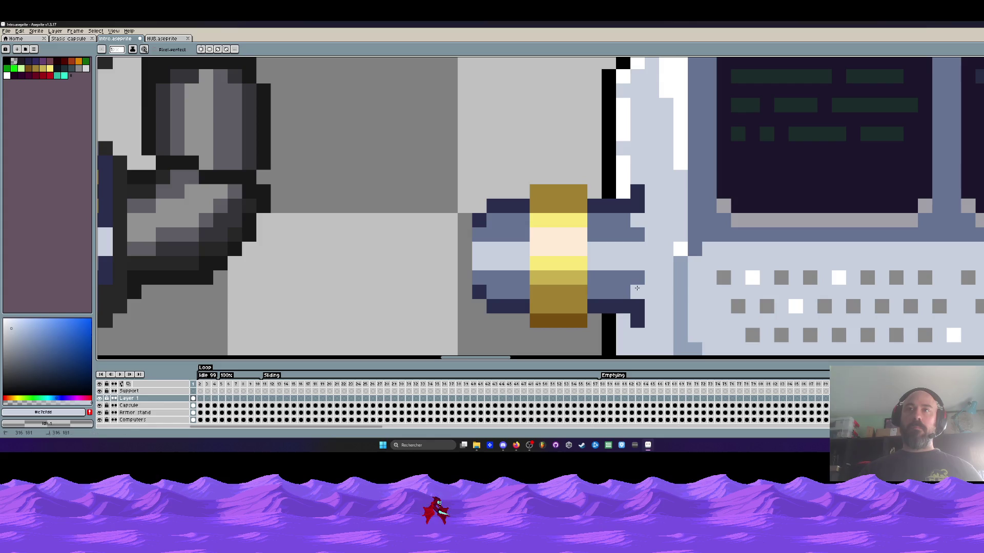
{"action": "scroll", "coordinate": [638, 280], "scroll_direction": "down", "scroll_amount": 4}
{"action": "scroll", "coordinate": [636, 254], "scroll_direction": "up", "scroll_amount": 3}
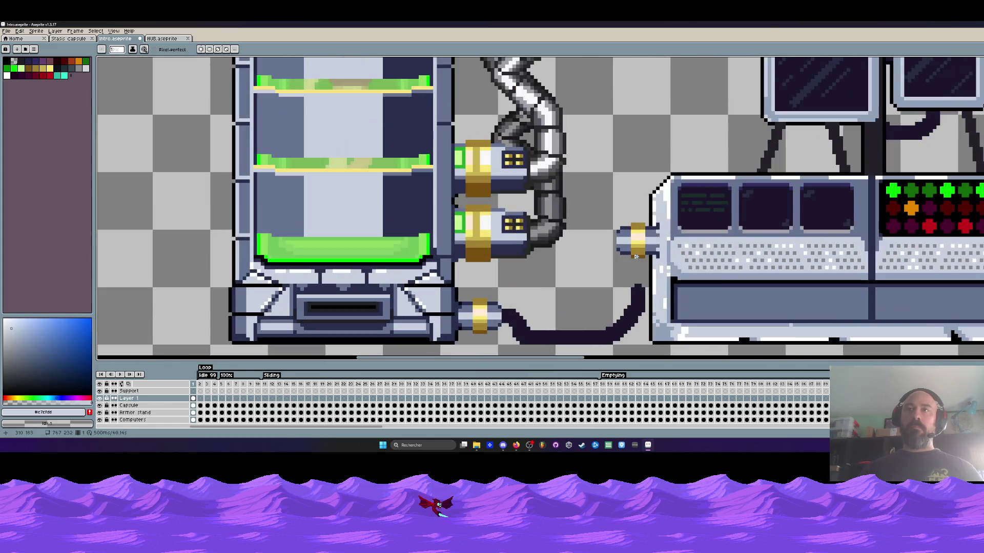
Delete the cable's vertical segment and its right end
{"action": "left_click", "coordinate": [639, 293], "text": "alt"}
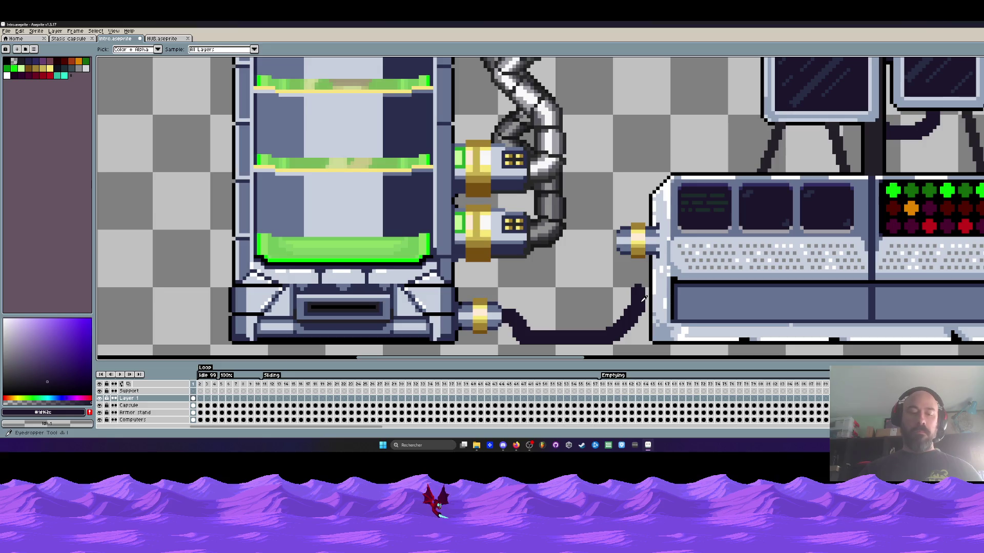
{"action": "scroll", "coordinate": [625, 279], "scroll_direction": "down", "scroll_amount": 1}
{"action": "scroll", "coordinate": [625, 279], "scroll_direction": "up", "scroll_amount": 1}
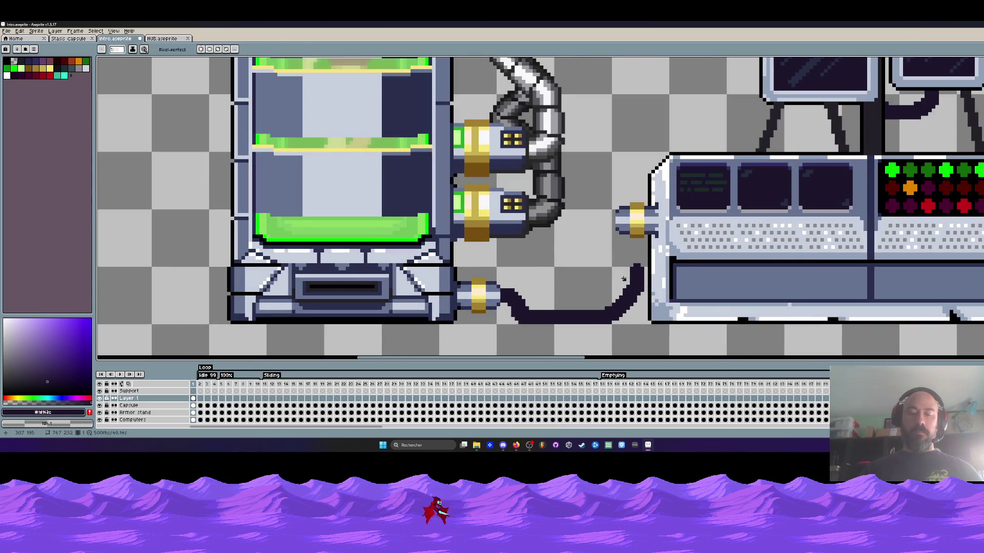
{"action": "key", "text": "m"}
{"action": "left_click_drag", "start_coordinate": [616, 253], "coordinate": [643, 342]}
{"action": "key", "text": "Delete"}
{"action": "key", "text": "ctrl+d"}
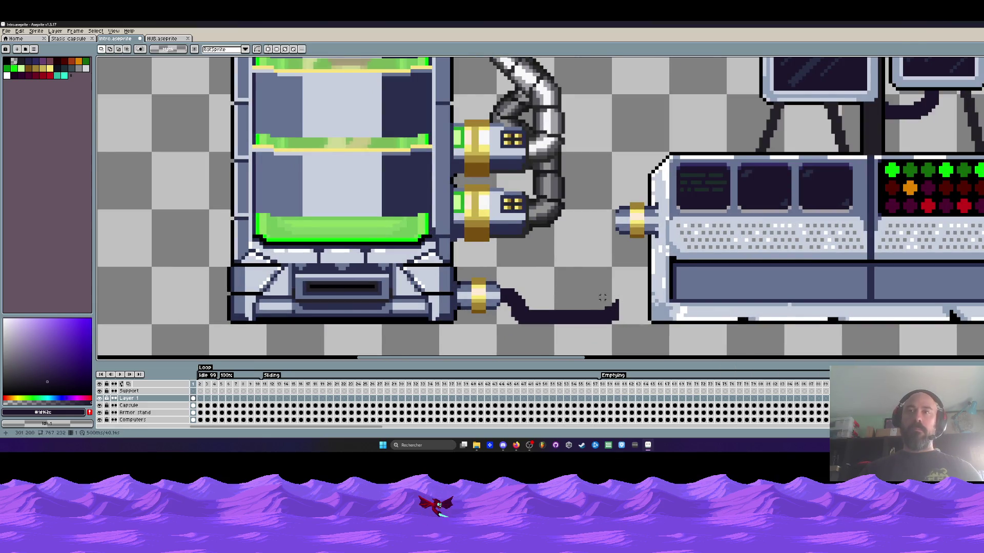
{"action": "left_click_drag", "start_coordinate": [597, 285], "coordinate": [634, 338]}
{"action": "key", "text": "Delete"}
{"action": "key", "text": "ctrl+d"}
Try an S-shaped cable end curving up toward the console, then undo it
{"action": "key", "text": "i"}
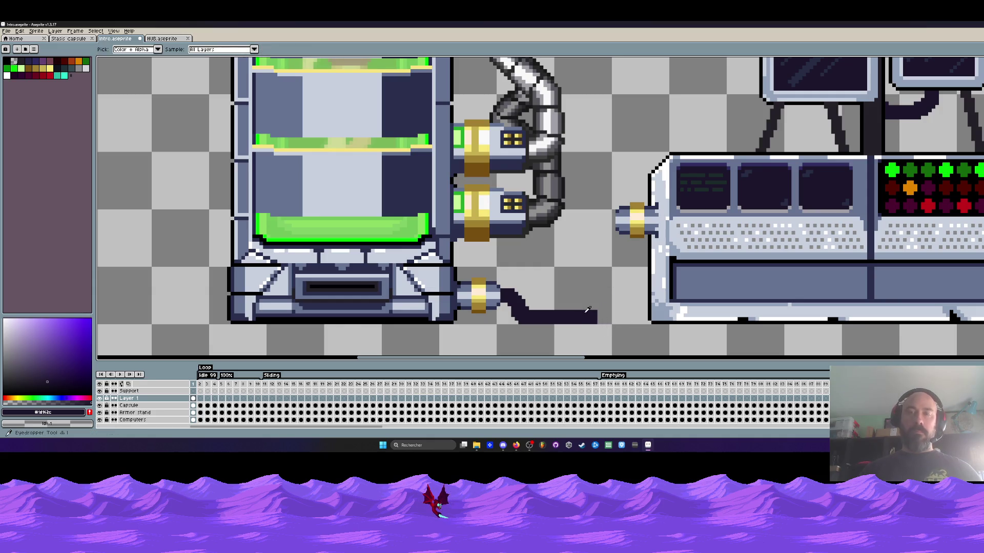
{"action": "key", "text": "b"}
{"action": "scroll", "coordinate": [587, 310], "scroll_direction": "up", "scroll_amount": 1}
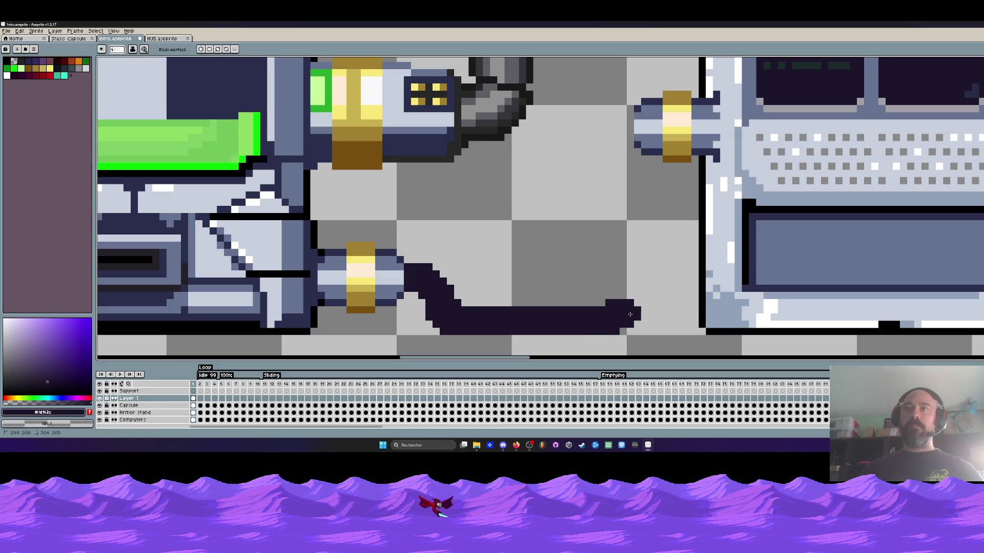
{"action": "key", "text": "v"}
{"action": "key", "text": "b"}
{"action": "mouse_move", "coordinate": [604, 320]}
{"action": "left_mouse_down"}
{"action": "mouse_move", "coordinate": [648, 315]}
{"action": "mouse_move", "coordinate": [627, 284]}
{"action": "mouse_move", "coordinate": [568, 253]}
{"action": "mouse_move", "coordinate": [581, 184]}
{"action": "mouse_move", "coordinate": [613, 137]}
{"action": "left_mouse_up"}
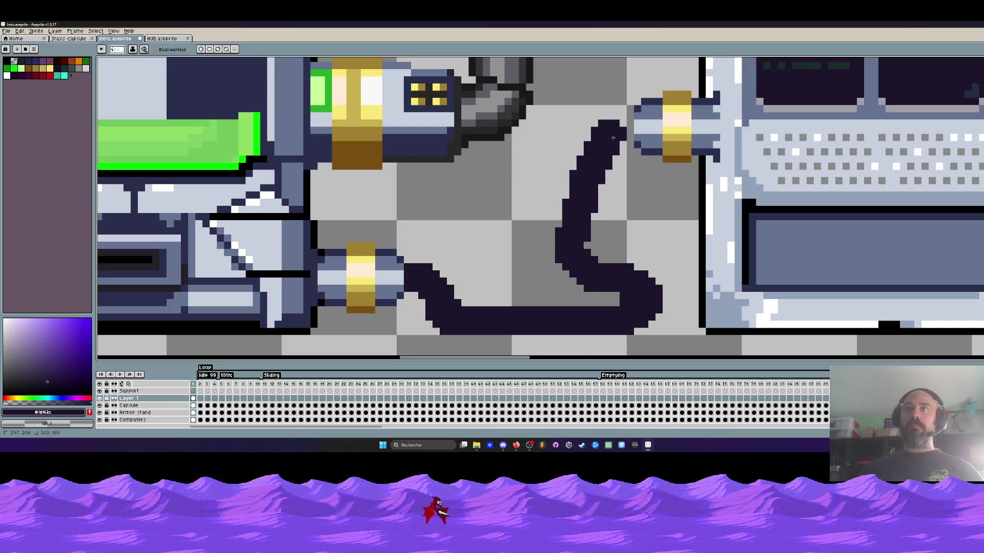
{"action": "scroll", "coordinate": [623, 130], "scroll_direction": "down", "scroll_amount": 4}
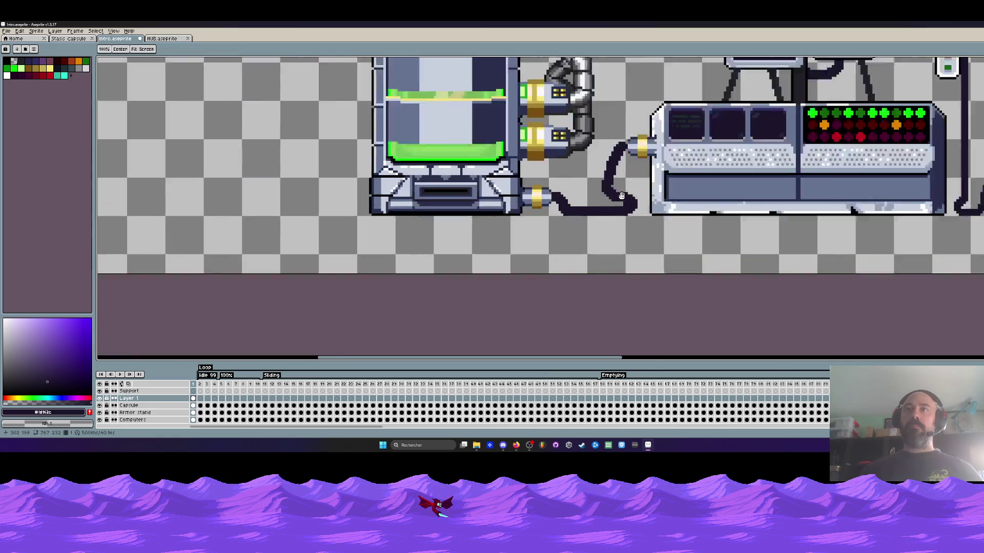
{"action": "scroll", "coordinate": [616, 201], "scroll_direction": "up", "scroll_amount": 1}
{"action": "scroll", "coordinate": [616, 201], "scroll_direction": "up", "scroll_amount": 3}
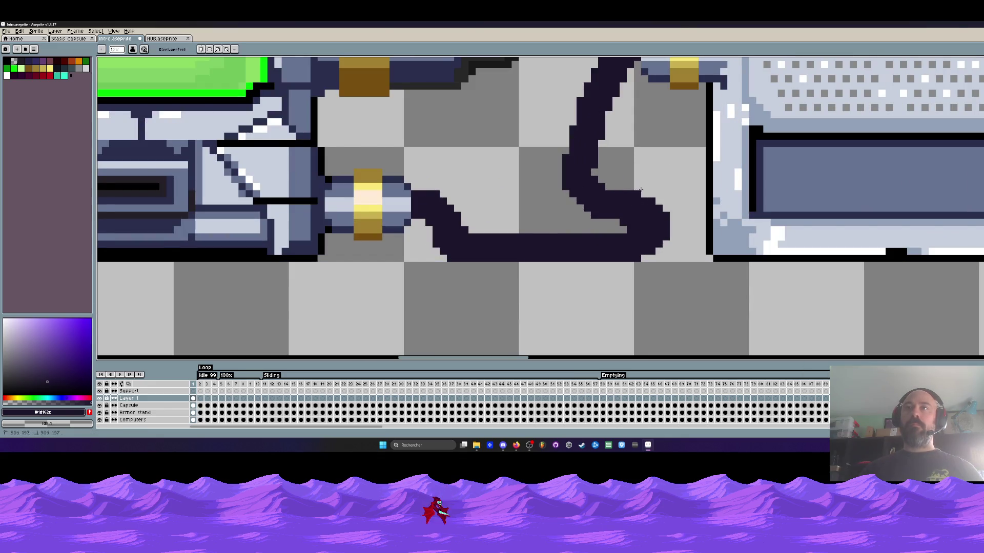
{"action": "left_click", "coordinate": [622, 226]}
{"action": "scroll", "coordinate": [621, 226], "scroll_direction": "down", "scroll_amount": 2}
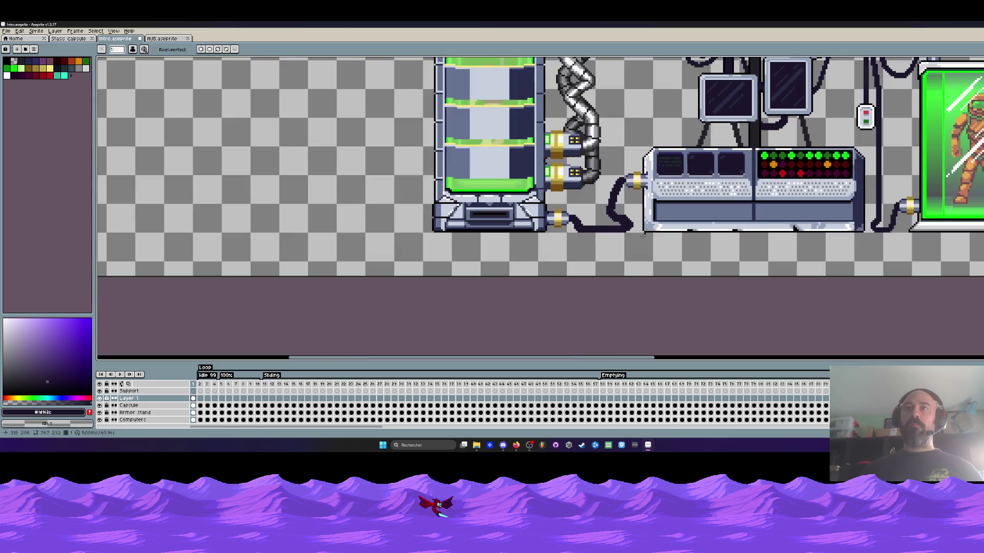
{"action": "scroll", "coordinate": [642, 229], "scroll_direction": "down", "scroll_amount": 2}
{"action": "scroll", "coordinate": [642, 229], "scroll_direction": "up", "scroll_amount": 5}
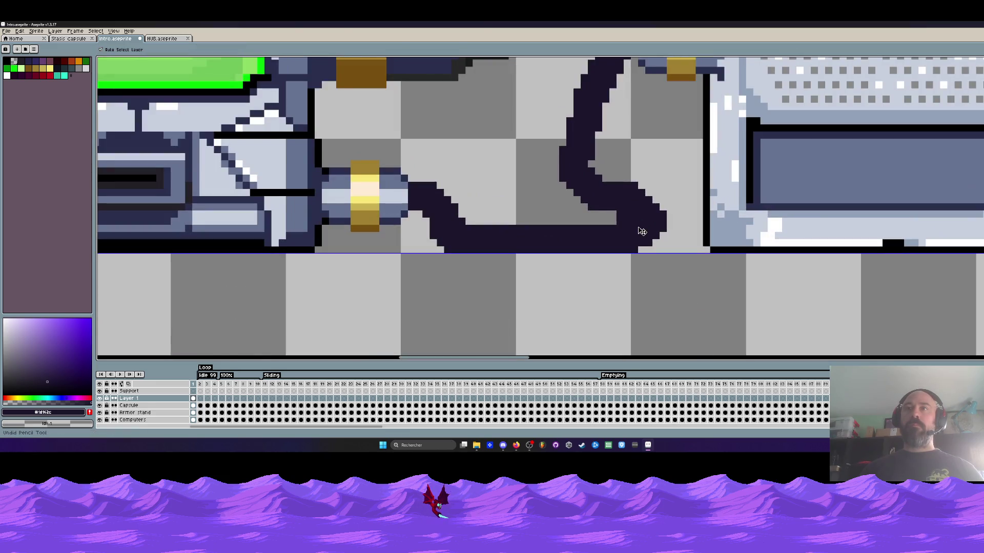
{"action": "key", "text": "ctrl+z"}
Start the new cable end at the right of the floor run with a dark dot
{"action": "key", "text": "b"}
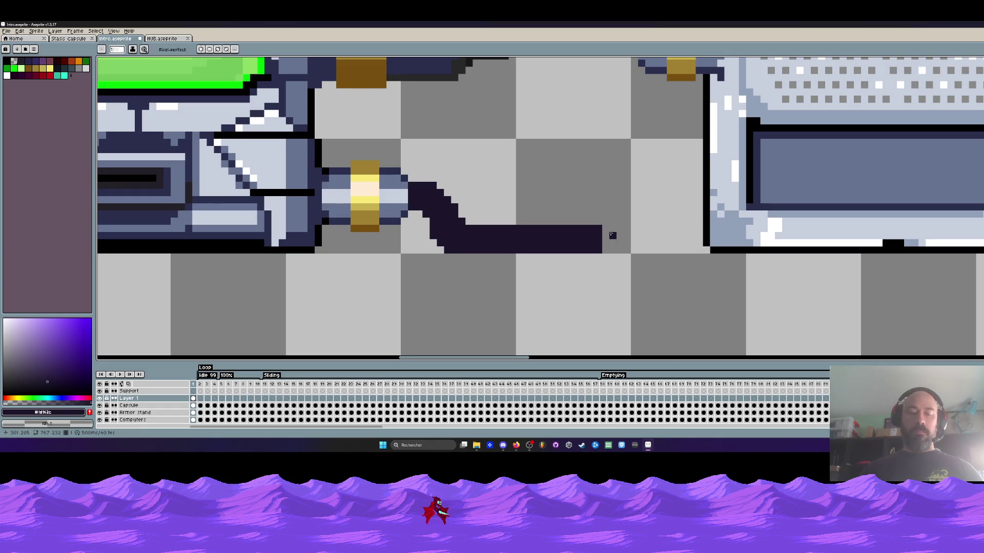
{"action": "left_click", "coordinate": [610, 233]}
{"action": "mouse_move", "coordinate": [610, 233]}
{"action": "left_mouse_down"}
{"action": "mouse_move", "coordinate": [635, 235]}
{"action": "mouse_move", "coordinate": [659, 218]}
{"action": "mouse_move", "coordinate": [604, 197]}
{"action": "mouse_move", "coordinate": [597, 169]}
{"action": "left_mouse_up"}
{"action": "key", "text": "ctrl+z"}
{"action": "left_click", "coordinate": [625, 242]}
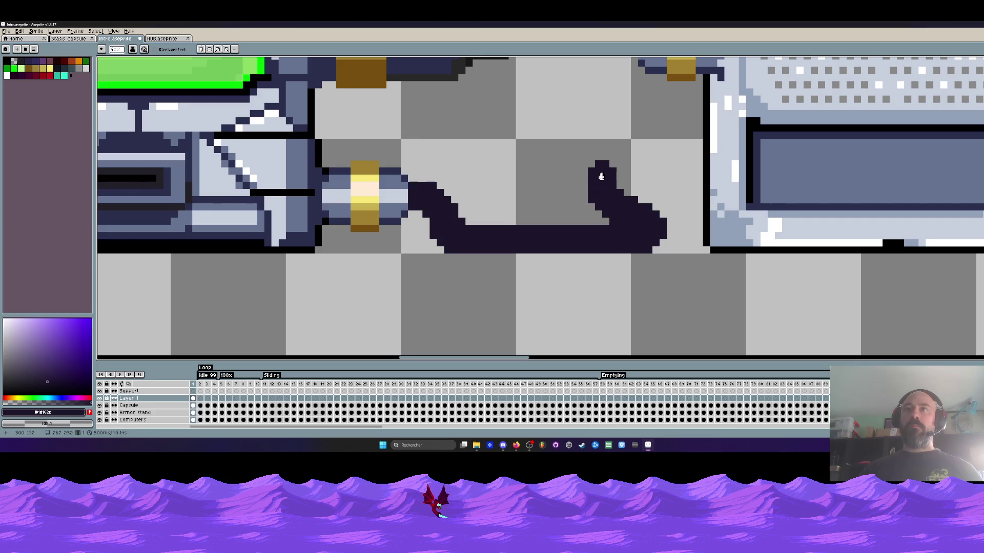
{"action": "scroll", "coordinate": [606, 202], "scroll_direction": "down", "scroll_amount": 1}
{"action": "scroll", "coordinate": [606, 202], "scroll_direction": "down", "scroll_amount": 1}
{"action": "scroll", "coordinate": [605, 204], "scroll_direction": "up", "scroll_amount": 1}
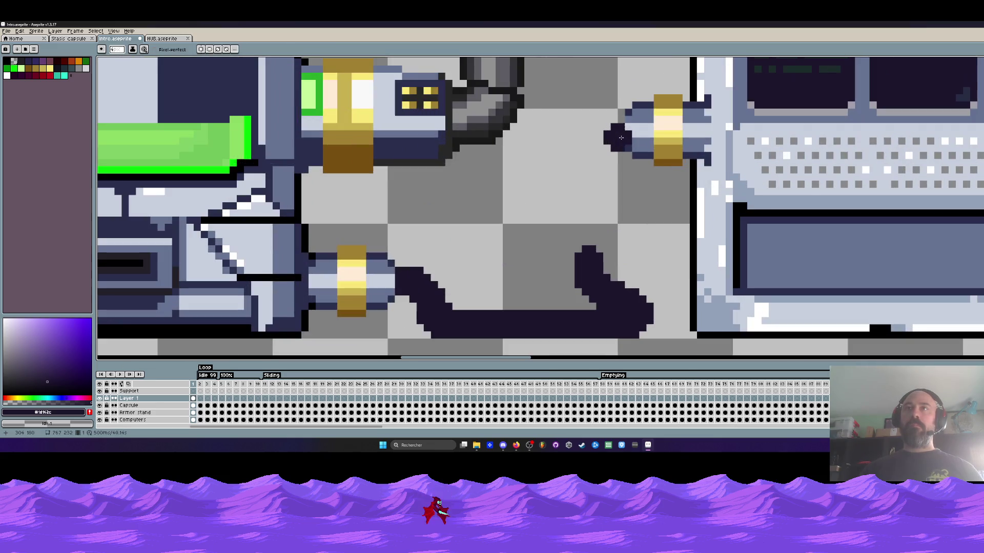
Draw a shorter upward stretch of cable into the console's connector
{"action": "mouse_move", "coordinate": [590, 245]}
{"action": "left_mouse_down"}
{"action": "mouse_move", "coordinate": [594, 131]}
{"action": "mouse_move", "coordinate": [613, 130]}
{"action": "left_mouse_up"}
{"action": "key", "text": "ctrl+z"}
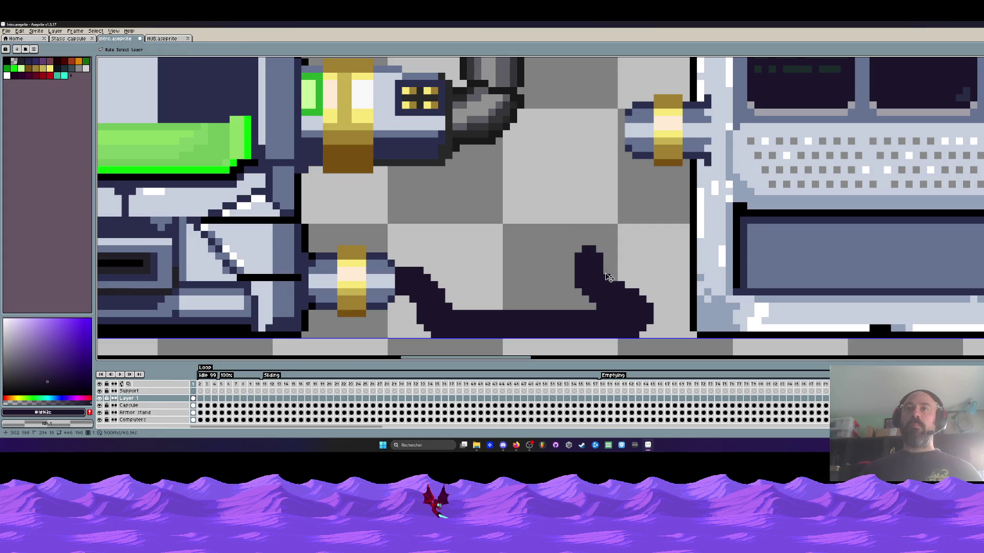
{"action": "mouse_move", "coordinate": [589, 253]}
{"action": "left_mouse_down"}
{"action": "mouse_move", "coordinate": [584, 214]}
{"action": "mouse_move", "coordinate": [621, 119]}
{"action": "left_mouse_up"}
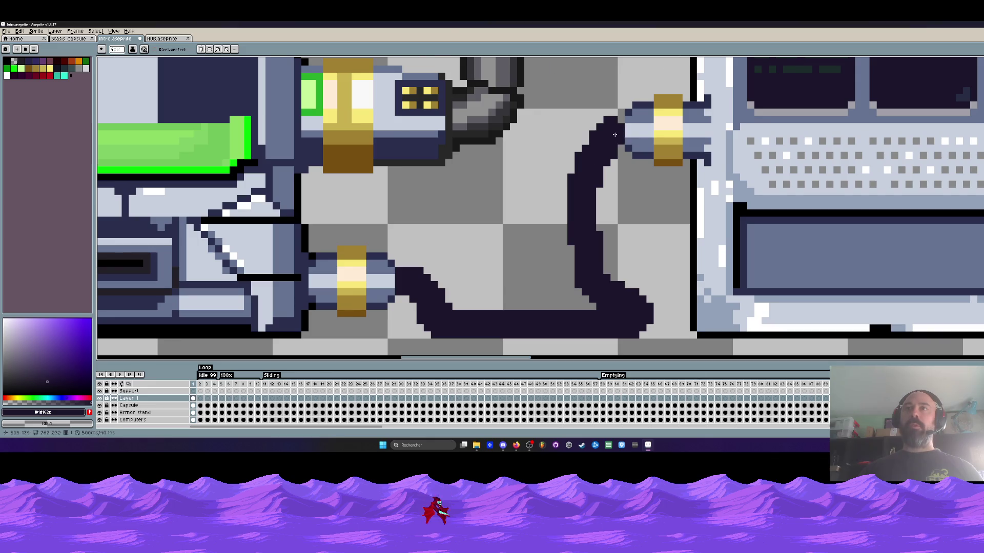
{"action": "scroll", "coordinate": [615, 156], "scroll_direction": "down", "scroll_amount": 3}
{"action": "scroll", "coordinate": [615, 178], "scroll_direction": "up", "scroll_amount": 2}
{"action": "scroll", "coordinate": [614, 178], "scroll_direction": "down", "scroll_amount": 1}
{"action": "scroll", "coordinate": [610, 171], "scroll_direction": "up", "scroll_amount": 1}
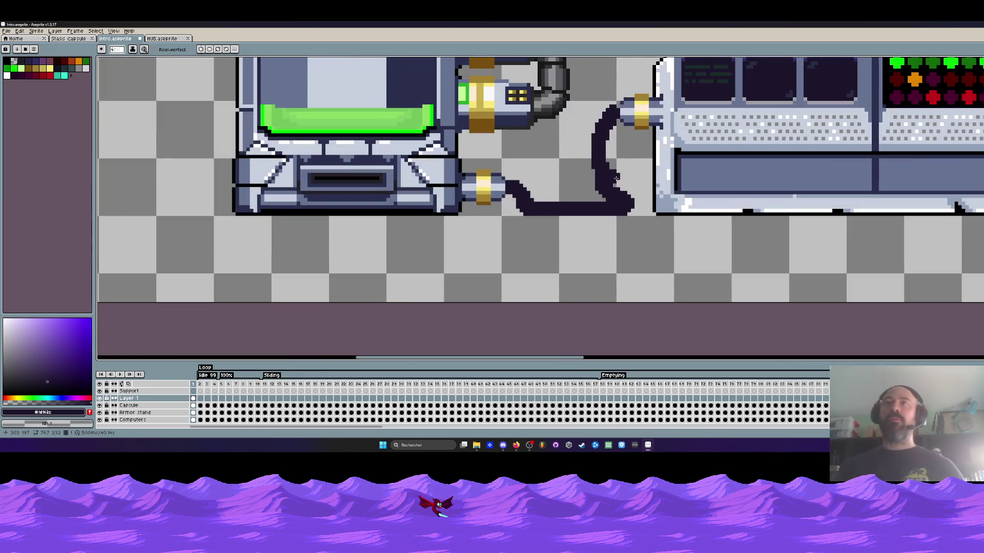
{"action": "scroll", "coordinate": [601, 162], "scroll_direction": "up", "scroll_amount": 1}
Thicken the cable's inner right edge and trim stray pixels off its left edge
{"action": "left_click_drag", "start_coordinate": [610, 154], "coordinate": [611, 195]}
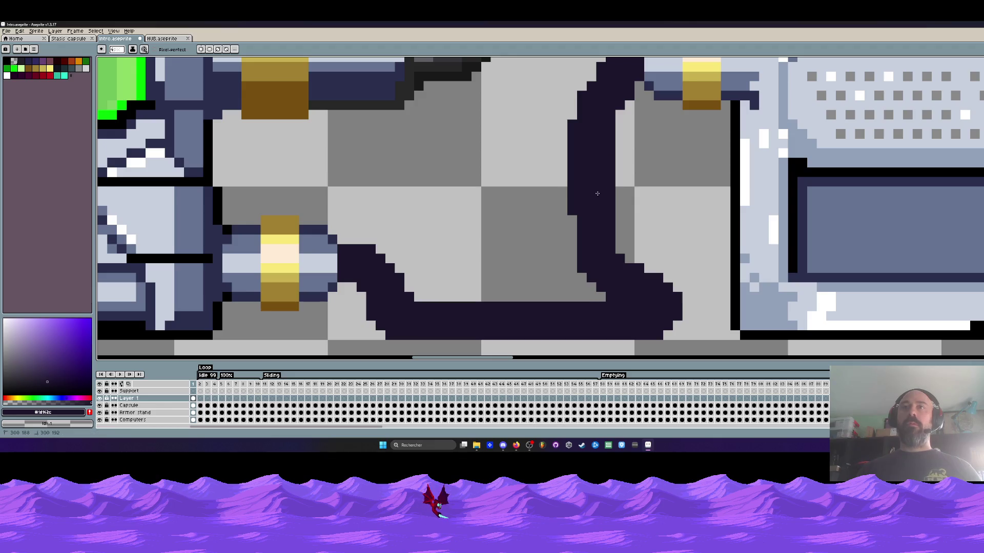
{"action": "mouse_move", "coordinate": [572, 126]}
{"action": "left_mouse_down"}
{"action": "mouse_move", "coordinate": [561, 178]}
{"action": "mouse_move", "coordinate": [572, 216]}
{"action": "left_mouse_up"}
{"action": "scroll", "coordinate": [568, 169], "scroll_direction": "down", "scroll_amount": 3}
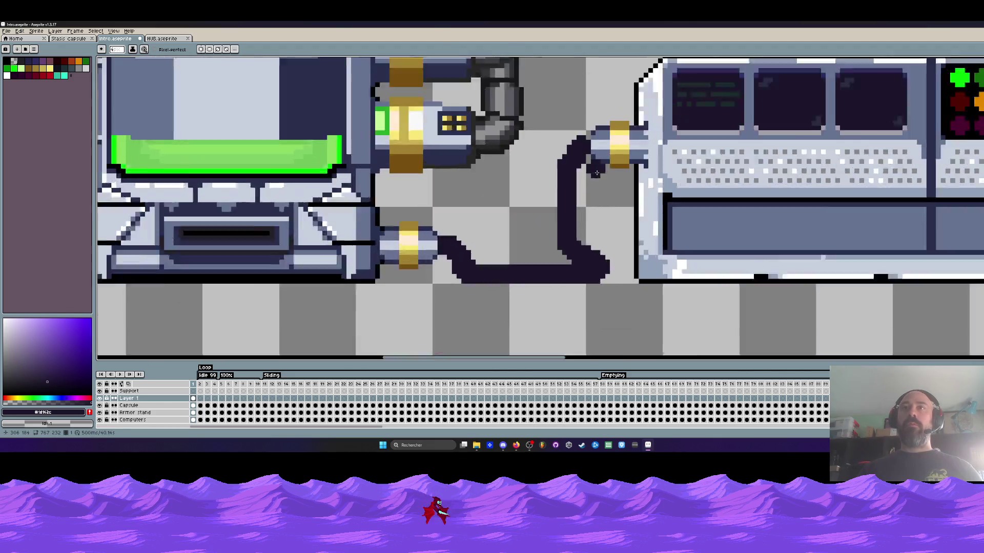
{"action": "scroll", "coordinate": [586, 145], "scroll_direction": "up", "scroll_amount": 3}
{"action": "scroll", "coordinate": [580, 100], "scroll_direction": "down", "scroll_amount": 4}
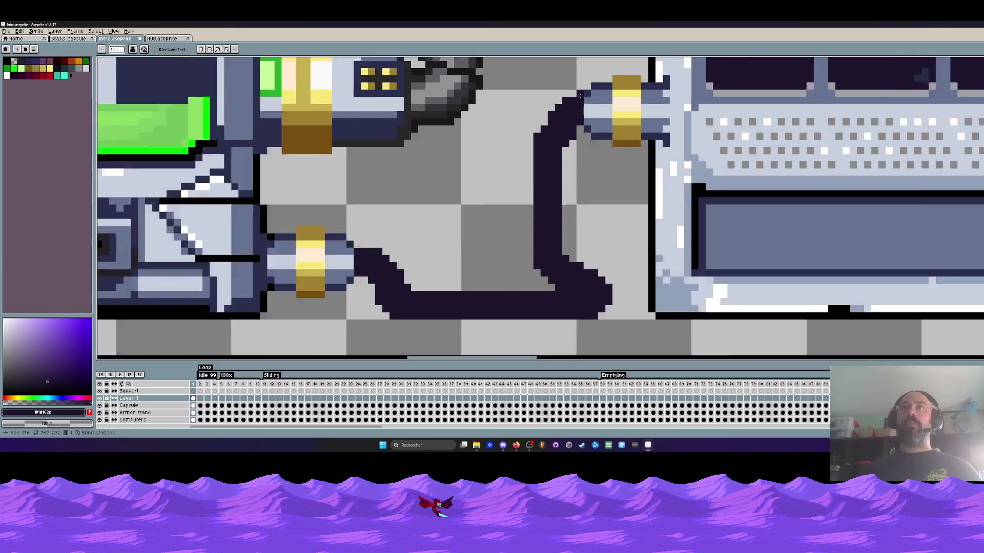
{"action": "scroll", "coordinate": [567, 117], "scroll_direction": "up", "scroll_amount": 3}
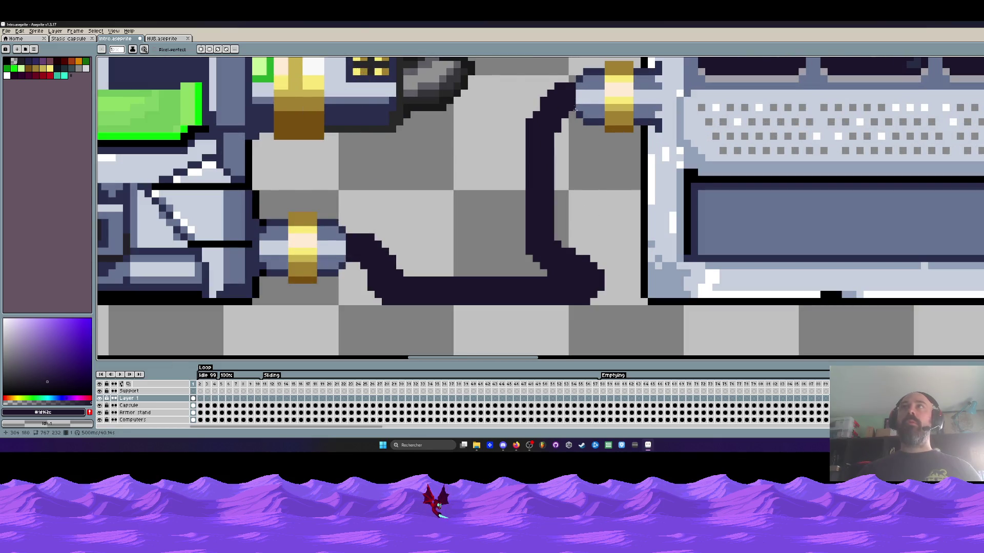
{"action": "scroll", "coordinate": [576, 134], "scroll_direction": "down", "scroll_amount": 3}
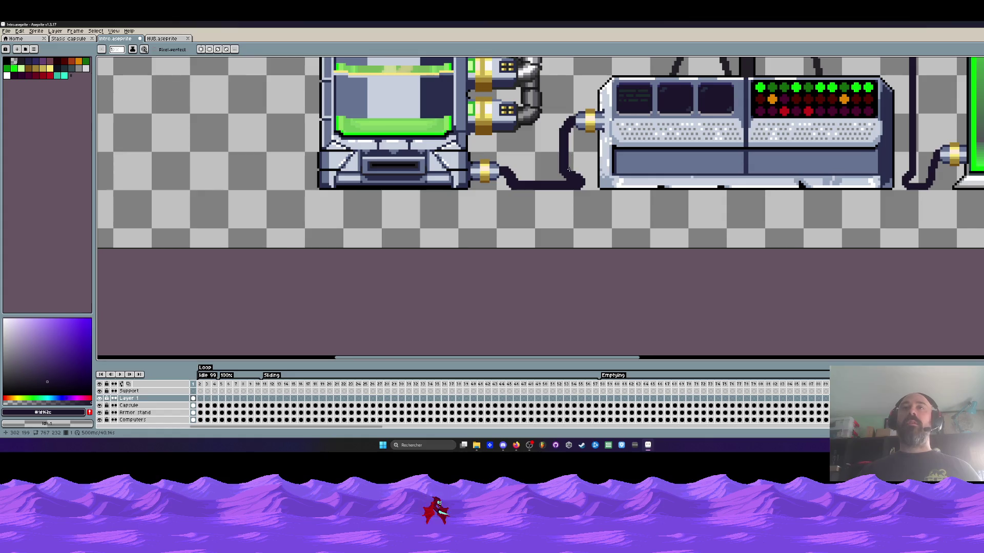
{"action": "scroll", "coordinate": [569, 170], "scroll_direction": "up", "scroll_amount": 3}
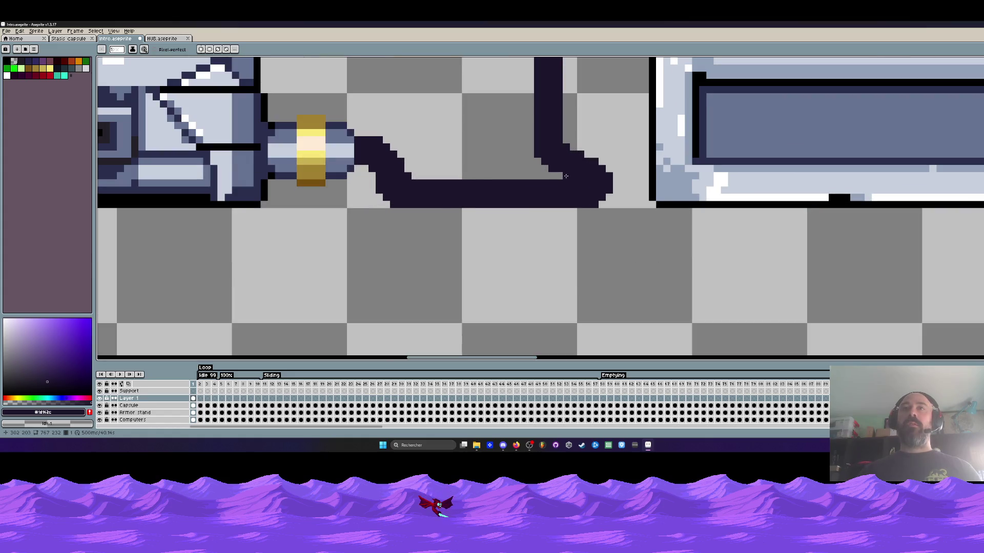
{"action": "scroll", "coordinate": [566, 175], "scroll_direction": "down", "scroll_amount": 5}
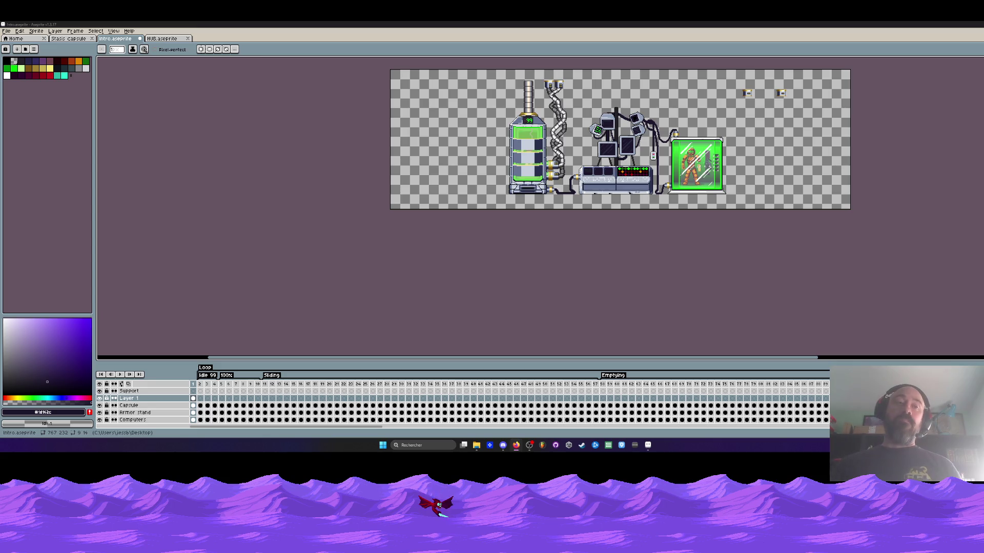
Make the Computers layer active and centre the view on the monitor pole
{"action": "left_click", "coordinate": [193, 421]}
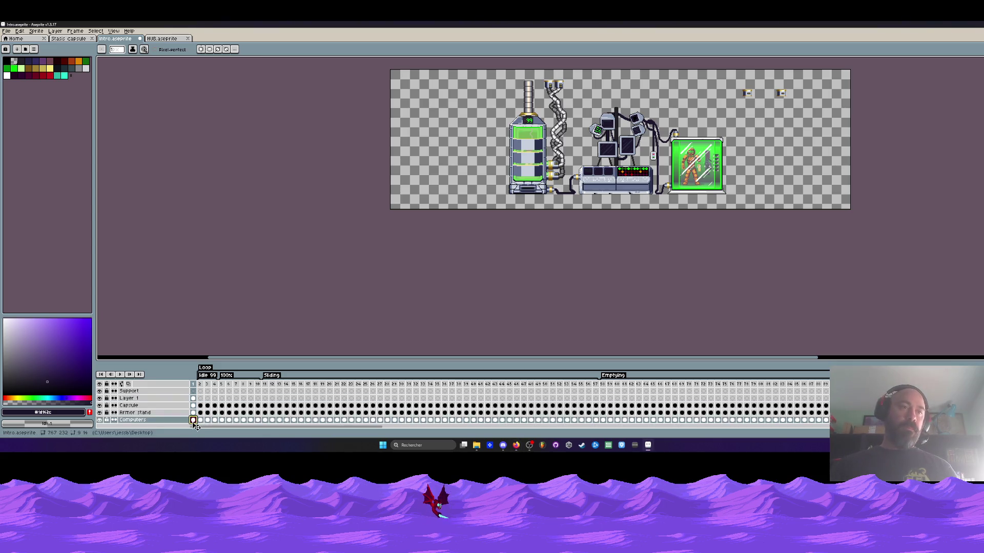
{"action": "scroll", "coordinate": [592, 165], "scroll_direction": "up", "scroll_amount": 2}
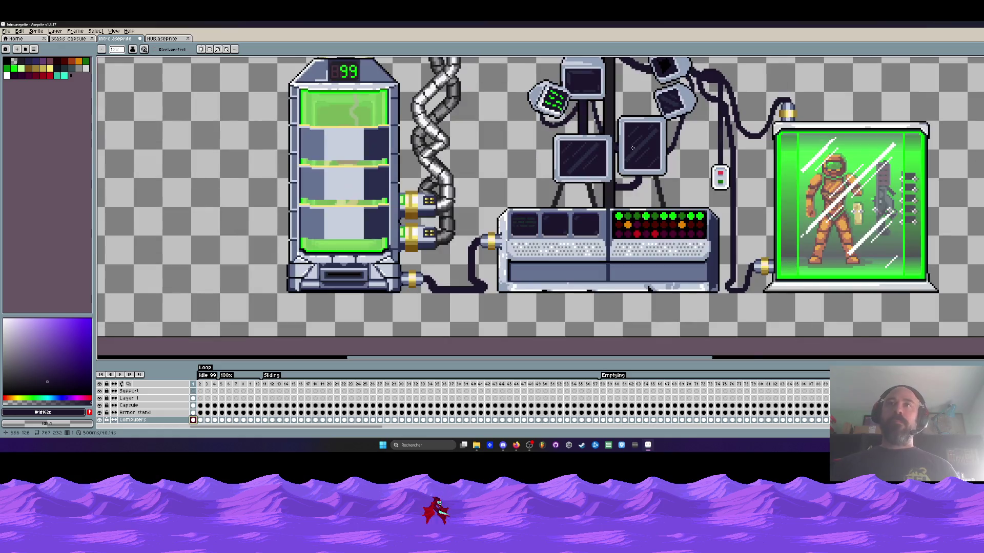
{"action": "scroll", "coordinate": [633, 149], "scroll_direction": "down", "scroll_amount": 2}
{"action": "left_click_drag", "start_coordinate": [632, 148], "coordinate": [545, 199]}
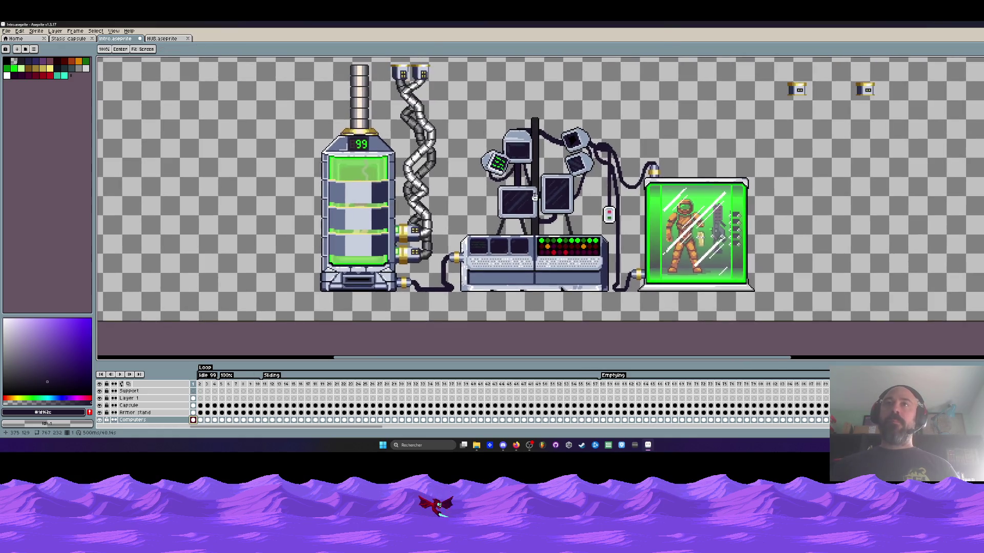
{"action": "scroll", "coordinate": [539, 176], "scroll_direction": "up", "scroll_amount": 2}
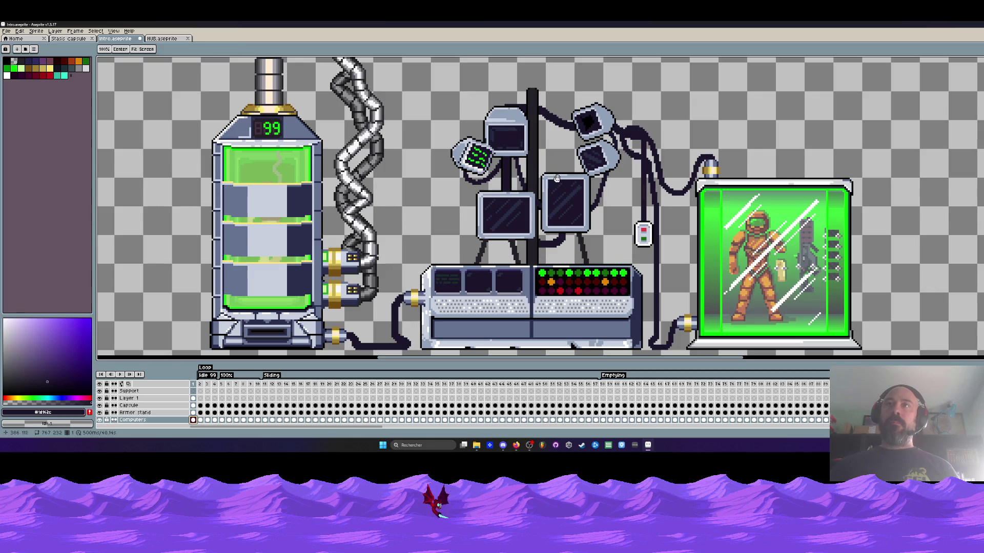
{"action": "scroll", "coordinate": [633, 169], "scroll_direction": "up", "scroll_amount": 3}
{"action": "scroll", "coordinate": [634, 169], "scroll_direction": "down", "scroll_amount": 2}
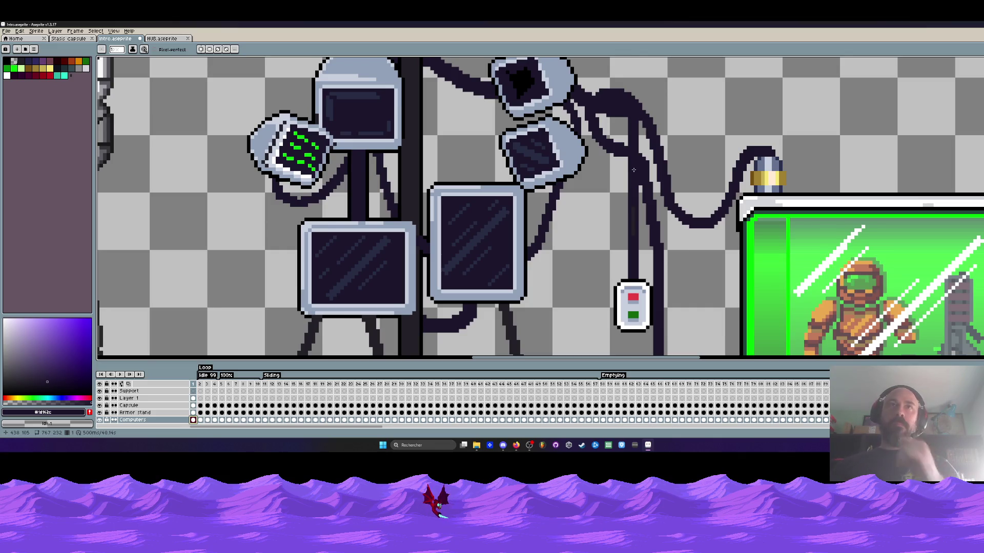
{"action": "scroll", "coordinate": [622, 148], "scroll_direction": "down", "scroll_amount": 1}
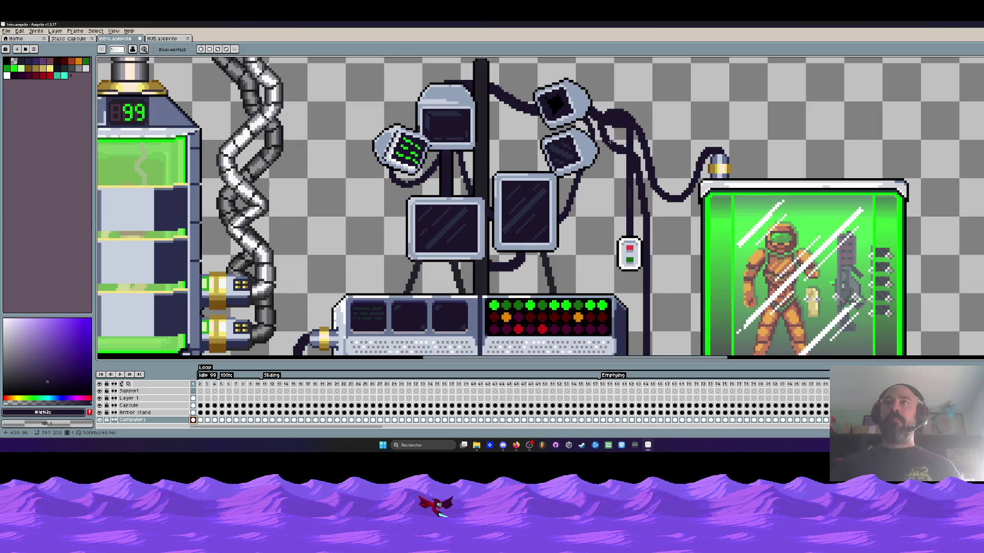
{"action": "scroll", "coordinate": [482, 118], "scroll_direction": "up", "scroll_amount": 2}
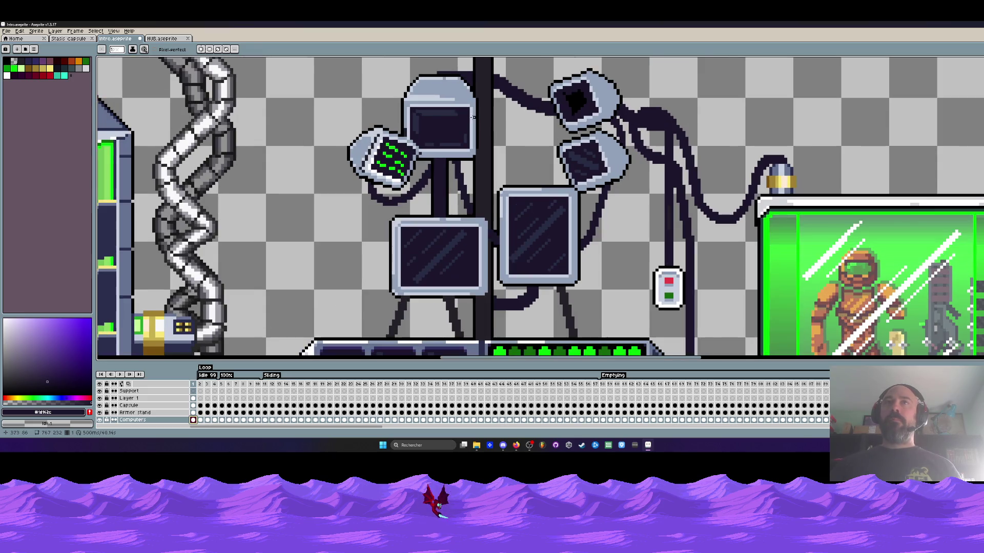
Sample the pole's dark colour and draw a dark horizontal rectangle across the pole on a new layer
{"action": "key", "text": "i"}
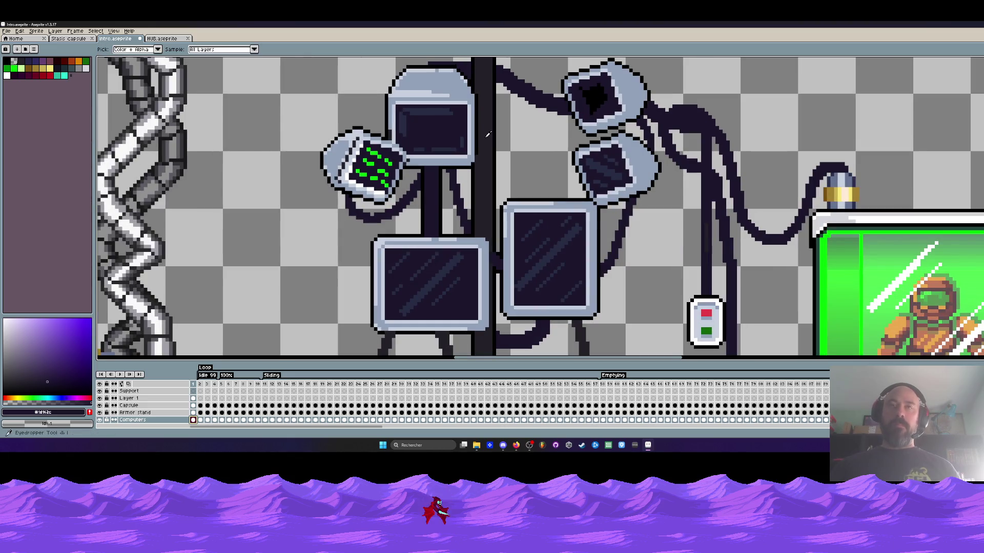
{"action": "left_click", "coordinate": [487, 134]}
{"action": "scroll", "coordinate": [488, 134], "scroll_direction": "up", "scroll_amount": 1}
{"action": "key", "text": "b"}
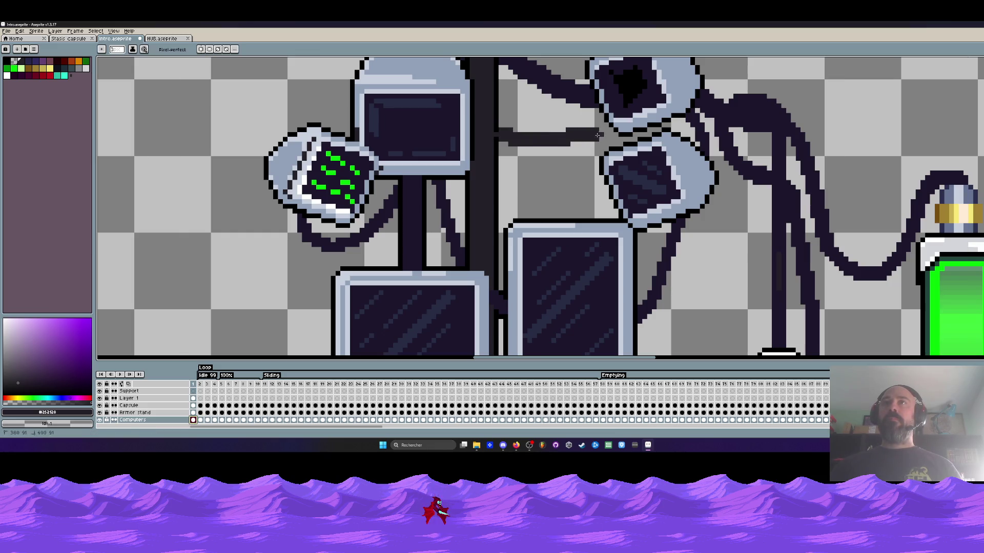
{"action": "key", "text": "r"}
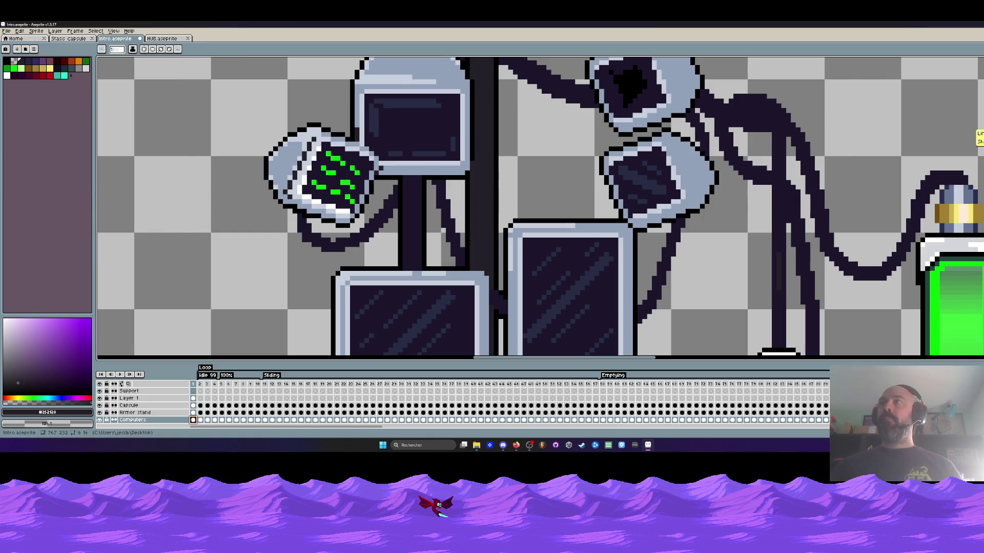
{"action": "key", "text": "shift+n"}
{"action": "left_click", "coordinate": [196, 422]}
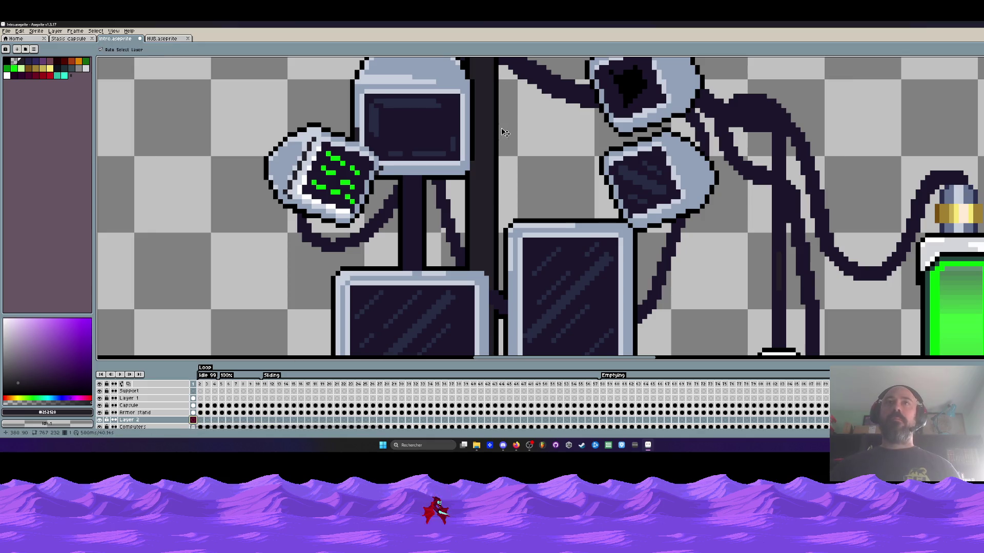
{"action": "mouse_move", "coordinate": [501, 120]}
{"action": "left_mouse_down"}
{"action": "mouse_move", "coordinate": [507, 137]}
{"action": "mouse_move", "coordinate": [856, 132]}
{"action": "mouse_move", "coordinate": [805, 132]}
{"action": "mouse_move", "coordinate": [826, 132]}
{"action": "left_mouse_up"}
Undo a stray dark bucket fill of the empty area next to the bar
{"action": "scroll", "coordinate": [758, 131], "scroll_direction": "down", "scroll_amount": 1}
{"action": "scroll", "coordinate": [679, 133], "scroll_direction": "down", "scroll_amount": 1}
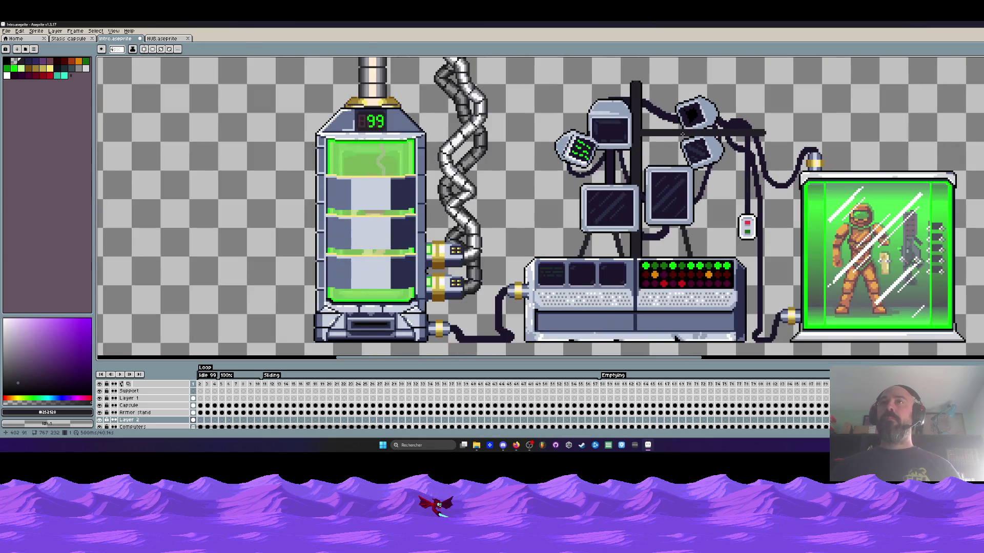
{"action": "scroll", "coordinate": [681, 134], "scroll_direction": "up", "scroll_amount": 3}
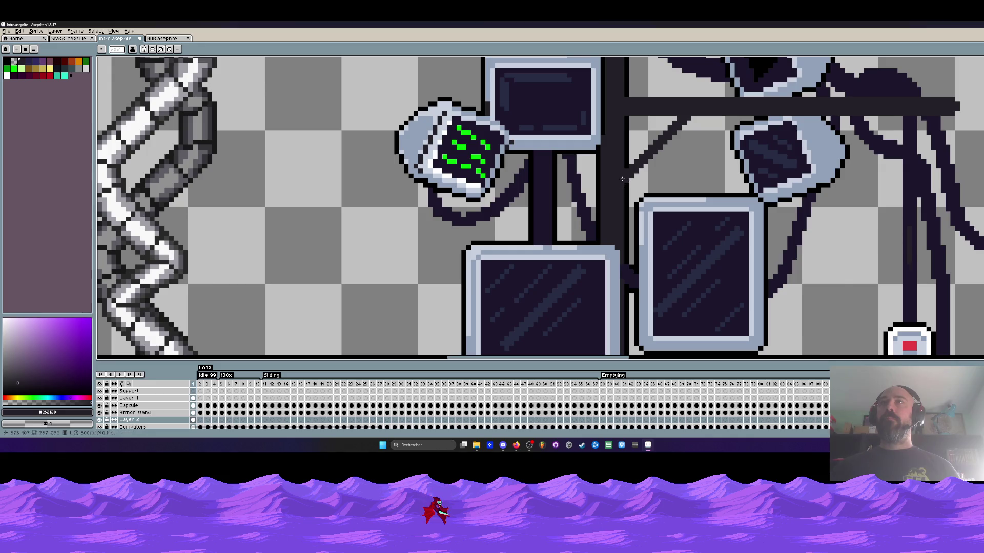
{"action": "scroll", "coordinate": [640, 160], "scroll_direction": "down", "scroll_amount": 2}
{"action": "scroll", "coordinate": [761, 110], "scroll_direction": "down", "scroll_amount": 1}
{"action": "scroll", "coordinate": [743, 114], "scroll_direction": "up", "scroll_amount": 1}
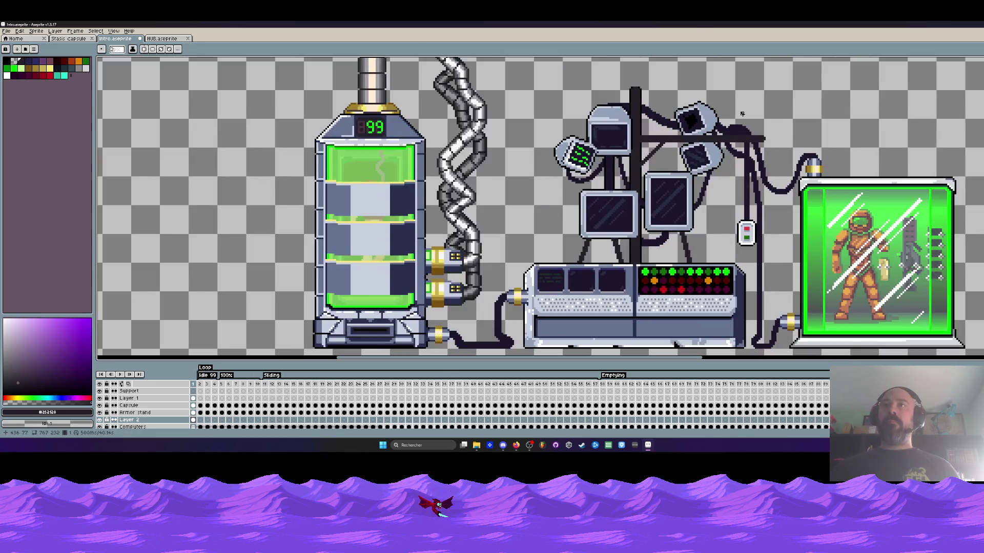
{"action": "scroll", "coordinate": [618, 176], "scroll_direction": "up", "scroll_amount": 2}
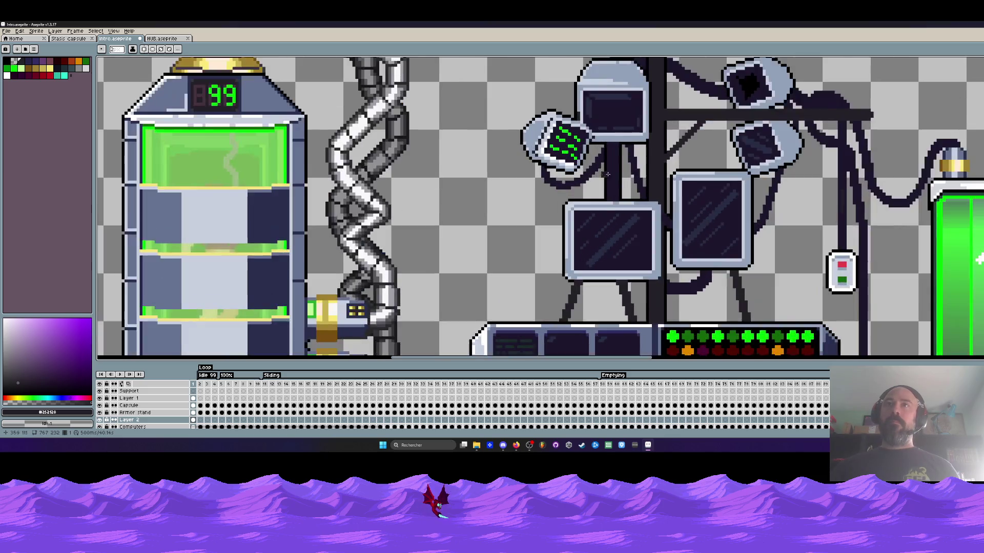
{"action": "key", "text": "g"}
{"action": "left_click", "coordinate": [615, 170]}
{"action": "key", "text": "ctrl+z"}
Move Layer 2 below the Computers layer in the timeline
{"action": "scroll", "coordinate": [615, 171], "scroll_direction": "down", "scroll_amount": 2}
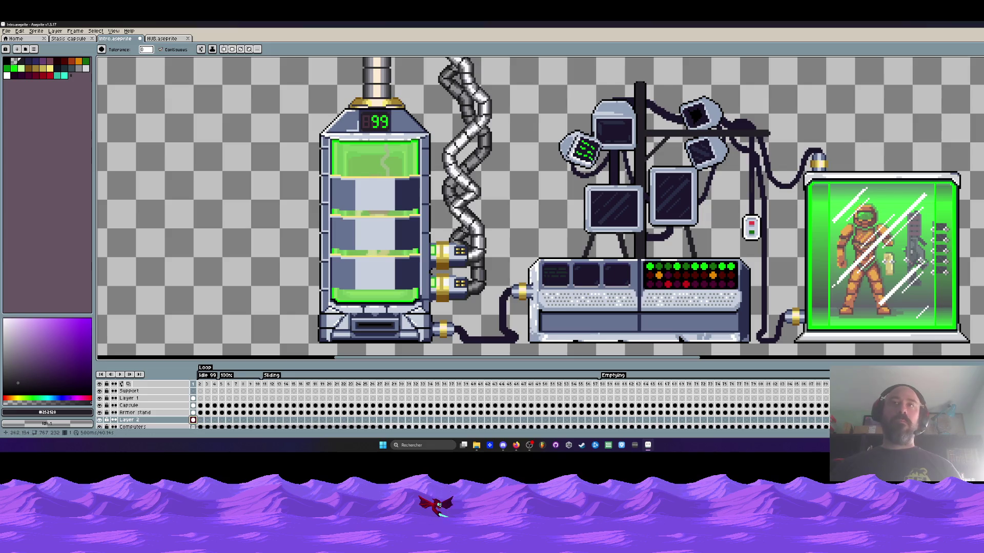
{"action": "scroll", "coordinate": [627, 138], "scroll_direction": "down", "scroll_amount": 3}
{"action": "scroll", "coordinate": [627, 138], "scroll_direction": "up", "scroll_amount": 2}
{"action": "scroll", "coordinate": [627, 139], "scroll_direction": "up", "scroll_amount": 2}
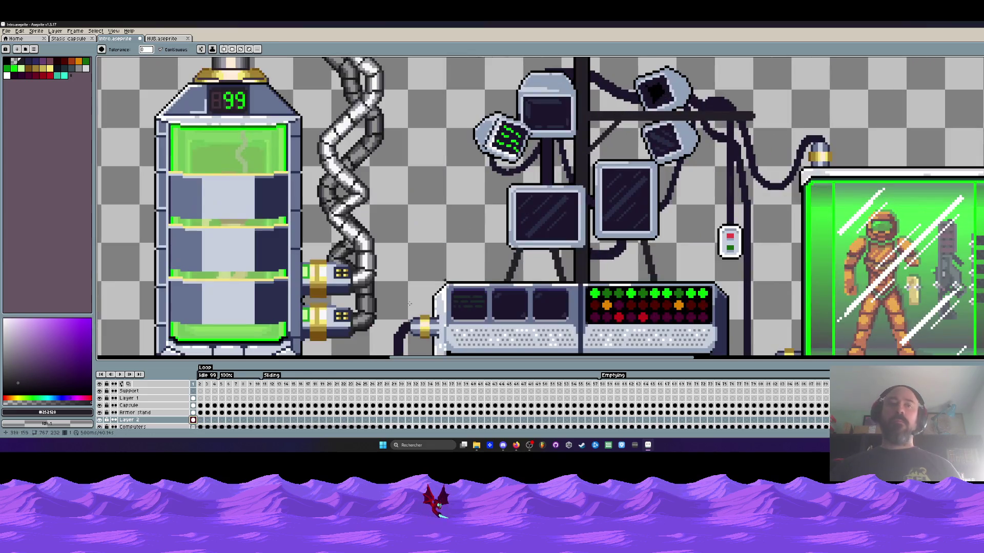
{"action": "scroll", "coordinate": [153, 410], "scroll_direction": "down", "scroll_amount": 1}
{"action": "left_click_drag", "start_coordinate": [158, 420], "coordinate": [155, 426]}
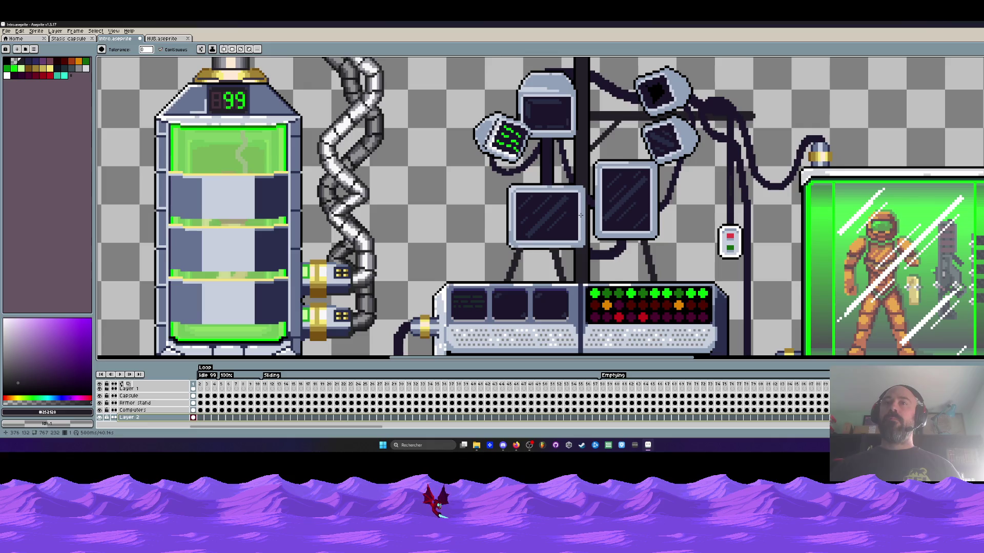
On the Computers layer, paint the top of the monitor's right leg black, sampled from its outline
{"action": "scroll", "coordinate": [503, 265], "scroll_direction": "up", "scroll_amount": 2}
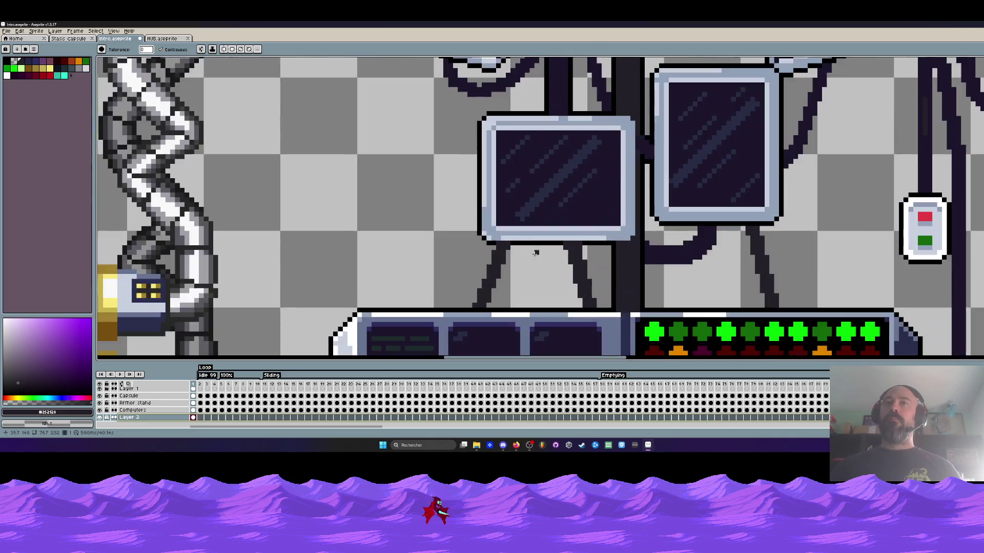
{"action": "scroll", "coordinate": [502, 266], "scroll_direction": "up", "scroll_amount": 3}
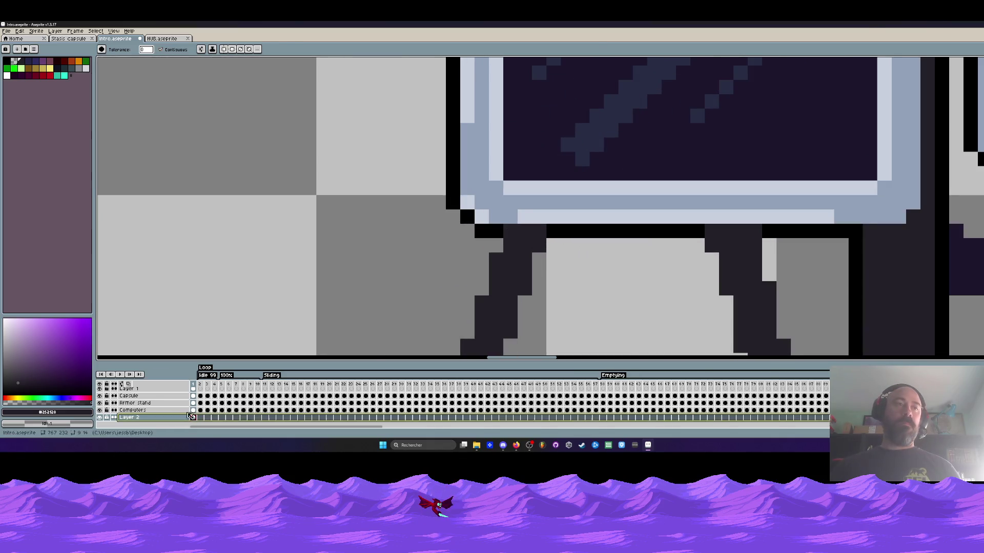
{"action": "left_click", "coordinate": [132, 409]}
{"action": "key", "text": "i"}
{"action": "left_click", "coordinate": [570, 232]}
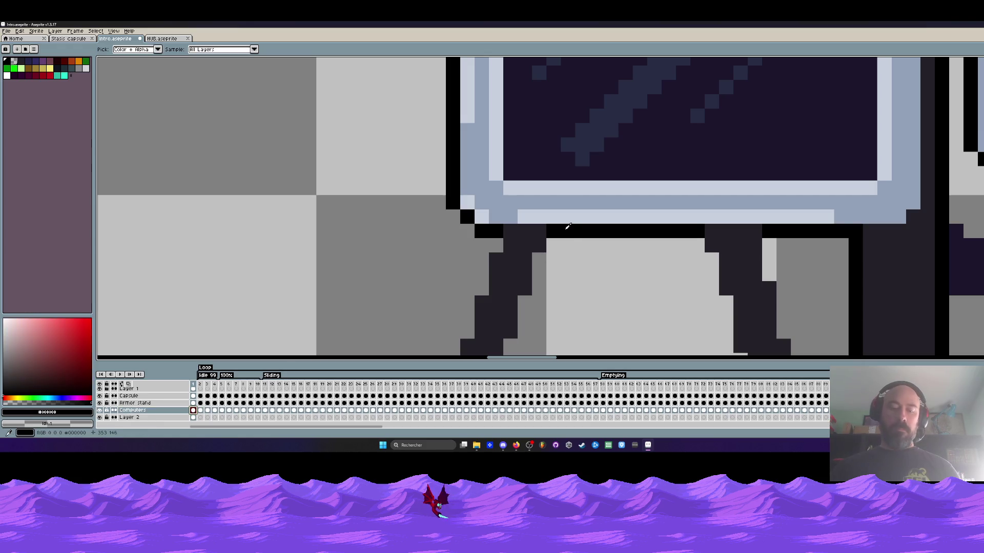
{"action": "key", "text": "b"}
{"action": "left_click_drag", "start_coordinate": [509, 231], "coordinate": [539, 231]}
{"action": "mouse_move", "coordinate": [712, 231]}
{"action": "left_mouse_down"}
{"action": "mouse_move", "coordinate": [756, 231]}
{"action": "mouse_move", "coordinate": [728, 251]}
{"action": "left_mouse_up"}
Pan and zoom the view to bring the monitor stand into view
{"action": "scroll", "coordinate": [755, 231], "scroll_direction": "down", "scroll_amount": 4}
{"action": "key", "text": "space"}
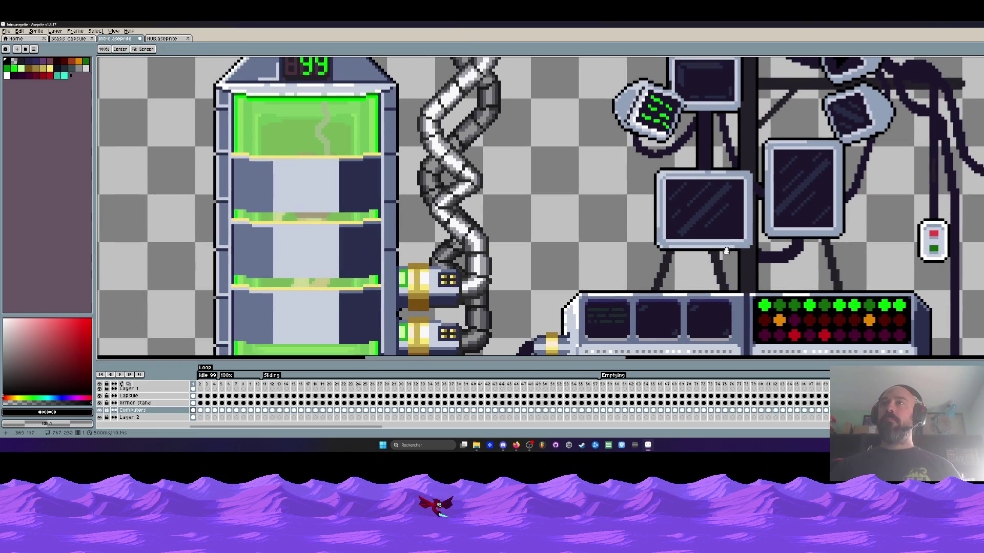
{"action": "scroll", "coordinate": [684, 100], "scroll_direction": "down", "scroll_amount": 1}
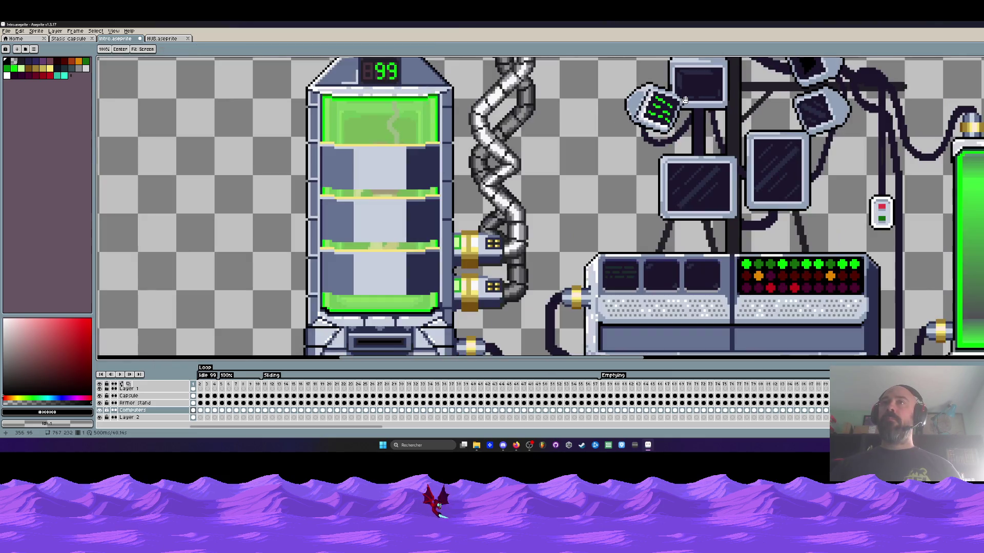
{"action": "left_click_drag", "start_coordinate": [686, 122], "coordinate": [664, 190]}
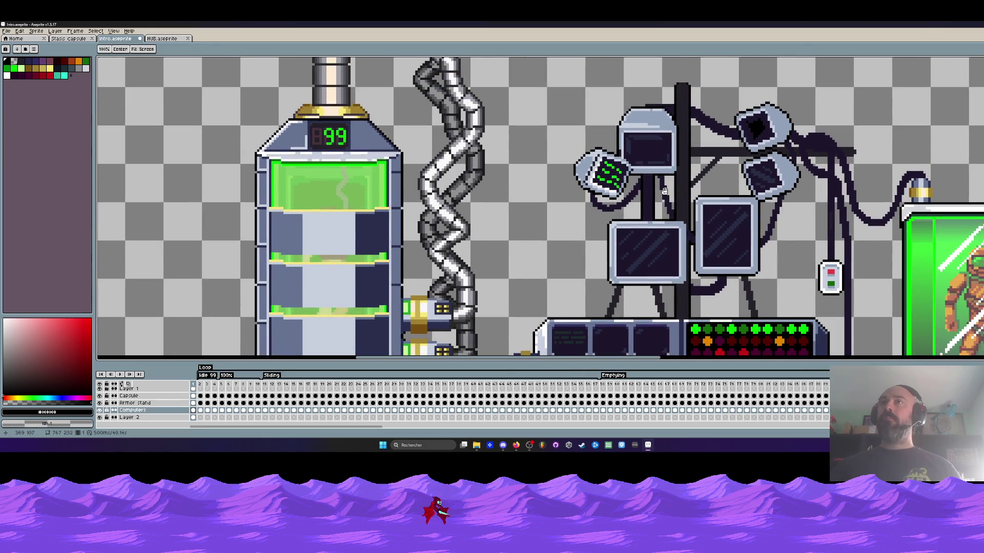
{"action": "scroll", "coordinate": [680, 72], "scroll_direction": "up", "scroll_amount": 5}
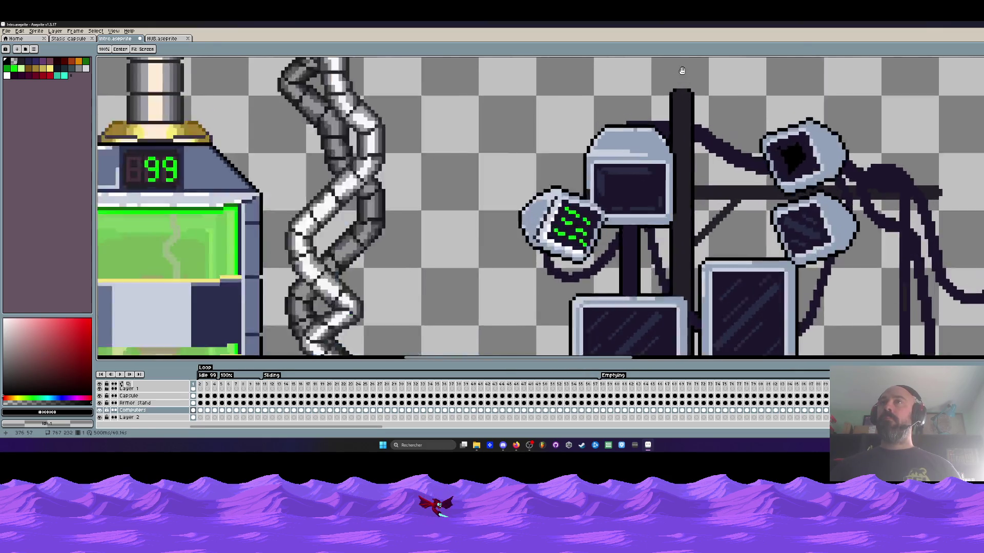
{"action": "scroll", "coordinate": [713, 106], "scroll_direction": "down", "scroll_amount": 4}
{"action": "scroll", "coordinate": [712, 106], "scroll_direction": "down", "scroll_amount": 2}
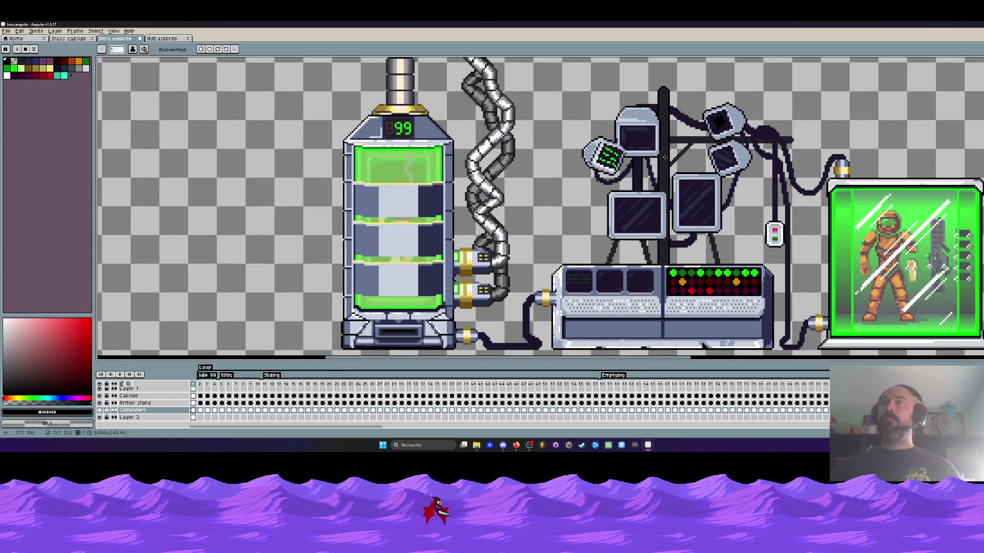
Zoom in on the pipe and sample dark grey #282828 from its outline beside the upper connector
{"action": "scroll", "coordinate": [665, 158], "scroll_direction": "up", "scroll_amount": 2}
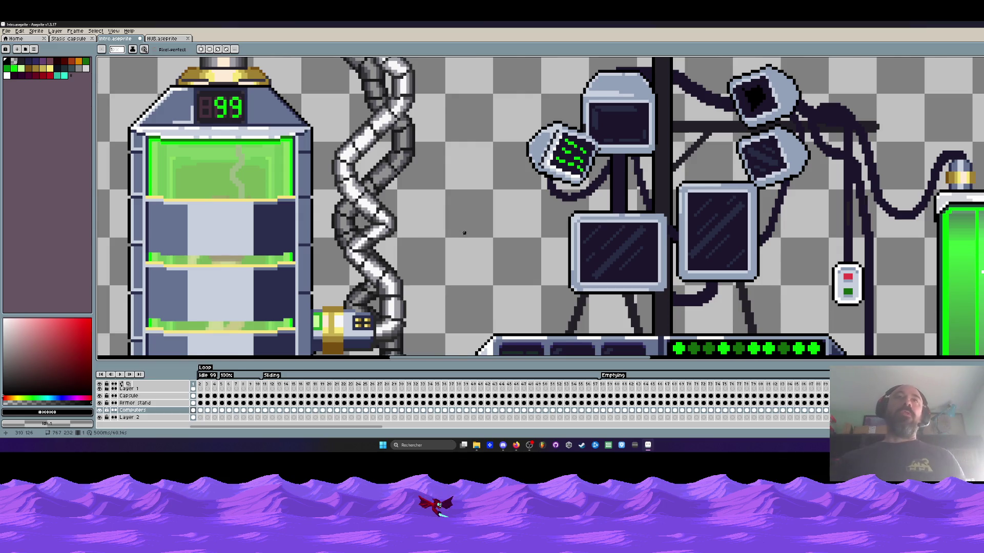
{"action": "scroll", "coordinate": [463, 233], "scroll_direction": "down", "scroll_amount": 2}
{"action": "scroll", "coordinate": [405, 304], "scroll_direction": "up", "scroll_amount": 4}
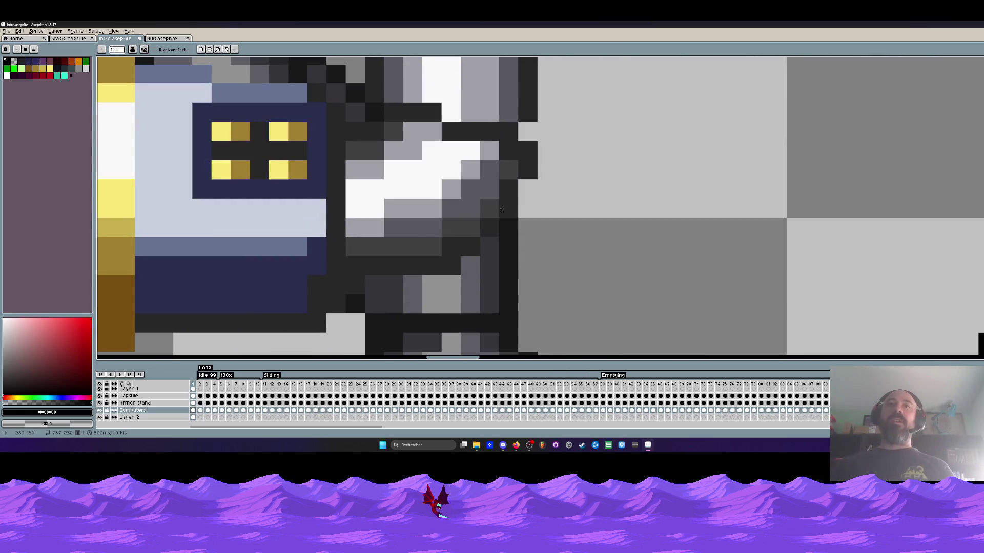
{"action": "scroll", "coordinate": [551, 162], "scroll_direction": "down", "scroll_amount": 2}
{"action": "scroll", "coordinate": [551, 161], "scroll_direction": "up", "scroll_amount": 3}
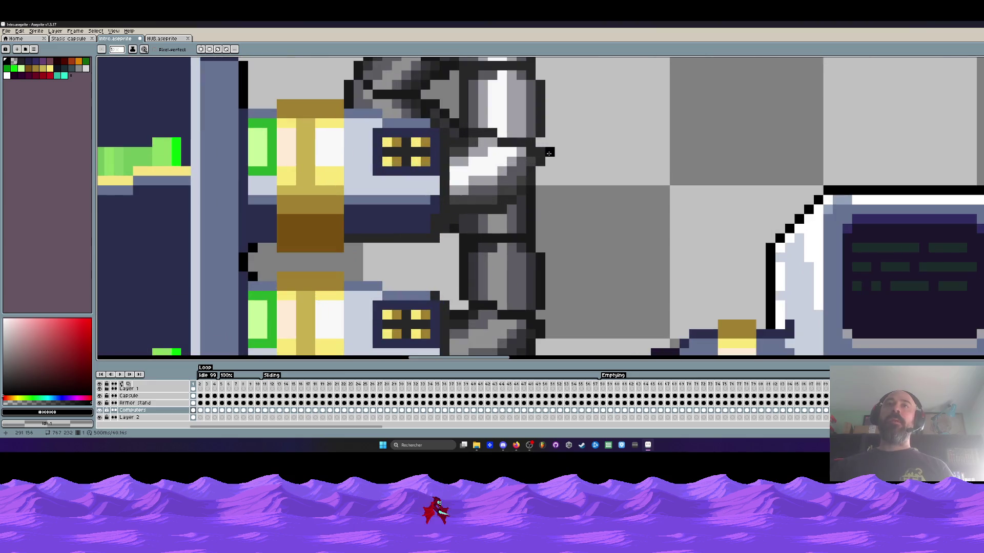
{"action": "scroll", "coordinate": [543, 151], "scroll_direction": "down", "scroll_amount": 4}
{"action": "scroll", "coordinate": [539, 147], "scroll_direction": "up", "scroll_amount": 5}
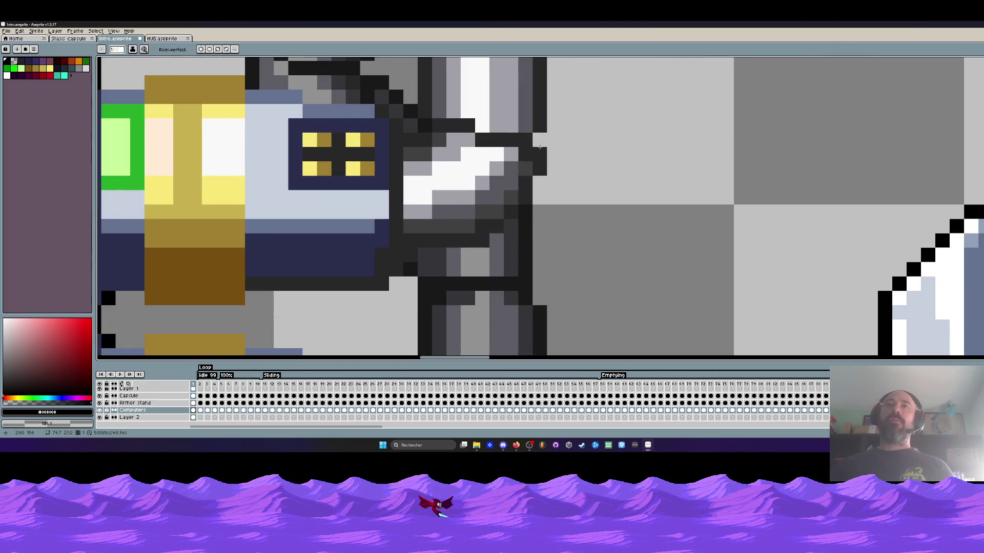
{"action": "left_click", "coordinate": [539, 153], "text": "alt"}
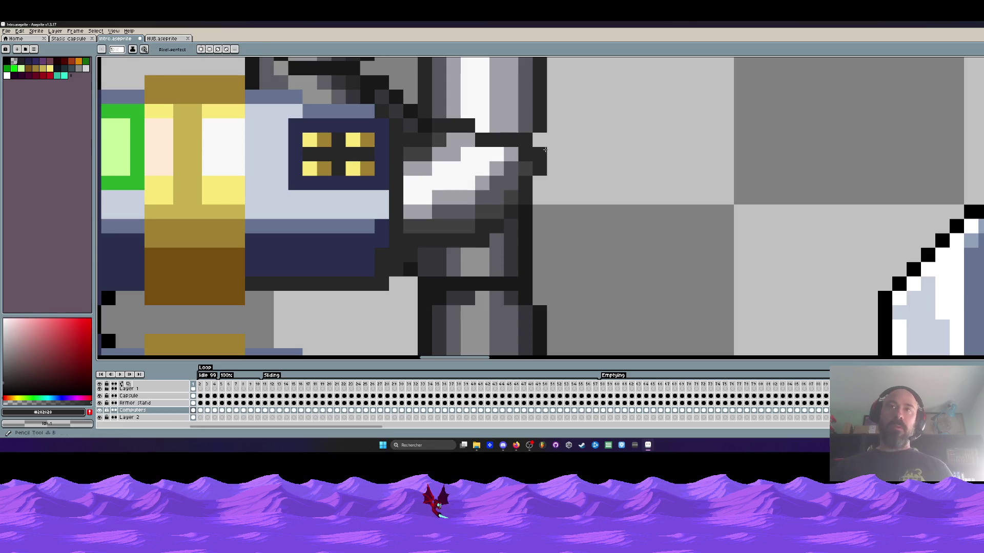
{"action": "scroll", "coordinate": [538, 171], "scroll_direction": "down", "scroll_amount": 4}
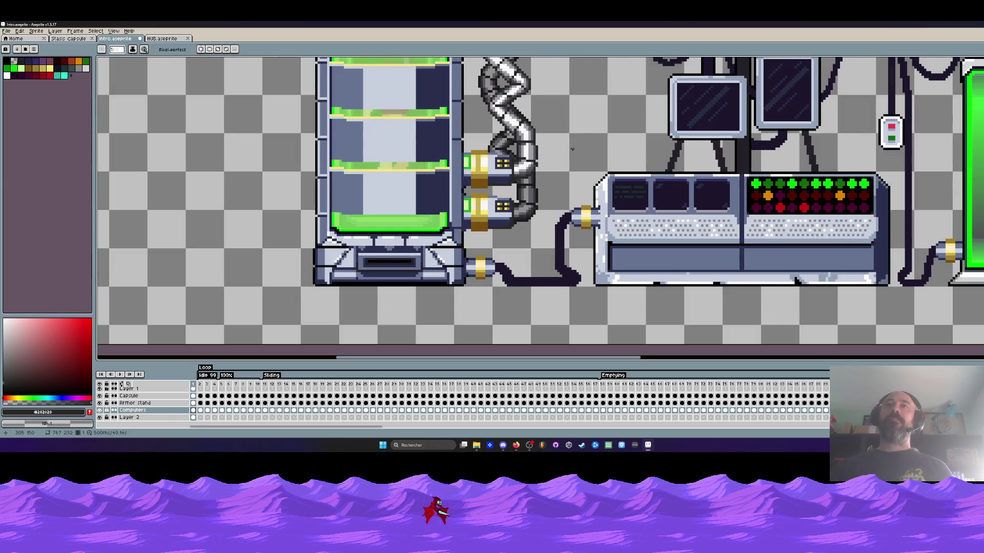
{"action": "scroll", "coordinate": [572, 149], "scroll_direction": "down", "scroll_amount": 3}
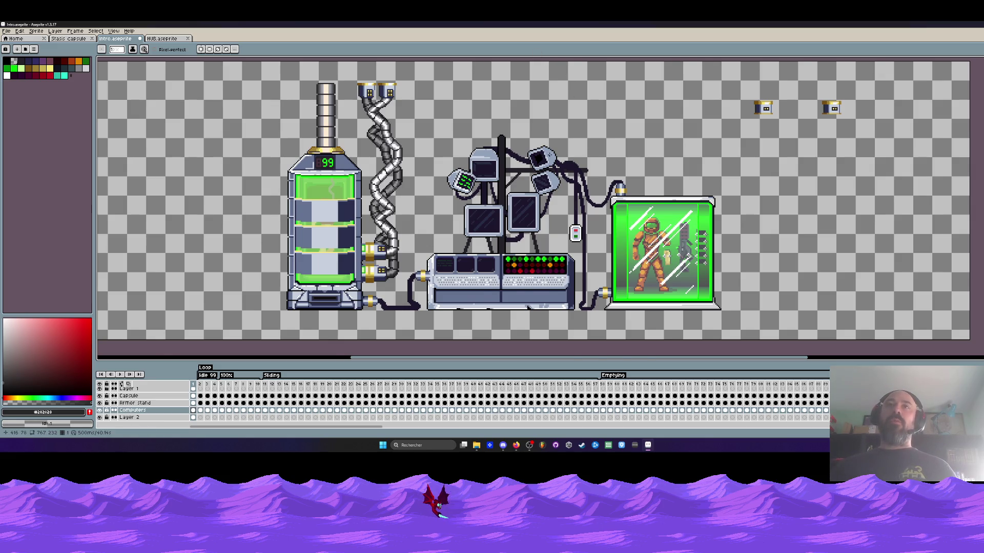
Bucket-fill the pole's right-edge column with a lighter dark tone
{"action": "scroll", "coordinate": [548, 156], "scroll_direction": "up", "scroll_amount": 1}
{"action": "scroll", "coordinate": [447, 207], "scroll_direction": "up", "scroll_amount": 1}
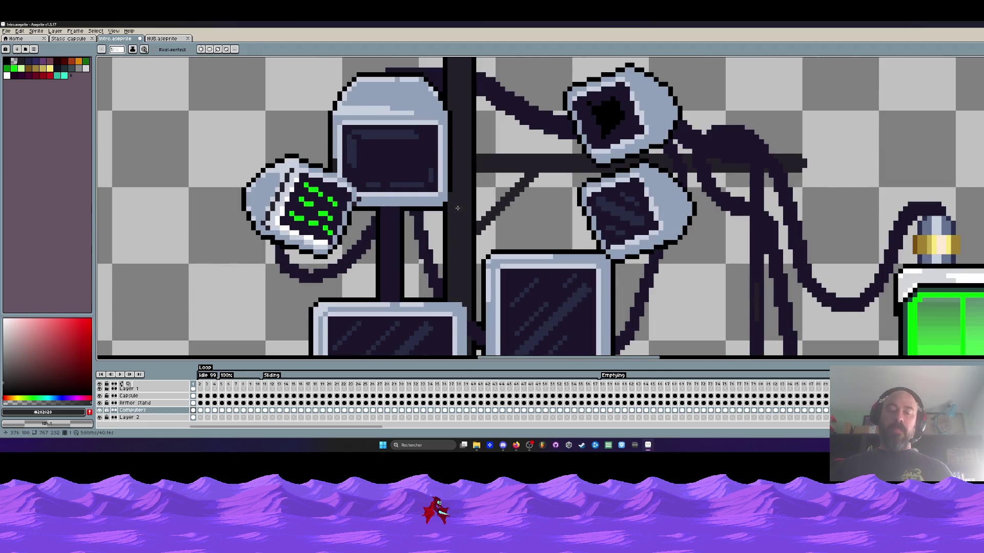
{"action": "scroll", "coordinate": [458, 208], "scroll_direction": "up", "scroll_amount": 1}
{"action": "scroll", "coordinate": [469, 153], "scroll_direction": "down", "scroll_amount": 2}
{"action": "key", "text": "g"}
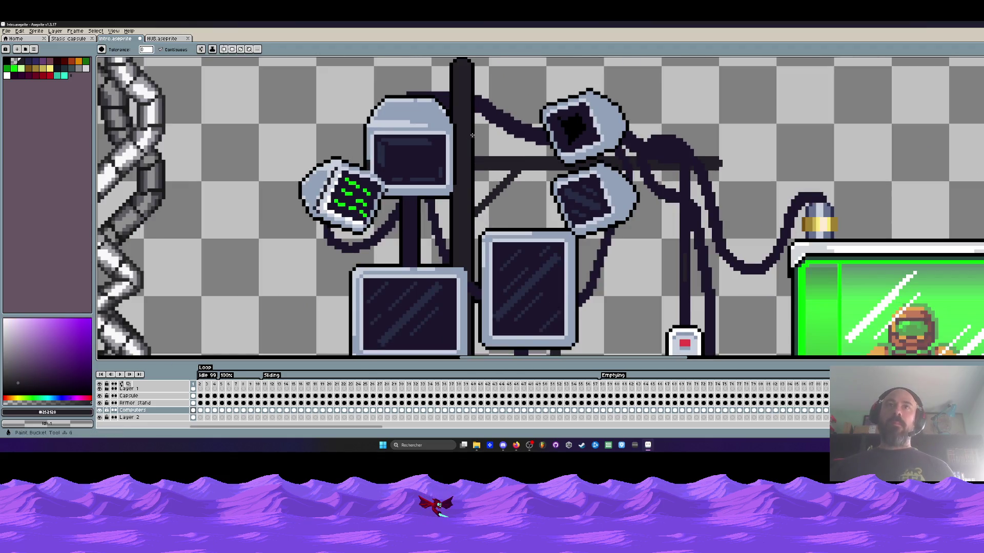
{"action": "left_click", "coordinate": [472, 135]}
{"action": "scroll", "coordinate": [451, 204], "scroll_direction": "up", "scroll_amount": 1}
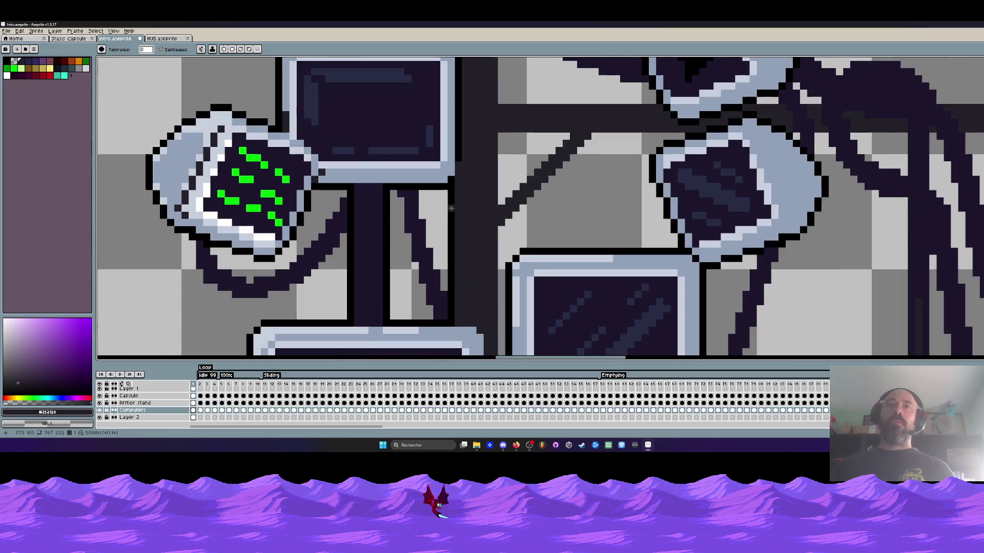
{"action": "scroll", "coordinate": [451, 200], "scroll_direction": "up", "scroll_amount": 1}
Recolour the pole's black left edge and top outline pixels to a dark tone
{"action": "key", "text": "b"}
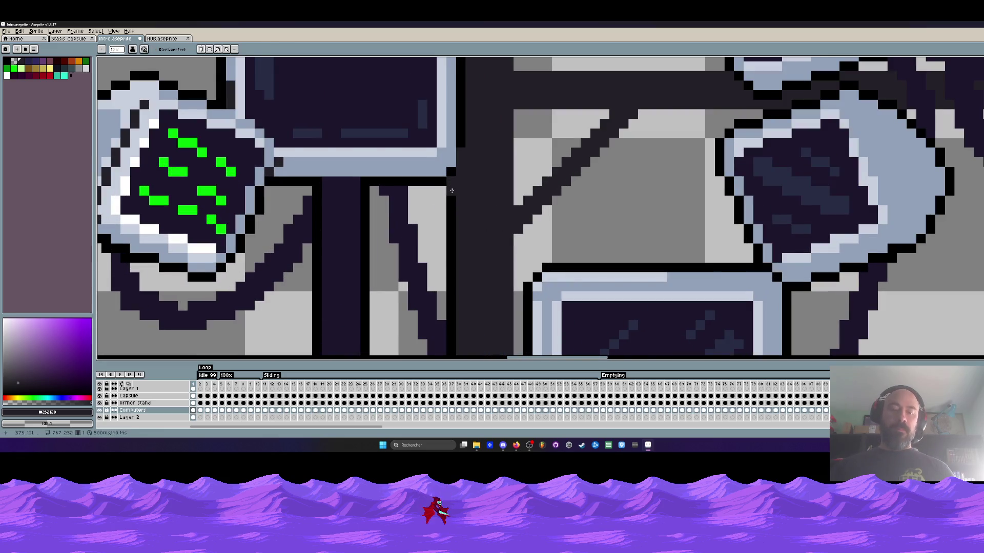
{"action": "key", "text": "g"}
{"action": "scroll", "coordinate": [449, 215], "scroll_direction": "down", "scroll_amount": 2}
{"action": "scroll", "coordinate": [448, 226], "scroll_direction": "up", "scroll_amount": 1}
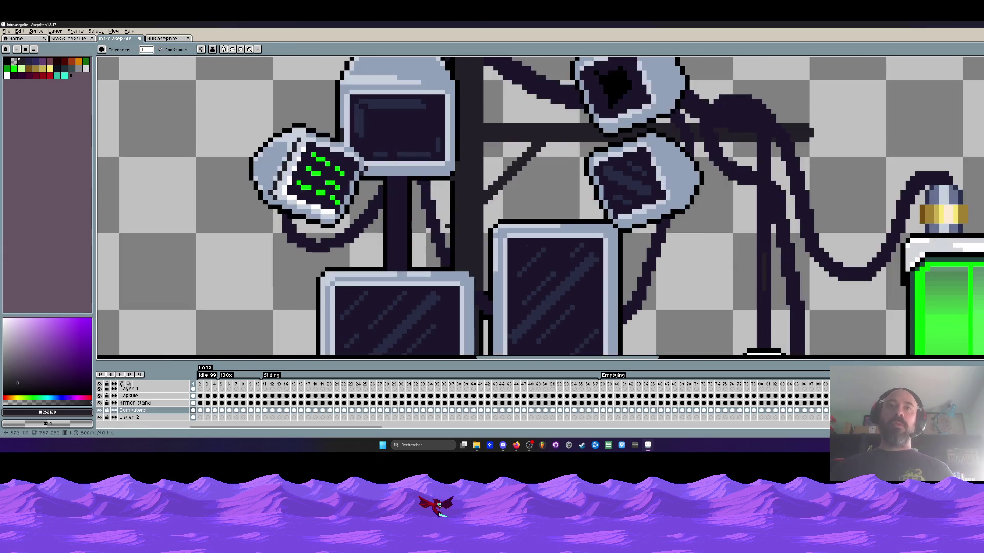
{"action": "scroll", "coordinate": [447, 226], "scroll_direction": "up", "scroll_amount": 2}
{"action": "key", "text": "b"}
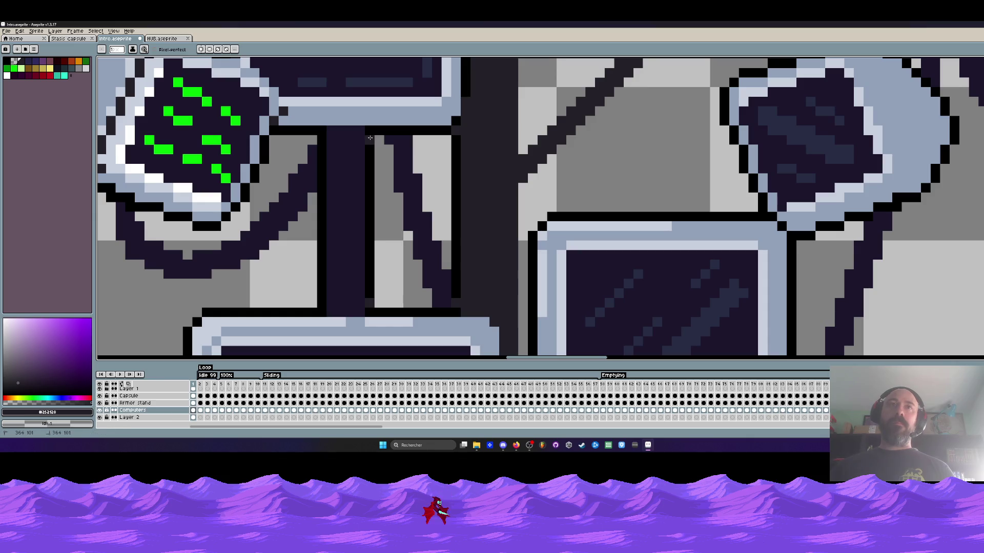
{"action": "key", "text": "g"}
{"action": "scroll", "coordinate": [452, 176], "scroll_direction": "down", "scroll_amount": 3}
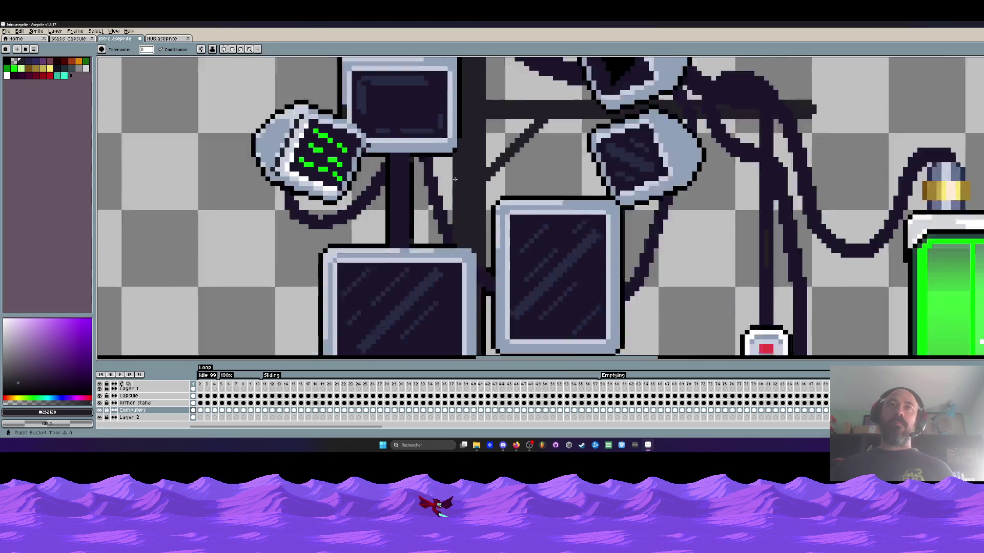
{"action": "scroll", "coordinate": [451, 83], "scroll_direction": "up", "scroll_amount": 3}
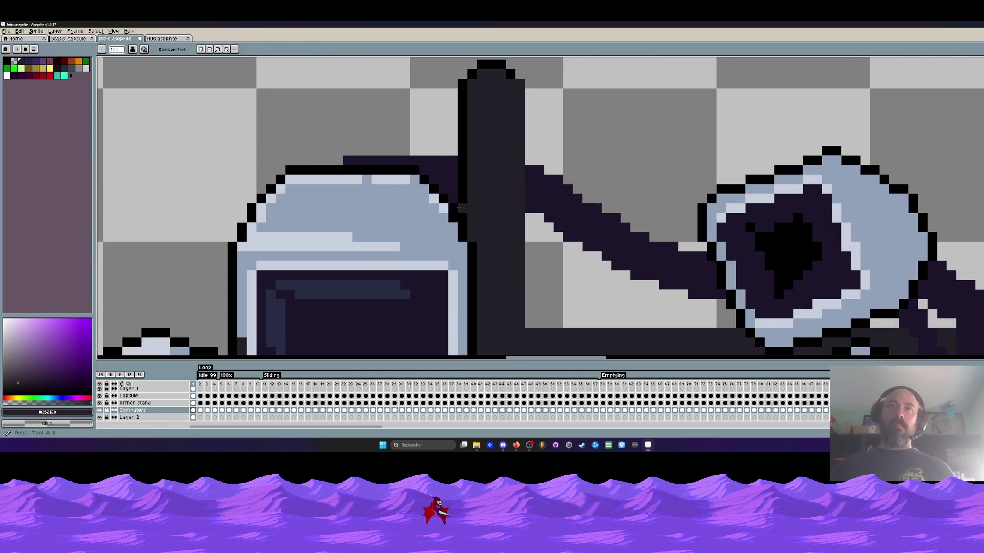
{"action": "key", "text": "g"}
{"action": "left_click", "coordinate": [465, 185]}
{"action": "left_click", "coordinate": [491, 66]}
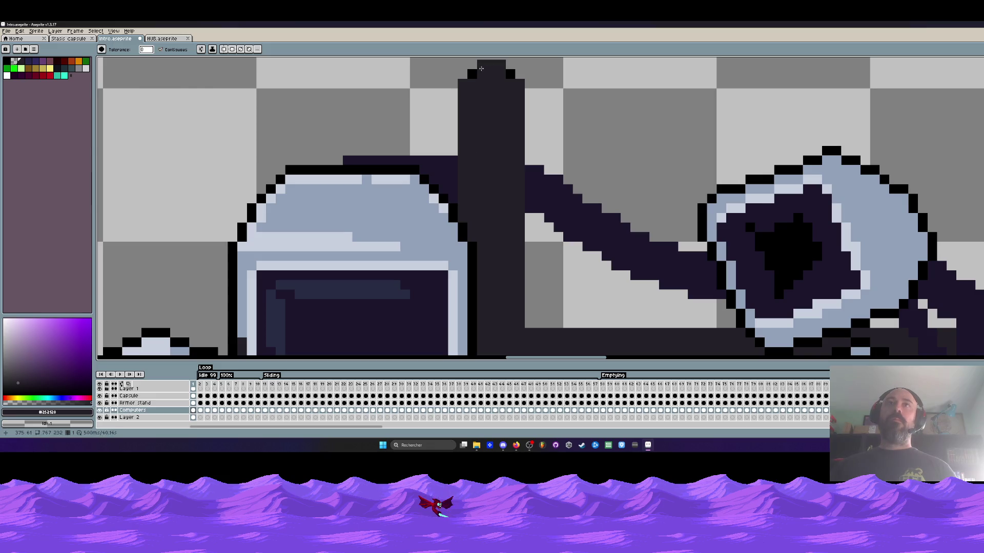
{"action": "left_click", "coordinate": [510, 74]}
{"action": "scroll", "coordinate": [514, 159], "scroll_direction": "down", "scroll_amount": 3}
{"action": "scroll", "coordinate": [514, 159], "scroll_direction": "down", "scroll_amount": 2}
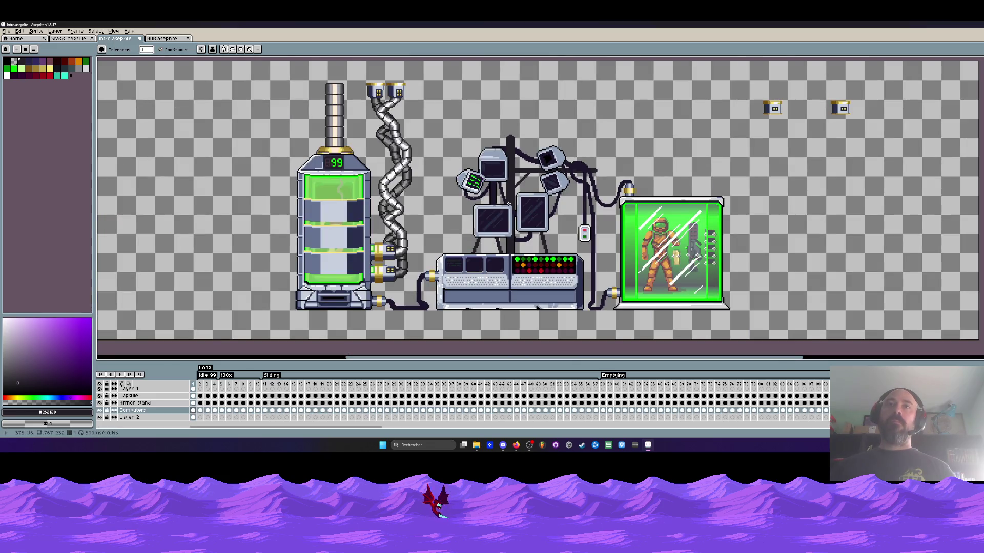
Turn a black pixel beside the pole dark grey and fill the adjacent black column lighter
{"action": "scroll", "coordinate": [510, 239], "scroll_direction": "up", "scroll_amount": 5}
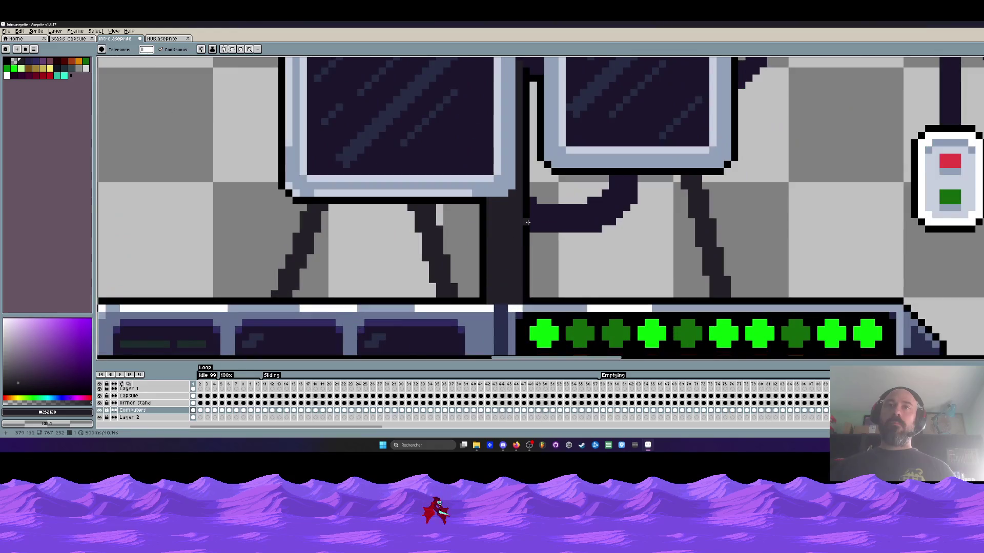
{"action": "scroll", "coordinate": [528, 222], "scroll_direction": "down", "scroll_amount": 5}
{"action": "scroll", "coordinate": [513, 159], "scroll_direction": "up", "scroll_amount": 5}
{"action": "scroll", "coordinate": [511, 155], "scroll_direction": "up", "scroll_amount": 2}
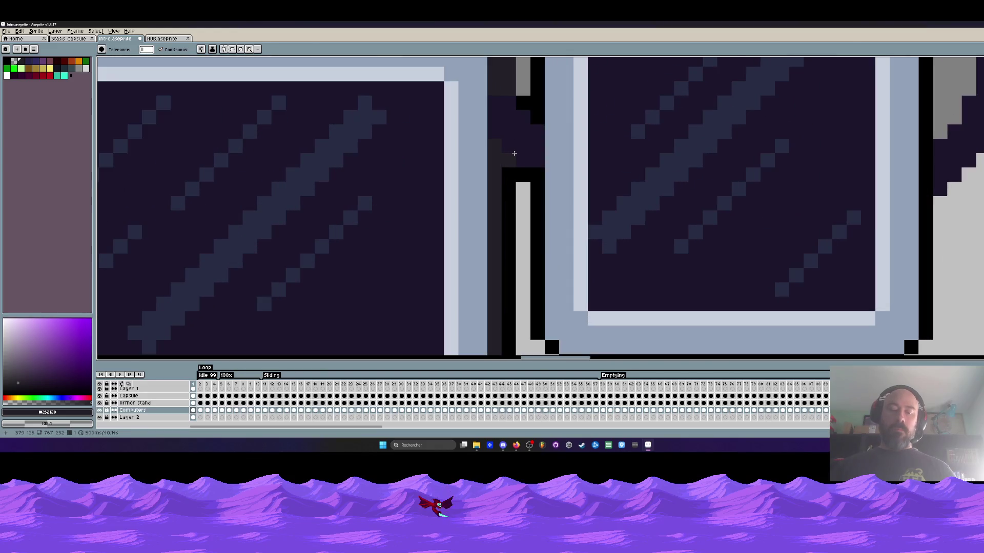
{"action": "key", "text": "b"}
{"action": "left_click", "coordinate": [508, 175]}
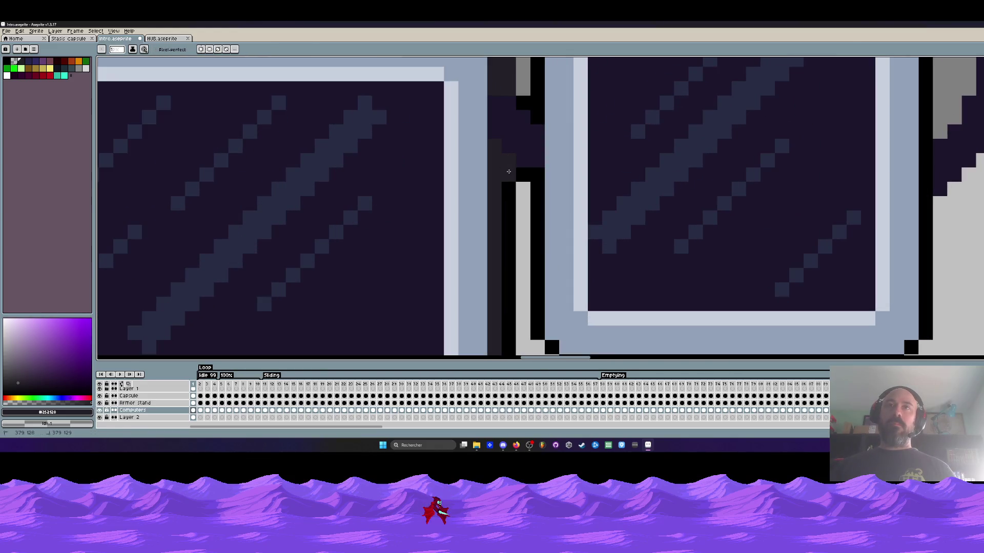
{"action": "key", "text": "g"}
{"action": "left_click", "coordinate": [504, 199]}
{"action": "scroll", "coordinate": [502, 197], "scroll_direction": "down", "scroll_amount": 4}
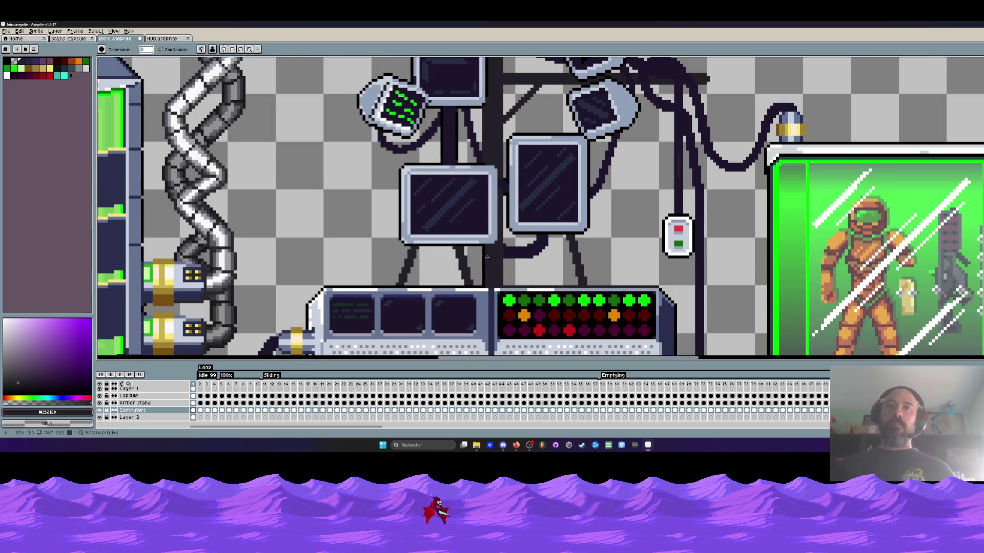
{"action": "scroll", "coordinate": [487, 257], "scroll_direction": "up", "scroll_amount": 4}
Fill the dark column under the left monitor lighter, undoing a trial darker fill above the console
{"action": "key", "text": "b"}
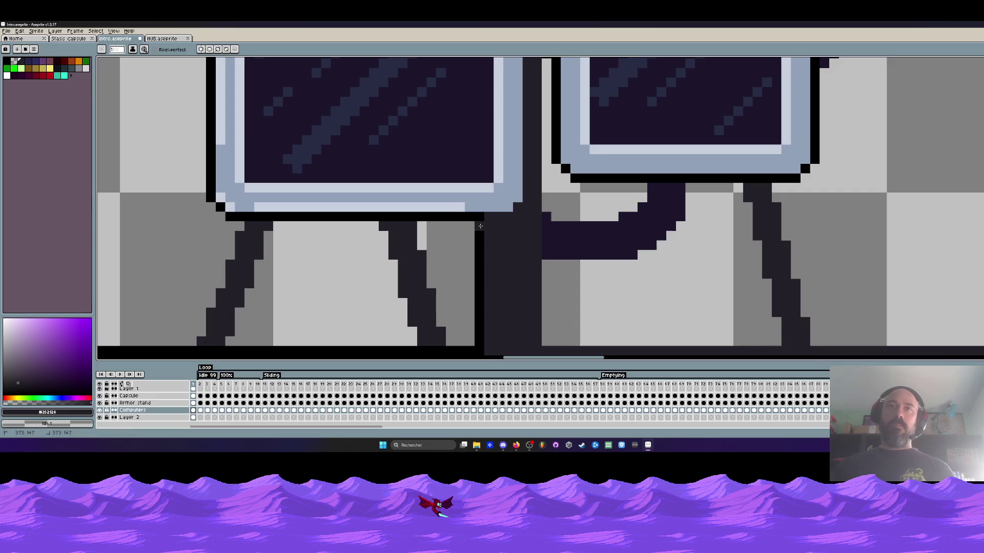
{"action": "key", "text": "g"}
{"action": "left_click", "coordinate": [479, 237]}
{"action": "scroll", "coordinate": [478, 248], "scroll_direction": "down", "scroll_amount": 4}
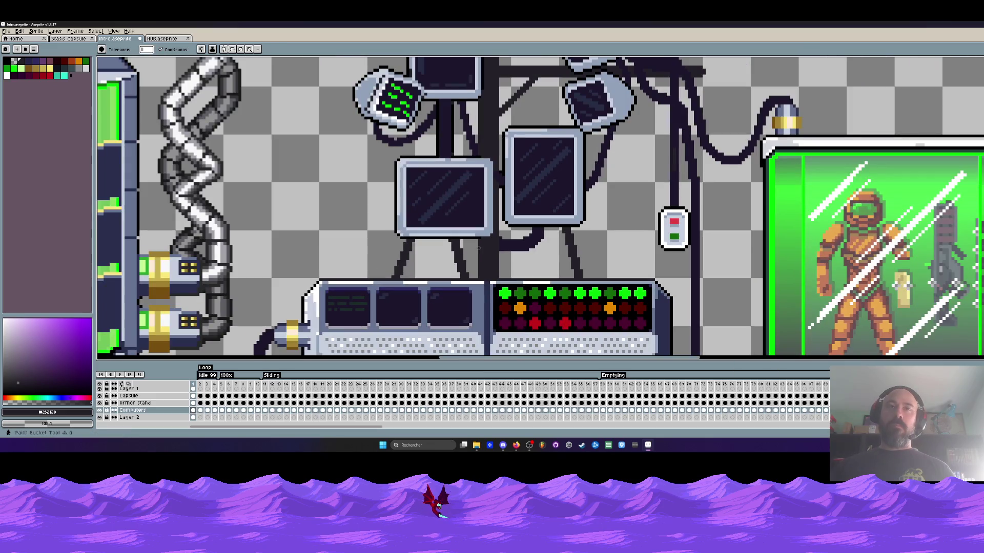
{"action": "scroll", "coordinate": [478, 248], "scroll_direction": "up", "scroll_amount": 4}
{"action": "key", "text": "b"}
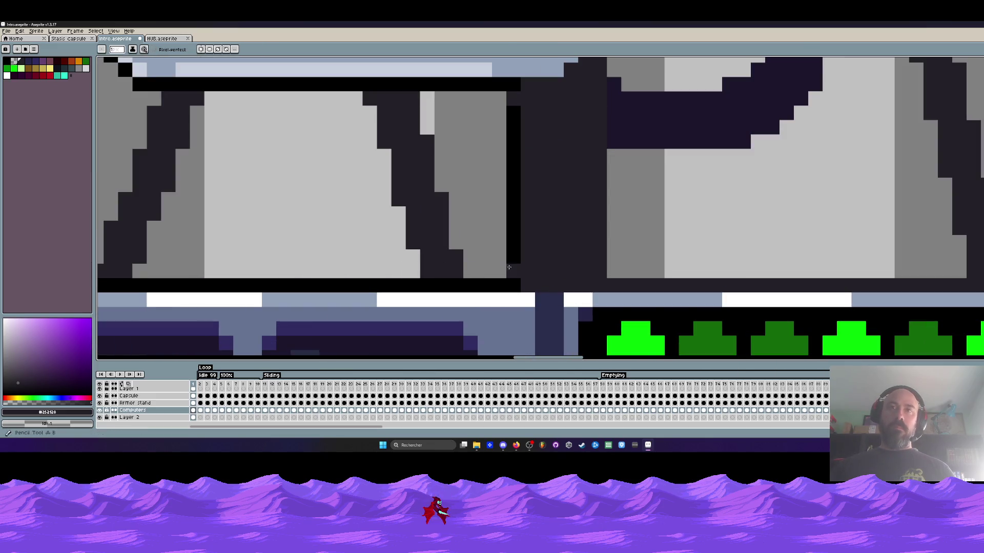
{"action": "key", "text": "g"}
{"action": "left_click", "coordinate": [510, 266]}
{"action": "key", "text": "ctrl+z"}
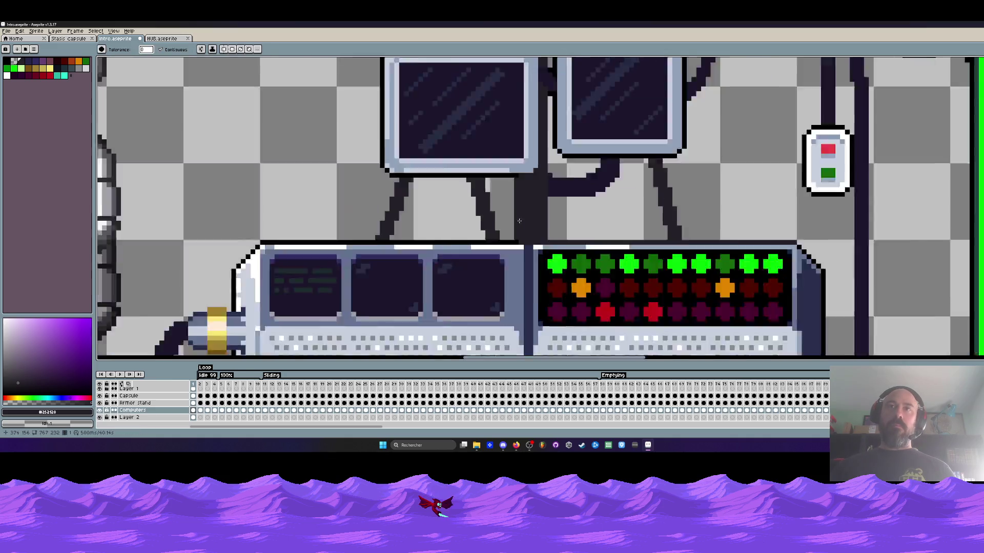
{"action": "scroll", "coordinate": [520, 224], "scroll_direction": "down", "scroll_amount": 4}
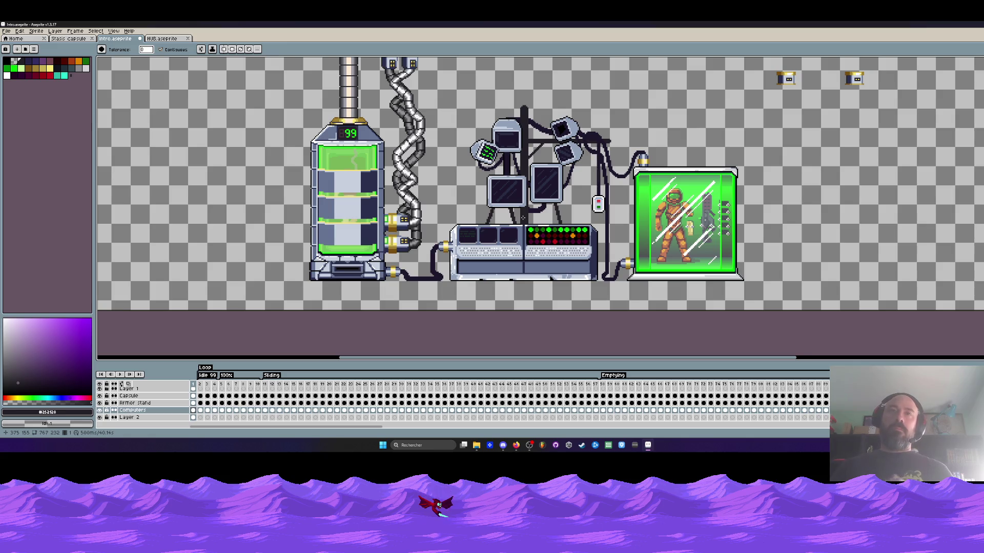
Toggle the Computers and Armor stand layers off and on to compare, leaving both visible
{"action": "scroll", "coordinate": [545, 142], "scroll_direction": "up", "scroll_amount": 2}
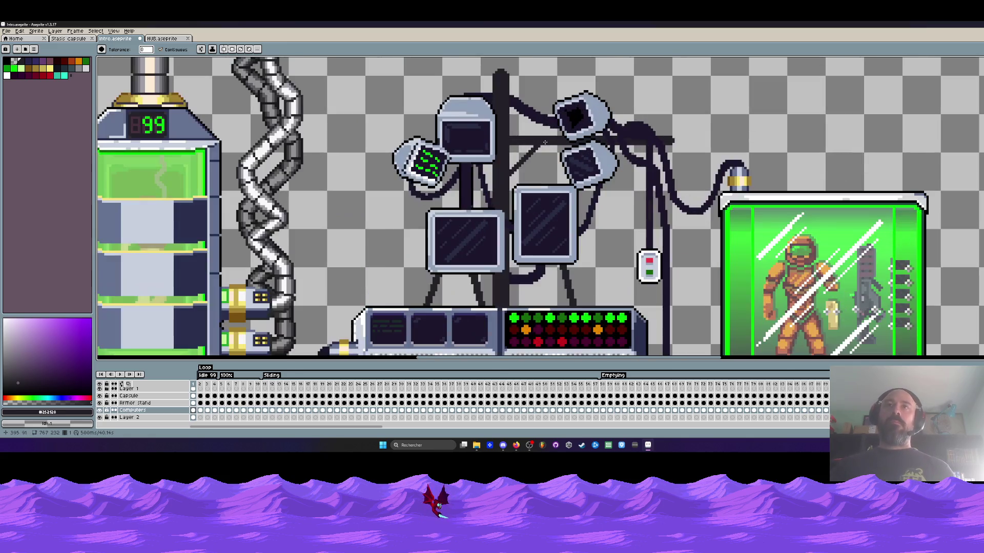
{"action": "scroll", "coordinate": [544, 142], "scroll_direction": "down", "scroll_amount": 5}
{"action": "scroll", "coordinate": [526, 172], "scroll_direction": "up", "scroll_amount": 4}
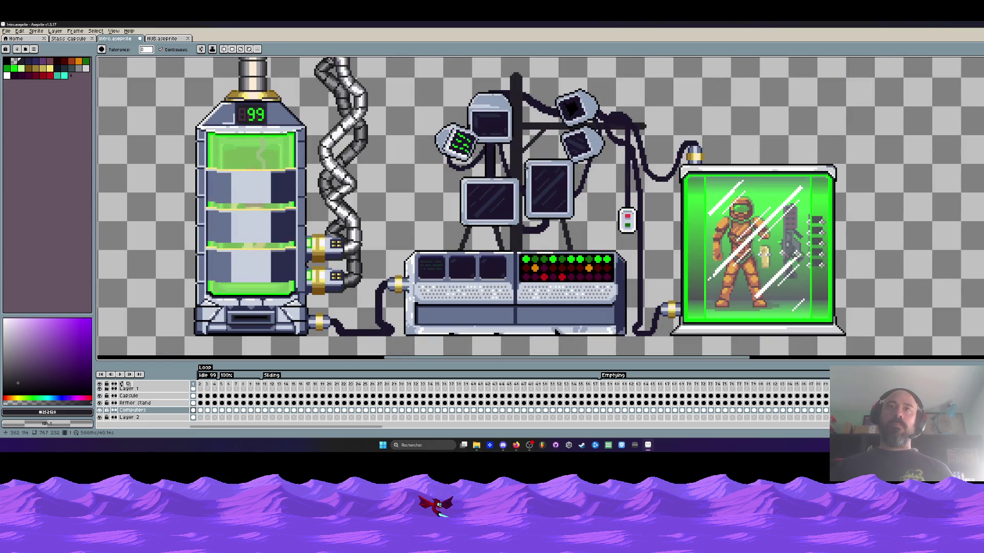
{"action": "left_click", "coordinate": [103, 413]}
{"action": "left_click", "coordinate": [103, 413]}
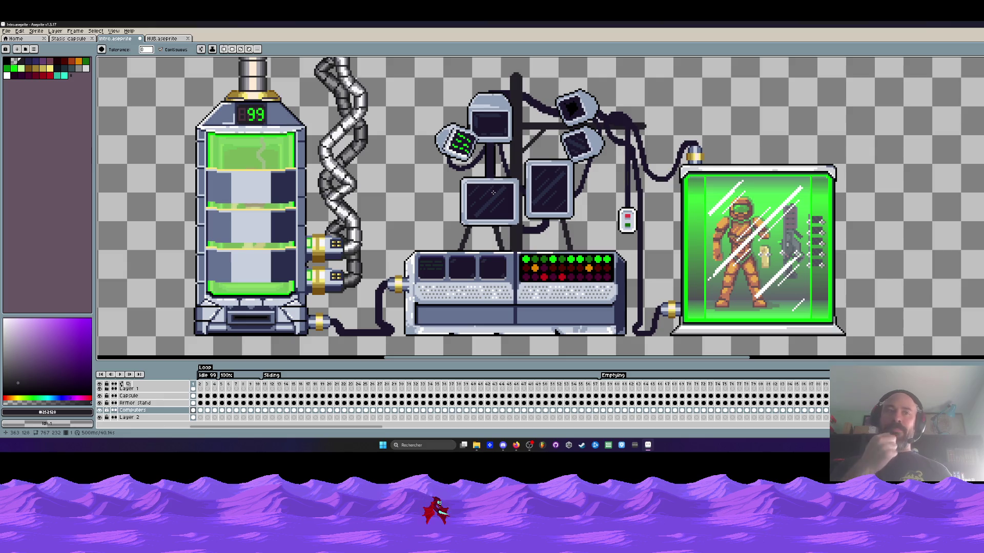
{"action": "left_click", "coordinate": [100, 403]}
{"action": "left_click", "coordinate": [100, 403]}
{"action": "left_click", "coordinate": [100, 403]}
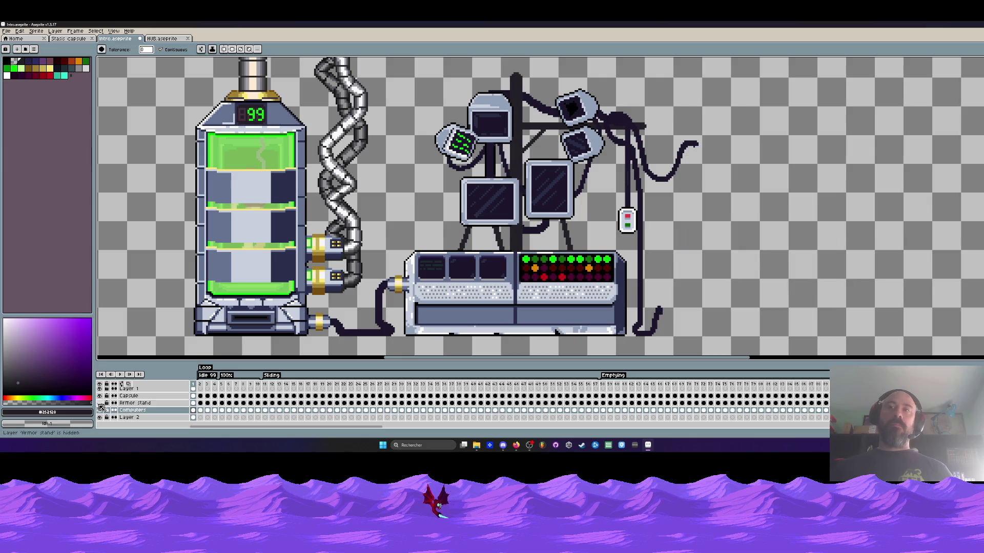
{"action": "left_click", "coordinate": [100, 403]}
{"action": "left_click", "coordinate": [100, 410]}
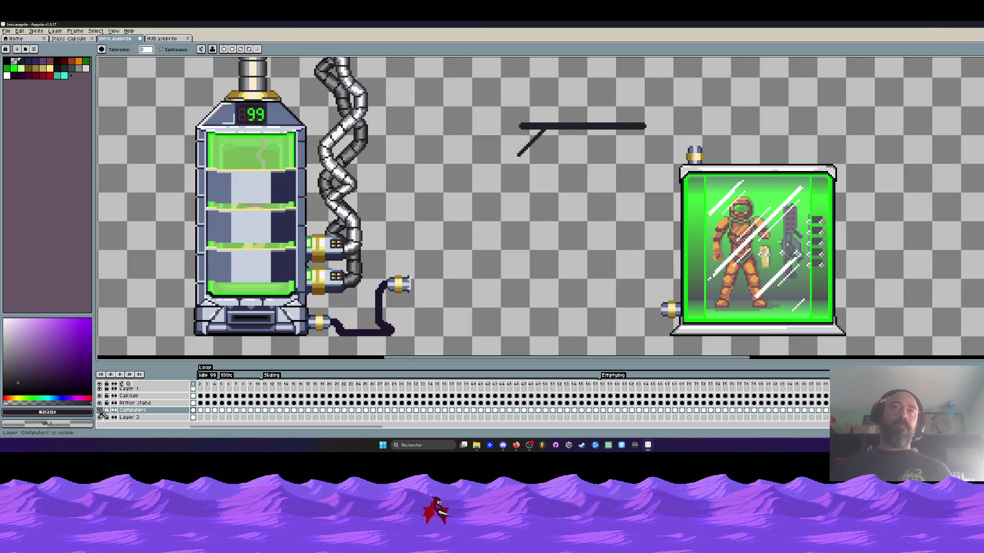
{"action": "left_click", "coordinate": [100, 410]}
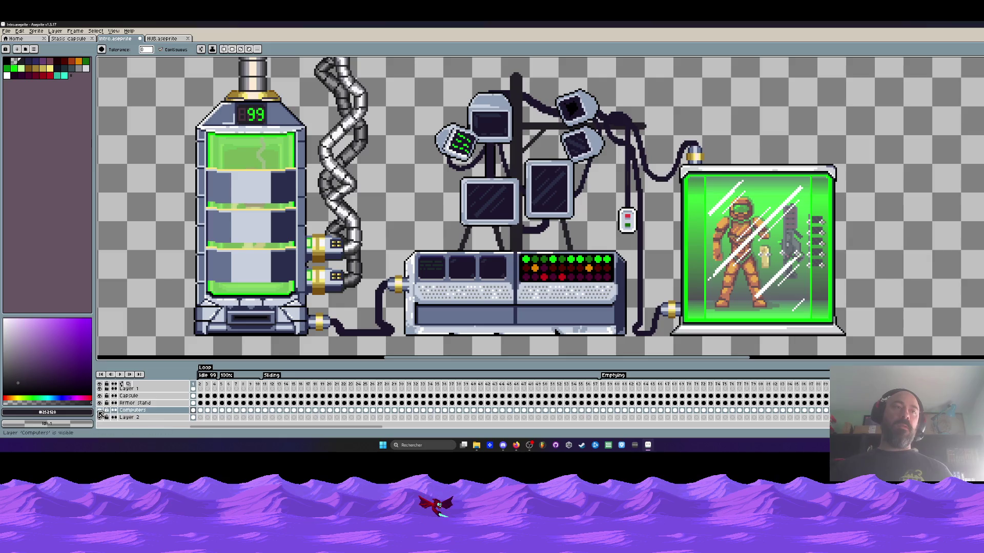
{"action": "left_click", "coordinate": [100, 411]}
{"action": "left_click", "coordinate": [100, 411]}
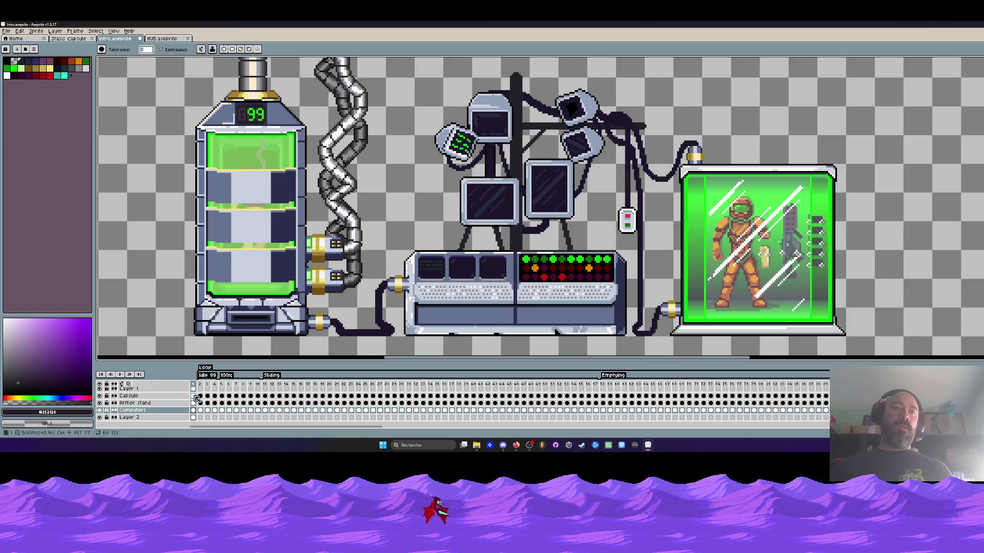
Select Layer 2's cel for editing
{"action": "scroll", "coordinate": [194, 402], "scroll_direction": "up", "scroll_amount": 1}
{"action": "left_click", "coordinate": [193, 424]}
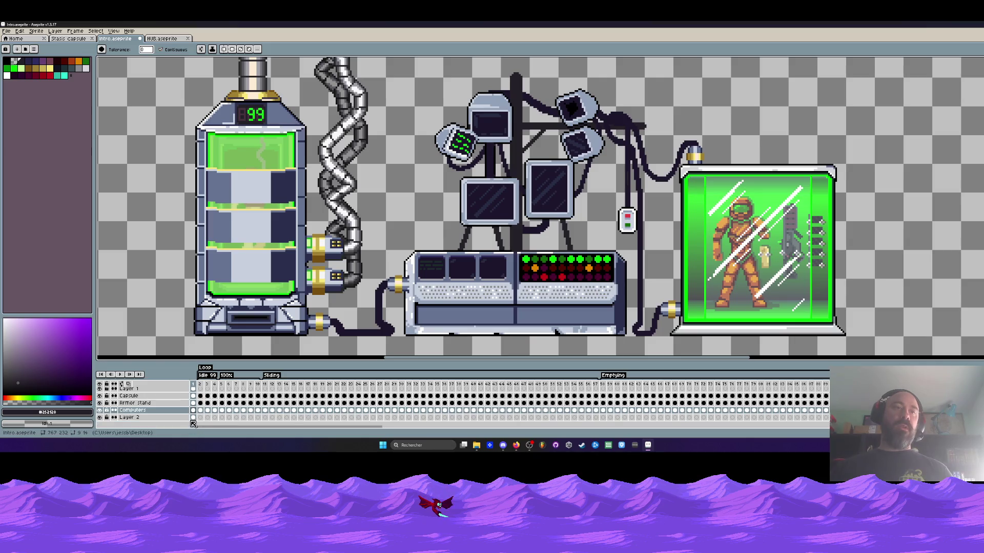
{"action": "scroll", "coordinate": [403, 292], "scroll_direction": "up", "scroll_amount": 2}
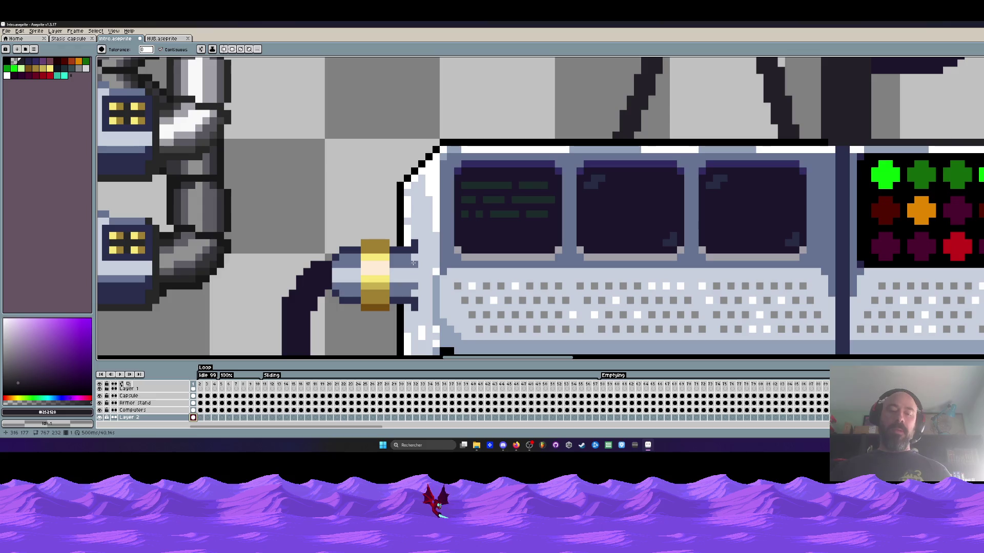
{"action": "key", "text": "i"}
{"action": "left_click", "coordinate": [424, 226]}
{"action": "scroll", "coordinate": [423, 225], "scroll_direction": "up", "scroll_amount": 1}
{"action": "scroll", "coordinate": [423, 225], "scroll_direction": "down", "scroll_amount": 1}
{"action": "key", "text": "b"}
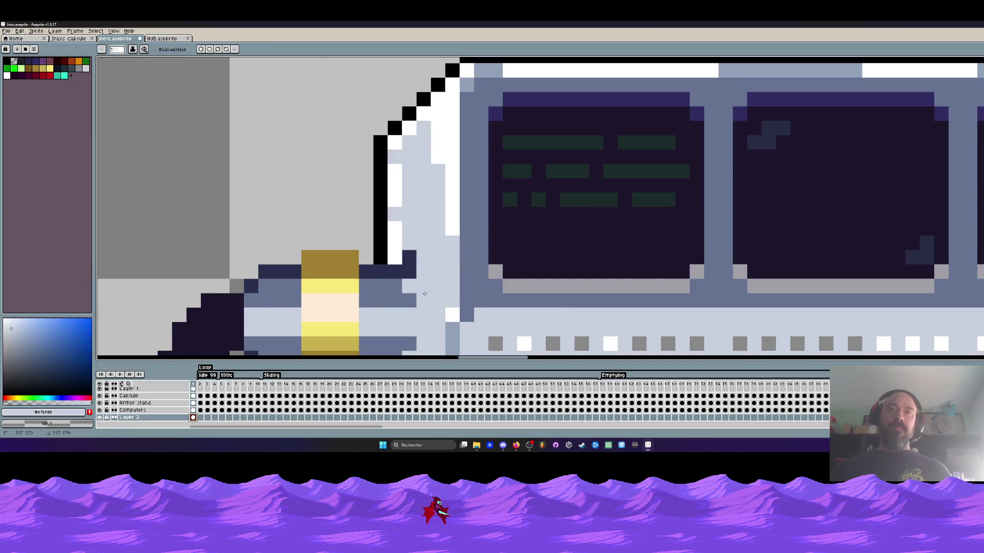
{"action": "left_click", "coordinate": [195, 410]}
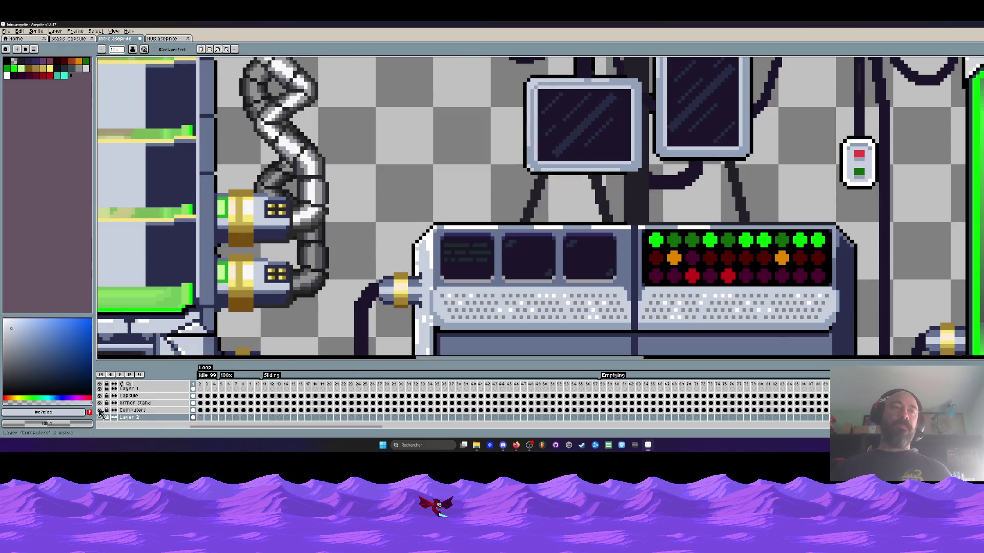
{"action": "left_click", "coordinate": [100, 411]}
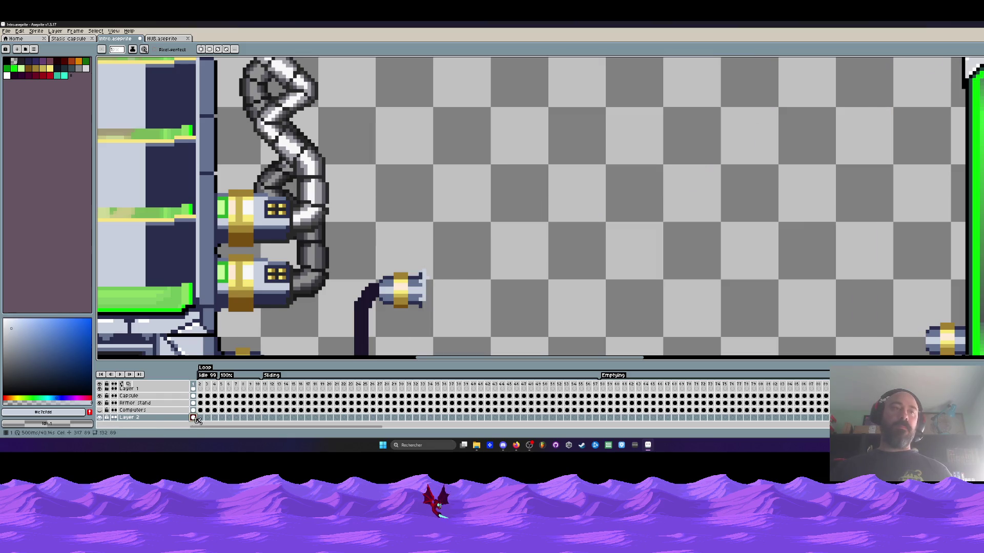
{"action": "left_click", "coordinate": [238, 164], "text": "alt"}
{"action": "scroll", "coordinate": [404, 281], "scroll_direction": "up", "scroll_amount": 3}
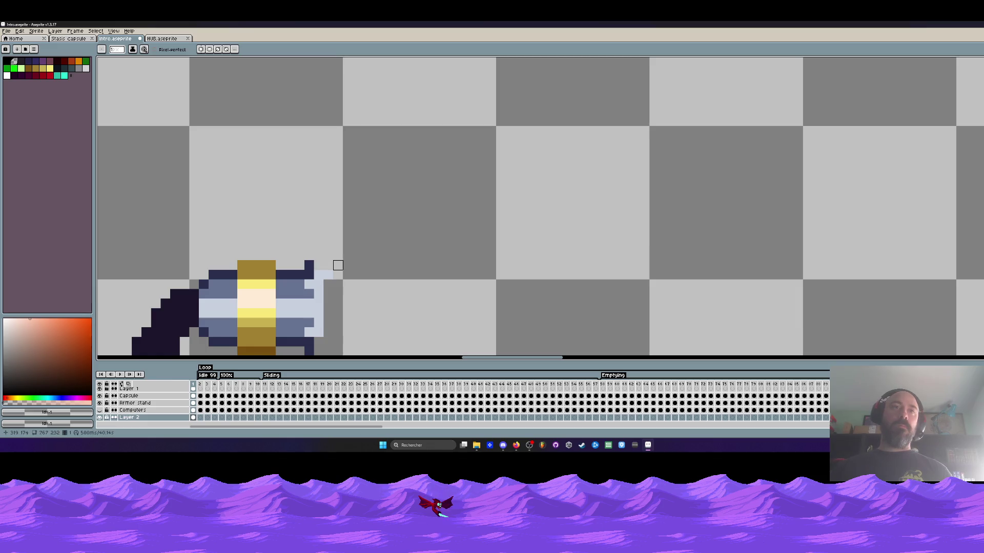
{"action": "left_click", "coordinate": [101, 411]}
{"action": "left_click", "coordinate": [100, 411]}
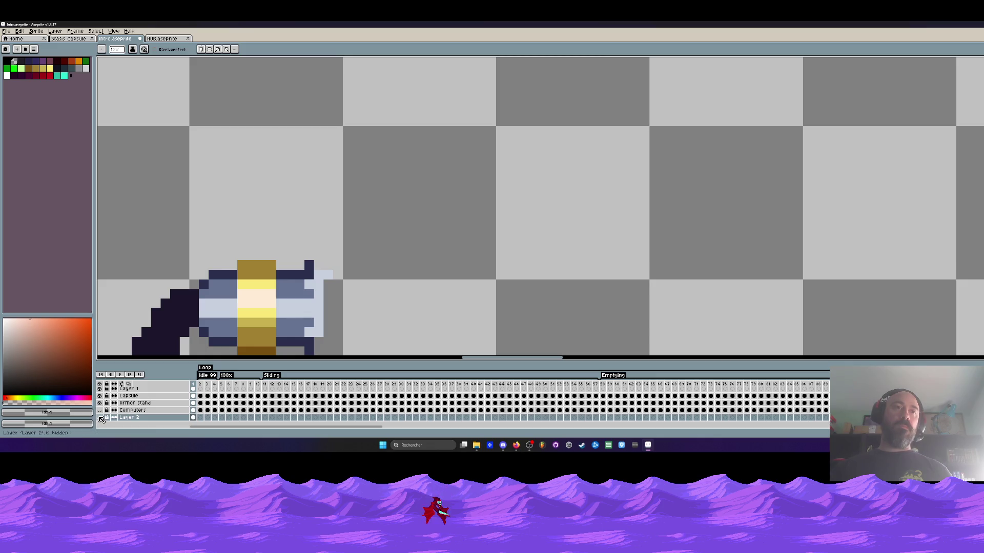
{"action": "scroll", "coordinate": [103, 405], "scroll_direction": "up", "scroll_amount": 1}
{"action": "scroll", "coordinate": [268, 239], "scroll_direction": "down", "scroll_amount": 3}
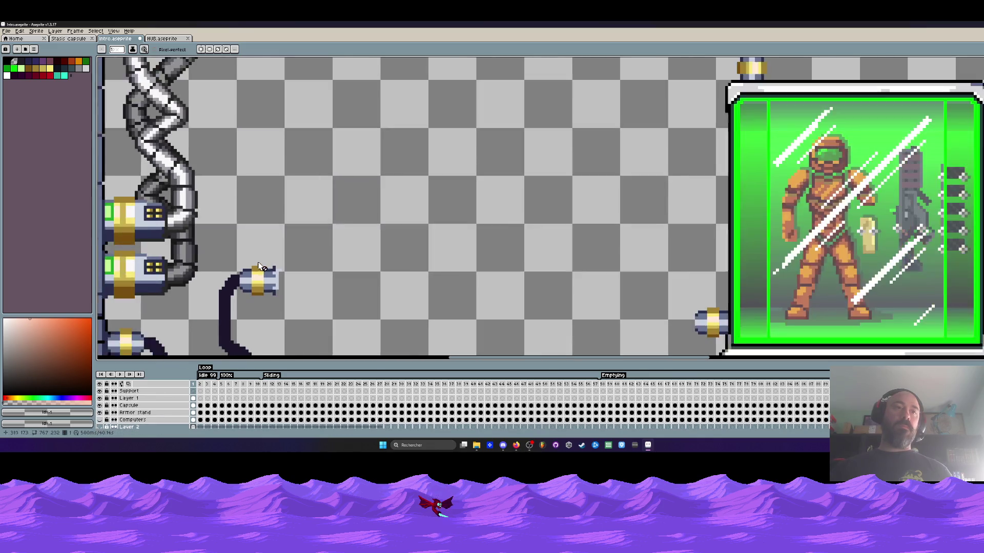
Check Layer 1's pipes by hiding and reshowing it, then select Layer 1 with the Pencil
{"action": "left_click_drag", "start_coordinate": [268, 239], "coordinate": [325, 188]}
{"action": "scroll", "coordinate": [325, 188], "scroll_direction": "down", "scroll_amount": 1}
{"action": "left_click", "coordinate": [99, 398]}
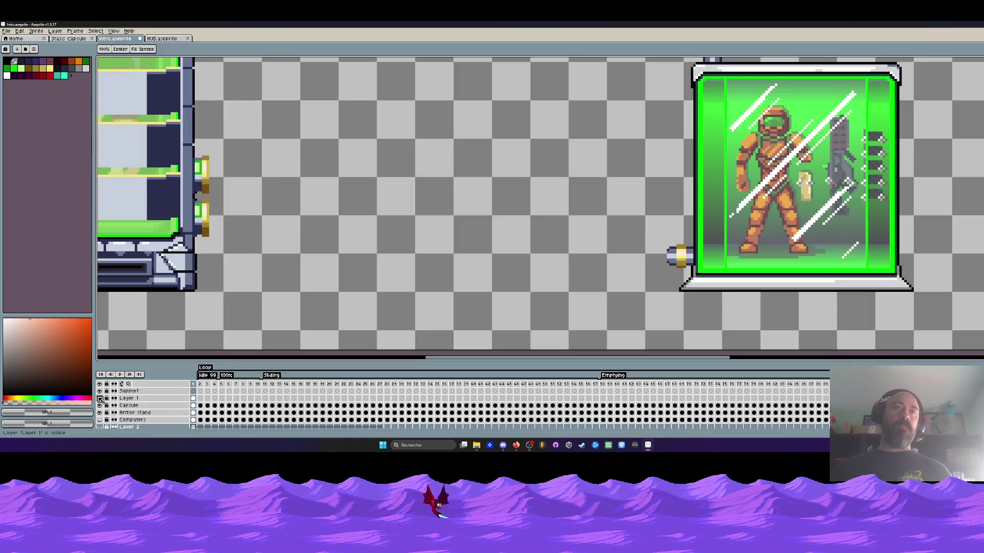
{"action": "left_click", "coordinate": [99, 398]}
{"action": "left_click", "coordinate": [133, 398]}
{"action": "key", "text": "b"}
Make the Computers layer visible again so the console reappears
{"action": "scroll", "coordinate": [303, 243], "scroll_direction": "up", "scroll_amount": 2}
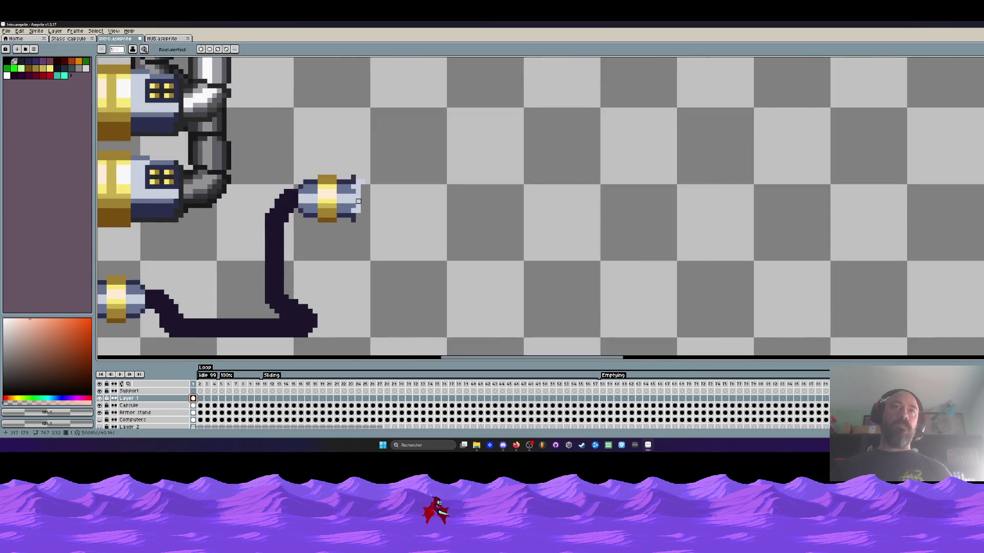
{"action": "scroll", "coordinate": [368, 182], "scroll_direction": "down", "scroll_amount": 2}
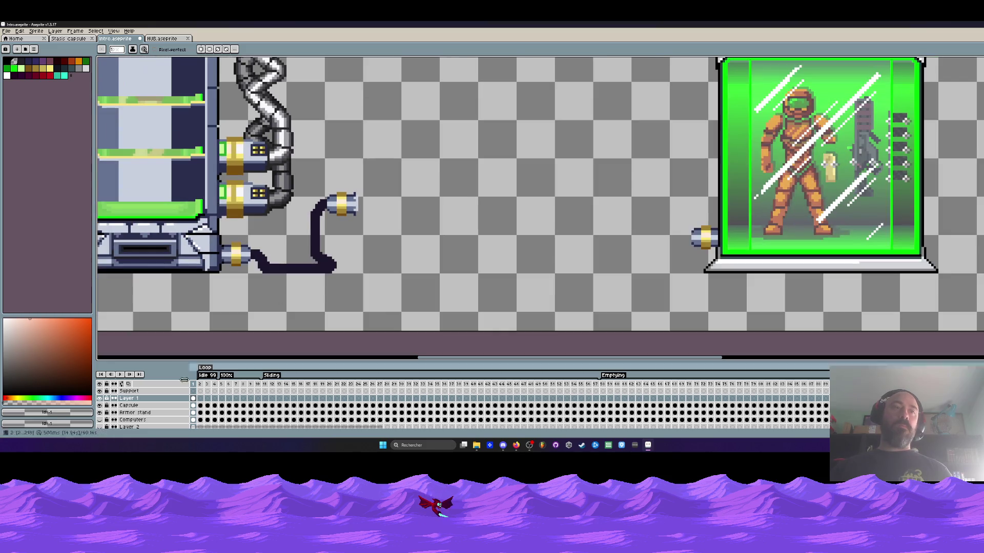
{"action": "scroll", "coordinate": [109, 420], "scroll_direction": "down", "scroll_amount": 1}
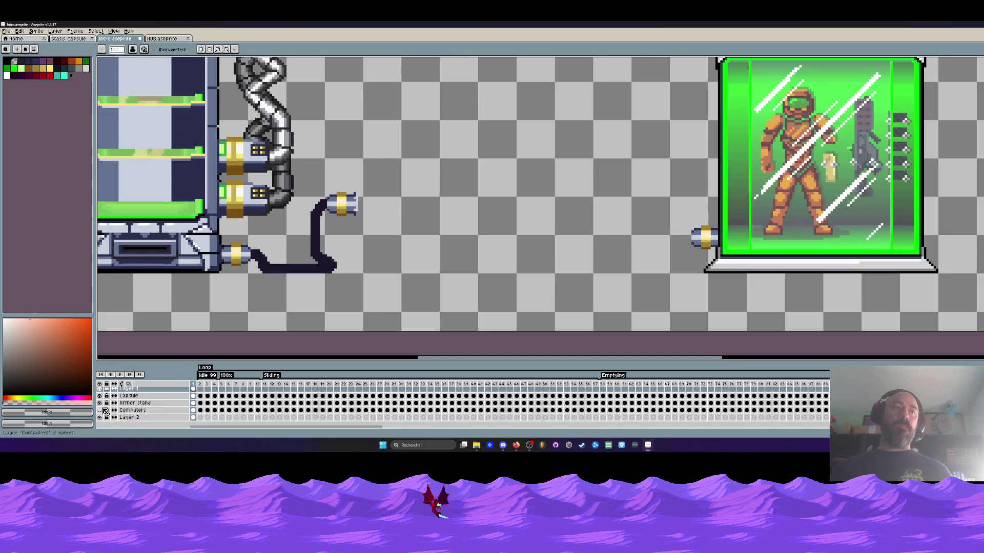
{"action": "left_click", "coordinate": [102, 410]}
{"action": "scroll", "coordinate": [106, 405], "scroll_direction": "up", "scroll_amount": 1}
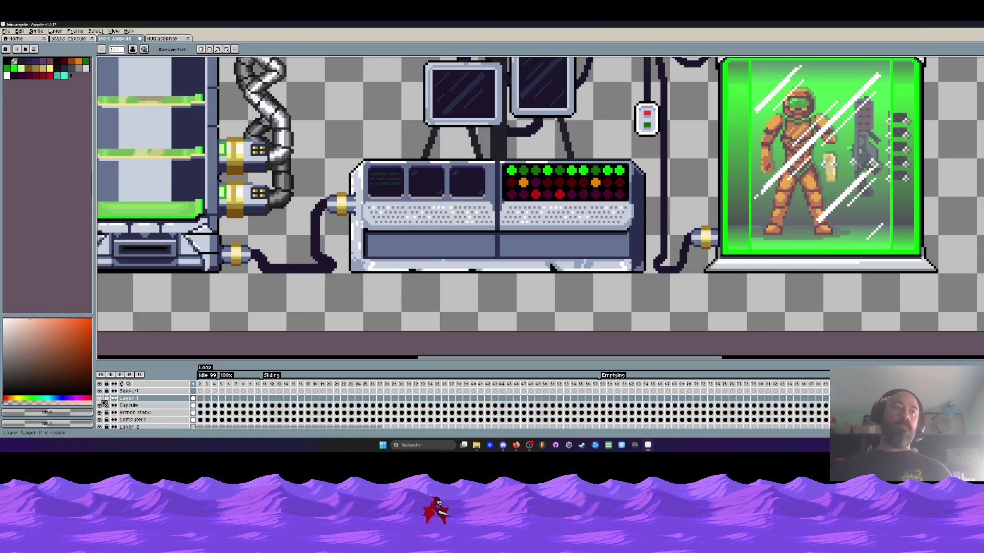
{"action": "scroll", "coordinate": [344, 224], "scroll_direction": "down", "scroll_amount": 1}
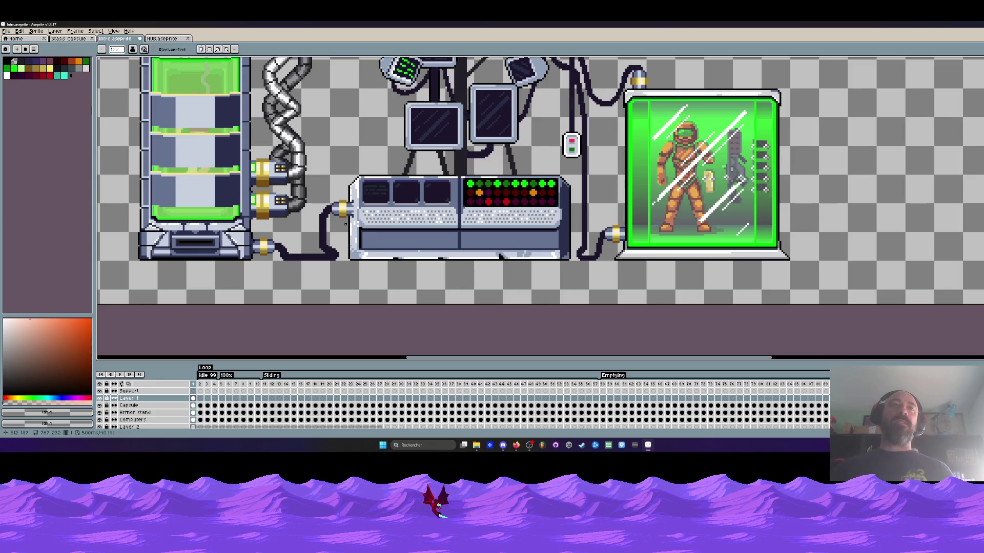
{"action": "scroll", "coordinate": [345, 224], "scroll_direction": "down", "scroll_amount": 1}
{"action": "scroll", "coordinate": [345, 224], "scroll_direction": "up", "scroll_amount": 2}
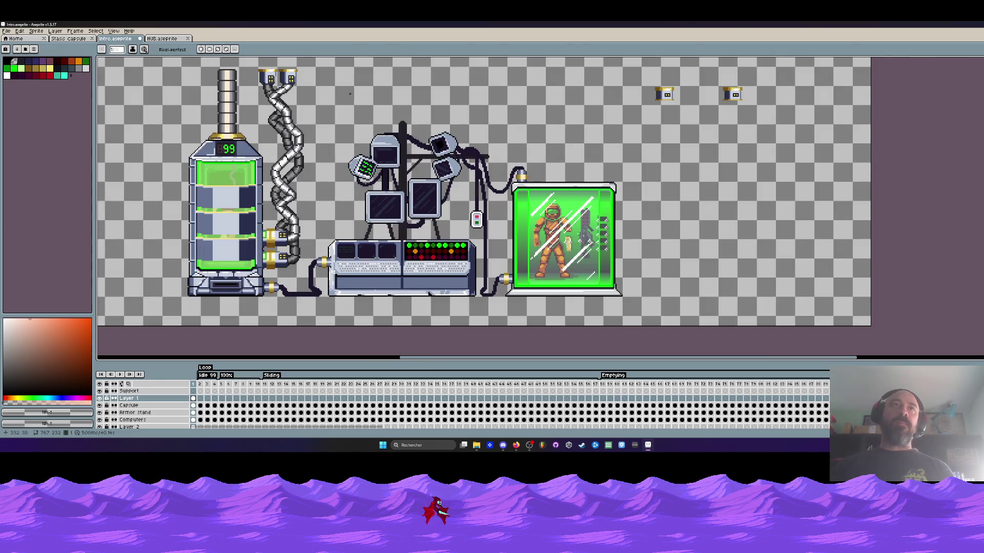
{"action": "left_click", "coordinate": [161, 39]}
{"action": "left_click", "coordinate": [121, 41]}
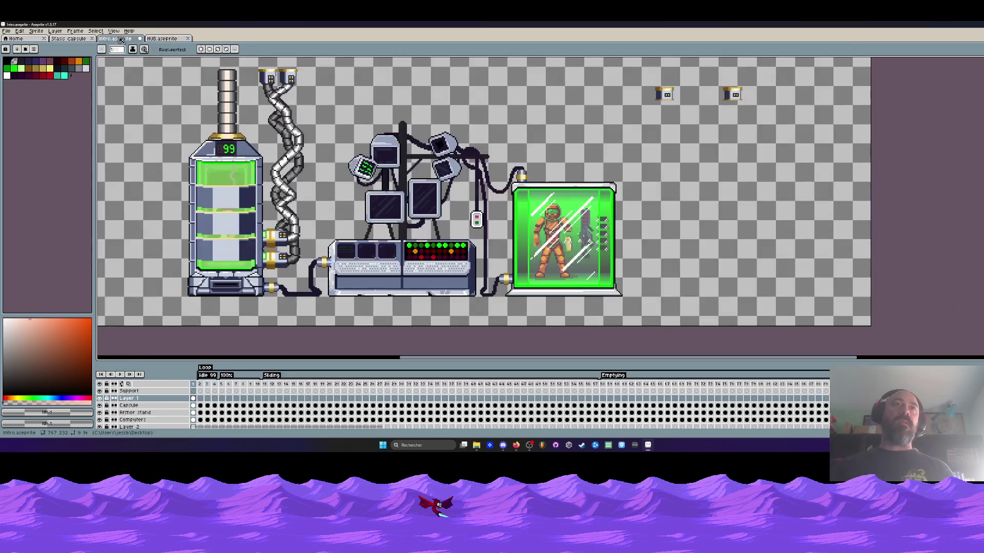
{"action": "left_click_drag", "start_coordinate": [751, 89], "coordinate": [676, 69]}
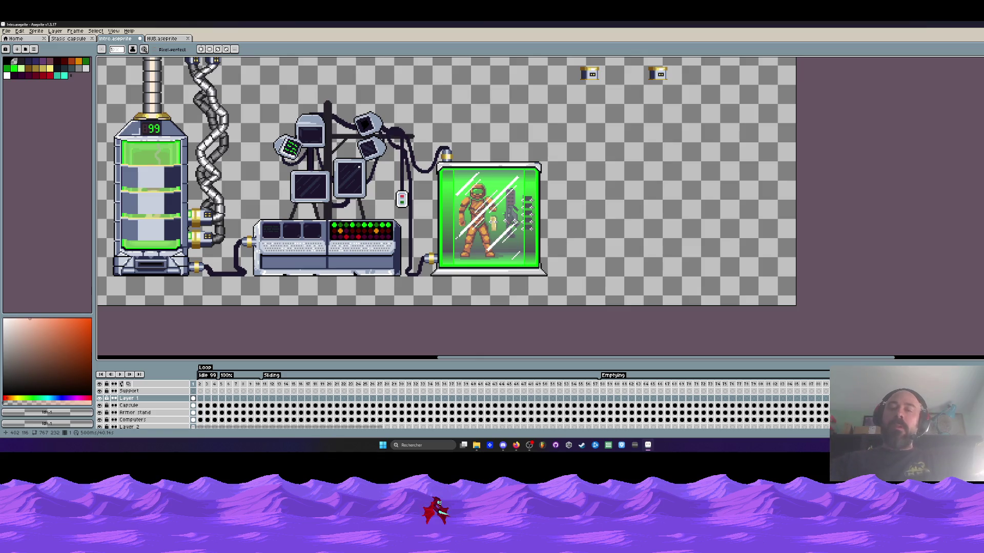
{"action": "scroll", "coordinate": [403, 182], "scroll_direction": "down", "scroll_amount": 1}
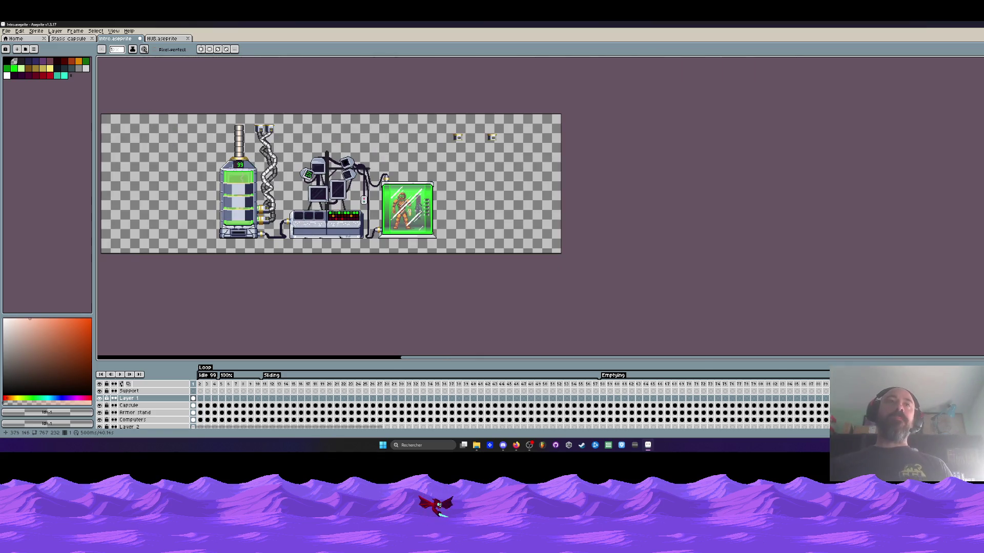
{"action": "scroll", "coordinate": [375, 214], "scroll_direction": "up", "scroll_amount": 1}
{"action": "scroll", "coordinate": [349, 182], "scroll_direction": "down", "scroll_amount": 1}
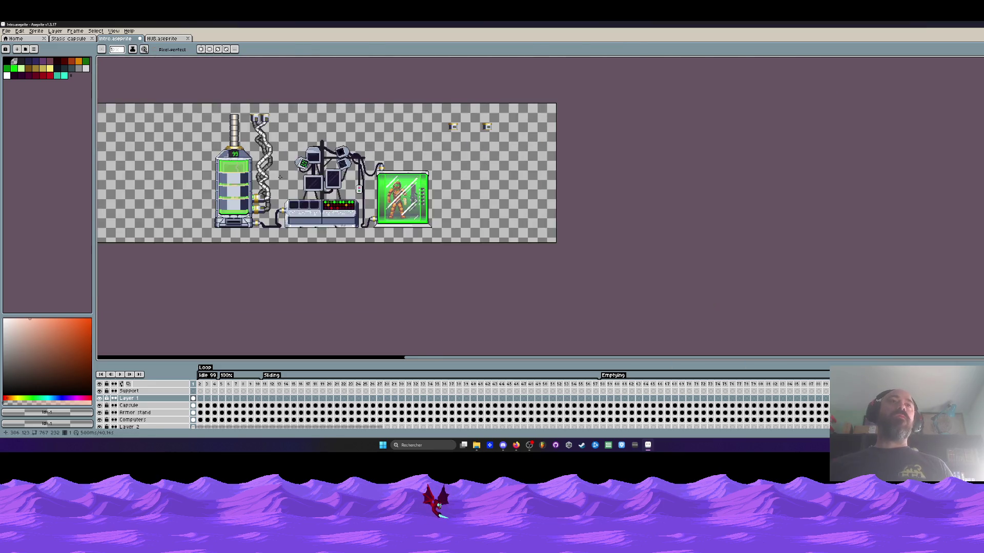
{"action": "scroll", "coordinate": [349, 183], "scroll_direction": "up", "scroll_amount": 1}
{"action": "scroll", "coordinate": [349, 182], "scroll_direction": "down", "scroll_amount": 1}
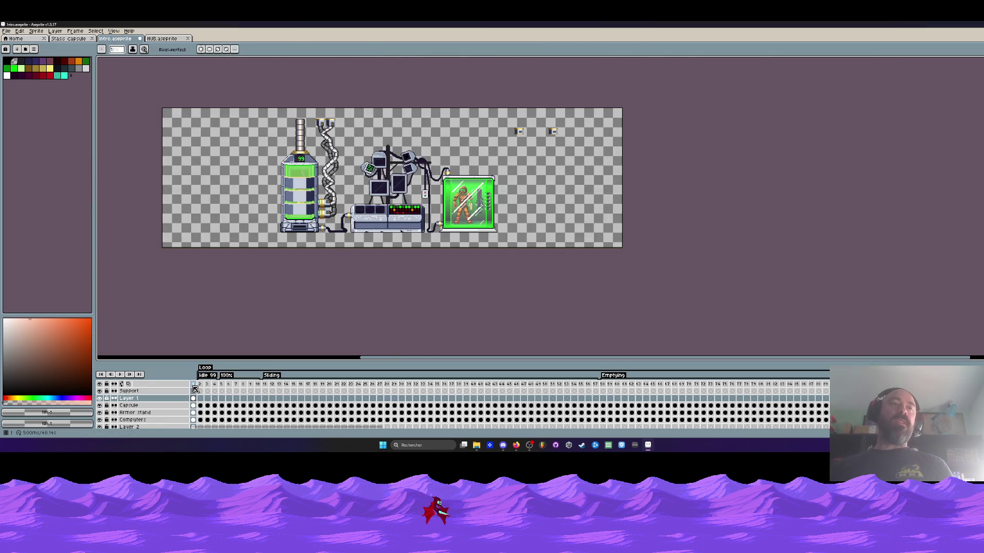
{"action": "scroll", "coordinate": [362, 195], "scroll_direction": "up", "scroll_amount": 1}
{"action": "key", "text": "Right"}
{"action": "key", "text": "Left"}
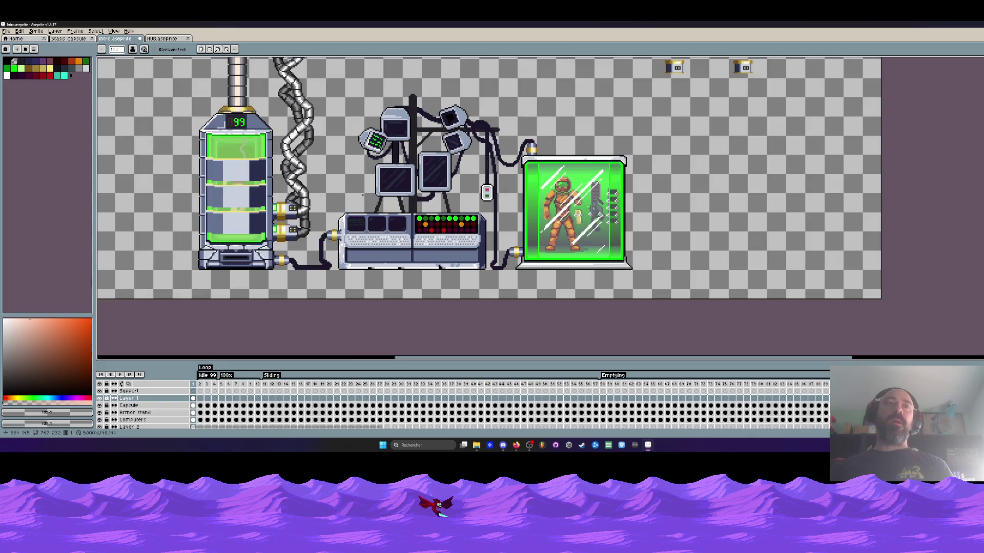
{"action": "key", "text": "Right"}
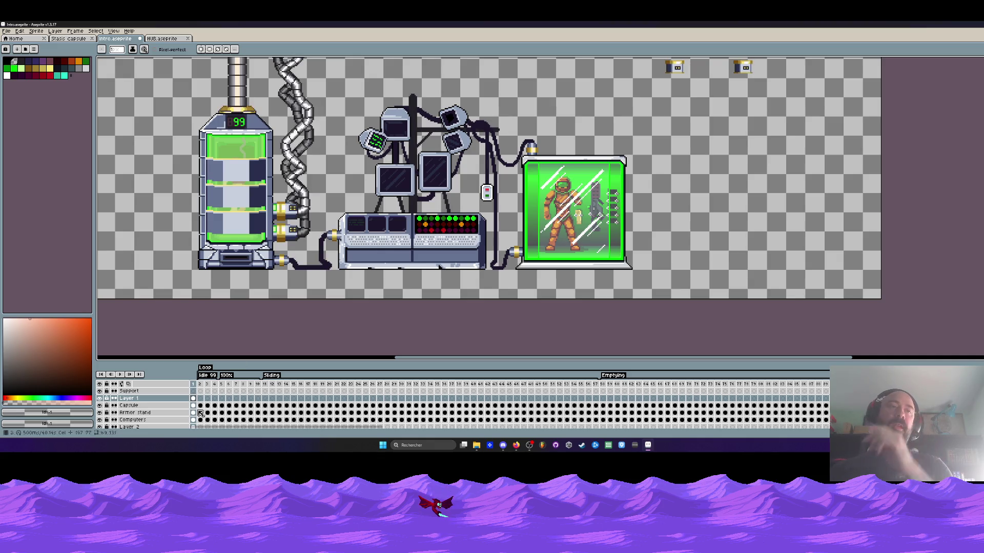
{"action": "scroll", "coordinate": [102, 422], "scroll_direction": "down", "scroll_amount": 1}
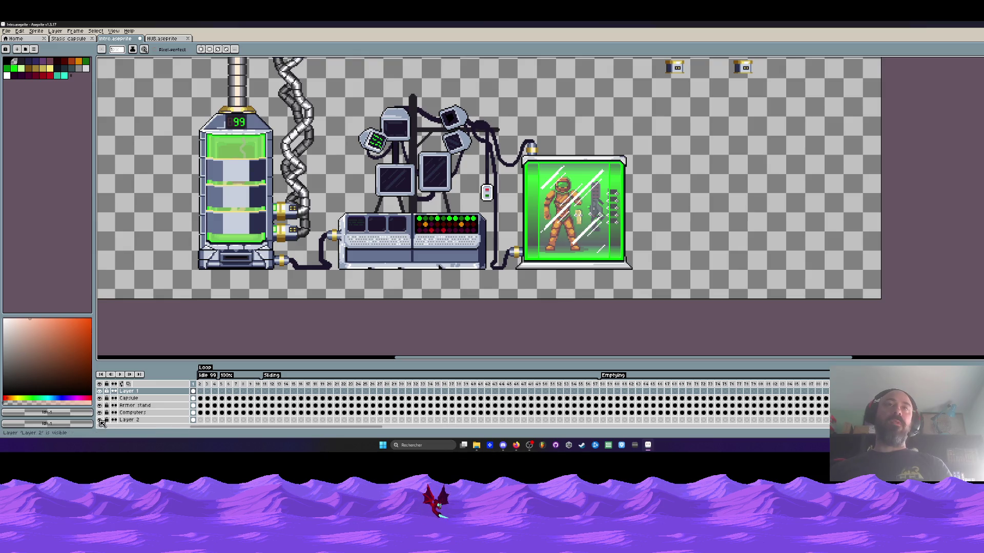
{"action": "scroll", "coordinate": [444, 145], "scroll_direction": "up", "scroll_amount": 1}
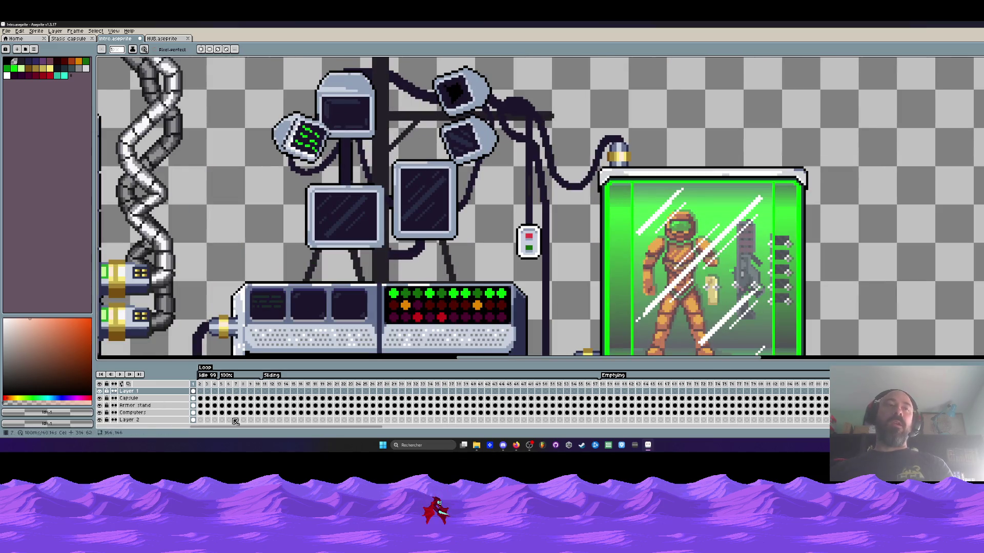
{"action": "scroll", "coordinate": [328, 277], "scroll_direction": "down", "scroll_amount": 1}
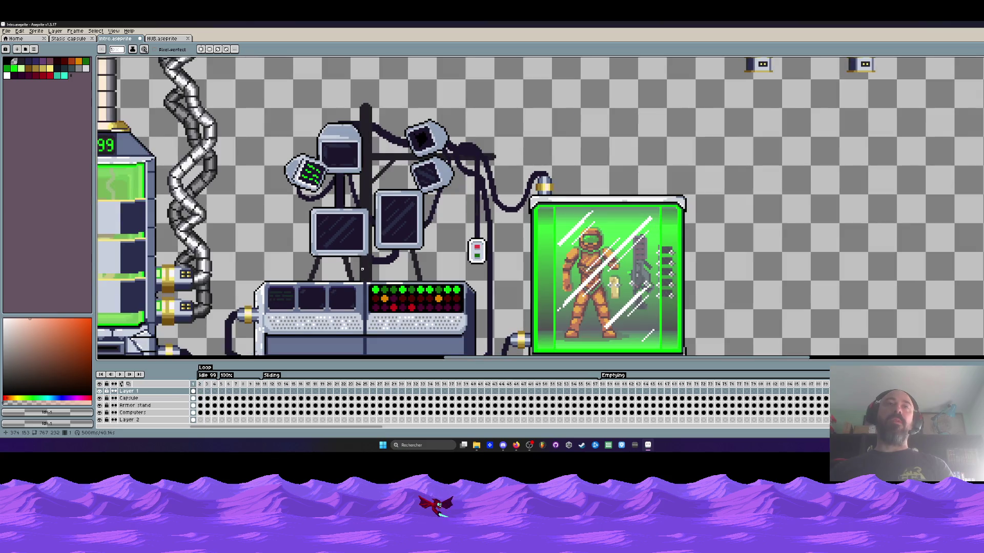
{"action": "scroll", "coordinate": [302, 310], "scroll_direction": "down", "scroll_amount": 1}
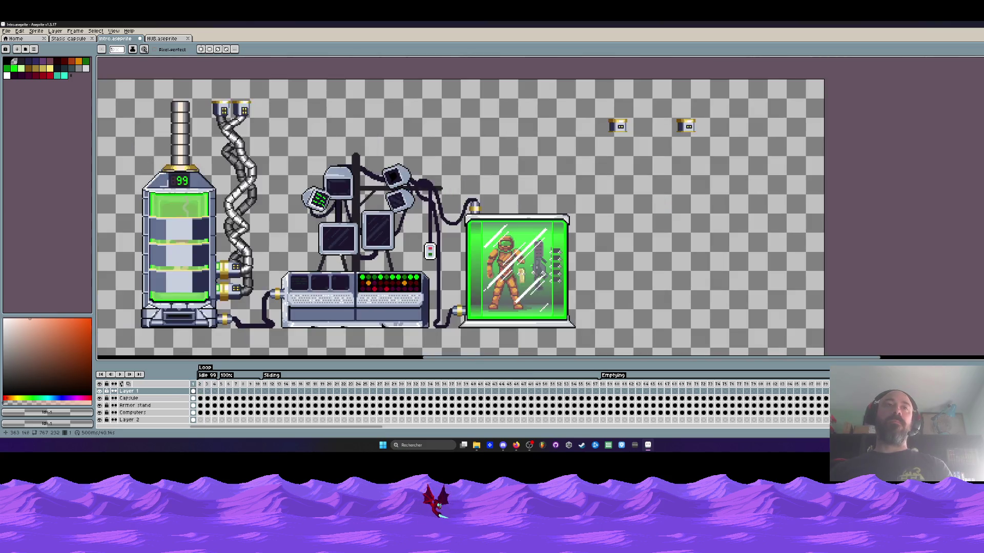
{"action": "scroll", "coordinate": [339, 263], "scroll_direction": "up", "scroll_amount": 1}
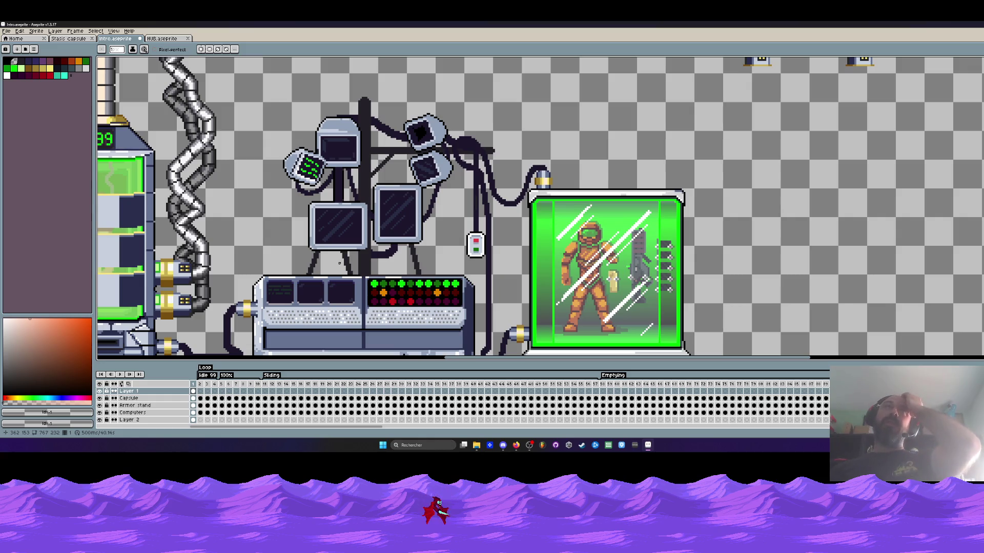
{"action": "scroll", "coordinate": [339, 263], "scroll_direction": "down", "scroll_amount": 1}
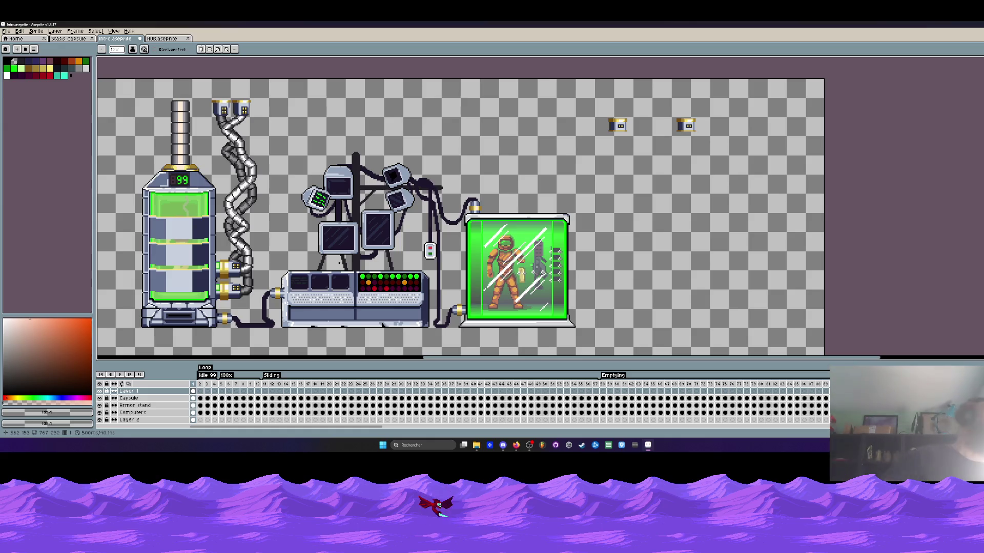
{"action": "scroll", "coordinate": [340, 265], "scroll_direction": "down", "scroll_amount": 1}
{"action": "scroll", "coordinate": [339, 265], "scroll_direction": "up", "scroll_amount": 2}
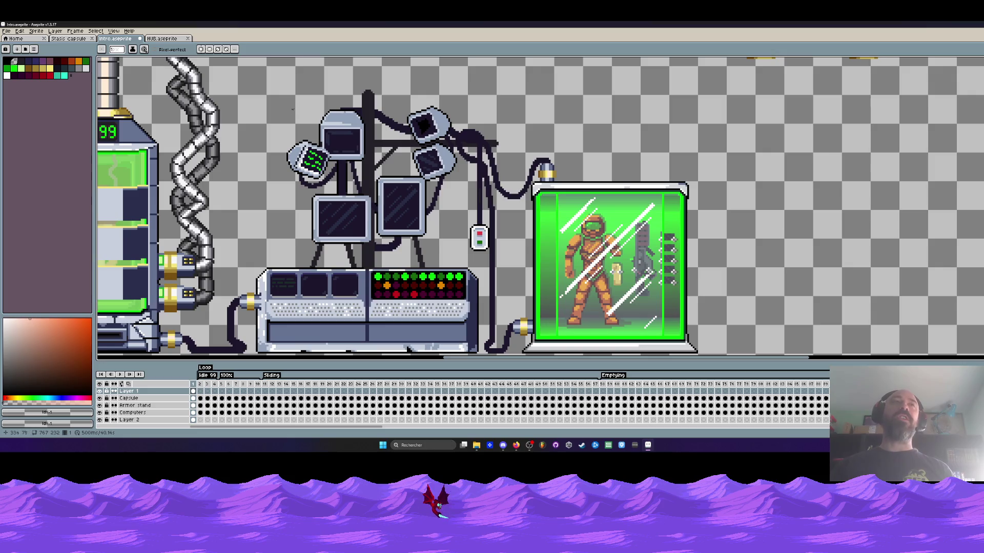
{"action": "scroll", "coordinate": [295, 128], "scroll_direction": "down", "scroll_amount": 1}
{"action": "scroll", "coordinate": [298, 138], "scroll_direction": "up", "scroll_amount": 1}
{"action": "left_click_drag", "start_coordinate": [301, 142], "coordinate": [307, 192]}
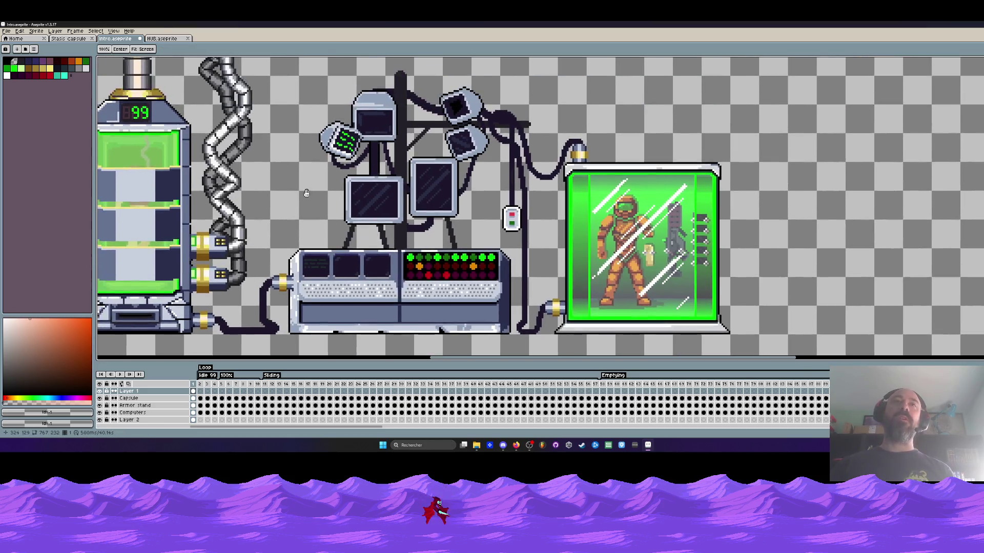
{"action": "scroll", "coordinate": [306, 193], "scroll_direction": "down", "scroll_amount": 1}
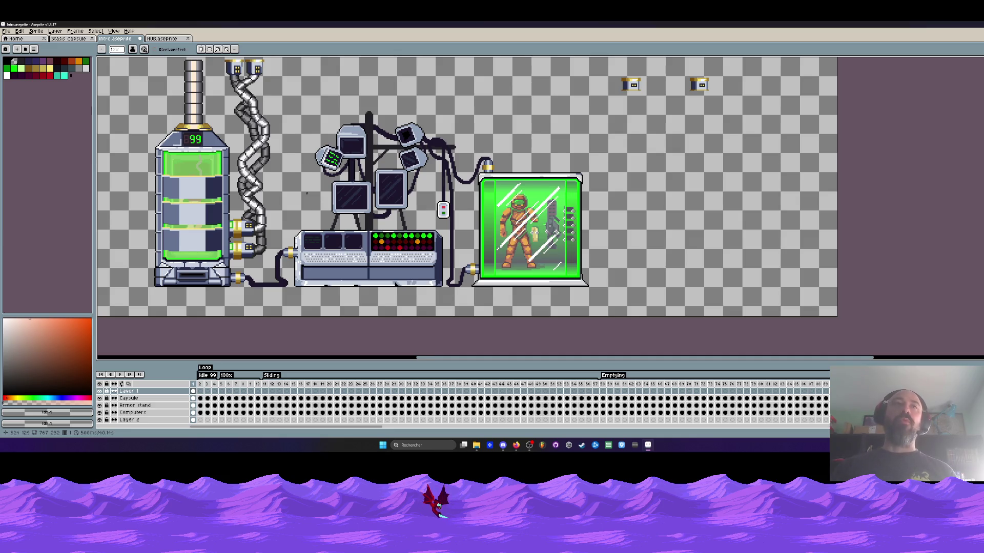
{"action": "scroll", "coordinate": [307, 193], "scroll_direction": "left", "scroll_amount": 1}
{"action": "scroll", "coordinate": [288, 60], "scroll_direction": "down", "scroll_amount": 2}
{"action": "scroll", "coordinate": [323, 202], "scroll_direction": "up", "scroll_amount": 2}
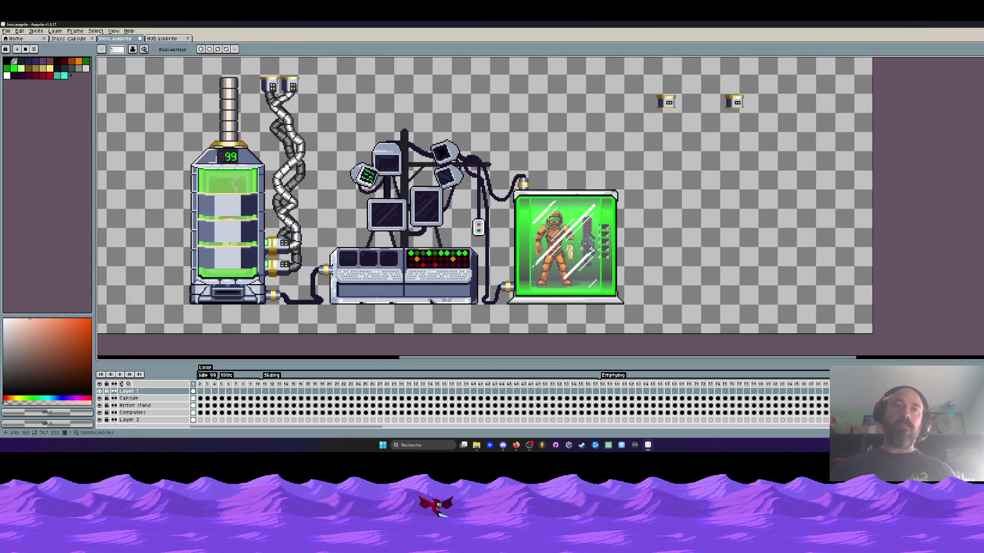
{"action": "scroll", "coordinate": [314, 287], "scroll_direction": "up", "scroll_amount": 4}
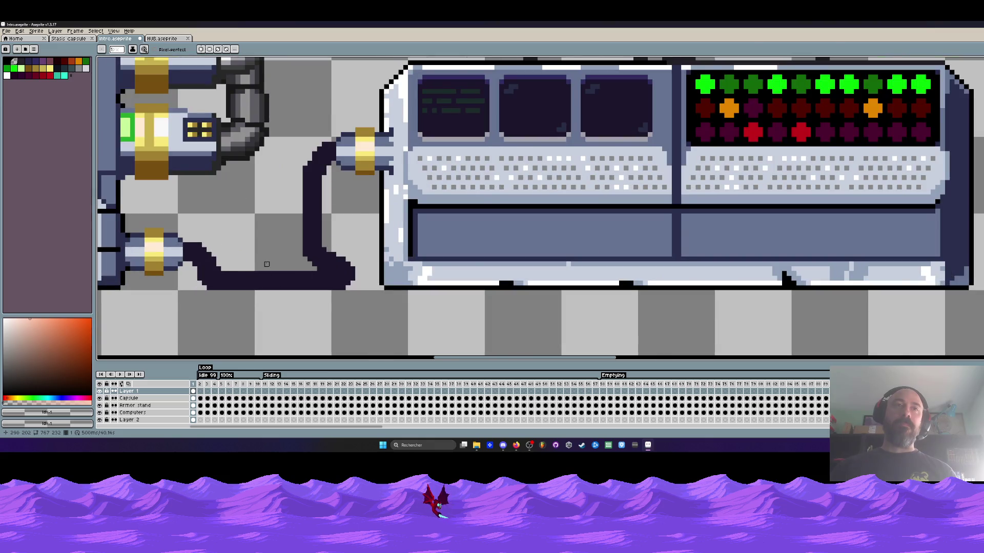
Zoom in and out around the console to inspect the tilted monitor on the computer stand
{"action": "scroll", "coordinate": [266, 265], "scroll_direction": "up", "scroll_amount": 2}
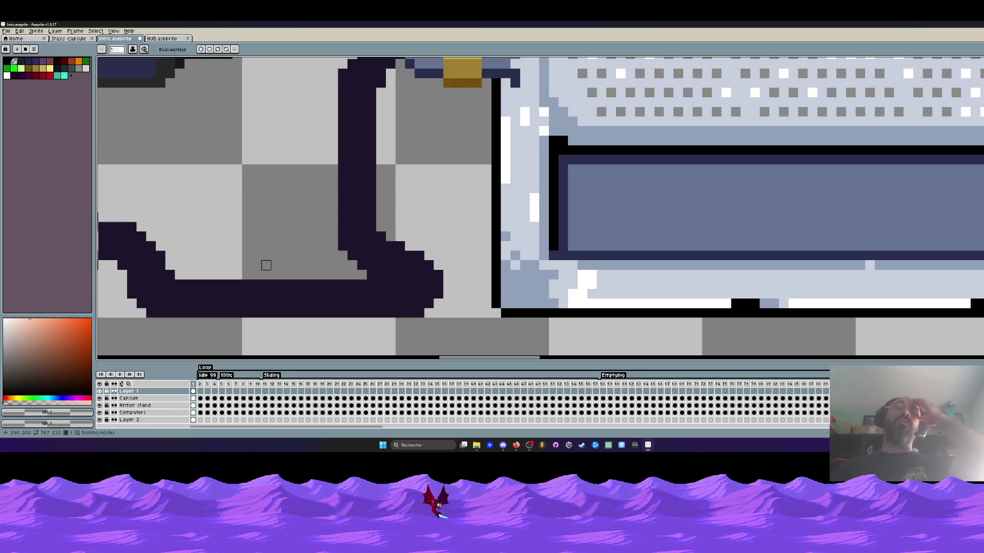
{"action": "scroll", "coordinate": [283, 264], "scroll_direction": "down", "scroll_amount": 3}
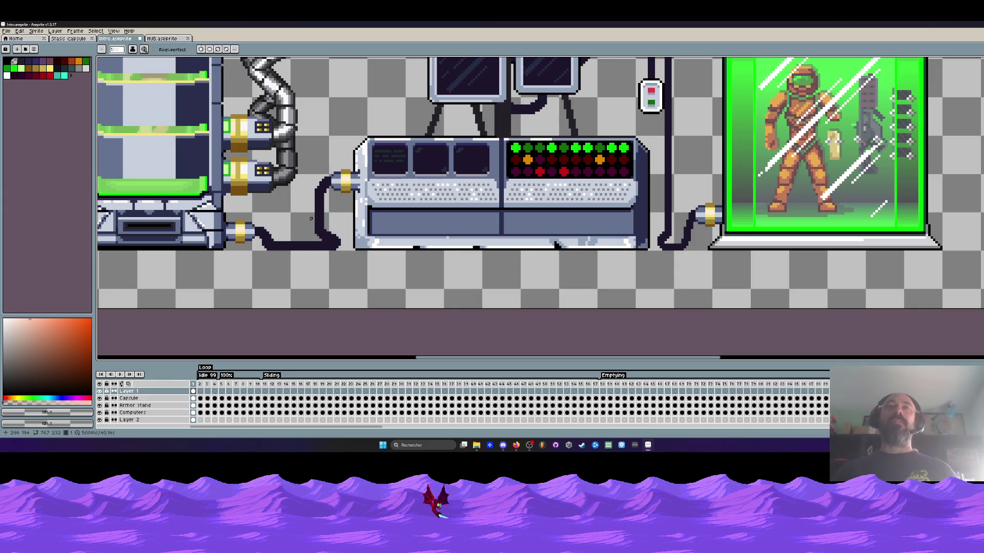
{"action": "scroll", "coordinate": [310, 219], "scroll_direction": "down", "scroll_amount": 3}
{"action": "scroll", "coordinate": [318, 153], "scroll_direction": "up", "scroll_amount": 1}
{"action": "scroll", "coordinate": [321, 103], "scroll_direction": "down", "scroll_amount": 1}
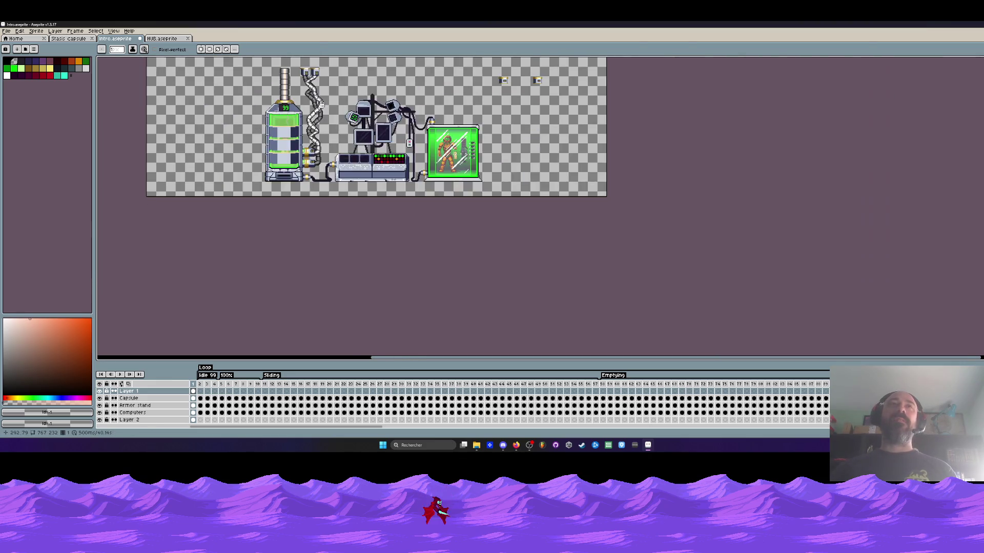
{"action": "scroll", "coordinate": [321, 103], "scroll_direction": "up", "scroll_amount": 2}
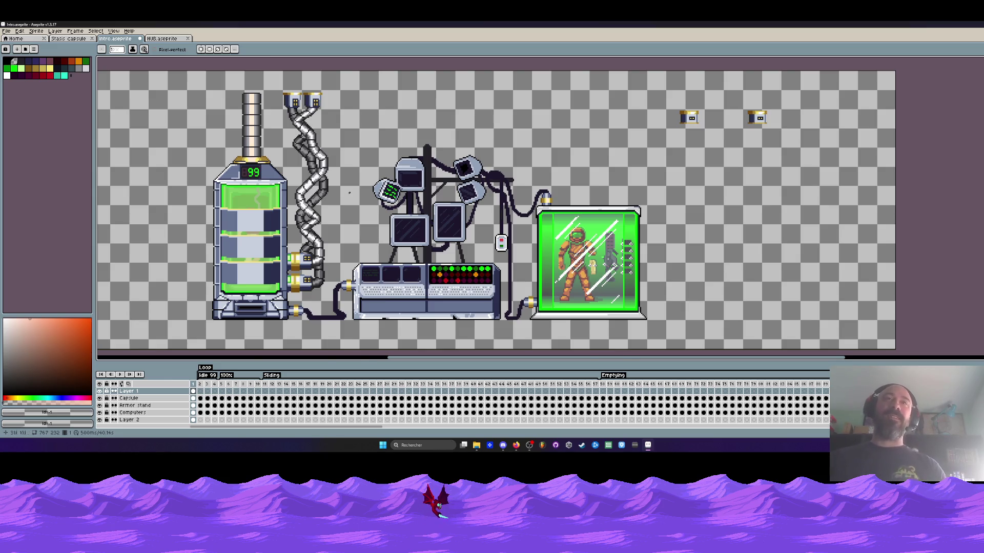
{"action": "scroll", "coordinate": [364, 192], "scroll_direction": "up", "scroll_amount": 2}
{"action": "scroll", "coordinate": [441, 185], "scroll_direction": "up", "scroll_amount": 1}
{"action": "scroll", "coordinate": [440, 179], "scroll_direction": "up", "scroll_amount": 4}
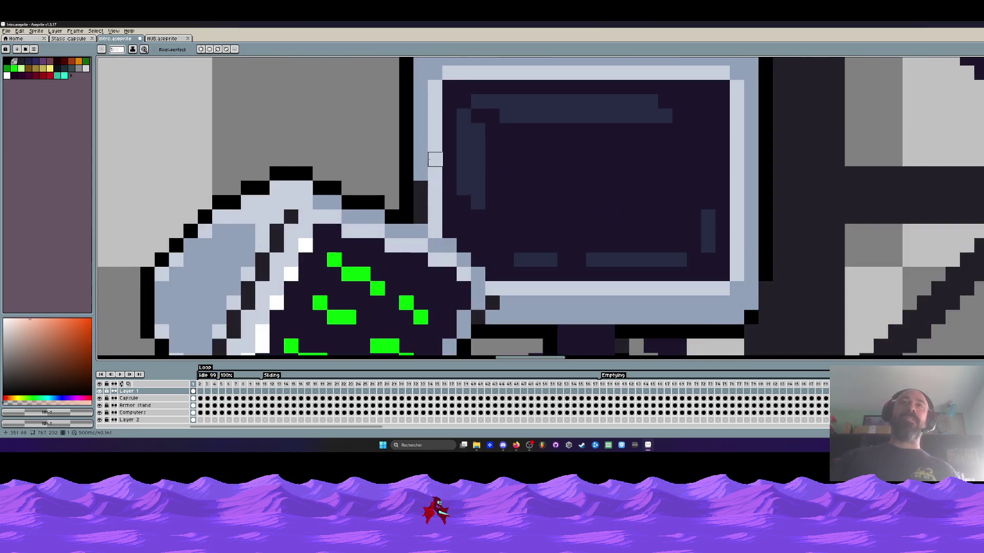
{"action": "scroll", "coordinate": [431, 160], "scroll_direction": "down", "scroll_amount": 3}
{"action": "scroll", "coordinate": [431, 160], "scroll_direction": "up", "scroll_amount": 1}
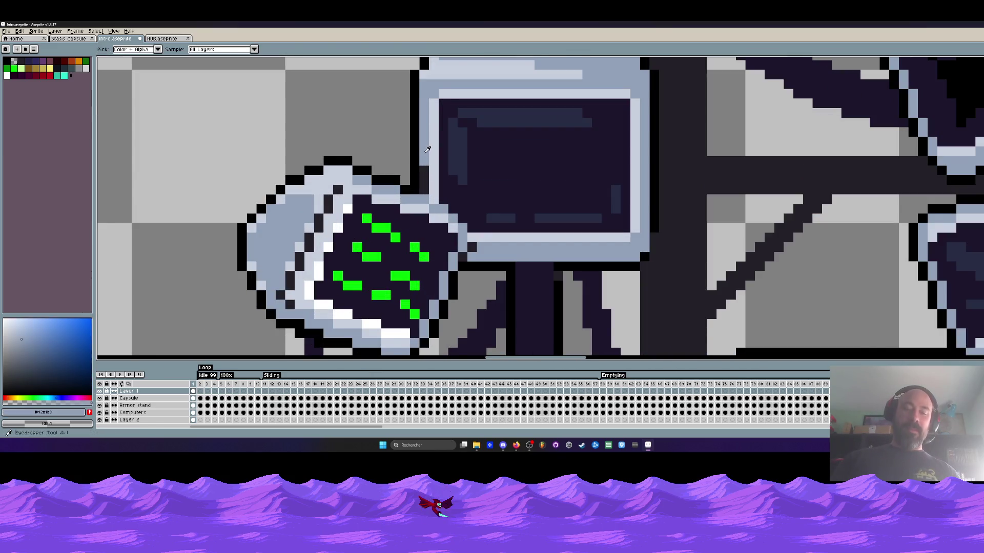
{"action": "scroll", "coordinate": [417, 202], "scroll_direction": "up", "scroll_amount": 1}
{"action": "scroll", "coordinate": [417, 203], "scroll_direction": "down", "scroll_amount": 3}
{"action": "scroll", "coordinate": [414, 133], "scroll_direction": "down", "scroll_amount": 2}
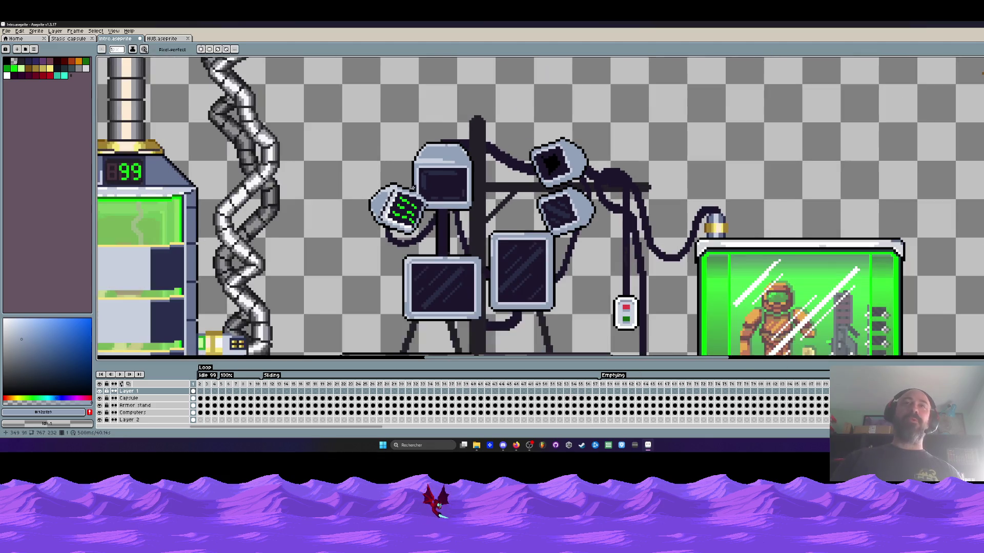
Hide the Armor stand layer so the green capsule disappears
{"action": "scroll", "coordinate": [414, 134], "scroll_direction": "down", "scroll_amount": 3}
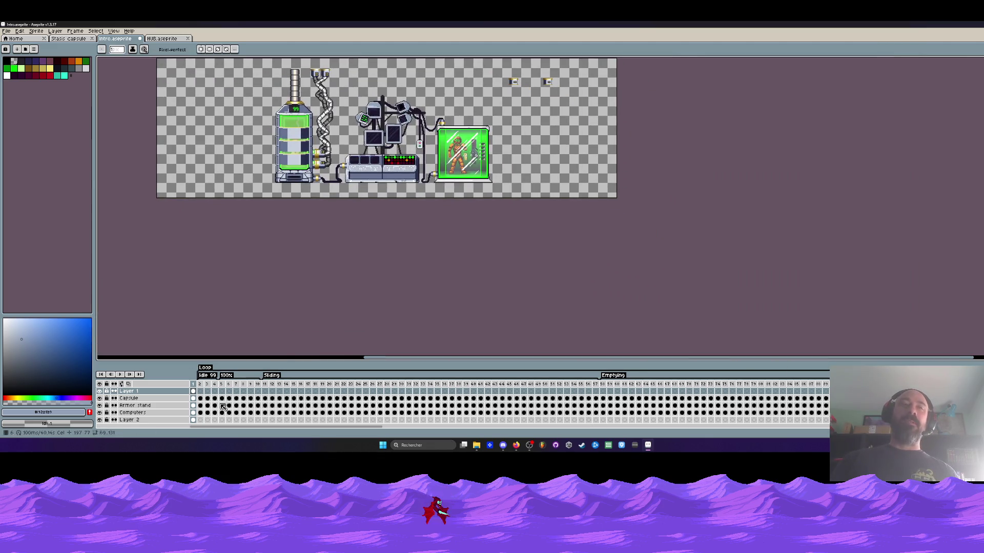
{"action": "left_click", "coordinate": [100, 405]}
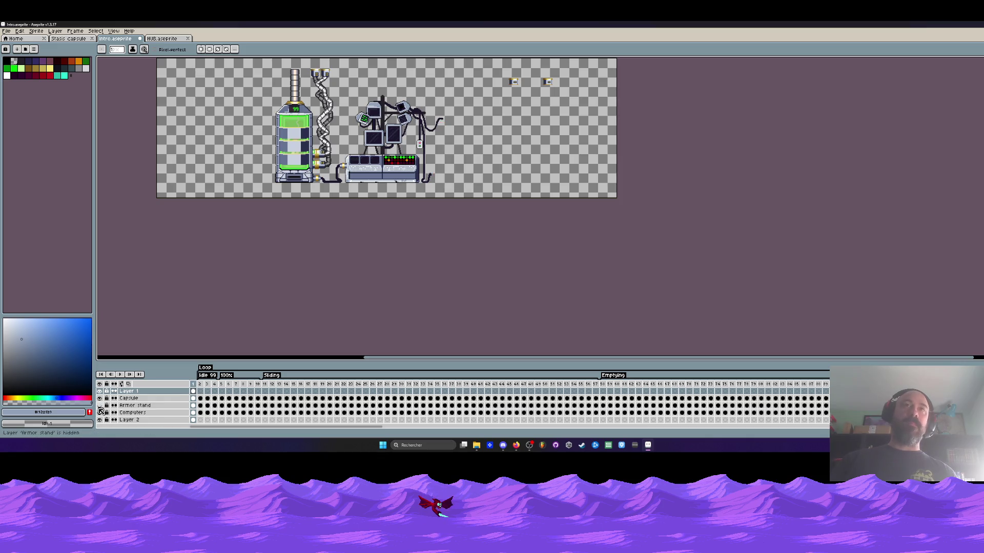
{"action": "left_click", "coordinate": [99, 406]}
{"action": "left_click", "coordinate": [99, 405]}
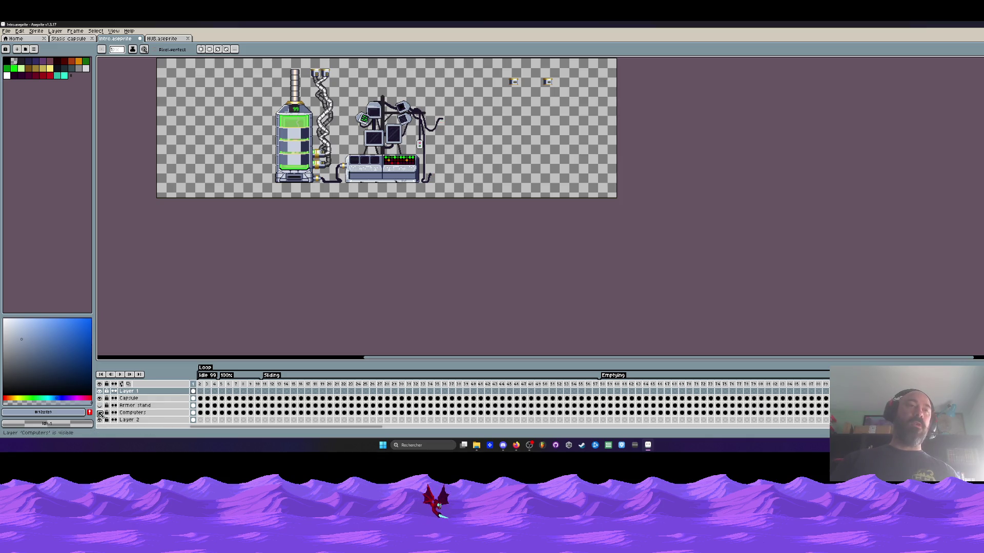
Toggle the Computers layer off and on to inspect its content
{"action": "left_click", "coordinate": [100, 412]}
{"action": "left_click", "coordinate": [100, 412]}
{"action": "left_click", "coordinate": [99, 412]}
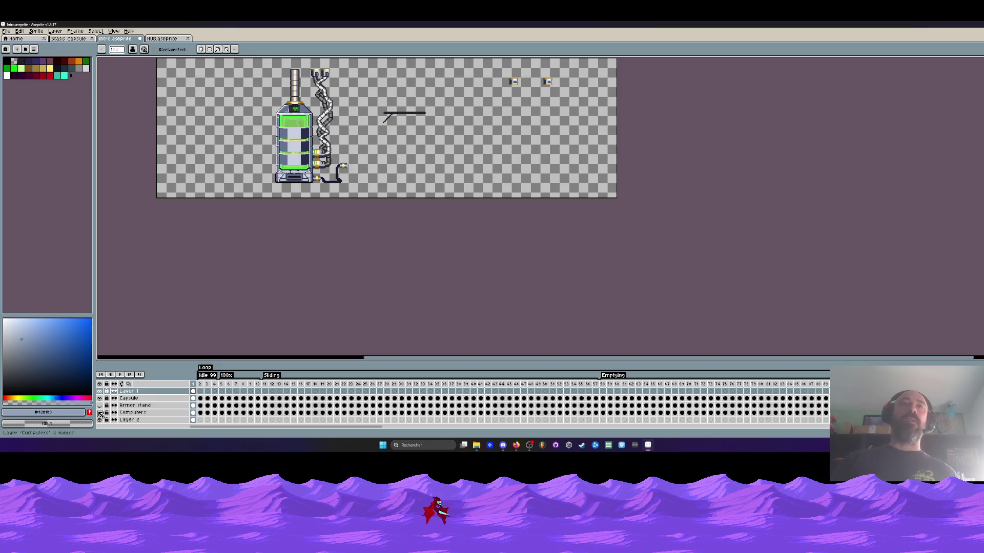
{"action": "left_click", "coordinate": [100, 413]}
{"action": "scroll", "coordinate": [384, 131], "scroll_direction": "up", "scroll_amount": 2}
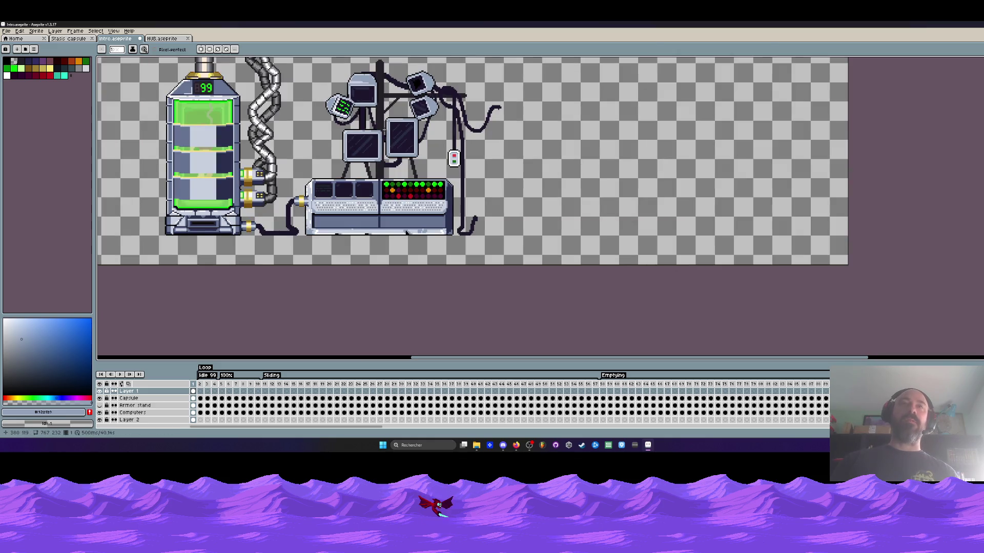
{"action": "scroll", "coordinate": [385, 131], "scroll_direction": "up", "scroll_amount": 1}
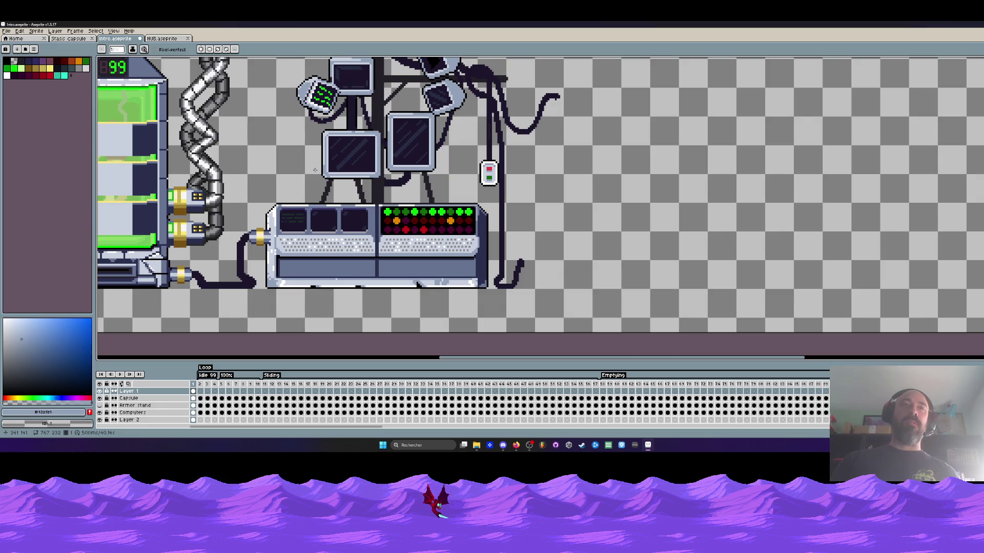
{"action": "left_click", "coordinate": [99, 413]}
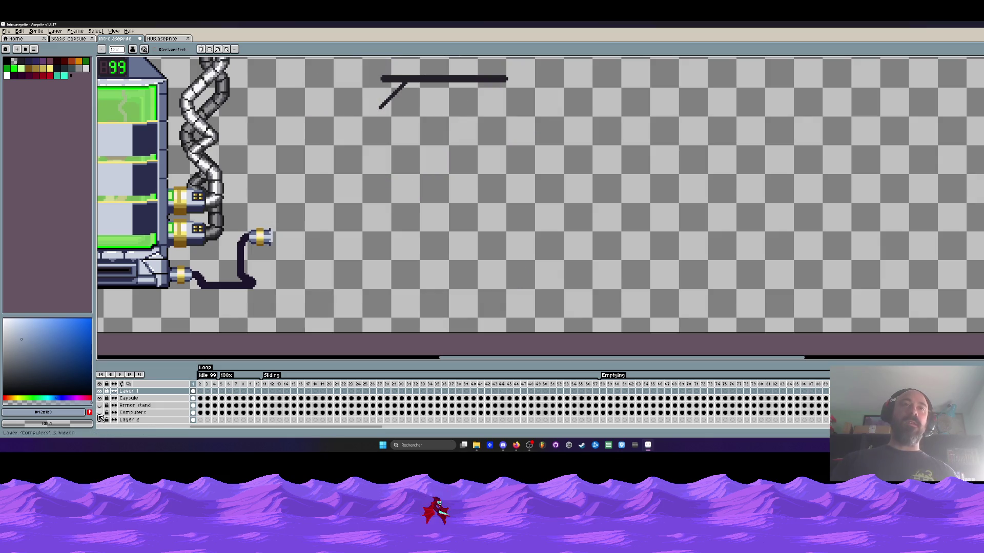
{"action": "left_click", "coordinate": [100, 413]}
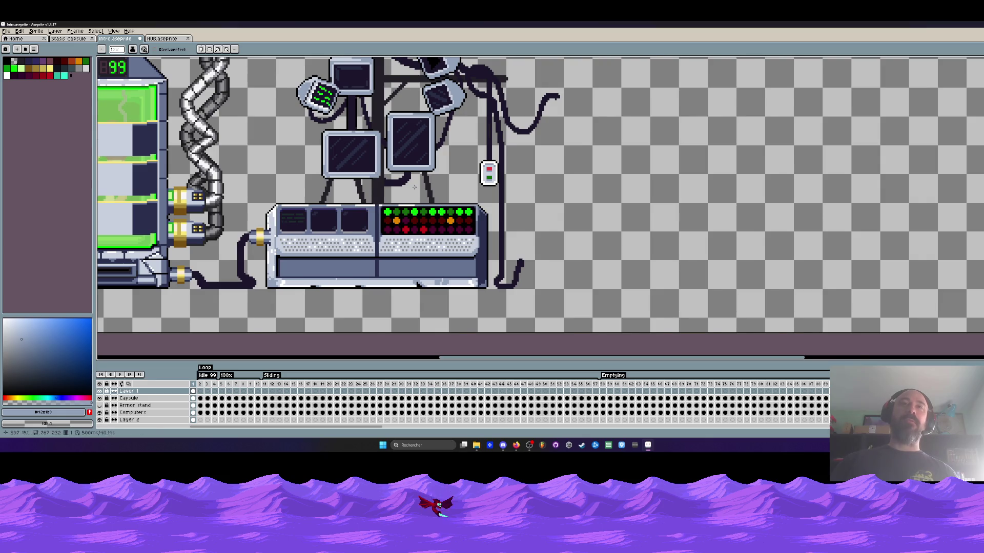
{"action": "key", "text": "minus"}
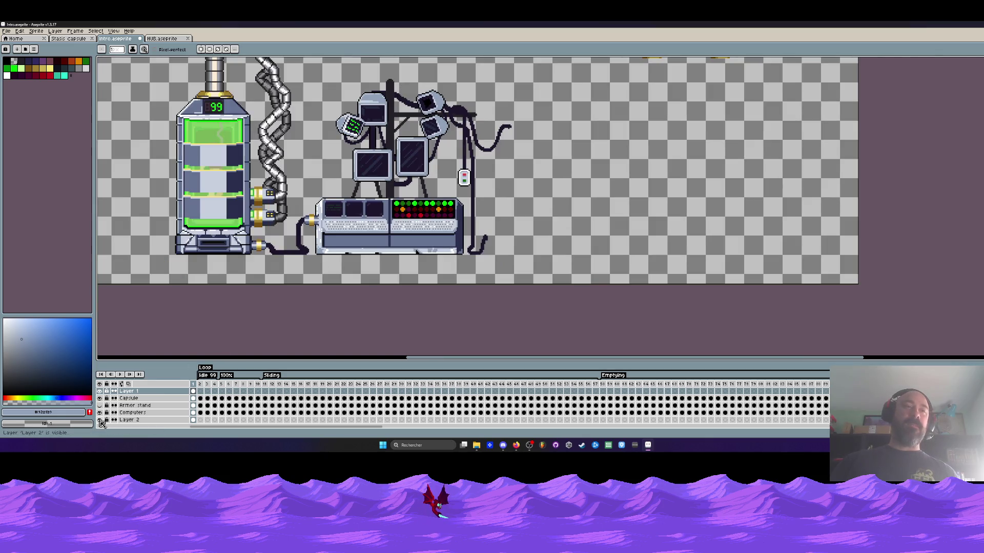
Toggle Layer 2 off and on to compare its cables
{"action": "left_click", "coordinate": [101, 421]}
{"action": "left_click", "coordinate": [100, 420]}
{"action": "left_click", "coordinate": [100, 421]}
{"action": "left_click", "coordinate": [100, 421]}
{"action": "left_click", "coordinate": [101, 420]}
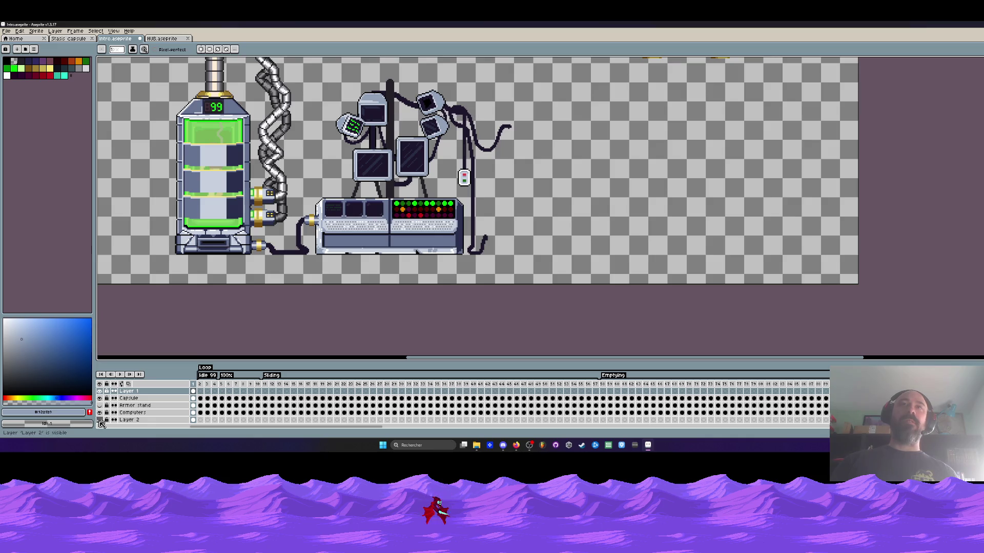
{"action": "left_click", "coordinate": [101, 421]}
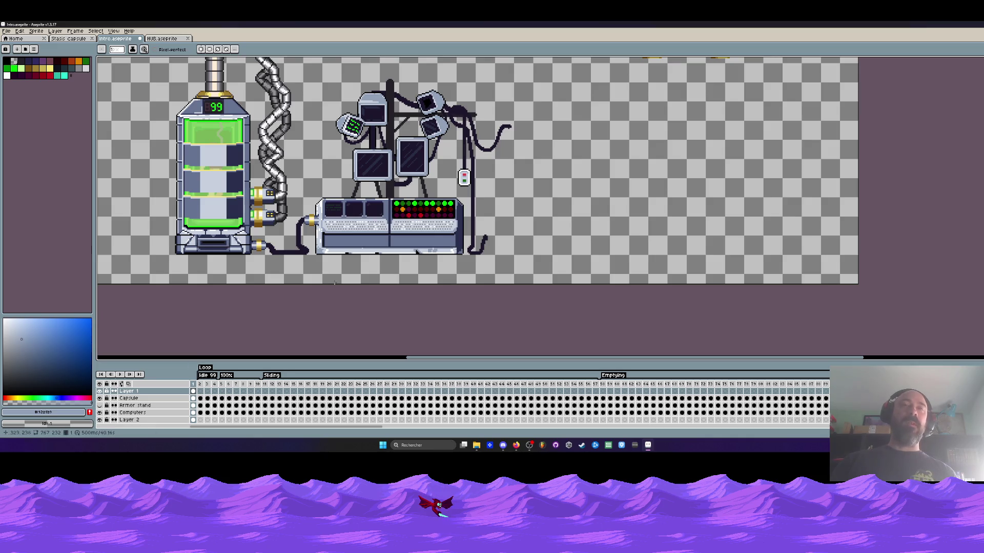
{"action": "scroll", "coordinate": [402, 134], "scroll_direction": "up", "scroll_amount": 1}
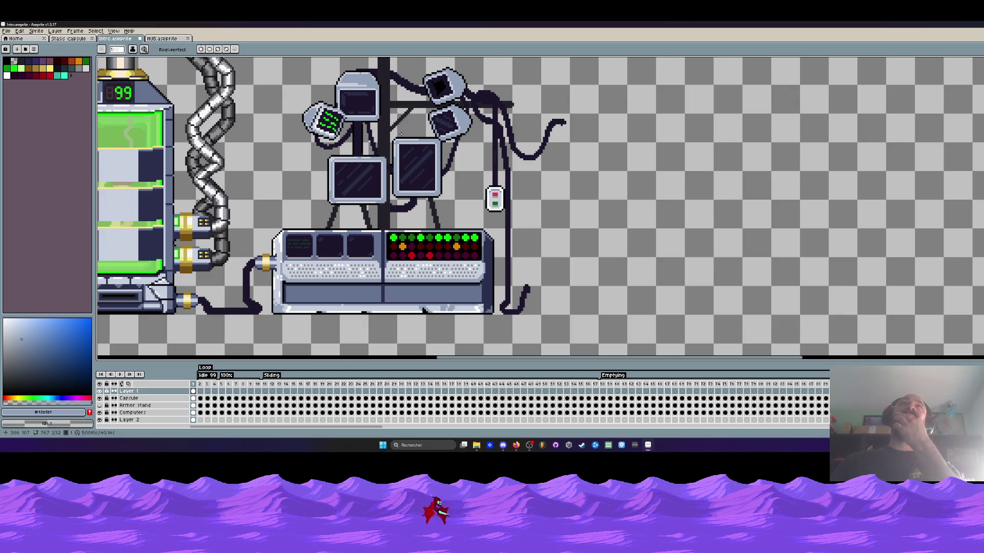
{"action": "scroll", "coordinate": [401, 134], "scroll_direction": "down", "scroll_amount": 1}
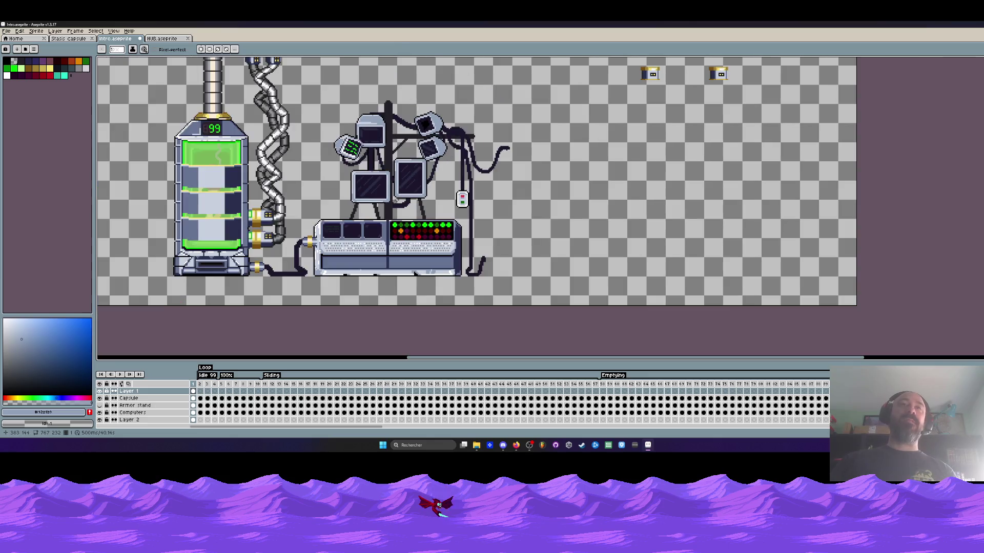
{"action": "scroll", "coordinate": [400, 170], "scroll_direction": "up", "scroll_amount": 1}
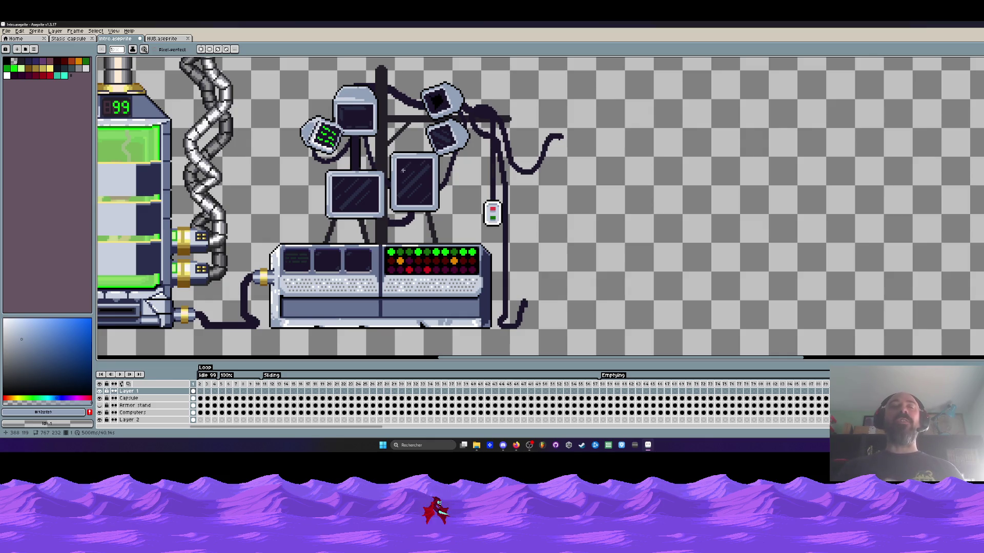
{"action": "scroll", "coordinate": [356, 129], "scroll_direction": "up", "scroll_amount": 3}
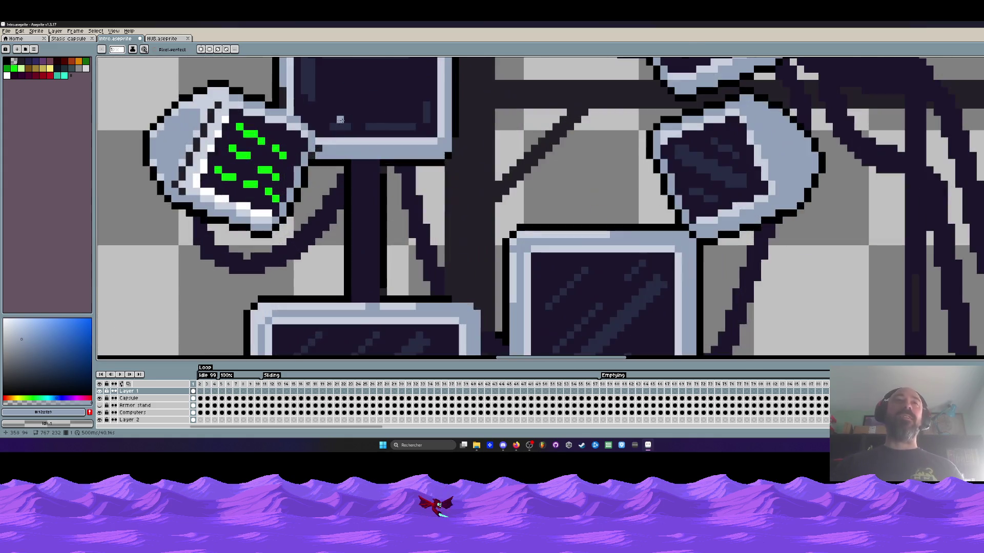
{"action": "scroll", "coordinate": [322, 147], "scroll_direction": "down", "scroll_amount": 3}
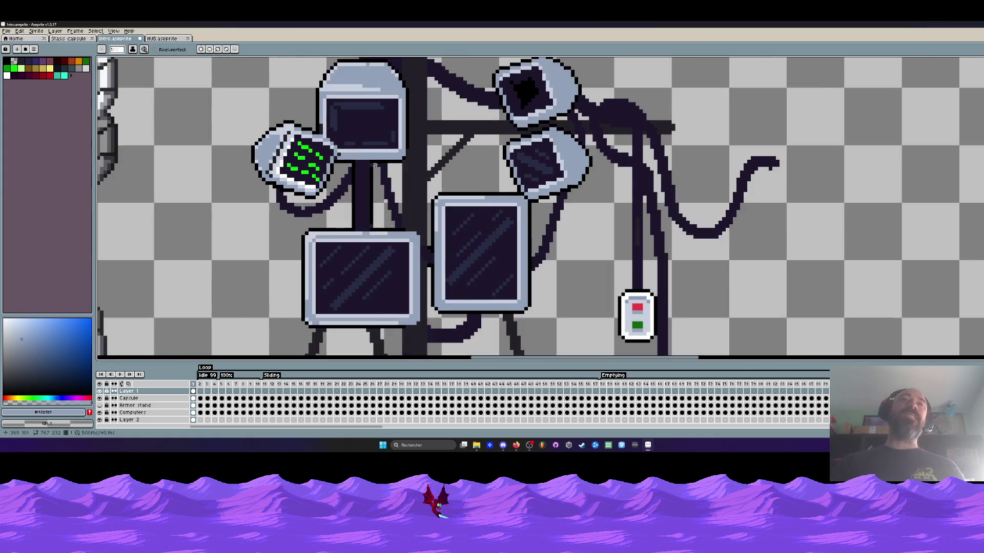
{"action": "scroll", "coordinate": [372, 184], "scroll_direction": "up", "scroll_amount": 4}
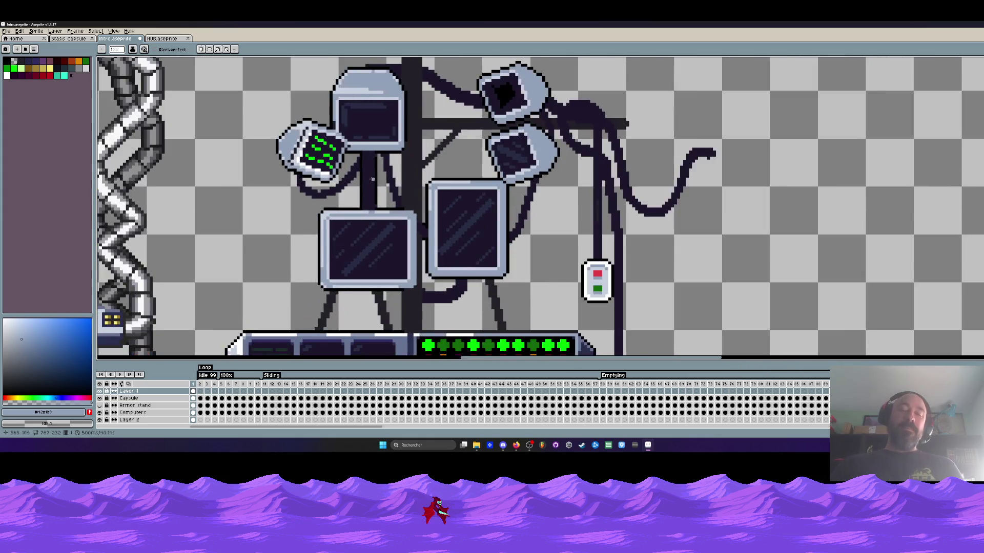
Sample a dark colour from the monitor stand and toggle Layer 2 to check its cables
{"action": "left_click", "coordinate": [388, 162], "text": "alt"}
{"action": "scroll", "coordinate": [388, 162], "scroll_direction": "down", "scroll_amount": 3}
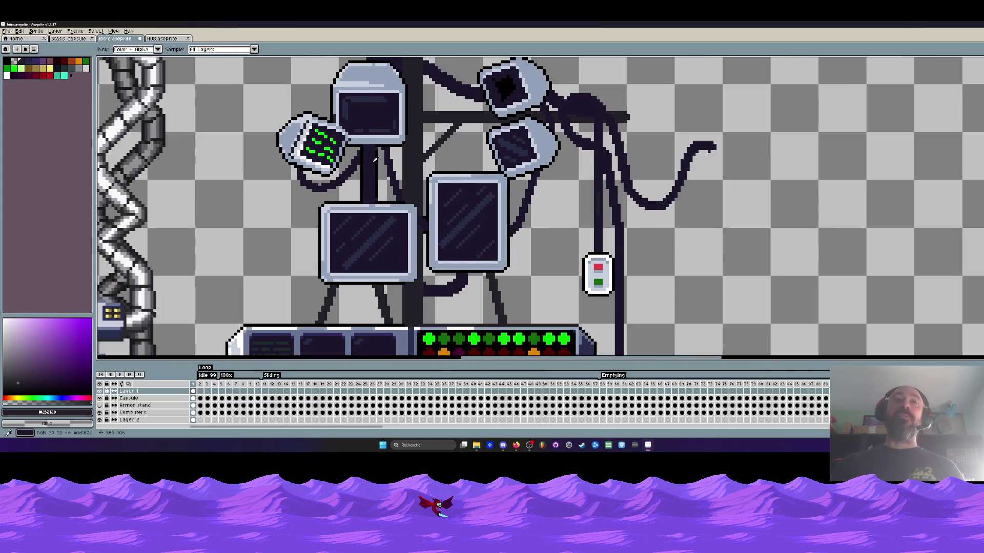
{"action": "scroll", "coordinate": [358, 205], "scroll_direction": "up", "scroll_amount": 1}
{"action": "left_click", "coordinate": [193, 421]}
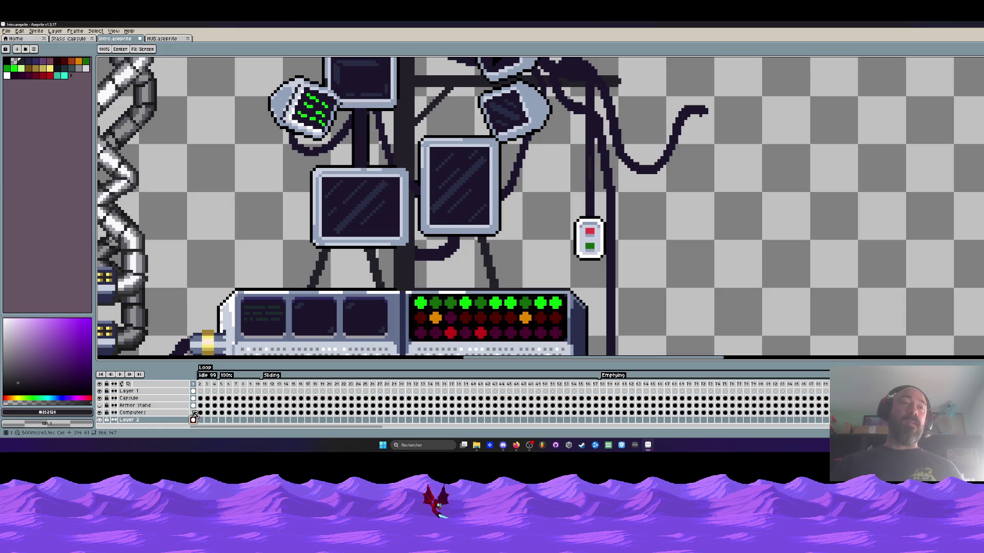
{"action": "left_click", "coordinate": [100, 419]}
{"action": "left_click", "coordinate": [100, 420]}
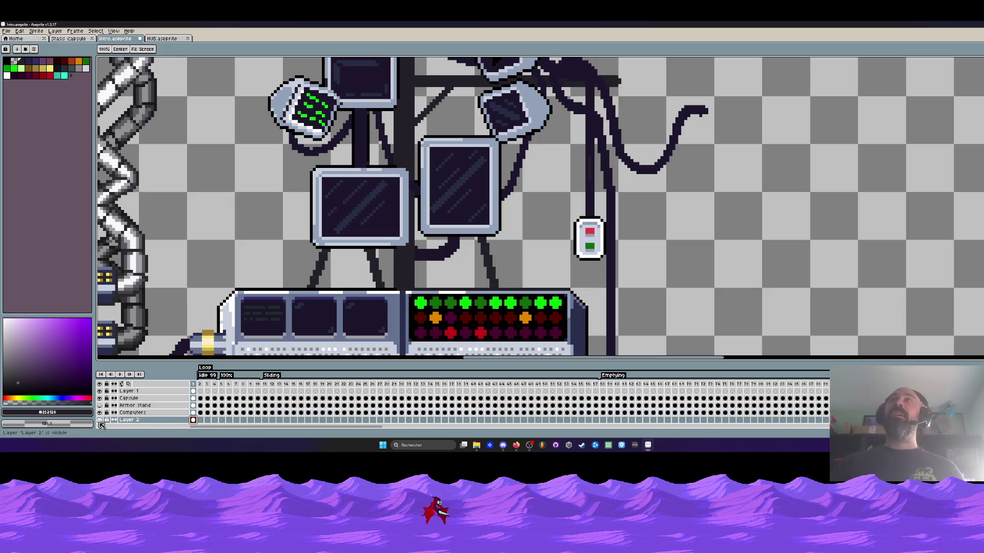
{"action": "left_click", "coordinate": [100, 420]}
{"action": "left_click", "coordinate": [99, 420]}
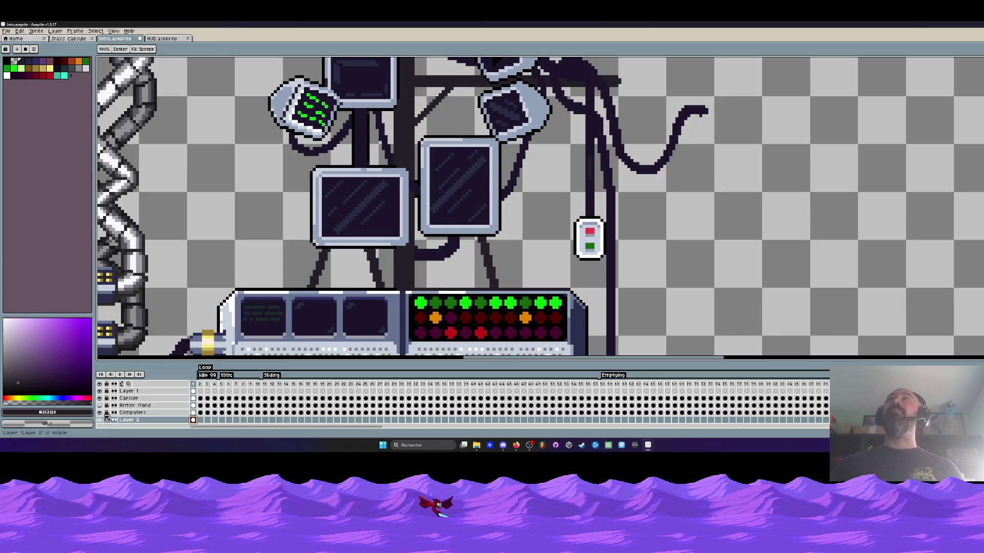
Check the Computers layer's content and make it the active drawing layer
{"action": "scroll", "coordinate": [333, 204], "scroll_direction": "down", "scroll_amount": 1}
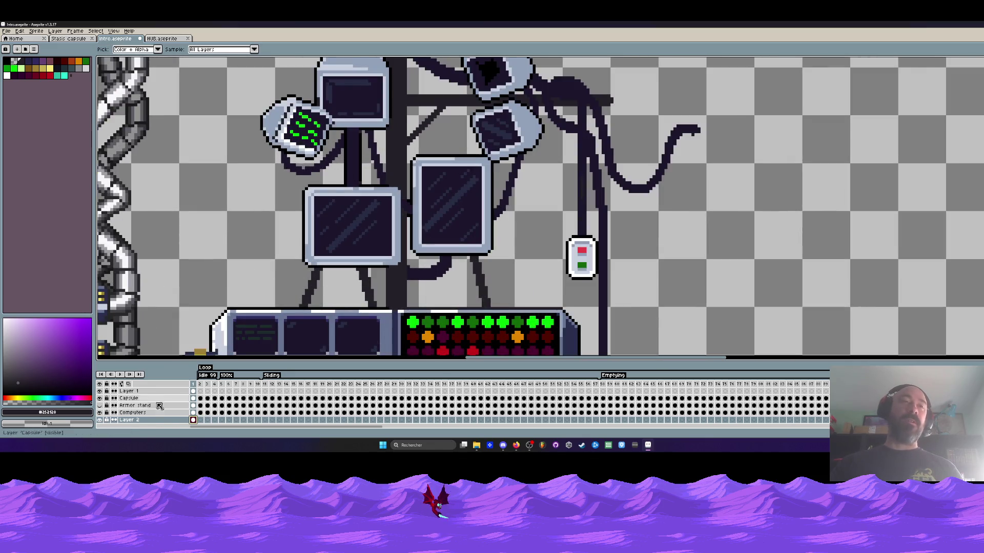
{"action": "left_click", "coordinate": [99, 412]}
{"action": "left_click", "coordinate": [100, 413]}
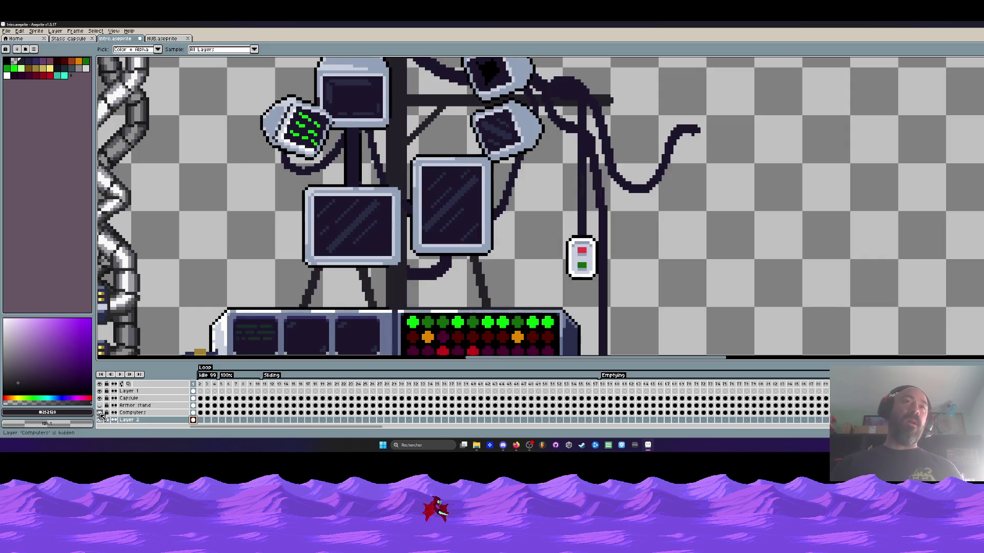
{"action": "left_click", "coordinate": [193, 412]}
{"action": "scroll", "coordinate": [358, 149], "scroll_direction": "up", "scroll_amount": 1}
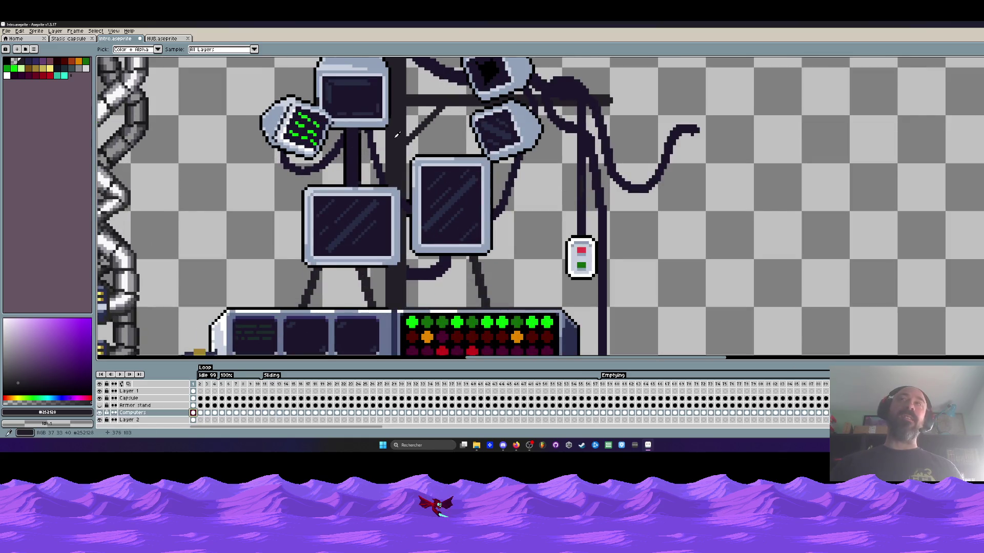
{"action": "scroll", "coordinate": [368, 152], "scroll_direction": "up", "scroll_amount": 1}
Paint a vertical column of dark pixels down the pole with the Pencil, then eyedrop black
{"action": "key", "text": "g"}
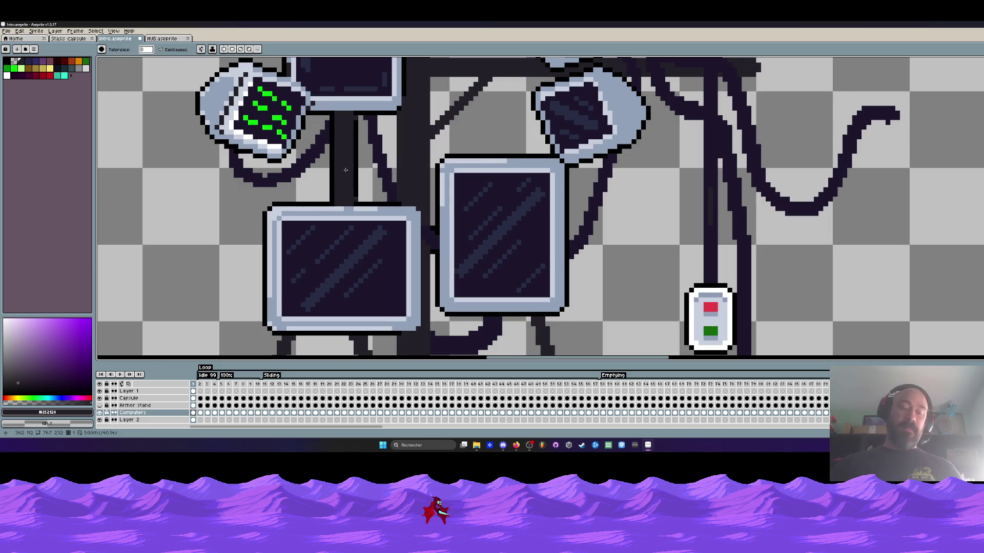
{"action": "scroll", "coordinate": [345, 169], "scroll_direction": "up", "scroll_amount": 1}
{"action": "key", "text": "b"}
{"action": "mouse_move", "coordinate": [364, 72]}
{"action": "left_mouse_down"}
{"action": "mouse_move", "coordinate": [365, 214]}
{"action": "mouse_move", "coordinate": [318, 205]}
{"action": "mouse_move", "coordinate": [317, 90]}
{"action": "mouse_move", "coordinate": [310, 154]}
{"action": "mouse_move", "coordinate": [310, 123]}
{"action": "mouse_move", "coordinate": [353, 117]}
{"action": "left_mouse_up"}
{"action": "key", "text": "i"}
{"action": "left_click", "coordinate": [308, 117]}
Draw a dark vertical Pencil line down the left monitor's right edge
{"action": "key", "text": "b"}
{"action": "scroll", "coordinate": [359, 118], "scroll_direction": "down", "scroll_amount": 3}
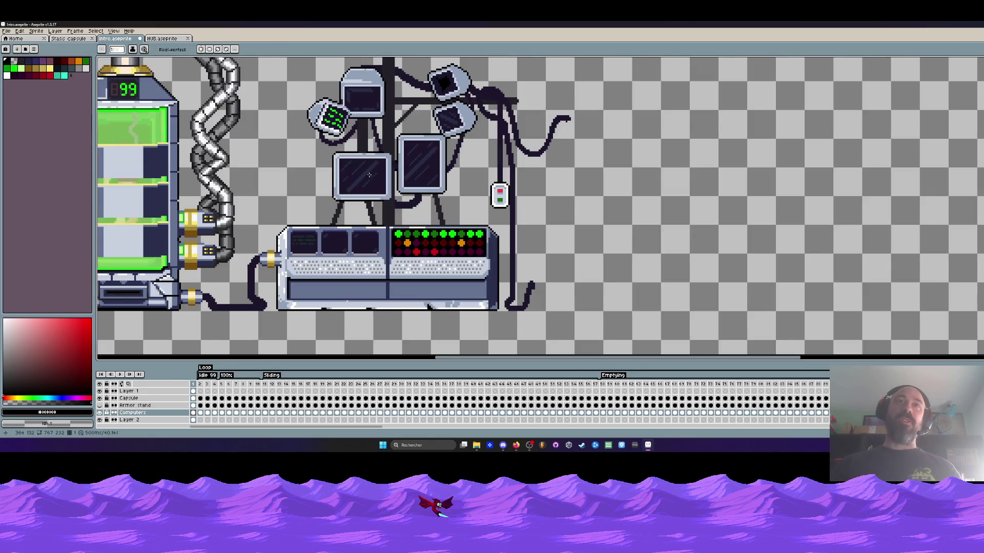
{"action": "scroll", "coordinate": [369, 174], "scroll_direction": "up", "scroll_amount": 1}
{"action": "scroll", "coordinate": [374, 171], "scroll_direction": "up", "scroll_amount": 1}
{"action": "scroll", "coordinate": [390, 159], "scroll_direction": "down", "scroll_amount": 1}
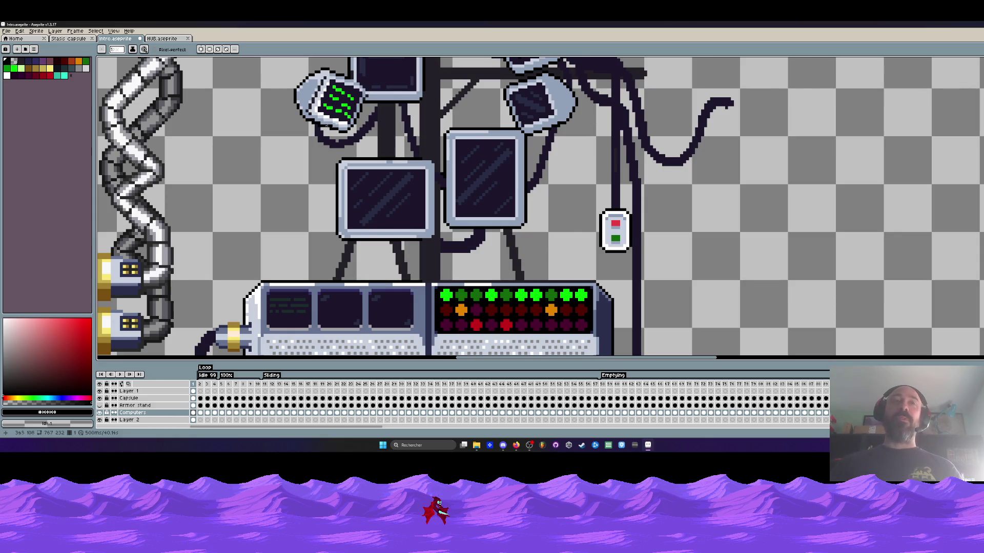
{"action": "scroll", "coordinate": [326, 125], "scroll_direction": "up", "scroll_amount": 2}
{"action": "scroll", "coordinate": [456, 88], "scroll_direction": "up", "scroll_amount": 1}
{"action": "scroll", "coordinate": [455, 89], "scroll_direction": "down", "scroll_amount": 1}
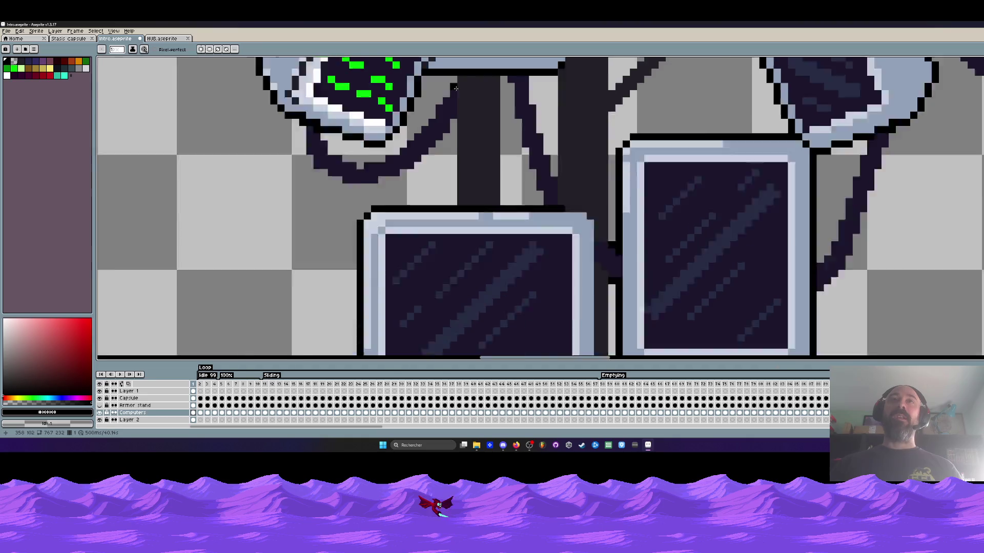
{"action": "scroll", "coordinate": [455, 88], "scroll_direction": "down", "scroll_amount": 2}
{"action": "scroll", "coordinate": [528, 171], "scroll_direction": "down", "scroll_amount": 1}
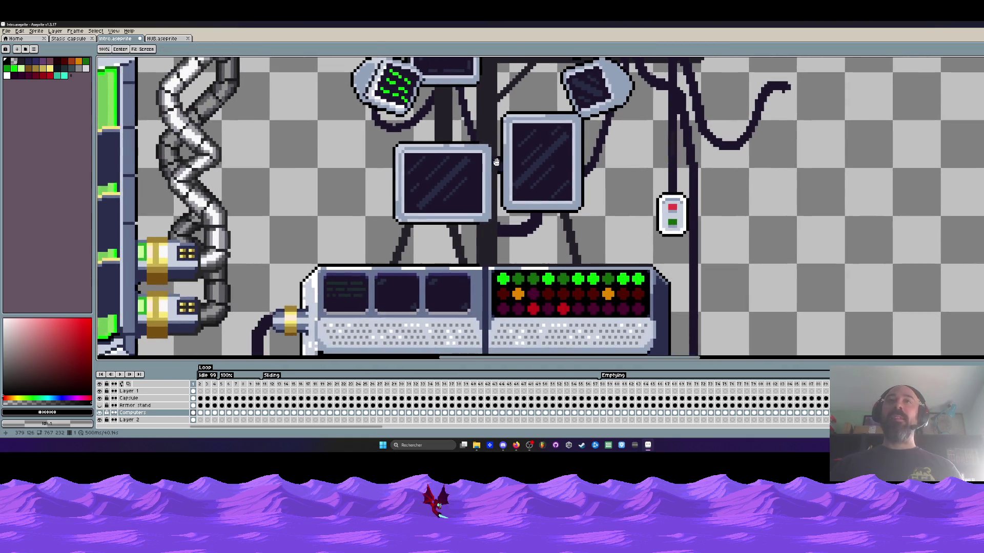
{"action": "scroll", "coordinate": [503, 188], "scroll_direction": "up", "scroll_amount": 2}
{"action": "scroll", "coordinate": [504, 188], "scroll_direction": "down", "scroll_amount": 2}
{"action": "scroll", "coordinate": [503, 188], "scroll_direction": "up", "scroll_amount": 2}
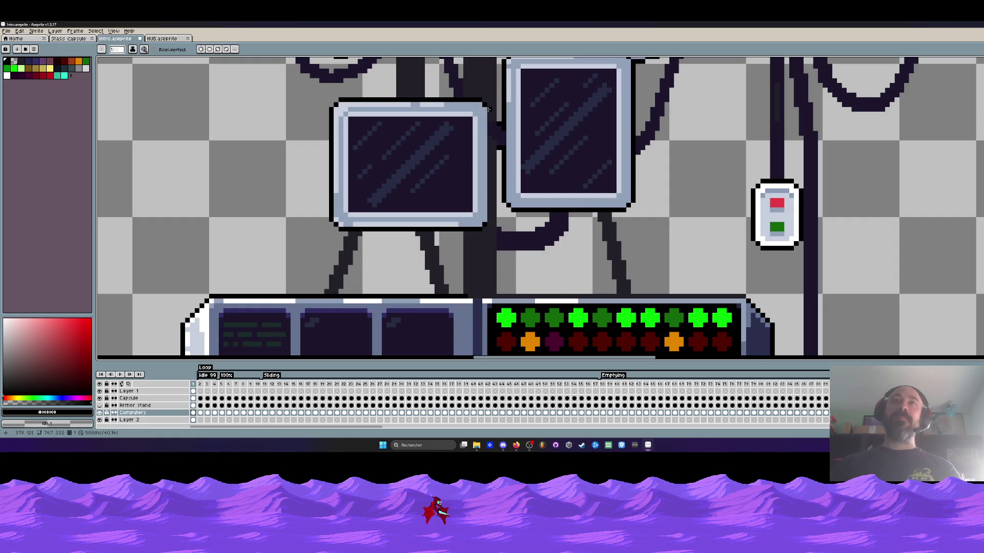
{"action": "left_click_drag", "start_coordinate": [489, 136], "coordinate": [488, 219]}
Pan out to view the whole scene, then pan back toward the monitors
{"action": "scroll", "coordinate": [489, 219], "scroll_direction": "down", "scroll_amount": 4}
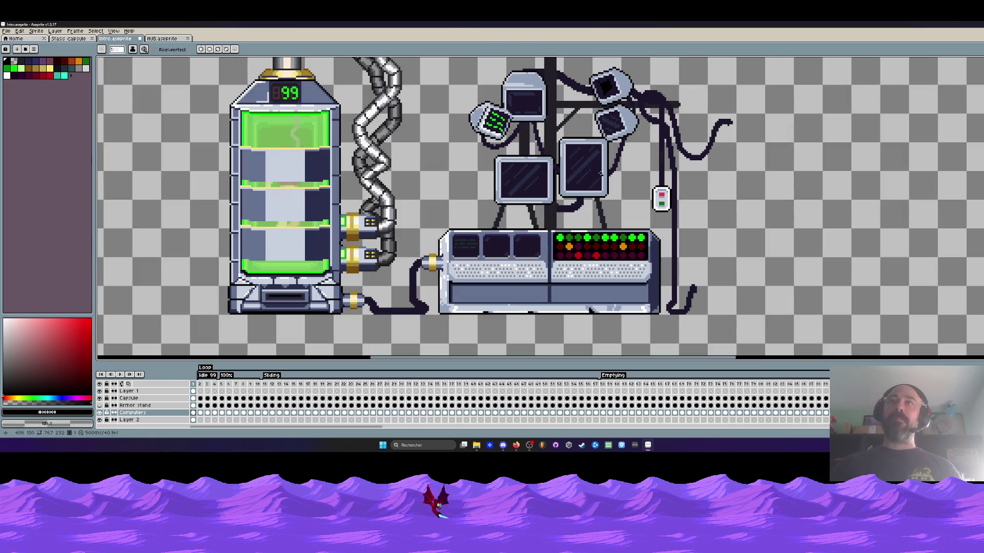
{"action": "scroll", "coordinate": [625, 143], "scroll_direction": "down", "scroll_amount": 2}
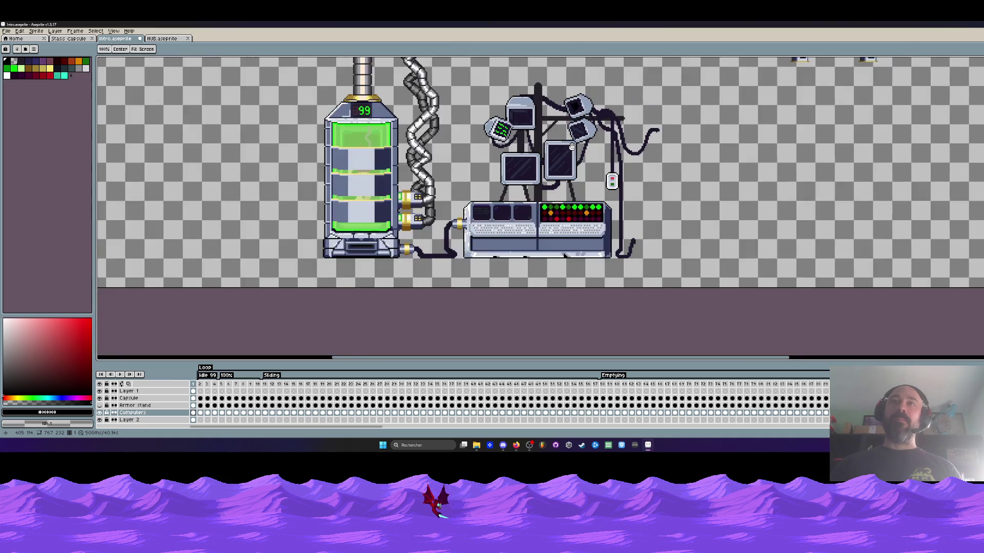
{"action": "left_click_drag", "start_coordinate": [579, 145], "coordinate": [521, 149]}
{"action": "key", "text": "space"}
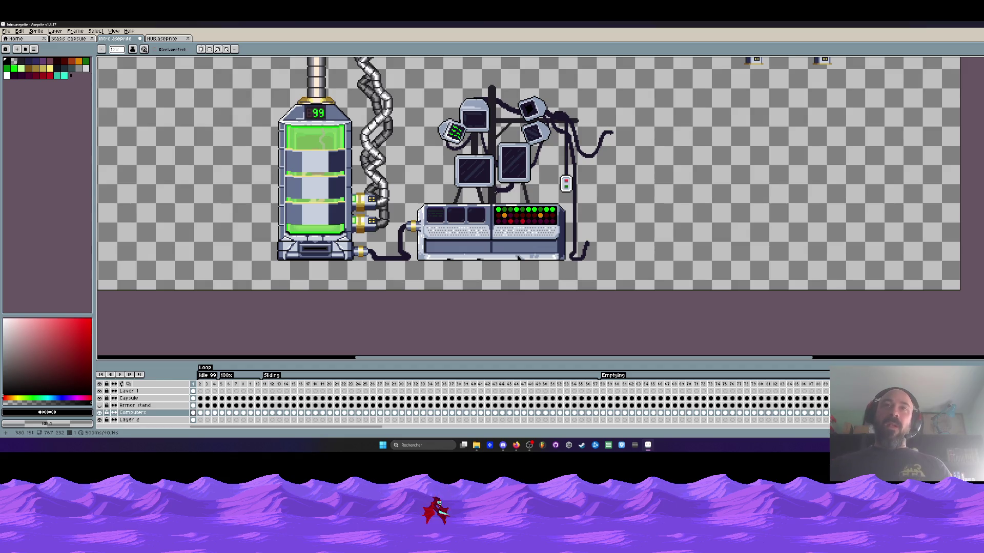
{"action": "scroll", "coordinate": [522, 149], "scroll_direction": "up", "scroll_amount": 2}
{"action": "left_click_drag", "start_coordinate": [490, 192], "coordinate": [480, 214]}
{"action": "key", "text": "space"}
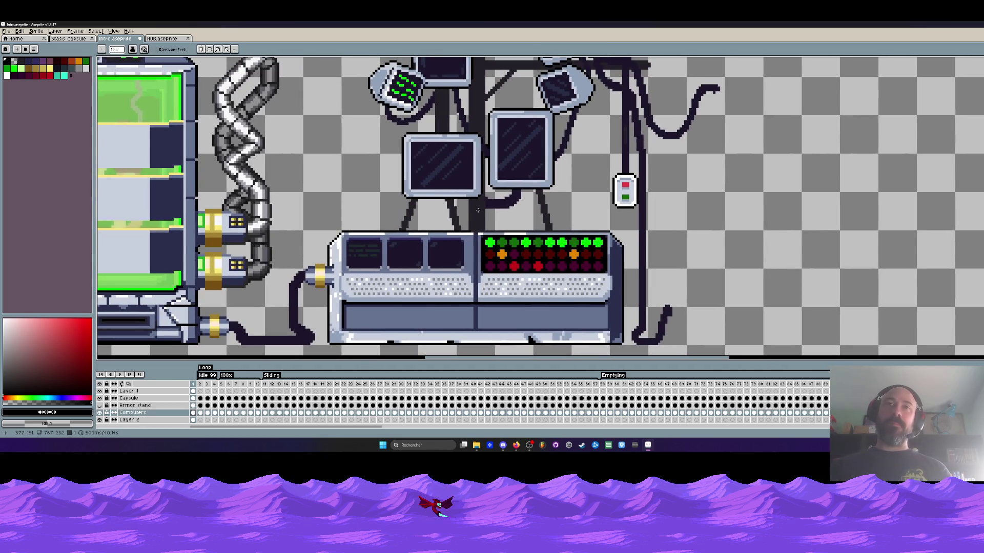
Sample the stand's dark colour and pick a palette colour for the Paint Bucket
{"action": "left_click", "coordinate": [460, 215], "text": "alt"}
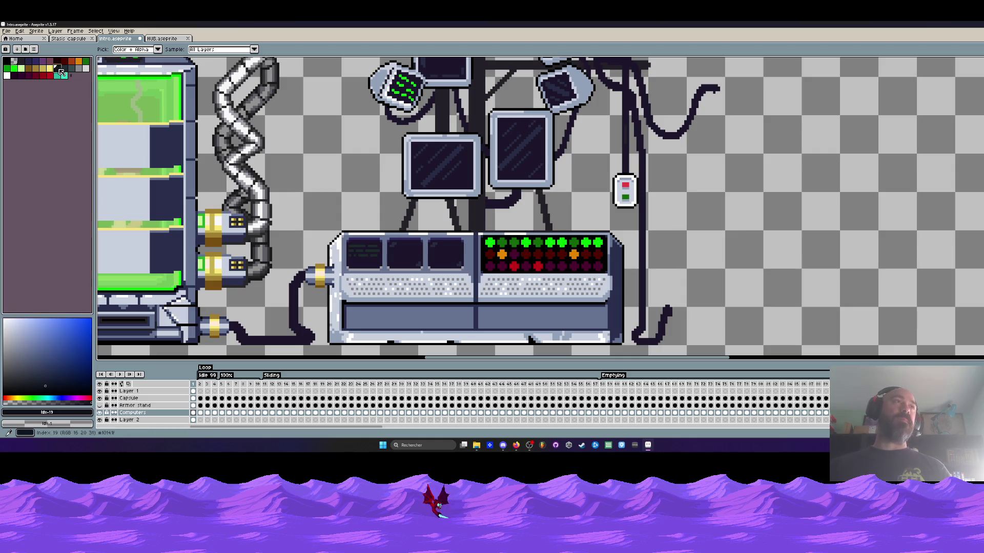
{"action": "scroll", "coordinate": [460, 215], "scroll_direction": "up", "scroll_amount": 2}
{"action": "key", "text": "g"}
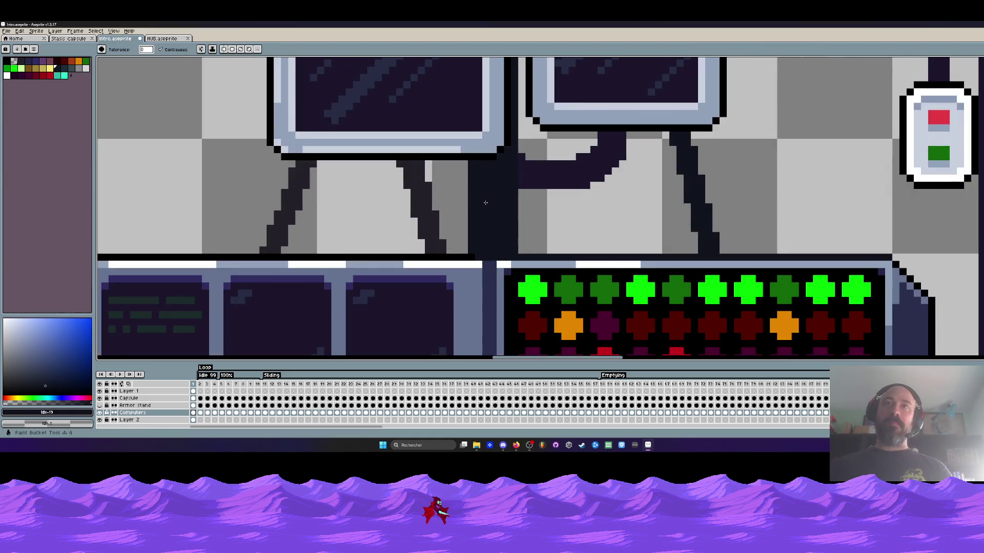
{"action": "scroll", "coordinate": [498, 207], "scroll_direction": "down", "scroll_amount": 2}
{"action": "scroll", "coordinate": [497, 207], "scroll_direction": "down", "scroll_amount": 1}
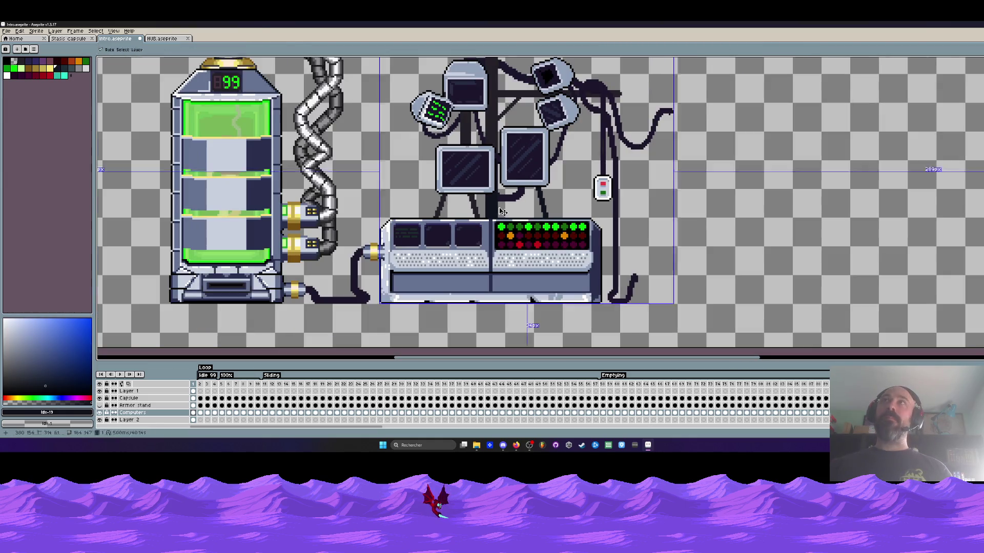
{"action": "left_click", "coordinate": [63, 68]}
{"action": "scroll", "coordinate": [491, 204], "scroll_direction": "up", "scroll_amount": 3}
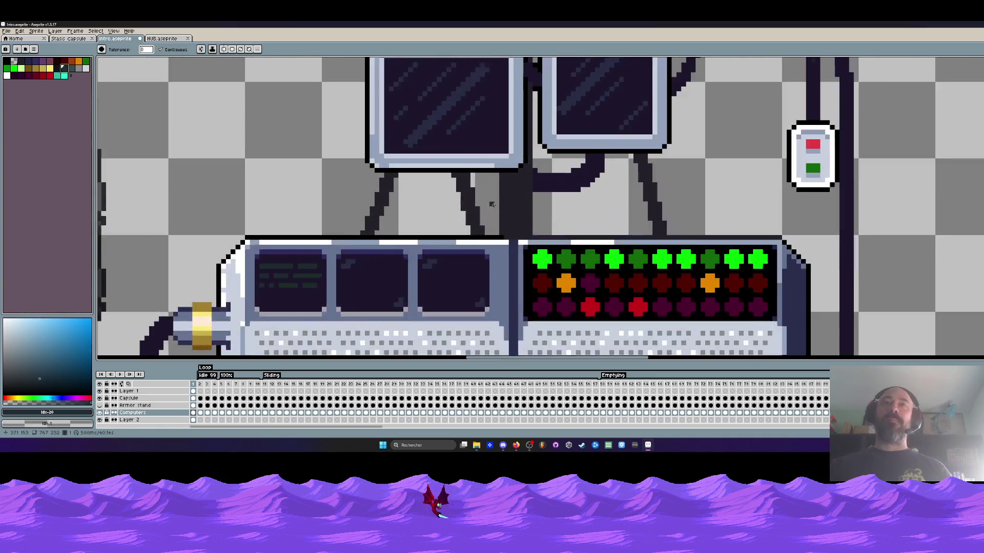
{"action": "scroll", "coordinate": [492, 204], "scroll_direction": "down", "scroll_amount": 2}
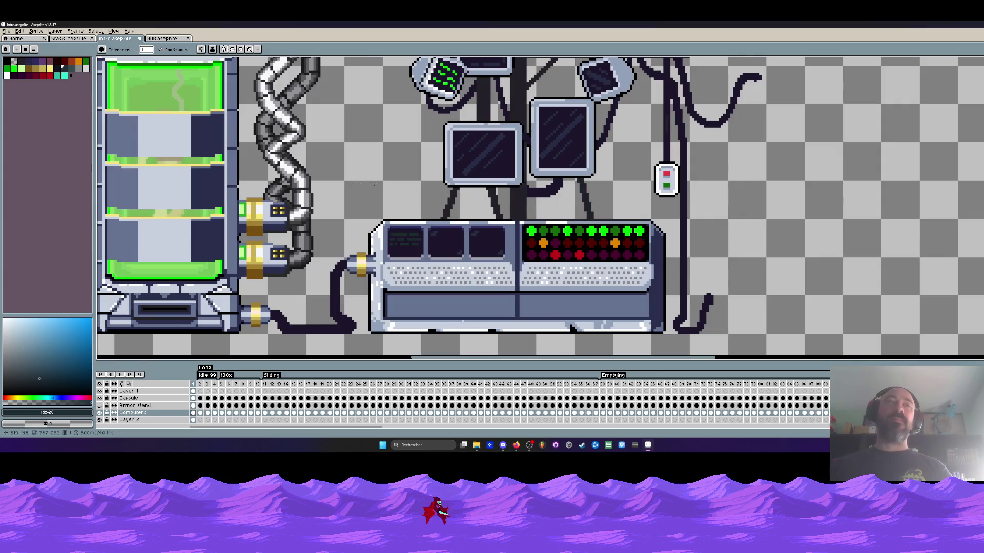
{"action": "left_click", "coordinate": [524, 199], "text": "alt"}
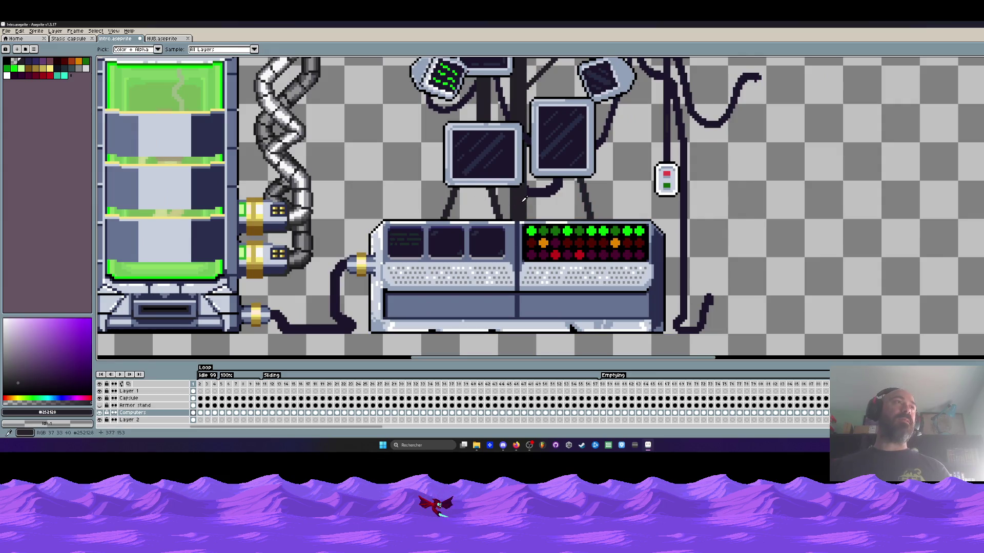
{"action": "scroll", "coordinate": [523, 199], "scroll_direction": "down", "scroll_amount": 2}
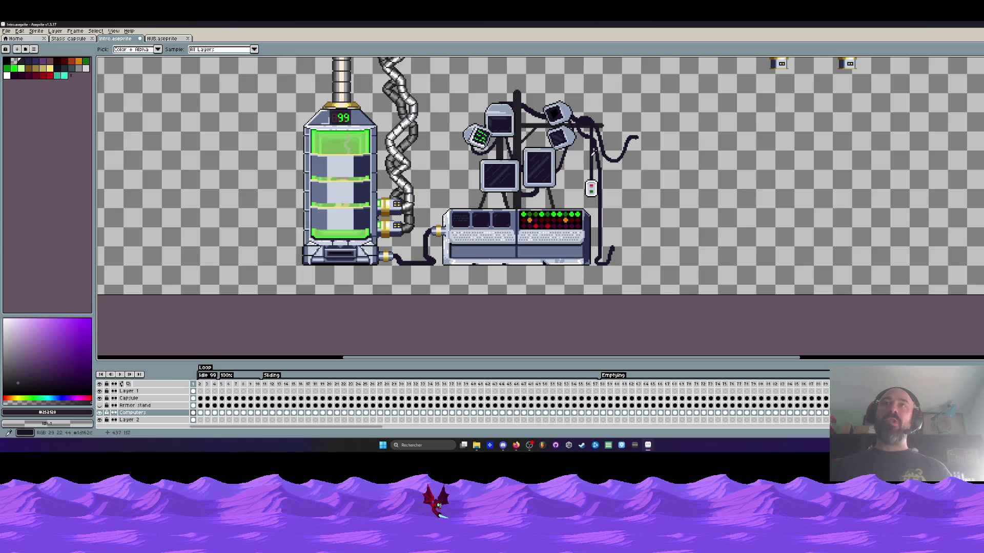
{"action": "scroll", "coordinate": [591, 124], "scroll_direction": "up", "scroll_amount": 3}
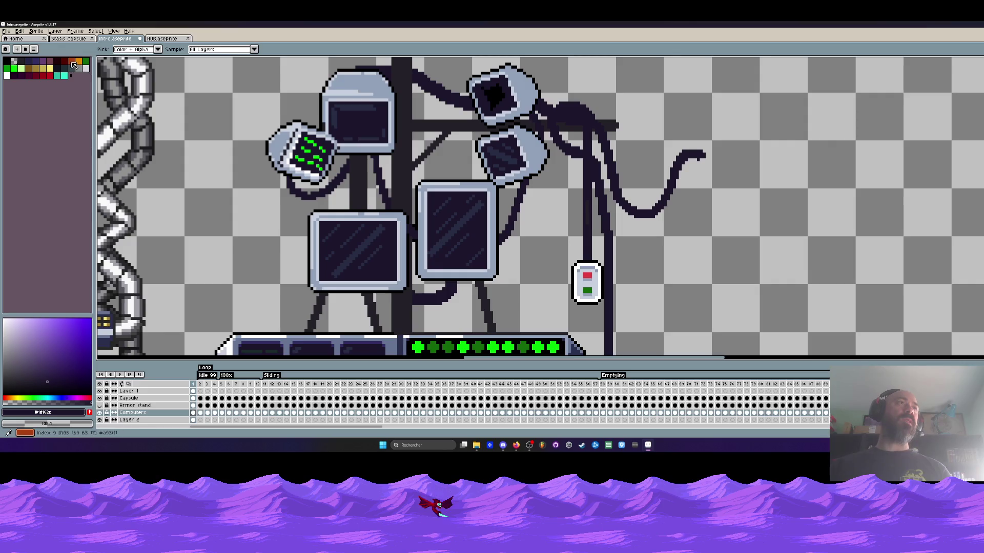
Try filling the dark cables with brown, then undo it
{"action": "left_click", "coordinate": [30, 70]}
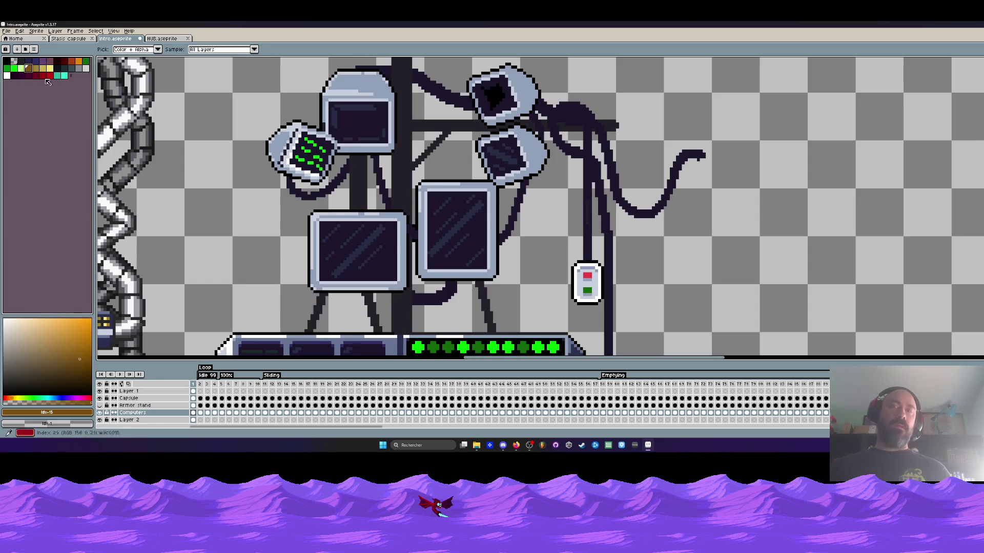
{"action": "key", "text": "g"}
{"action": "left_click", "coordinate": [561, 108]}
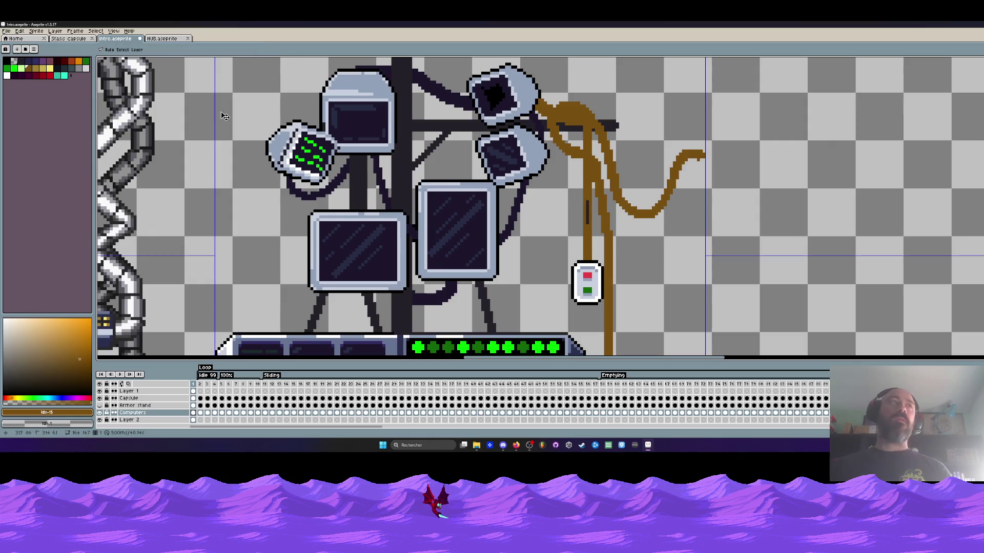
{"action": "key", "text": "ctrl+z"}
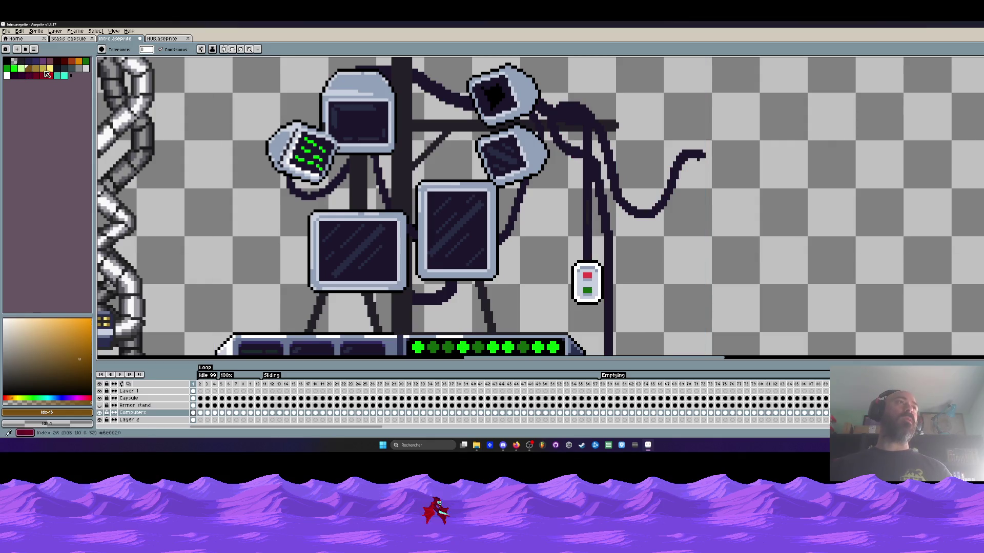
Fill the cables and stand legs with dark red, then undo those fills
{"action": "left_click", "coordinate": [57, 61]}
{"action": "left_click", "coordinate": [567, 114]}
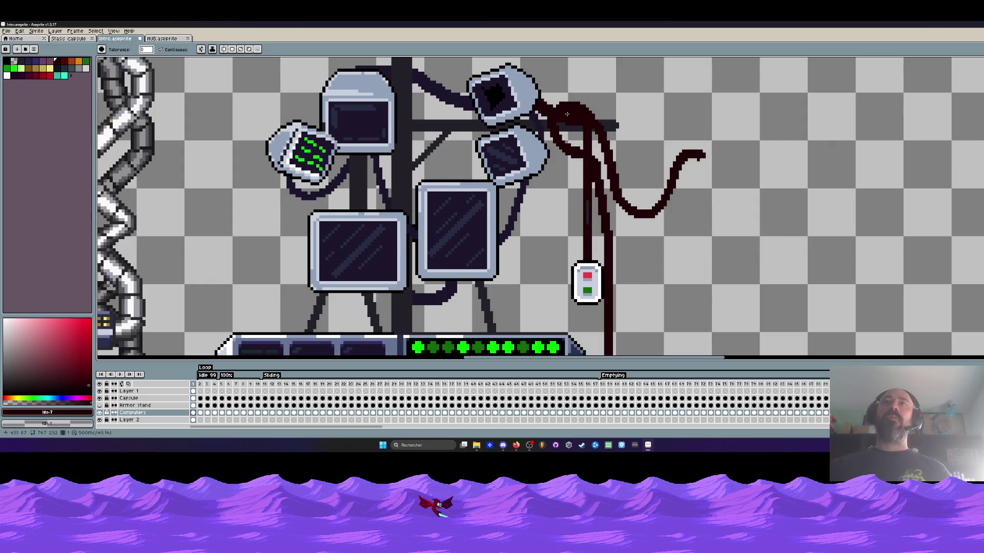
{"action": "left_click", "coordinate": [544, 132]}
{"action": "left_click", "coordinate": [445, 94]}
{"action": "key", "text": "ctrl+z"}
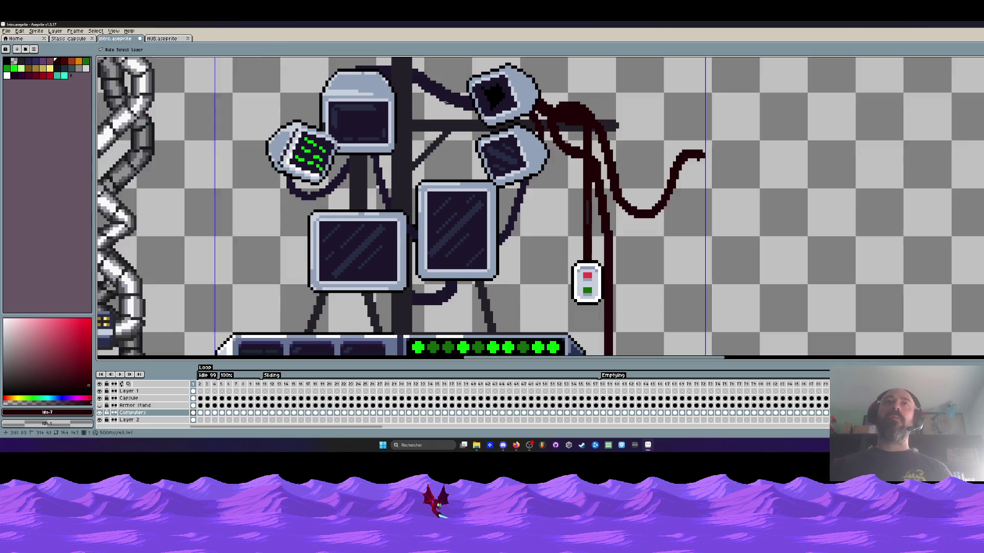
{"action": "left_click", "coordinate": [447, 99]}
{"action": "left_click", "coordinate": [382, 184]}
{"action": "left_click", "coordinate": [339, 174]}
{"action": "left_click", "coordinate": [307, 194]}
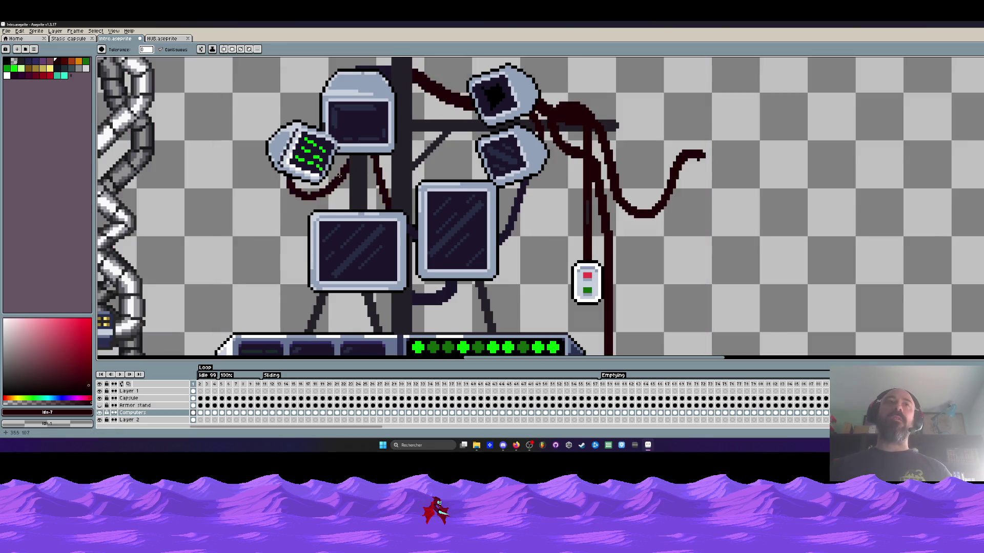
{"action": "scroll", "coordinate": [361, 166], "scroll_direction": "down", "scroll_amount": 3}
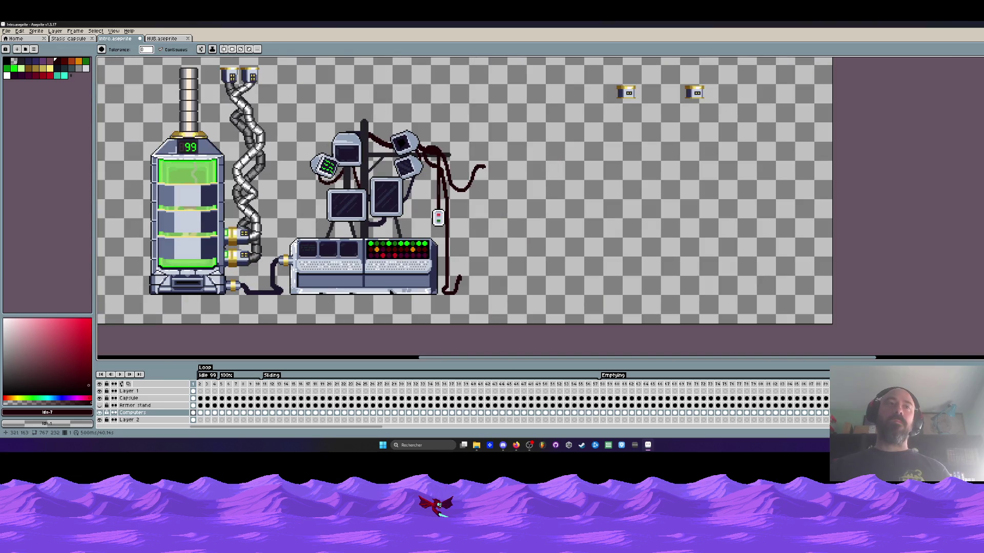
{"action": "scroll", "coordinate": [297, 229], "scroll_direction": "up", "scroll_amount": 1}
{"action": "key", "text": "ctrl+z"}
{"action": "key", "text": "ctrl+z"}
{"action": "key", "text": "ctrl+z"}
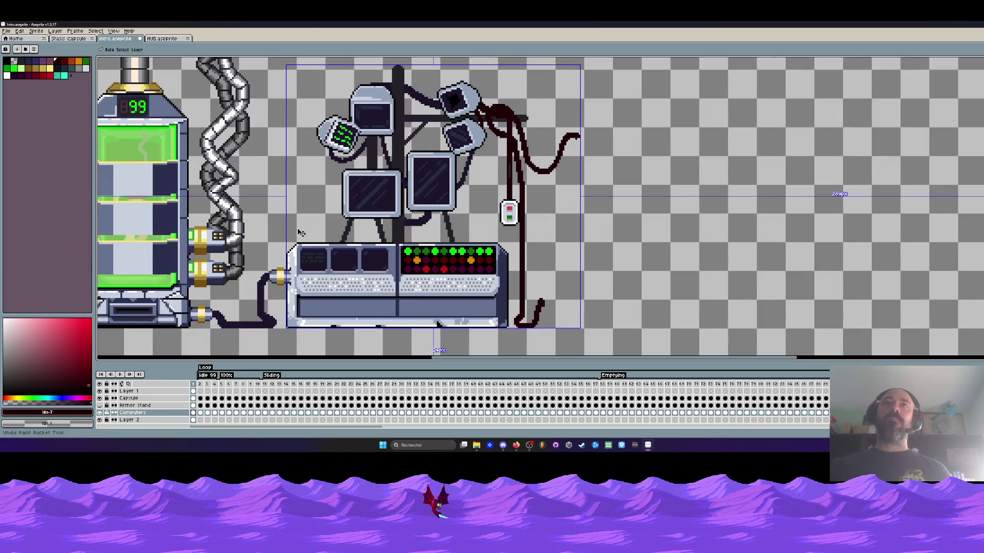
{"action": "key", "text": "ctrl+z"}
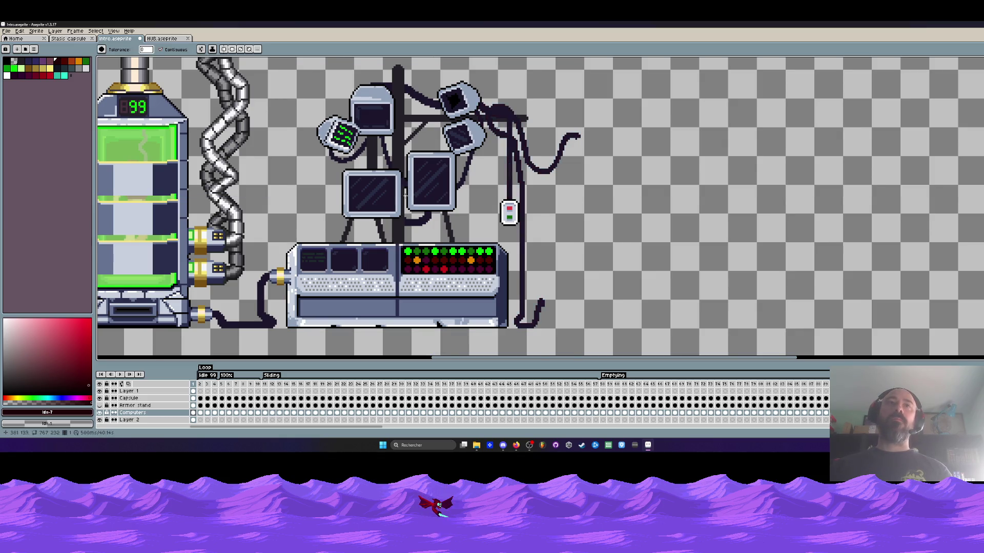
{"action": "scroll", "coordinate": [405, 196], "scroll_direction": "up", "scroll_amount": 2}
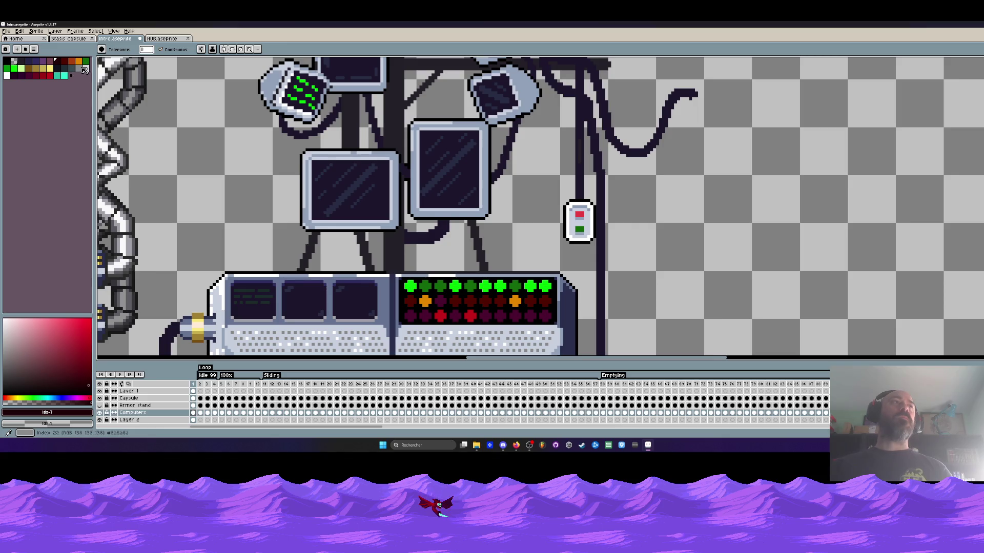
Refill the stand legs and cables with a different dark red
{"action": "left_click", "coordinate": [64, 61]}
{"action": "left_click", "coordinate": [395, 253]}
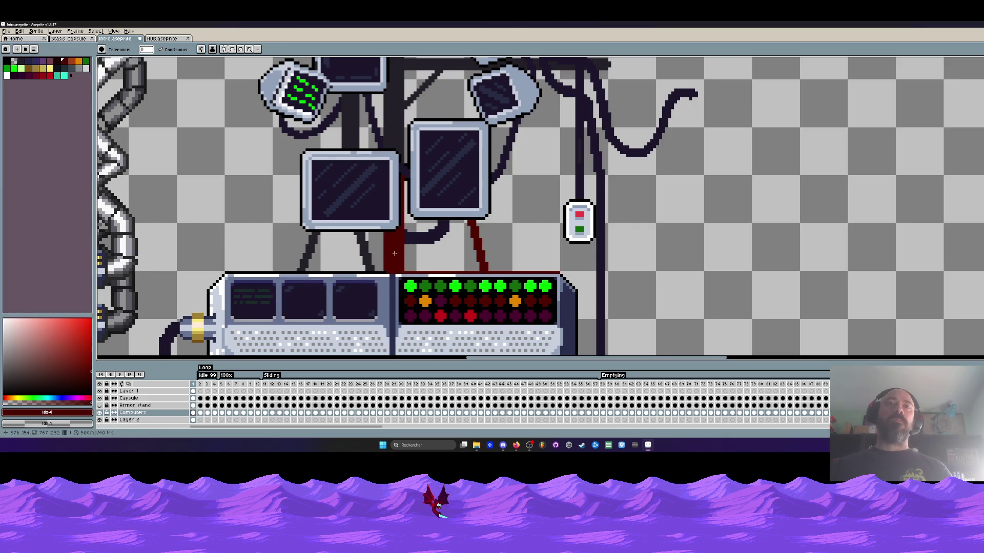
{"action": "scroll", "coordinate": [394, 253], "scroll_direction": "down", "scroll_amount": 2}
{"action": "scroll", "coordinate": [394, 253], "scroll_direction": "up", "scroll_amount": 1}
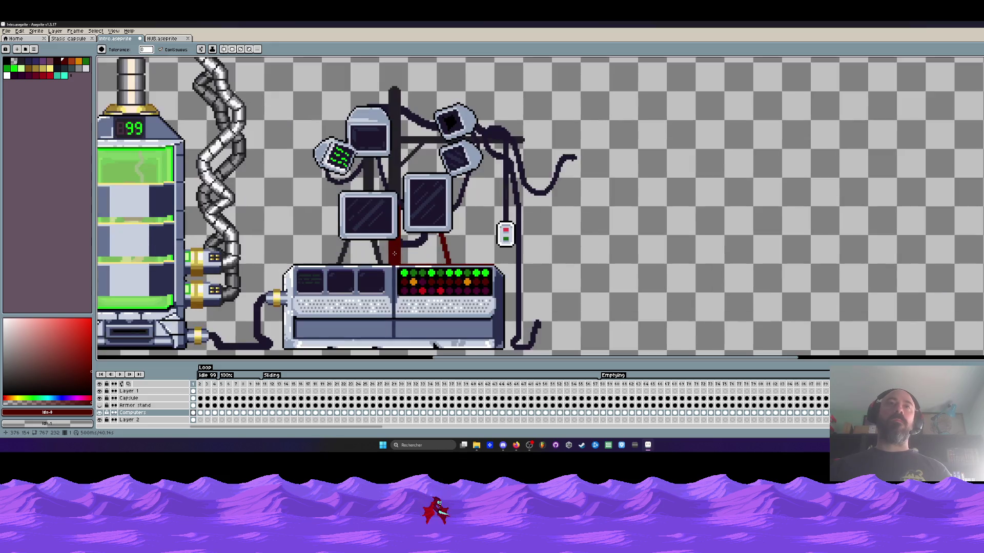
Try a grey fill on the central pole, undo it, and zoom out
{"action": "left_click", "coordinate": [85, 71]}
{"action": "left_click", "coordinate": [394, 147]}
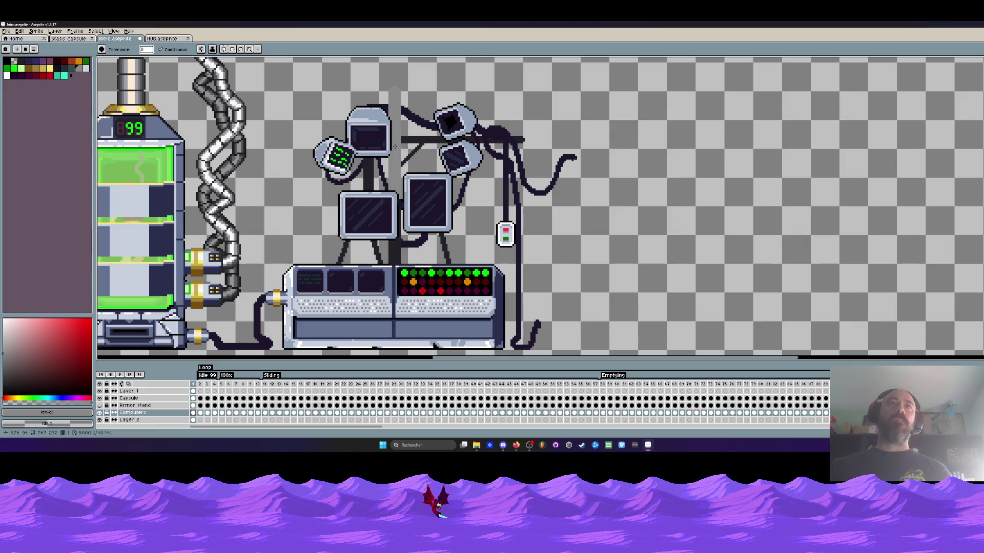
{"action": "key", "text": "ctrl+z"}
{"action": "scroll", "coordinate": [361, 177], "scroll_direction": "down", "scroll_amount": 1}
{"action": "key", "text": "g"}
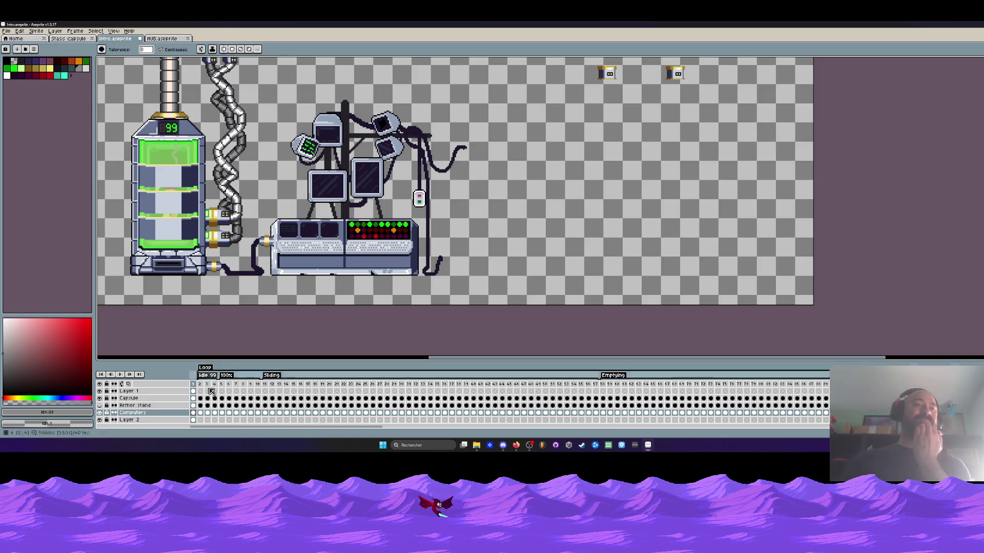
{"action": "left_click", "coordinate": [100, 405]}
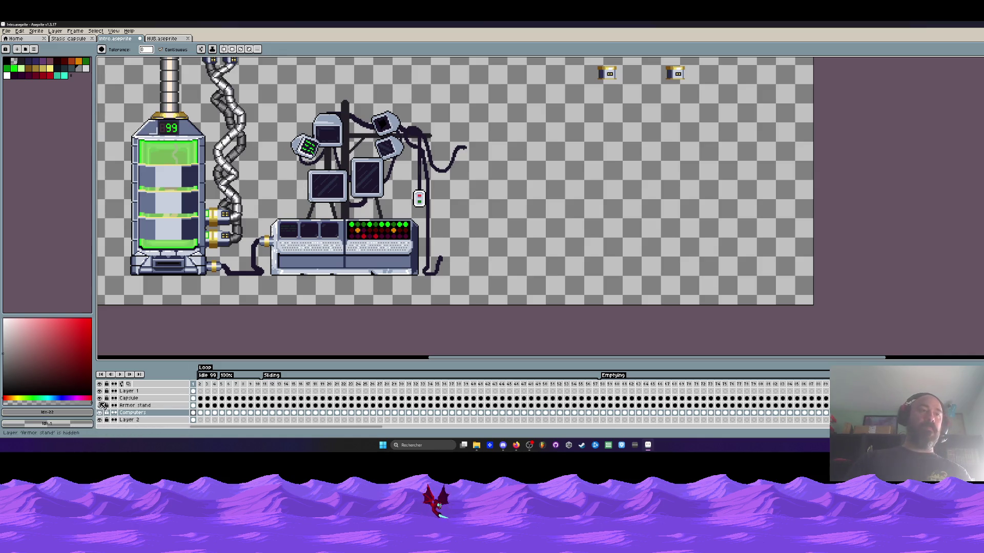
{"action": "left_click", "coordinate": [99, 405]}
{"action": "left_click", "coordinate": [100, 405]}
{"action": "left_click", "coordinate": [100, 405]}
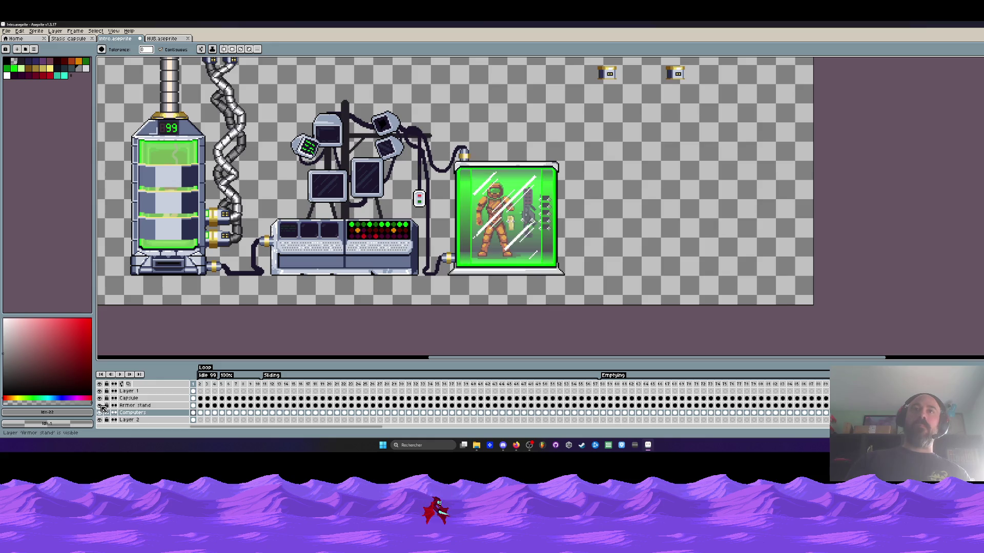
{"action": "left_click", "coordinate": [100, 406]}
{"action": "left_click", "coordinate": [100, 405]}
{"action": "left_click", "coordinate": [100, 405]}
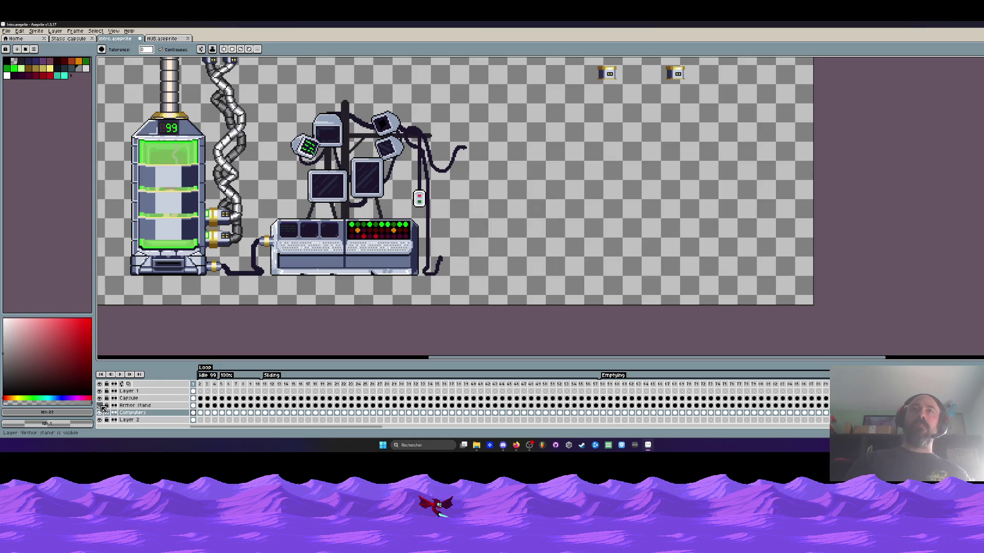
{"action": "left_click", "coordinate": [194, 392]}
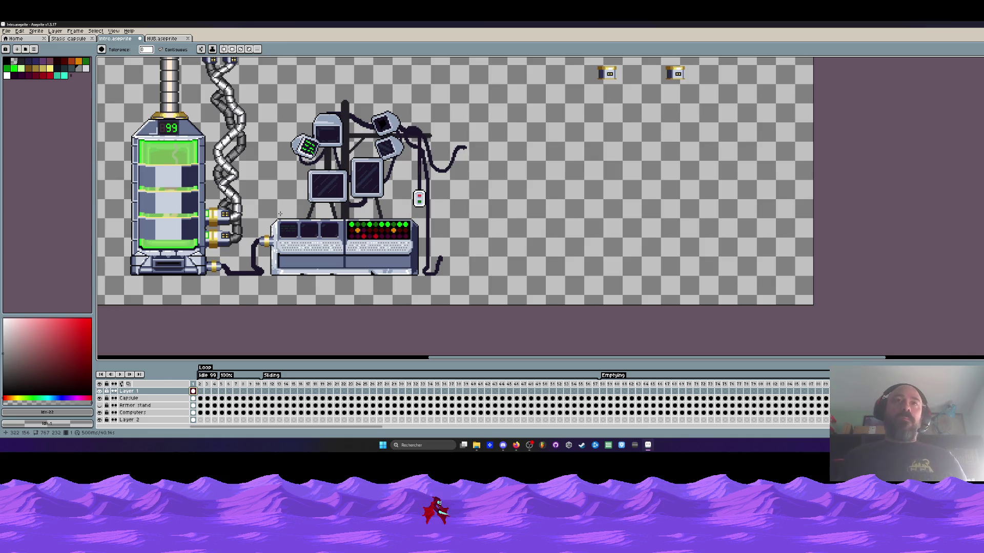
{"action": "scroll", "coordinate": [281, 214], "scroll_direction": "down", "scroll_amount": 1}
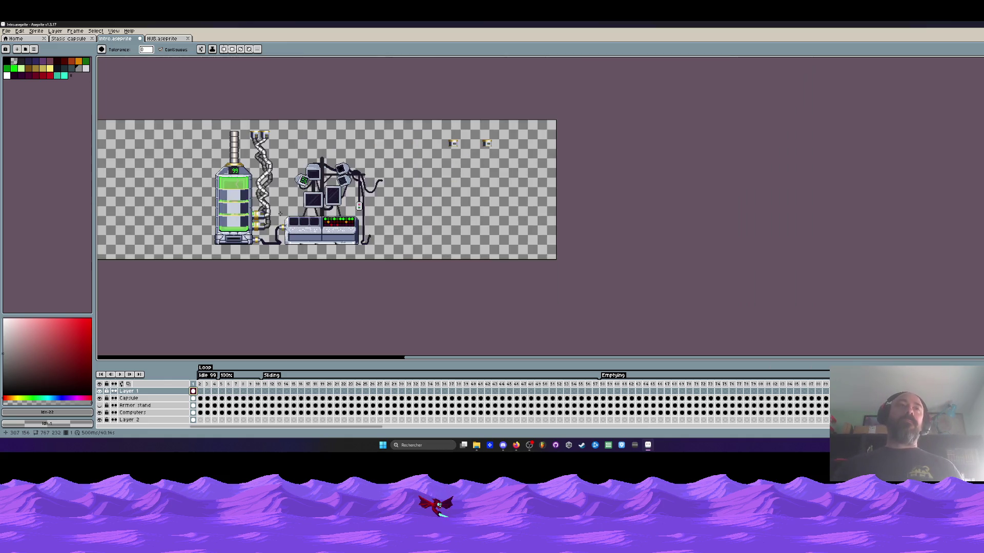
{"action": "scroll", "coordinate": [281, 214], "scroll_direction": "up", "scroll_amount": 1}
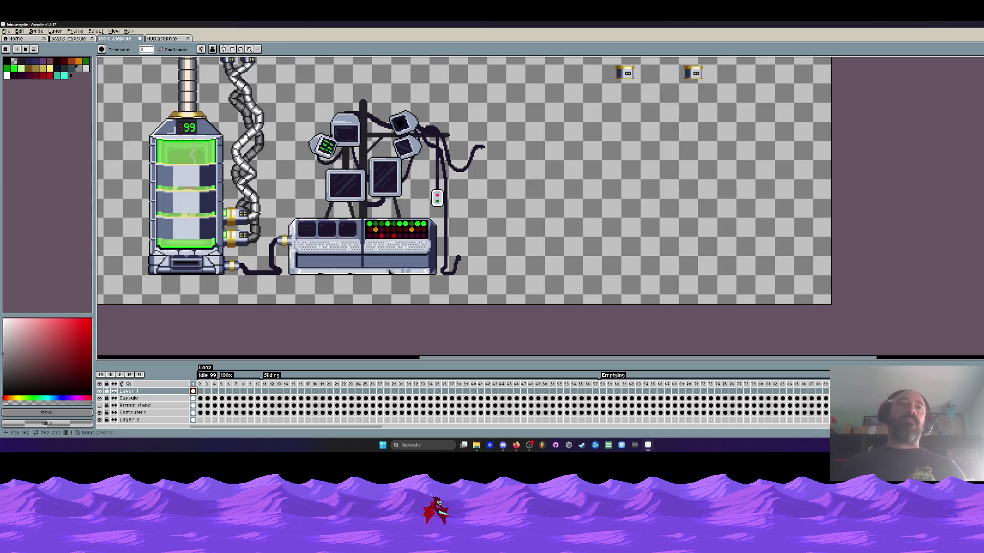
{"action": "scroll", "coordinate": [216, 241], "scroll_direction": "down", "scroll_amount": 2}
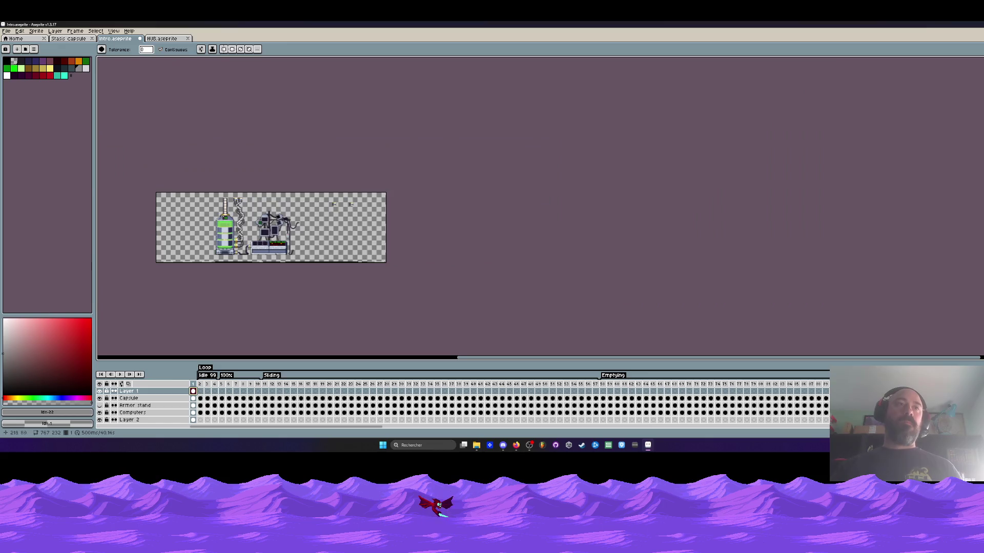
{"action": "scroll", "coordinate": [218, 216], "scroll_direction": "up", "scroll_amount": 1}
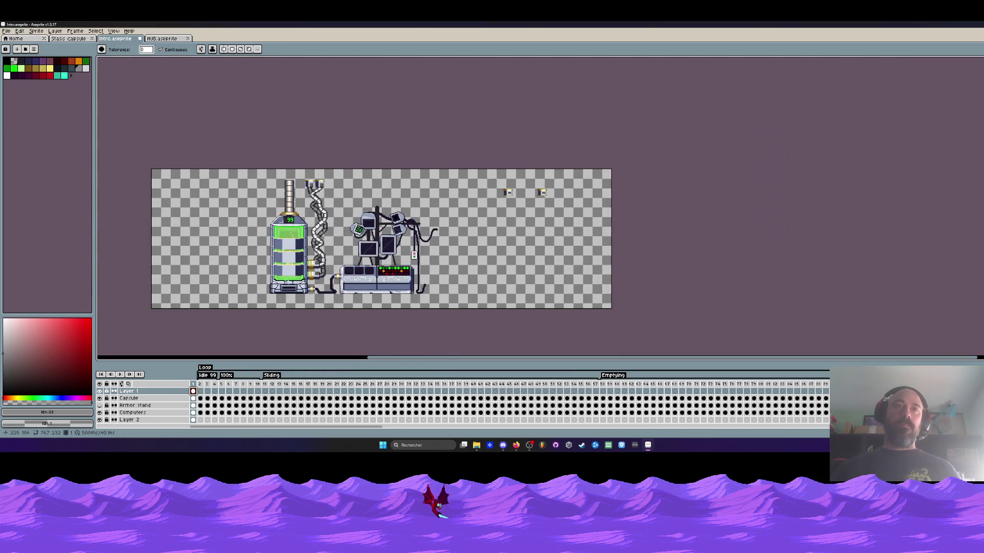
{"action": "scroll", "coordinate": [312, 240], "scroll_direction": "up", "scroll_amount": 2}
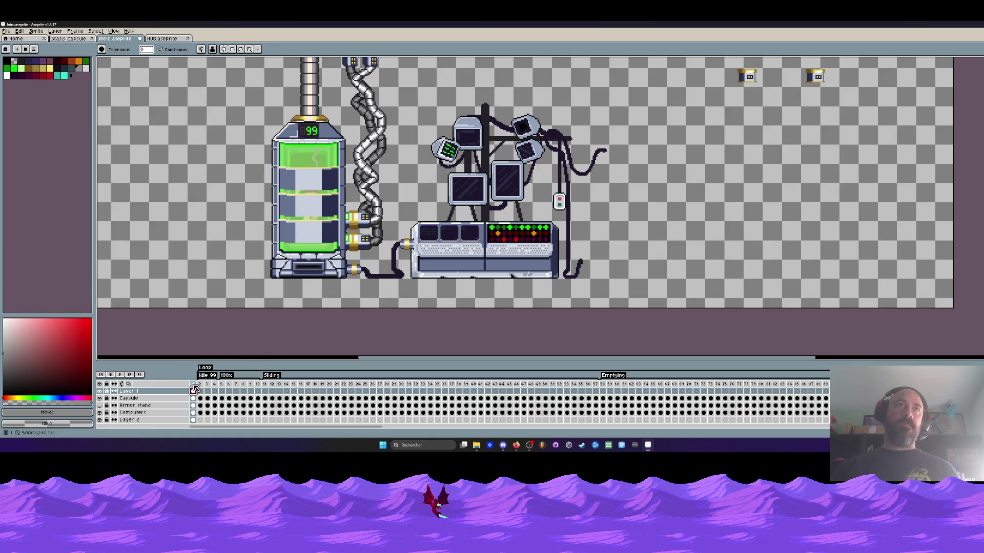
{"action": "key", "text": "m"}
{"action": "scroll", "coordinate": [287, 208], "scroll_direction": "up", "scroll_amount": 3}
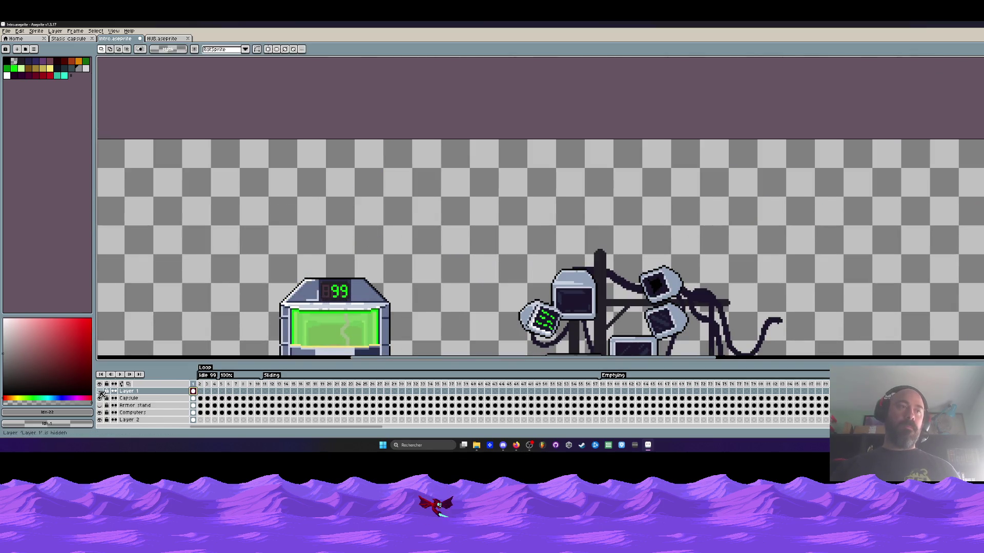
{"action": "left_click_drag", "start_coordinate": [262, 147], "coordinate": [356, 243]}
{"action": "left_click", "coordinate": [355, 243]}
{"action": "scroll", "coordinate": [475, 209], "scroll_direction": "down", "scroll_amount": 2}
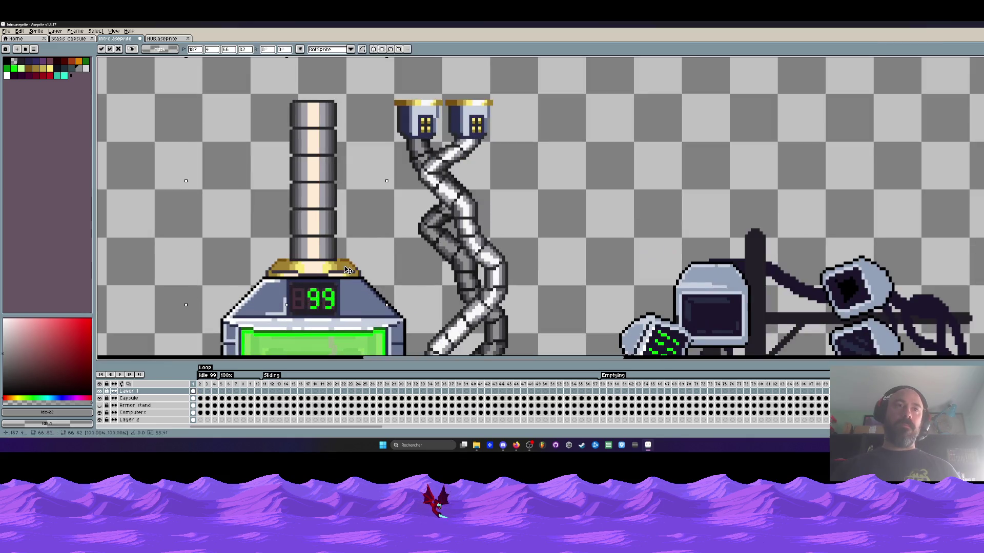
{"action": "scroll", "coordinate": [475, 209], "scroll_direction": "down", "scroll_amount": 2}
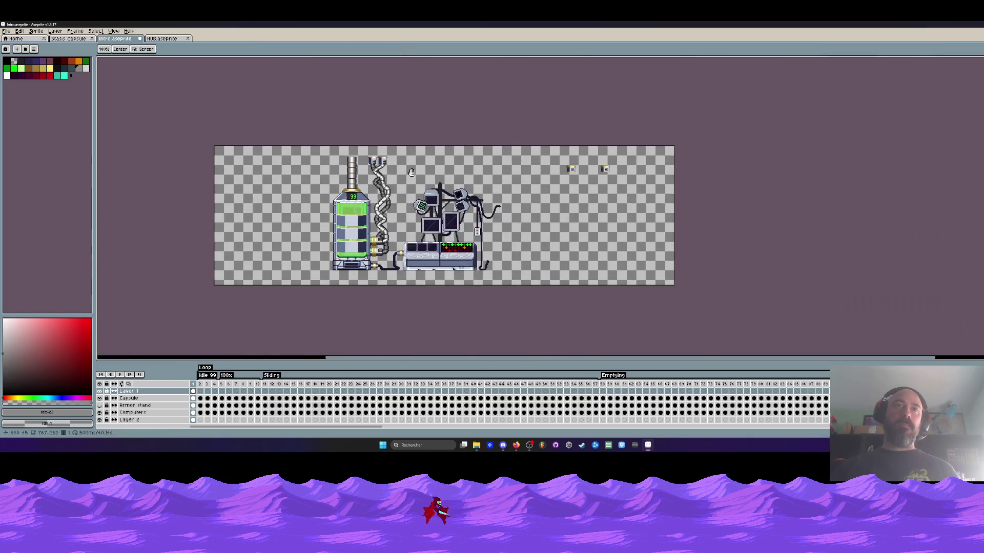
{"action": "scroll", "coordinate": [401, 144], "scroll_direction": "up", "scroll_amount": 2}
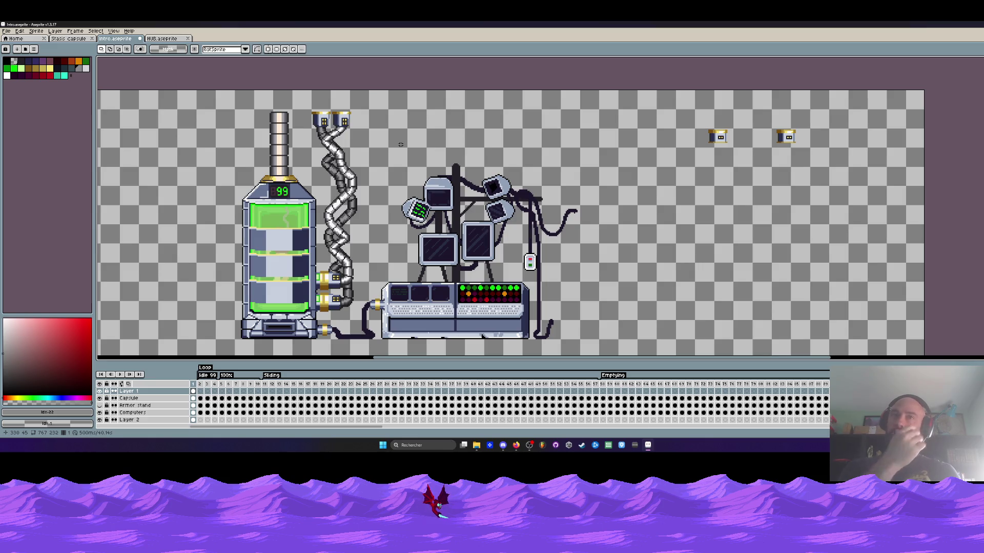
{"action": "scroll", "coordinate": [437, 241], "scroll_direction": "up", "scroll_amount": 5}
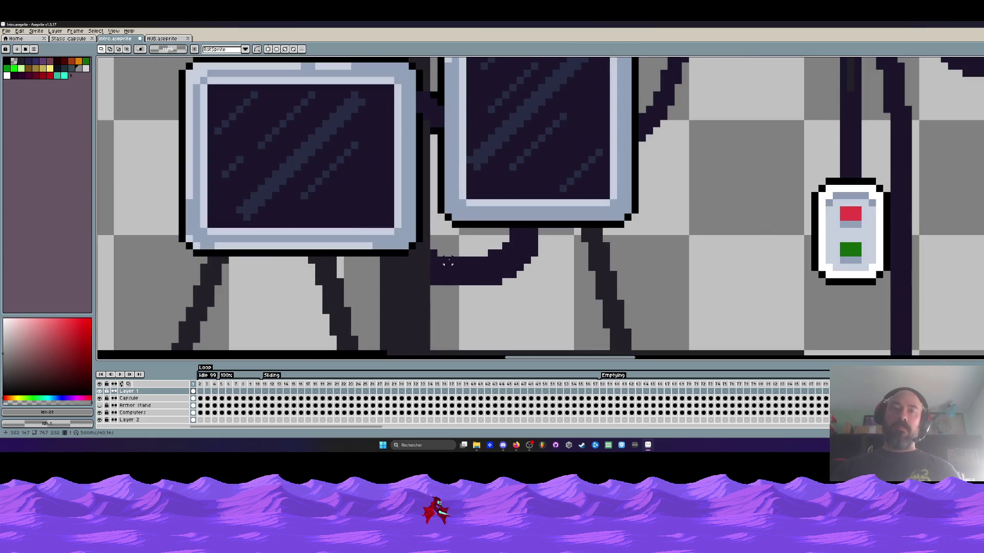
Eyedrop the cables' dark purple, select the Computers layer's frame 1 cel, and switch to the Pencil
{"action": "key", "text": "i"}
{"action": "left_click", "coordinate": [455, 267]}
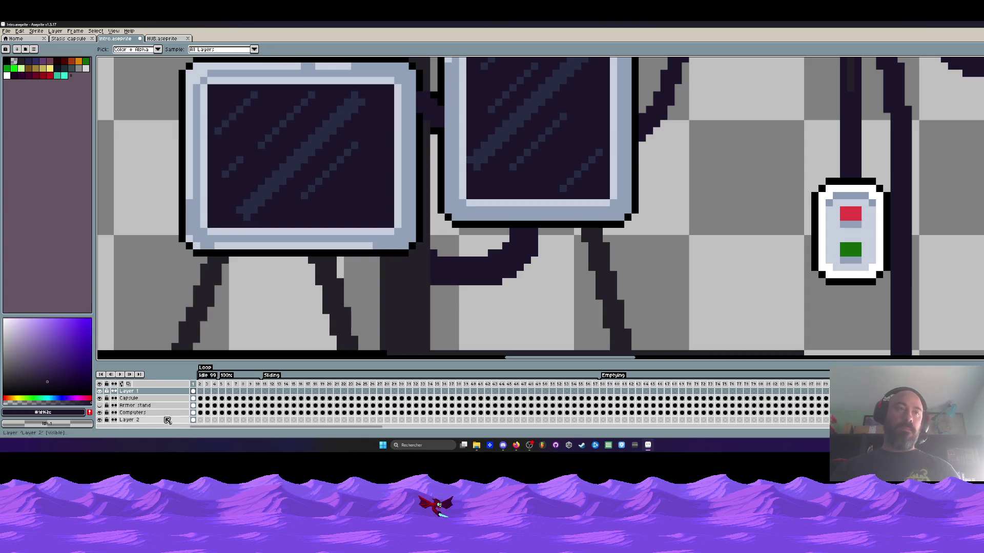
{"action": "scroll", "coordinate": [101, 415], "scroll_direction": "down", "scroll_amount": 1}
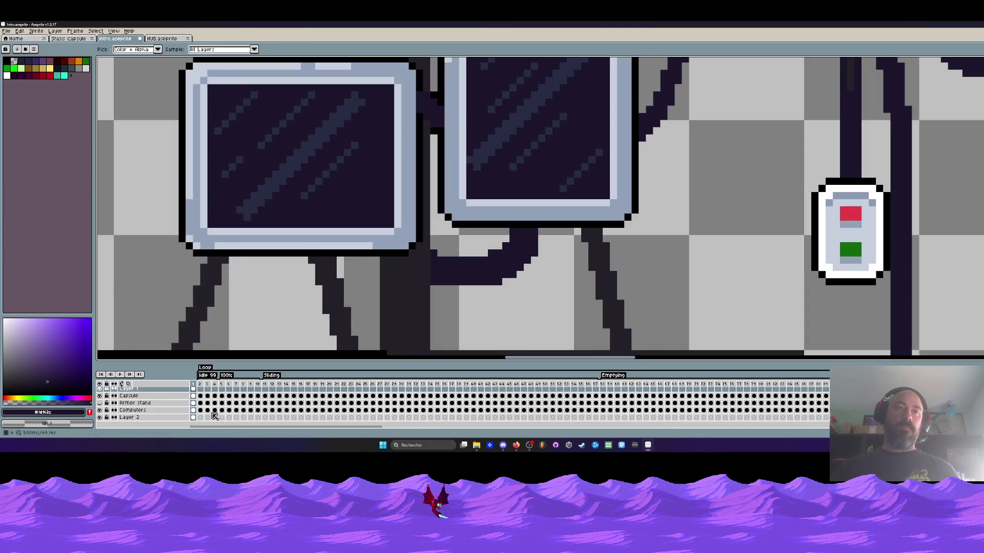
{"action": "left_click", "coordinate": [193, 411]}
{"action": "key", "text": "b"}
{"action": "scroll", "coordinate": [435, 259], "scroll_direction": "up", "scroll_amount": 1}
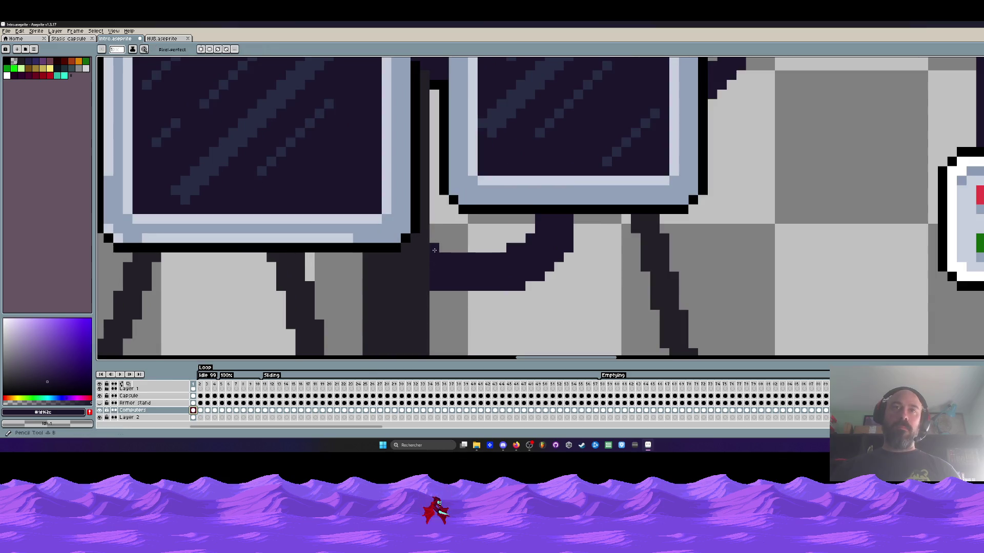
{"action": "scroll", "coordinate": [446, 241], "scroll_direction": "down", "scroll_amount": 4}
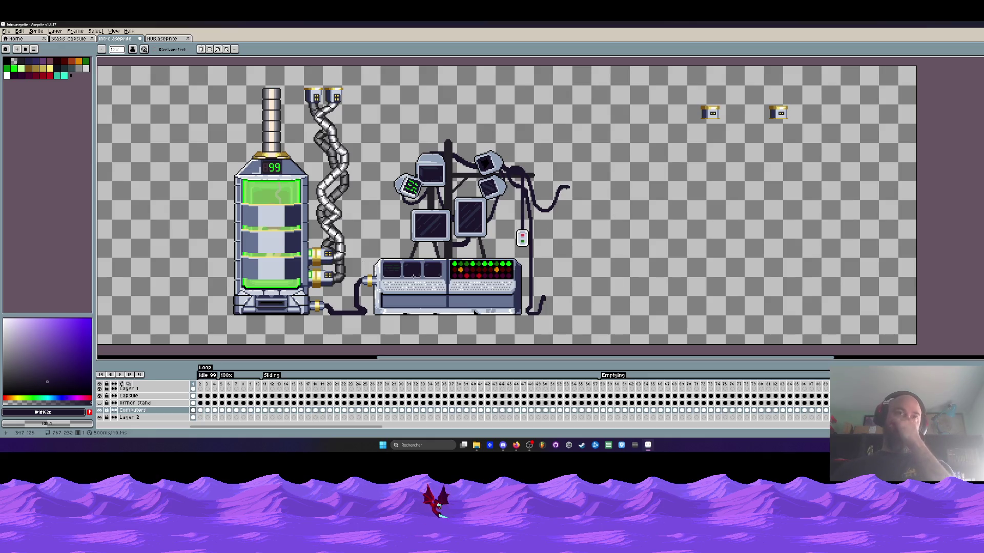
Make the Armor stand layer visible so the green capsule with its orange figure returns
{"action": "scroll", "coordinate": [360, 277], "scroll_direction": "up", "scroll_amount": 5}
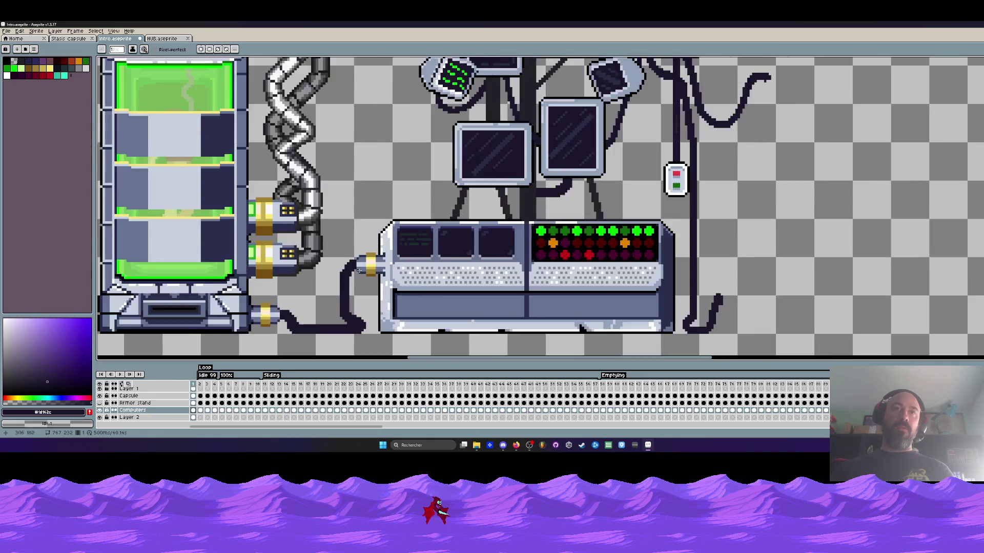
{"action": "scroll", "coordinate": [373, 281], "scroll_direction": "down", "scroll_amount": 1}
{"action": "scroll", "coordinate": [369, 257], "scroll_direction": "up", "scroll_amount": 1}
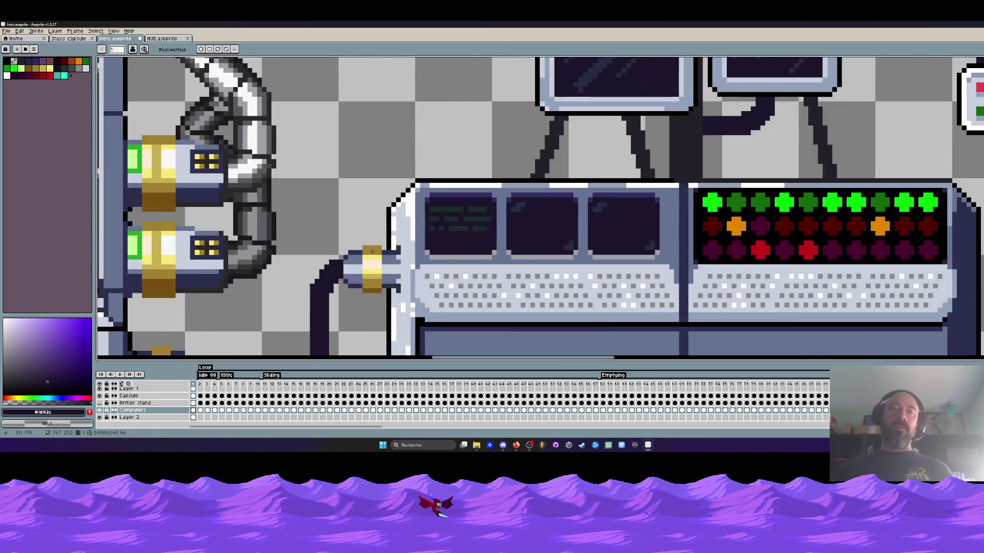
{"action": "scroll", "coordinate": [363, 217], "scroll_direction": "down", "scroll_amount": 1}
{"action": "scroll", "coordinate": [375, 232], "scroll_direction": "down", "scroll_amount": 1}
{"action": "scroll", "coordinate": [374, 232], "scroll_direction": "down", "scroll_amount": 2}
{"action": "scroll", "coordinate": [377, 233], "scroll_direction": "down", "scroll_amount": 1}
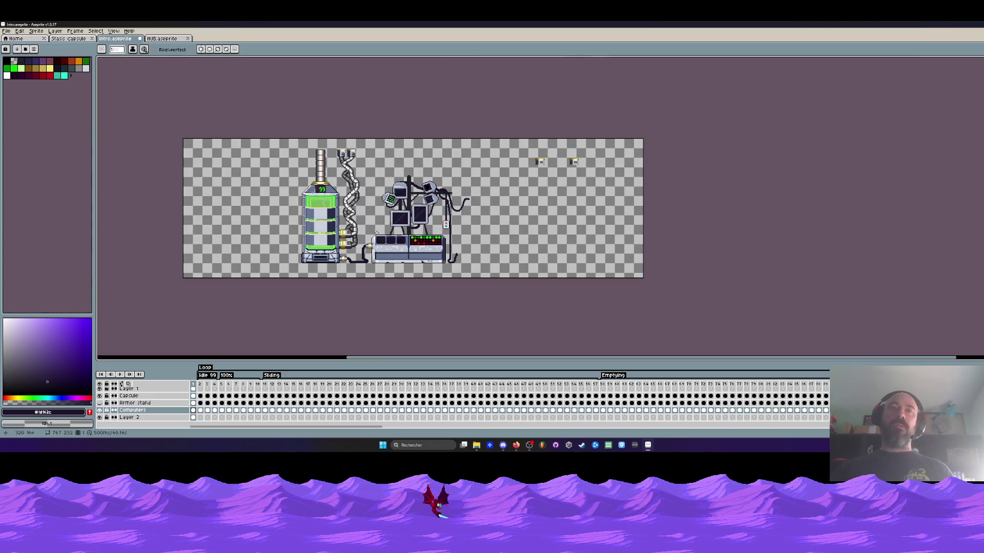
{"action": "scroll", "coordinate": [347, 238], "scroll_direction": "up", "scroll_amount": 1}
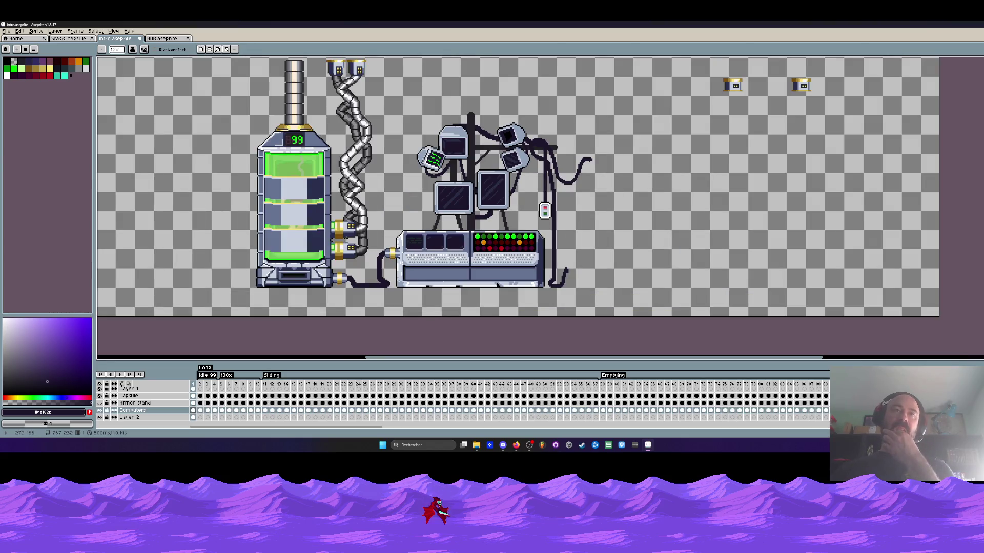
{"action": "scroll", "coordinate": [347, 239], "scroll_direction": "down", "scroll_amount": 1}
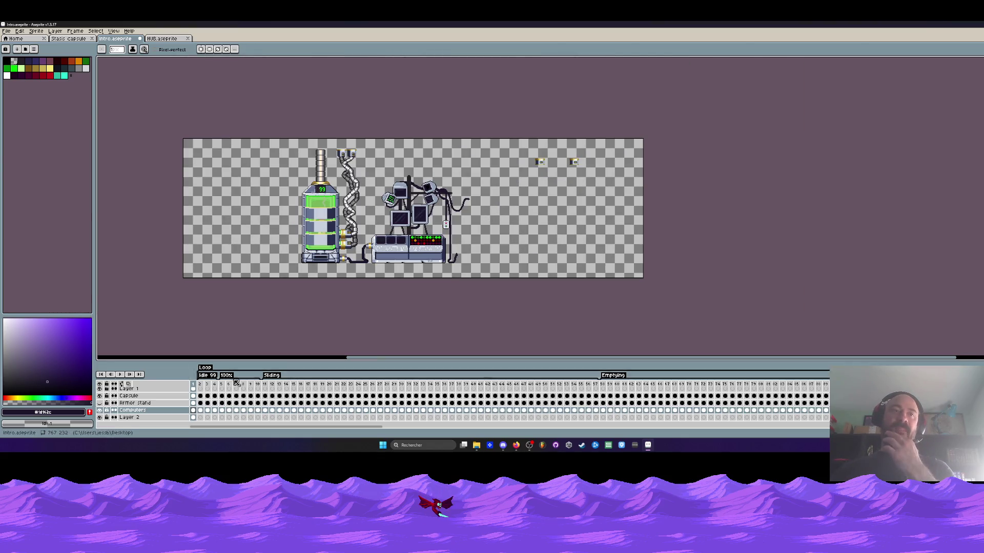
{"action": "left_click", "coordinate": [100, 403]}
{"action": "scroll", "coordinate": [423, 232], "scroll_direction": "up", "scroll_amount": 1}
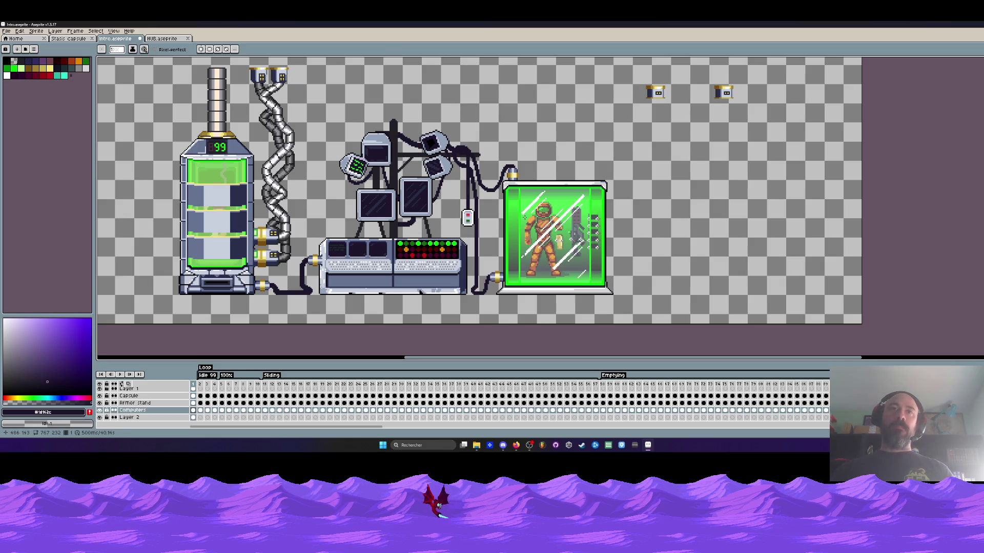
{"action": "scroll", "coordinate": [524, 218], "scroll_direction": "down", "scroll_amount": 1}
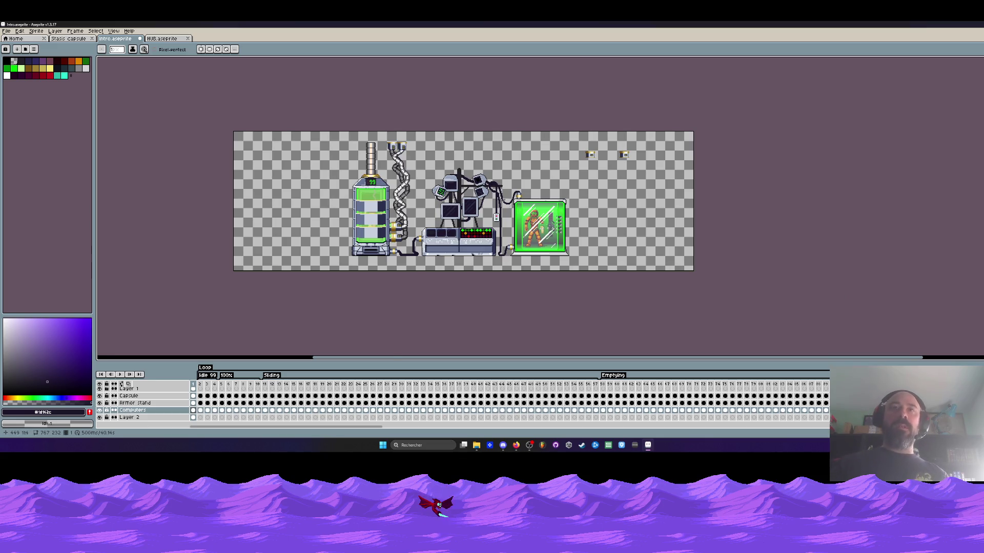
{"action": "scroll", "coordinate": [502, 200], "scroll_direction": "up", "scroll_amount": 1}
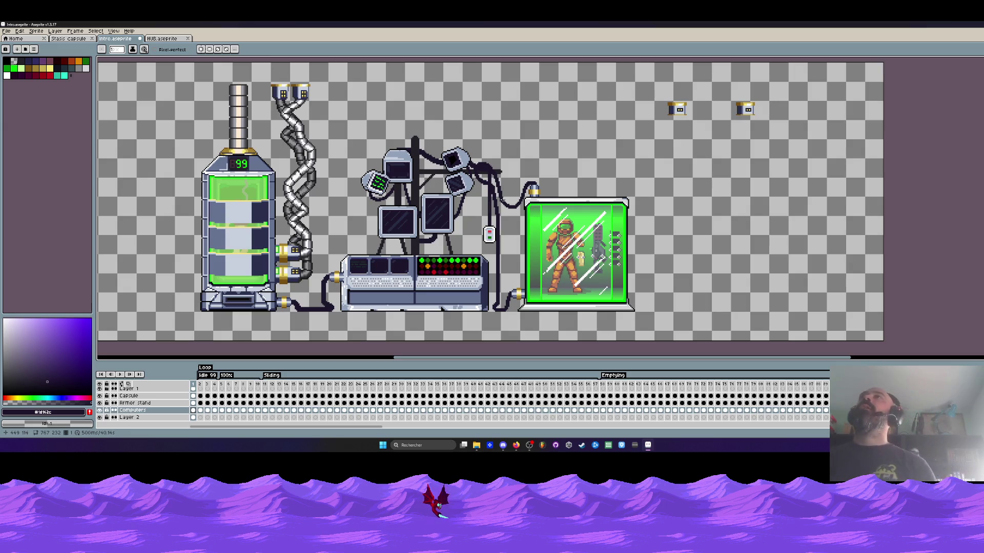
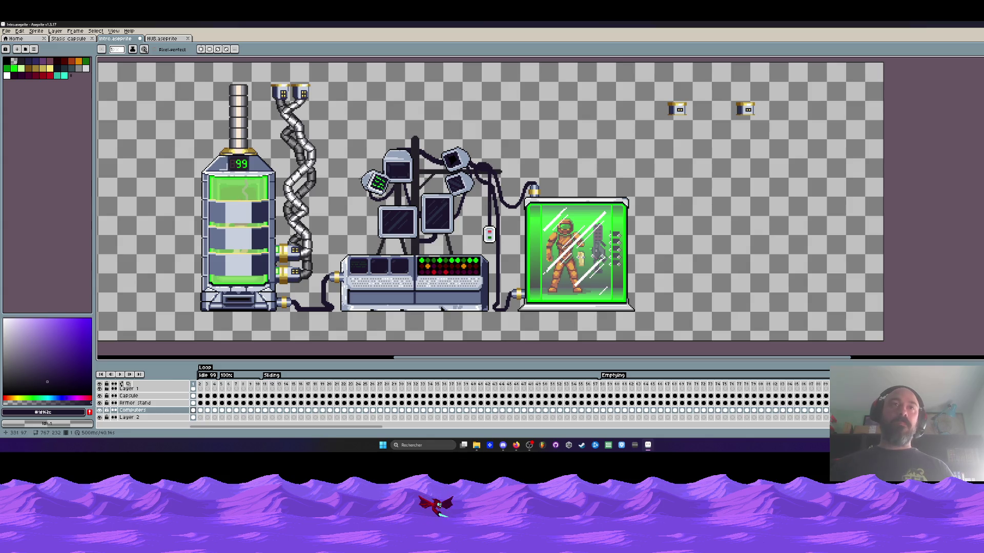
Merge the Computers layer down into the layer beneath it
{"action": "left_click", "coordinate": [128, 413]}
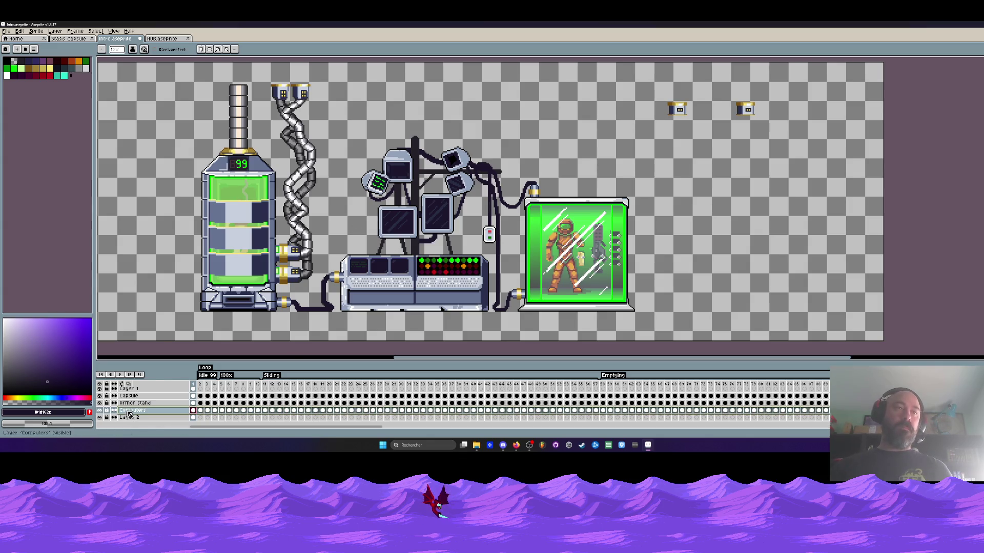
{"action": "right_click", "coordinate": [129, 413]}
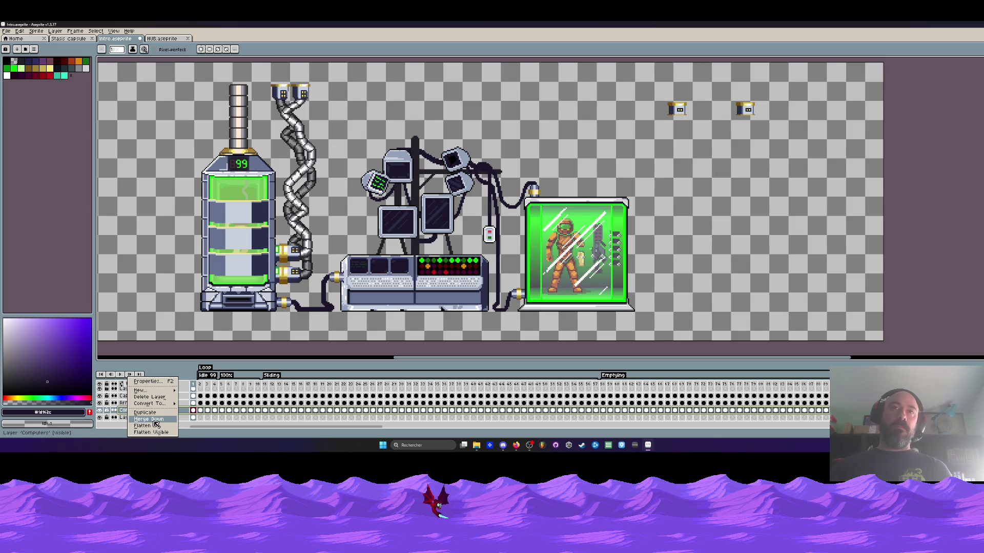
{"action": "left_click", "coordinate": [154, 419]}
Step back and forth between frames 1 and 2 to compare the merged result
{"action": "scroll", "coordinate": [438, 213], "scroll_direction": "up", "scroll_amount": 2}
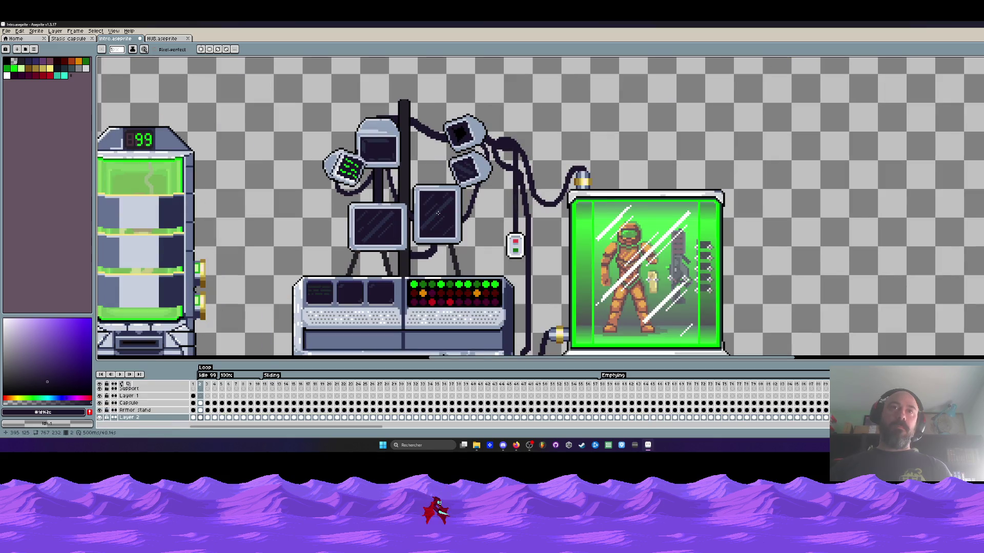
{"action": "key", "text": "Left"}
{"action": "key", "text": "Right"}
{"action": "scroll", "coordinate": [438, 213], "scroll_direction": "down", "scroll_amount": 3}
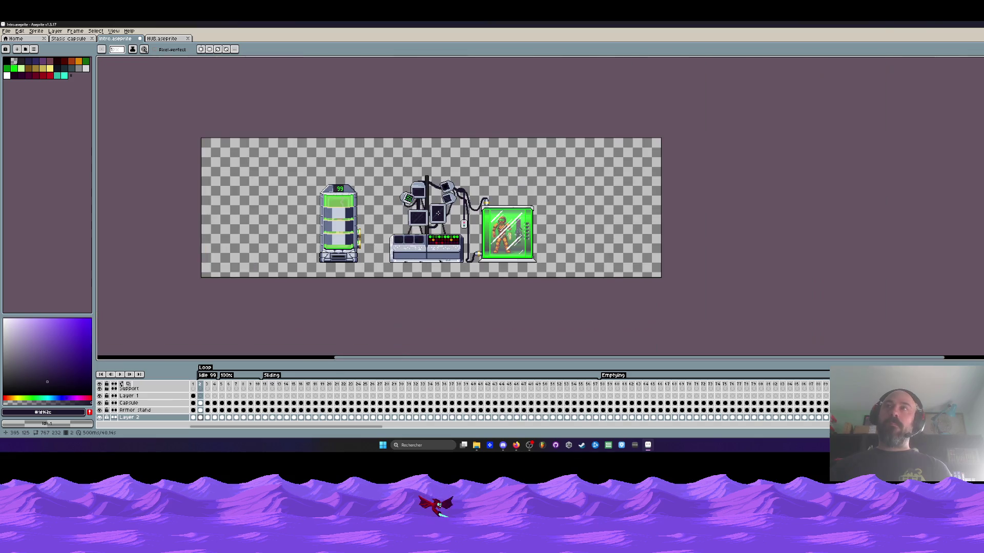
{"action": "key", "text": "Left"}
{"action": "scroll", "coordinate": [385, 234], "scroll_direction": "up", "scroll_amount": 1}
{"action": "key", "text": "Right"}
{"action": "key", "text": "Left"}
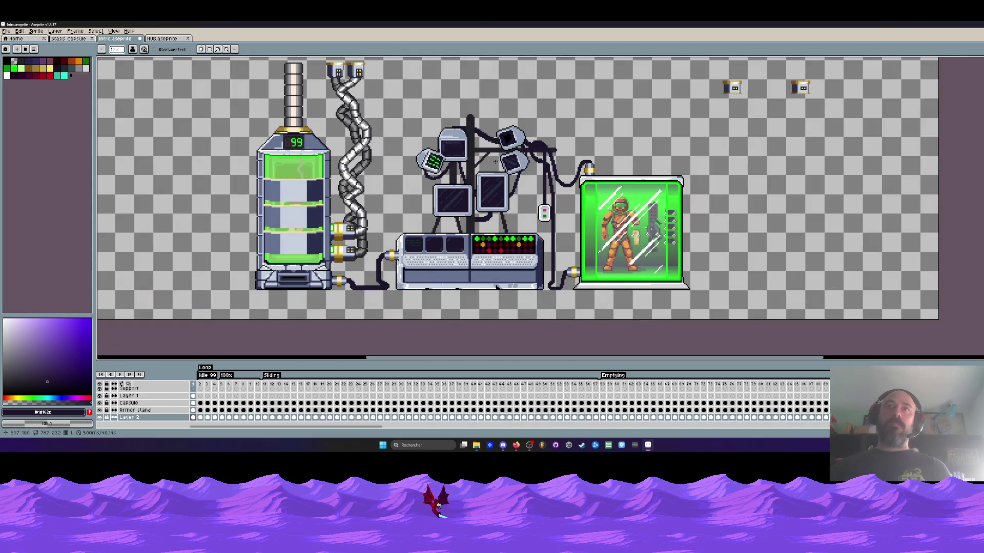
{"action": "key", "text": "Right"}
{"action": "key", "text": "Left"}
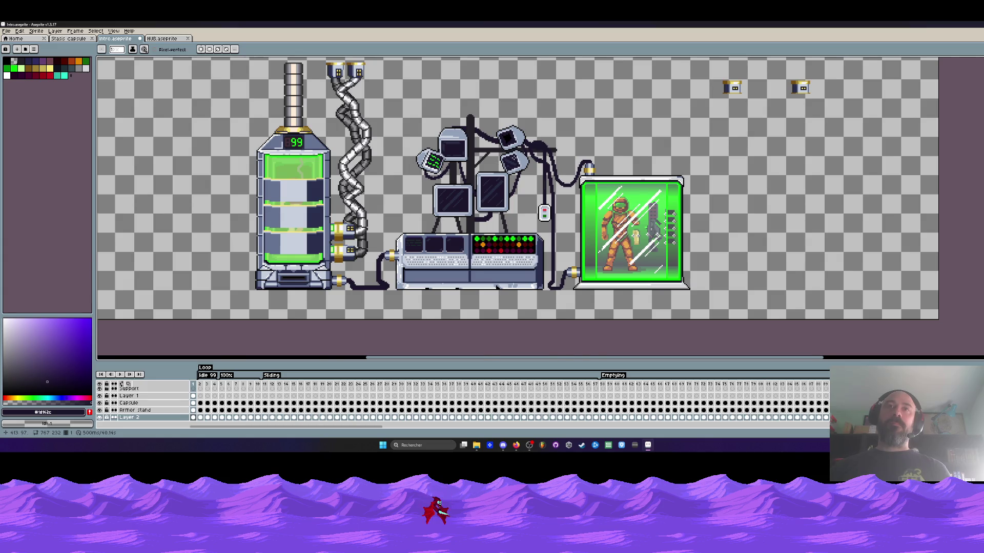
{"action": "scroll", "coordinate": [513, 158], "scroll_direction": "up", "scroll_amount": 1}
{"action": "key", "text": "Left"}
{"action": "key", "text": "Right"}
{"action": "key", "text": "Right"}
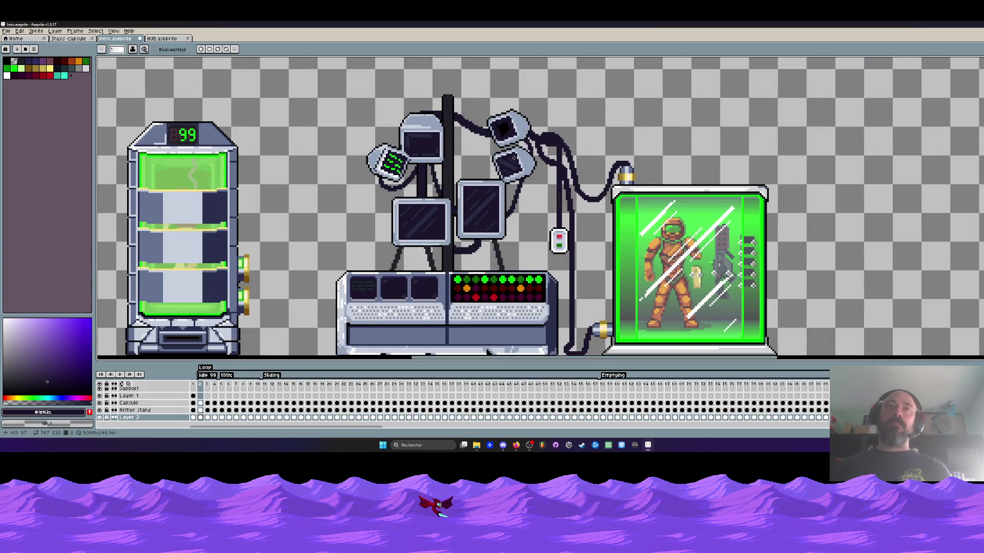
Play the animation to confirm it still runs correctly
{"action": "key", "text": "Return"}
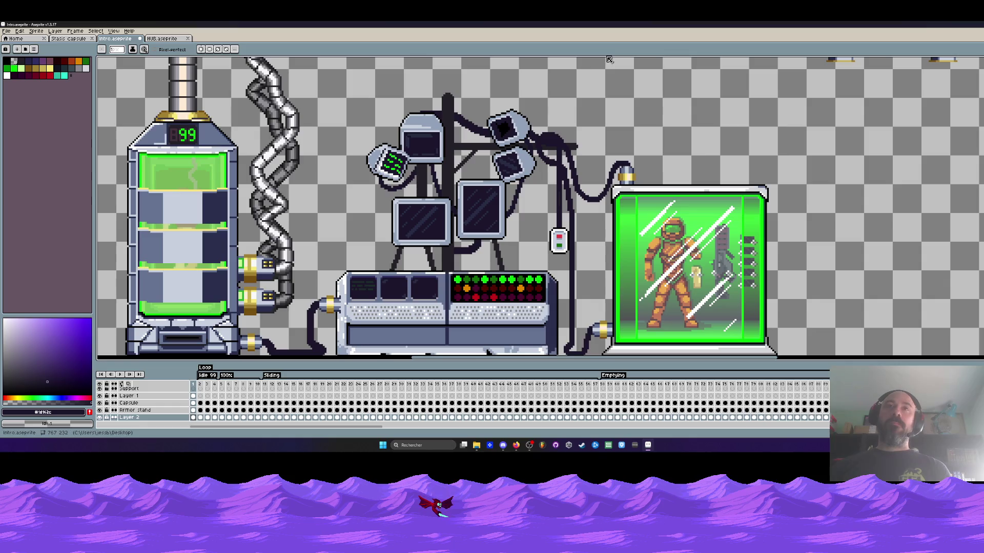
{"action": "scroll", "coordinate": [446, 145], "scroll_direction": "up", "scroll_amount": 1}
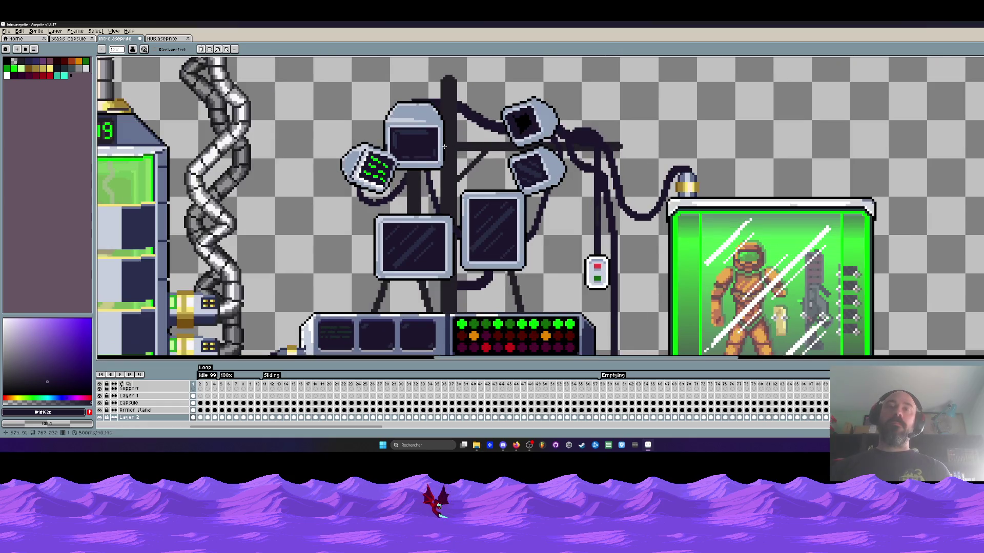
{"action": "scroll", "coordinate": [444, 147], "scroll_direction": "down", "scroll_amount": 3}
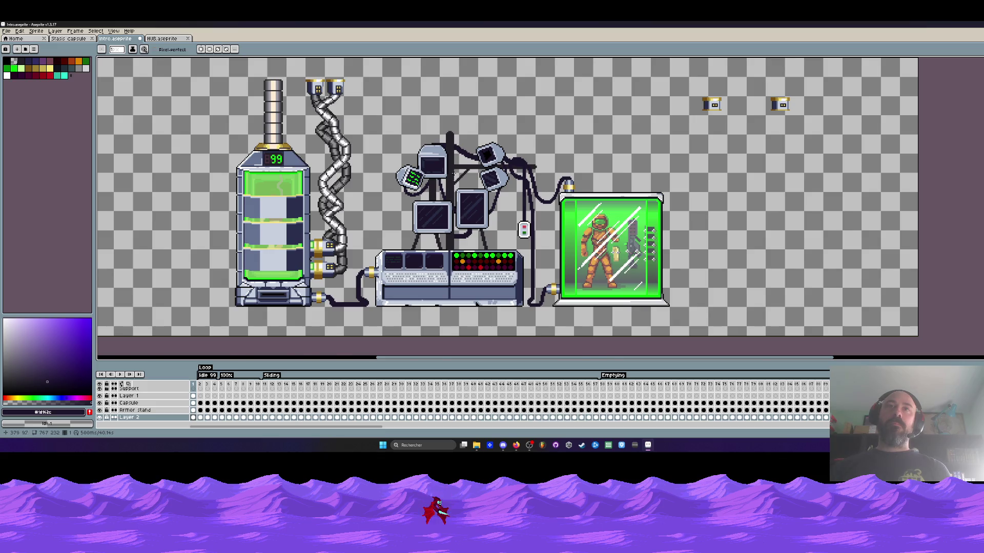
{"action": "scroll", "coordinate": [453, 172], "scroll_direction": "up", "scroll_amount": 2}
{"action": "scroll", "coordinate": [454, 171], "scroll_direction": "down", "scroll_amount": 2}
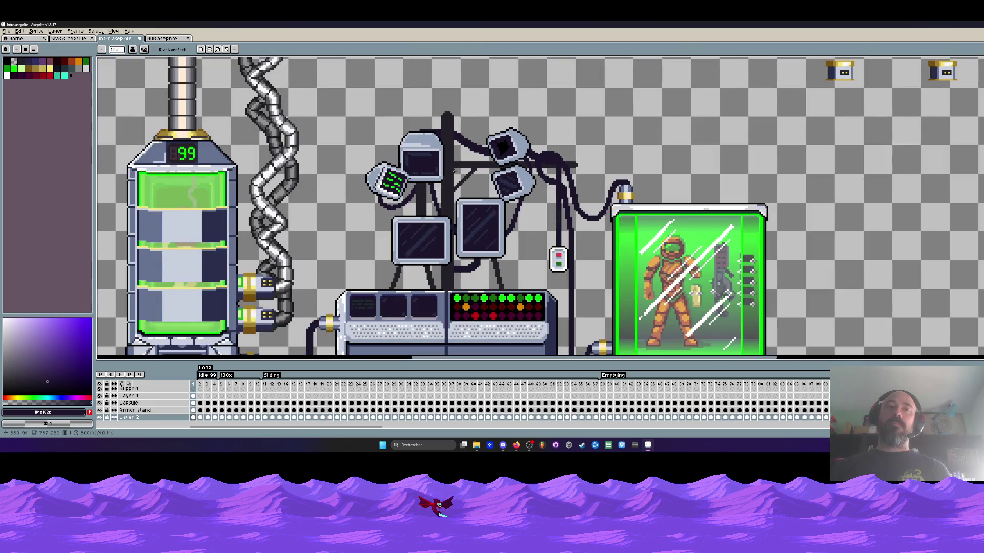
Recentre the machinery in view and hide then reshow the Capsule layer
{"action": "left_click_drag", "start_coordinate": [453, 171], "coordinate": [422, 116]}
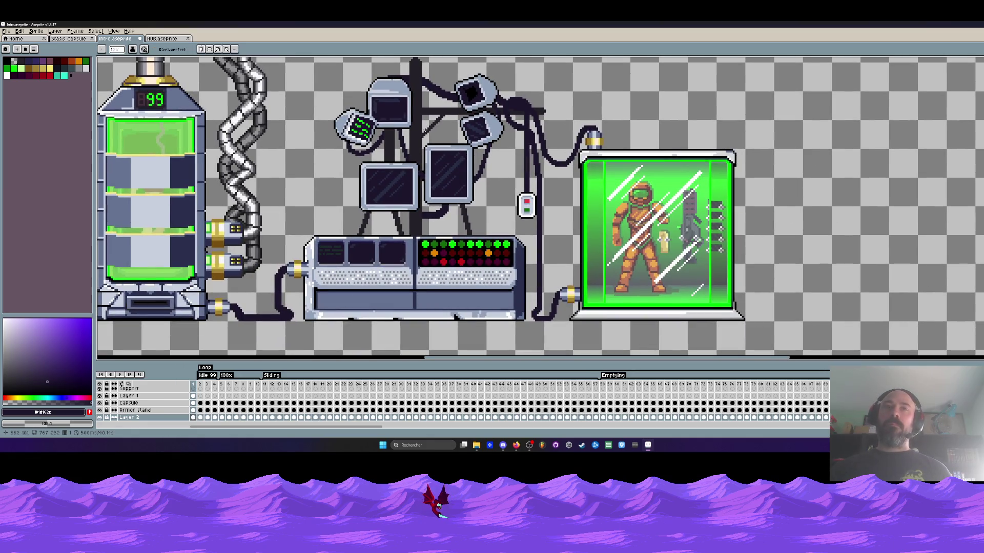
{"action": "left_click", "coordinate": [100, 410]}
{"action": "left_click", "coordinate": [100, 410]}
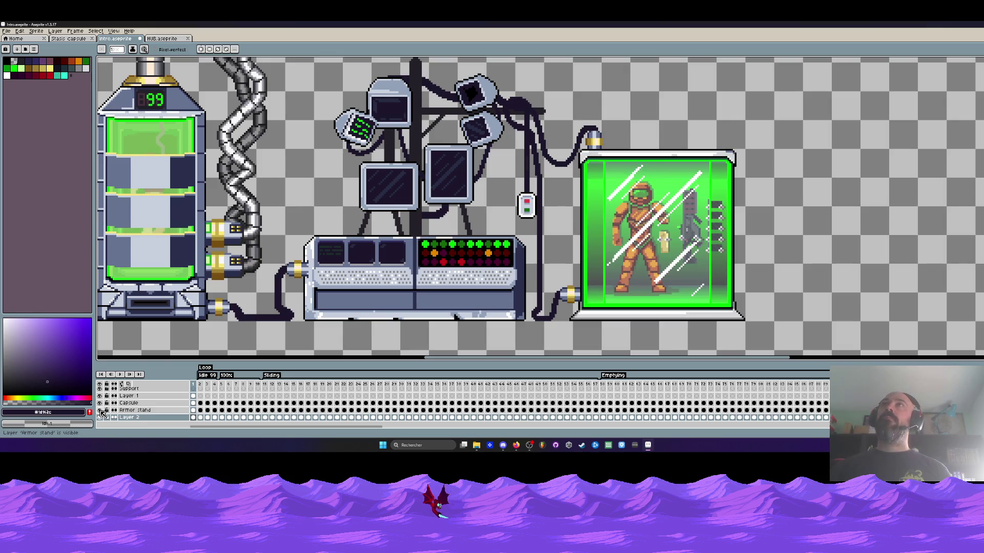
Select Armor stand, hide and reshow it, then pick black as the drawing colour
{"action": "left_click", "coordinate": [194, 410]}
{"action": "scroll", "coordinate": [602, 132], "scroll_direction": "up", "scroll_amount": 2}
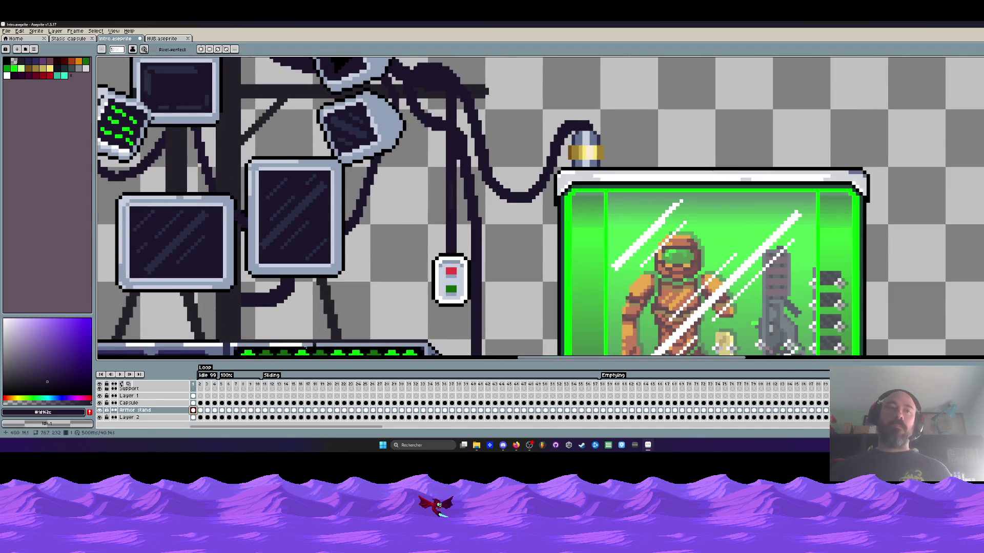
{"action": "left_click", "coordinate": [100, 410]}
{"action": "left_click", "coordinate": [100, 410]}
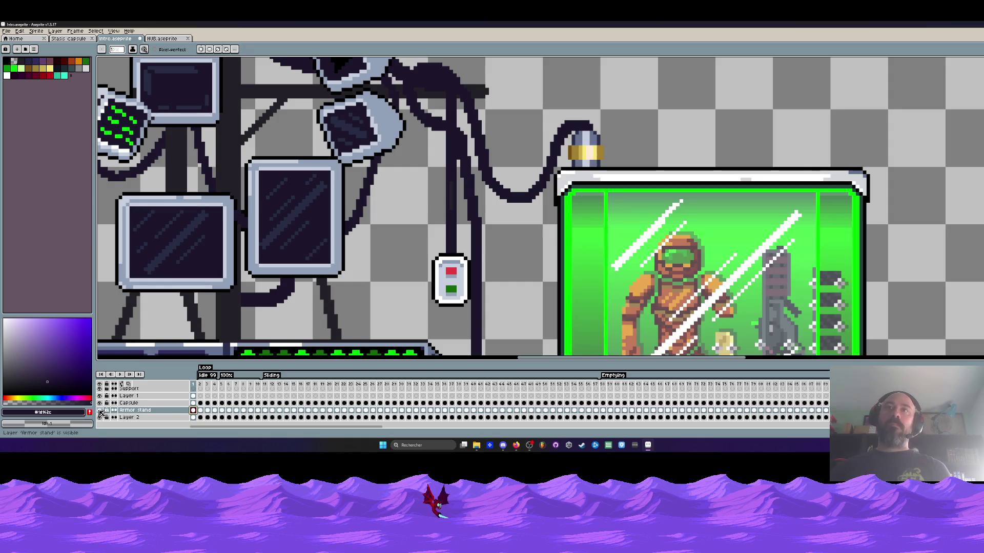
{"action": "scroll", "coordinate": [544, 202], "scroll_direction": "down", "scroll_amount": 4}
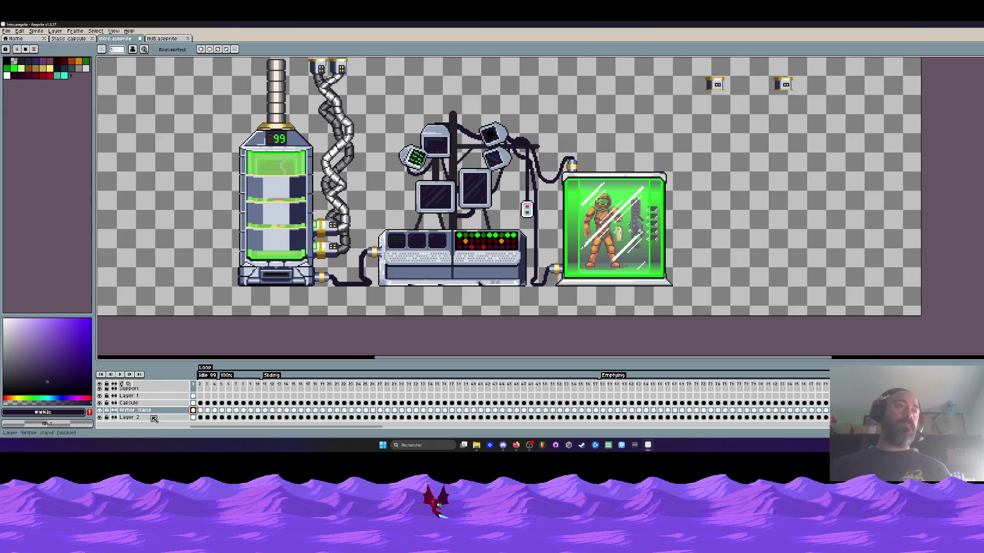
{"action": "left_click", "coordinate": [7, 62]}
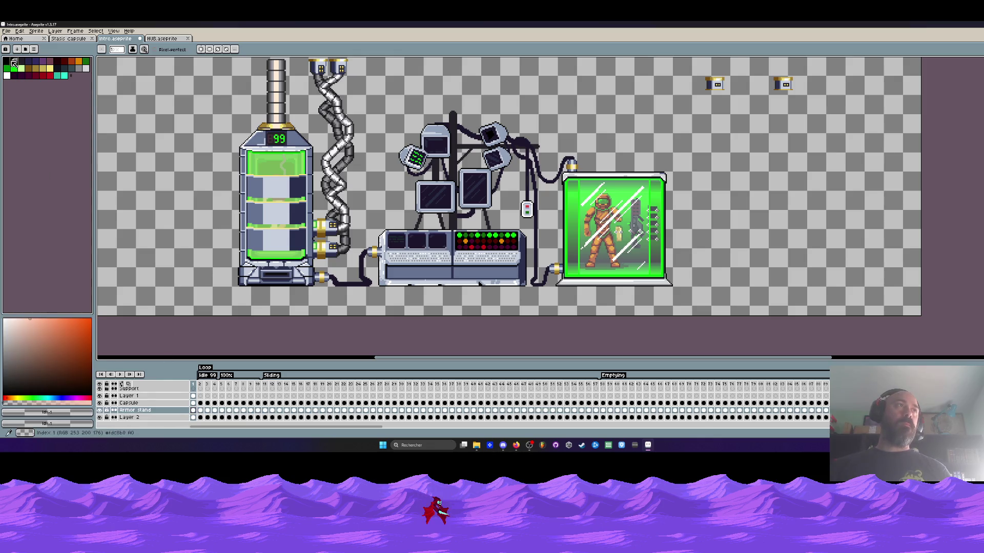
With the Paint Bucket, try a black background fill and undo it
{"action": "key", "text": "g"}
{"action": "scroll", "coordinate": [437, 161], "scroll_direction": "up", "scroll_amount": 1}
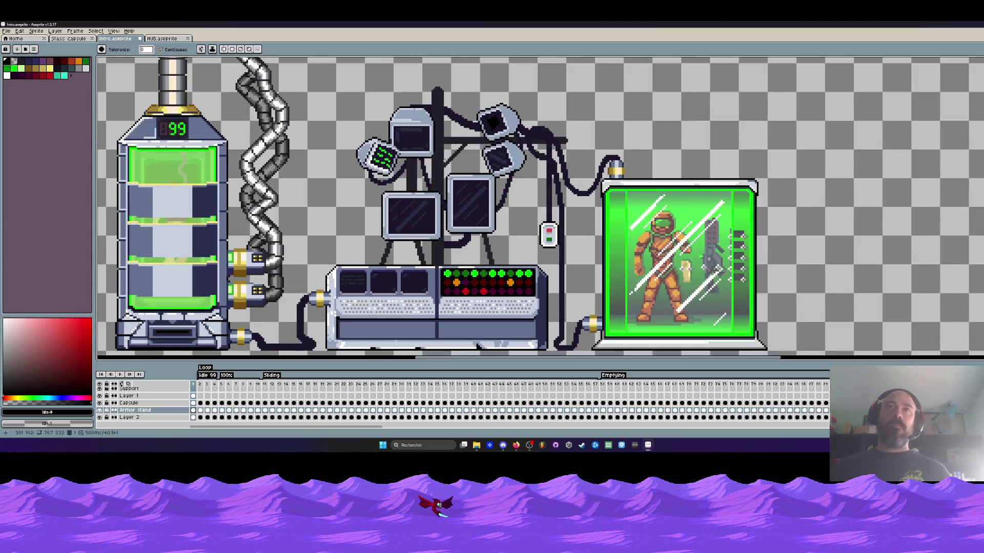
{"action": "left_click", "coordinate": [438, 161]}
{"action": "key", "text": "ctrl+z"}
{"action": "key", "text": "Down"}
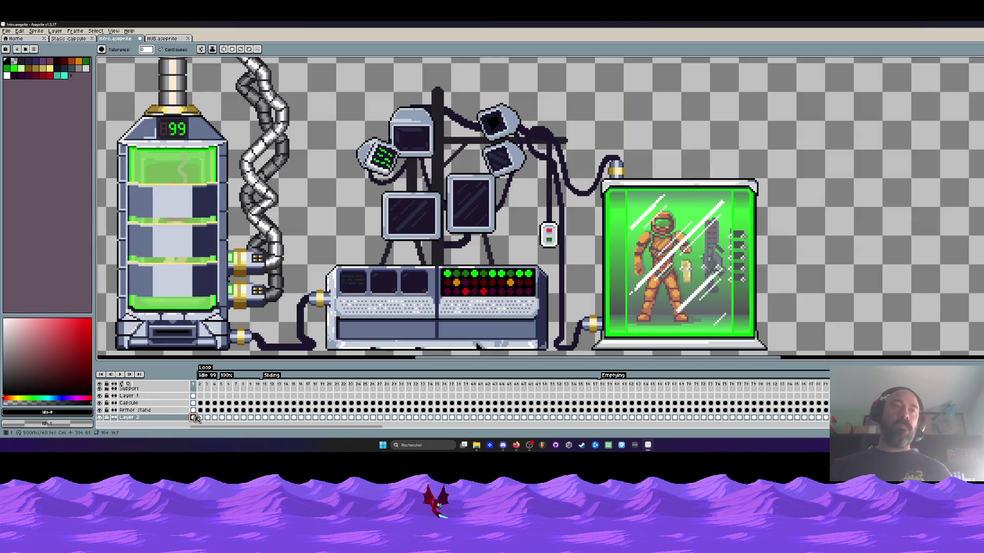
Fill the stand's central pole and left strut black, undo the extra fill, then view frame 2
{"action": "left_click", "coordinate": [436, 164]}
{"action": "left_click", "coordinate": [413, 177]}
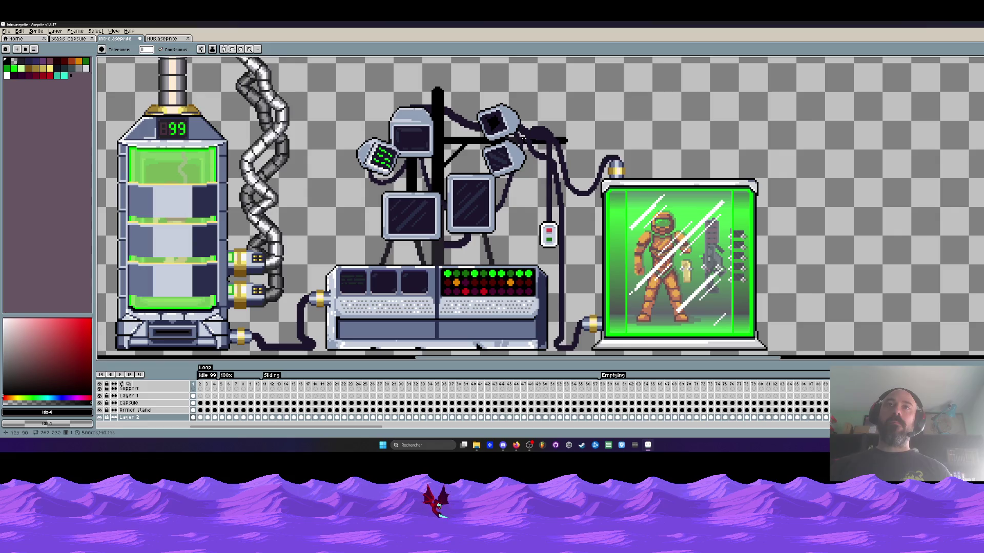
{"action": "scroll", "coordinate": [522, 137], "scroll_direction": "down", "scroll_amount": 3}
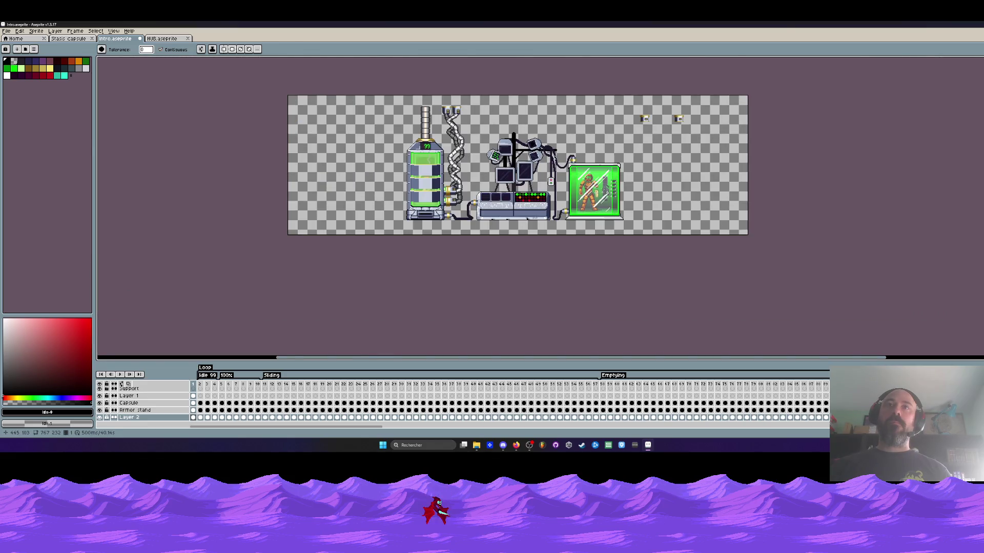
{"action": "scroll", "coordinate": [555, 157], "scroll_direction": "up", "scroll_amount": 3}
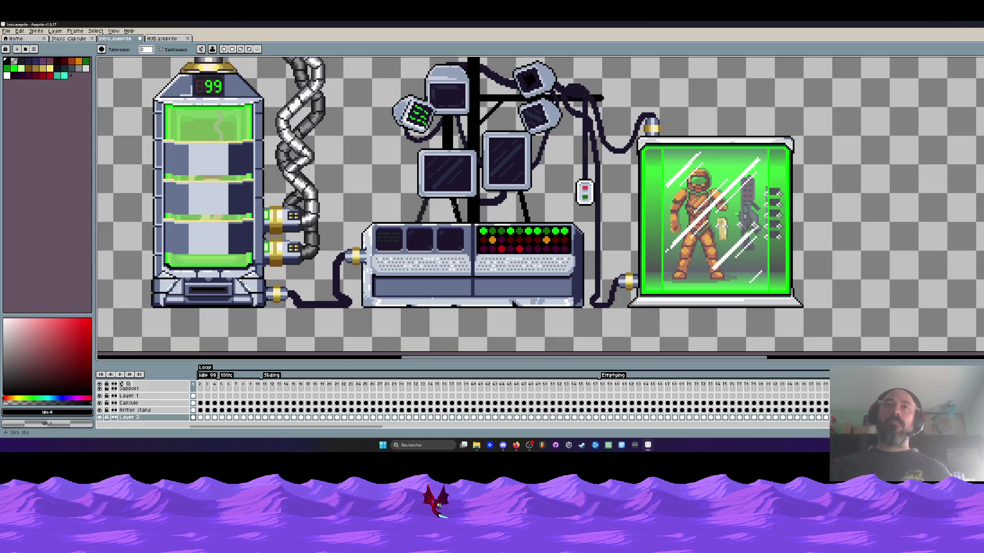
{"action": "scroll", "coordinate": [513, 204], "scroll_direction": "down", "scroll_amount": 1}
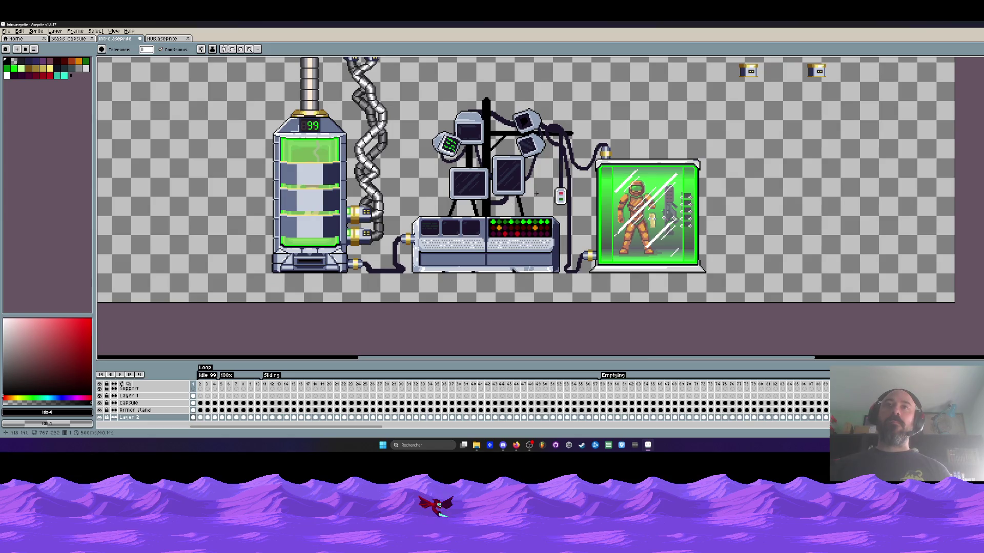
{"action": "key", "text": "v"}
{"action": "key", "text": "ctrl+z"}
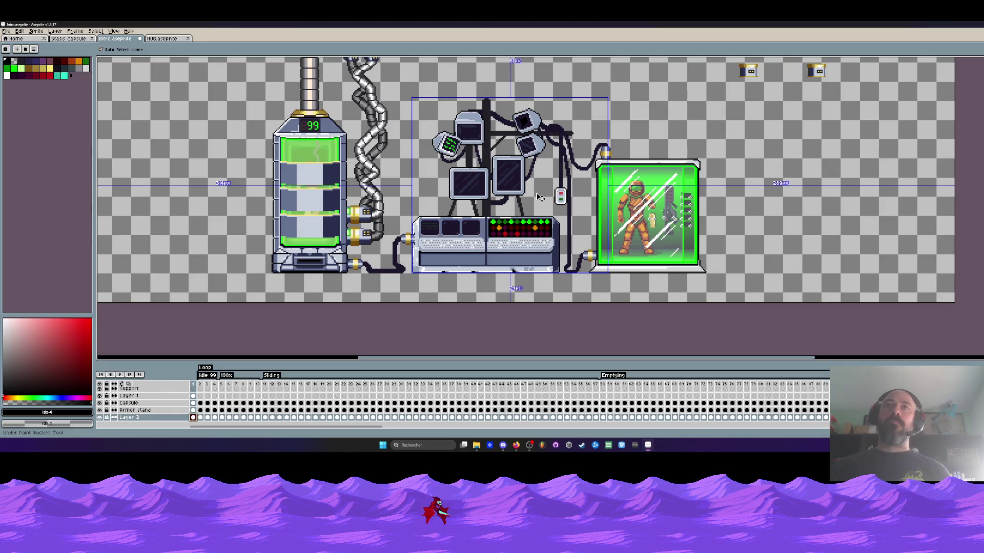
{"action": "key", "text": "w"}
{"action": "scroll", "coordinate": [517, 188], "scroll_direction": "up", "scroll_amount": 1}
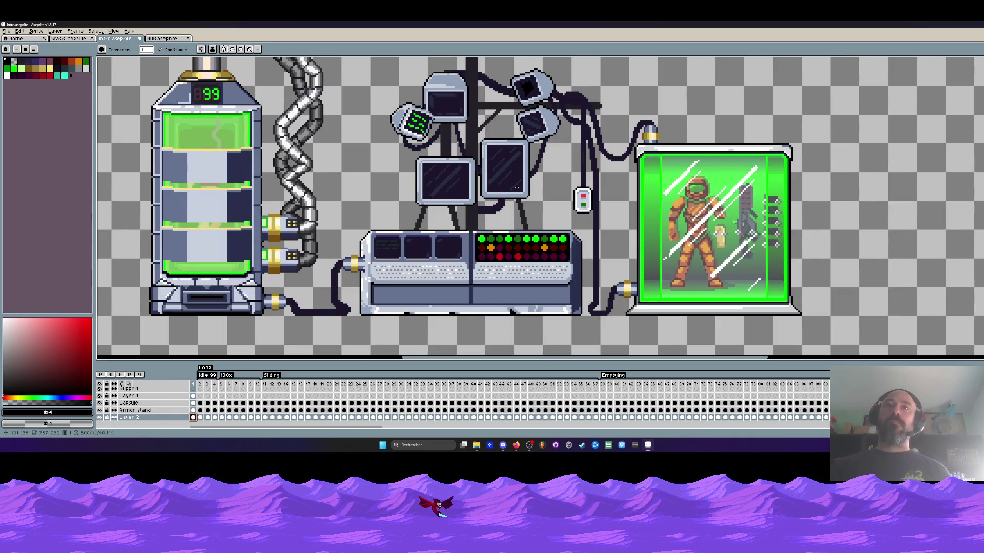
{"action": "scroll", "coordinate": [516, 188], "scroll_direction": "down", "scroll_amount": 1}
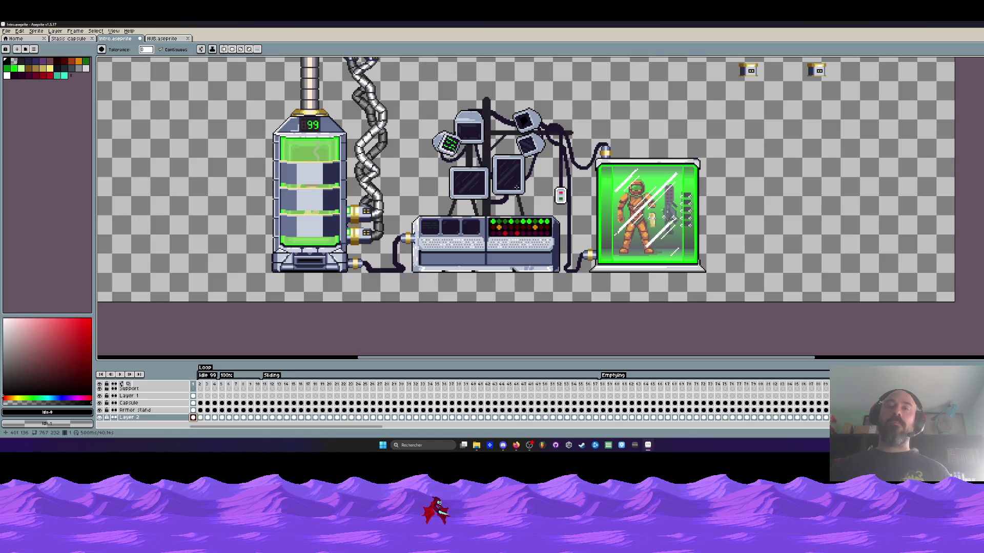
{"action": "left_click", "coordinate": [201, 418]}
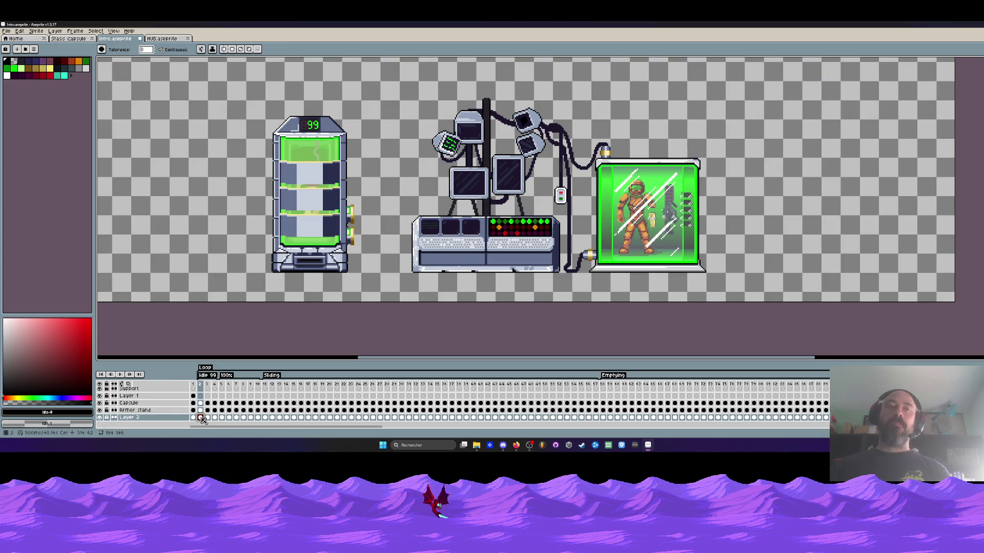
Check frames 1 to 19 on Armor stand and Layer 2, then minimize Aseprite
{"action": "left_click", "coordinate": [194, 418]}
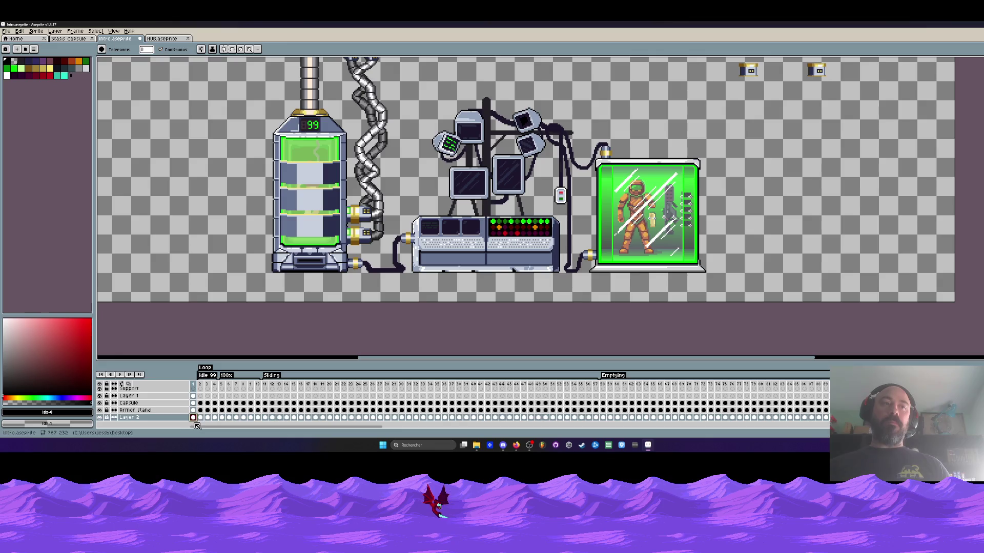
{"action": "left_click_drag", "start_coordinate": [194, 419], "coordinate": [325, 417]}
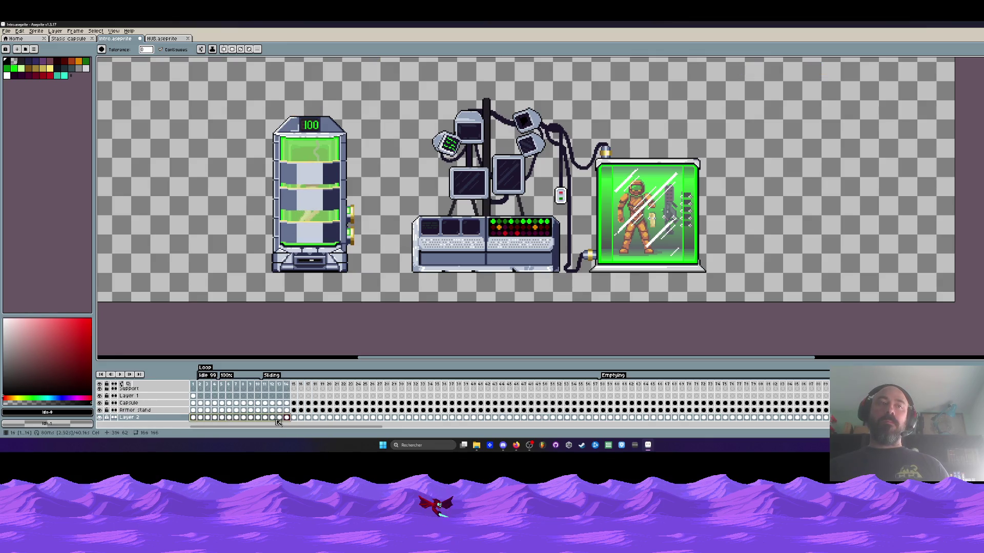
{"action": "left_click", "coordinate": [194, 417]}
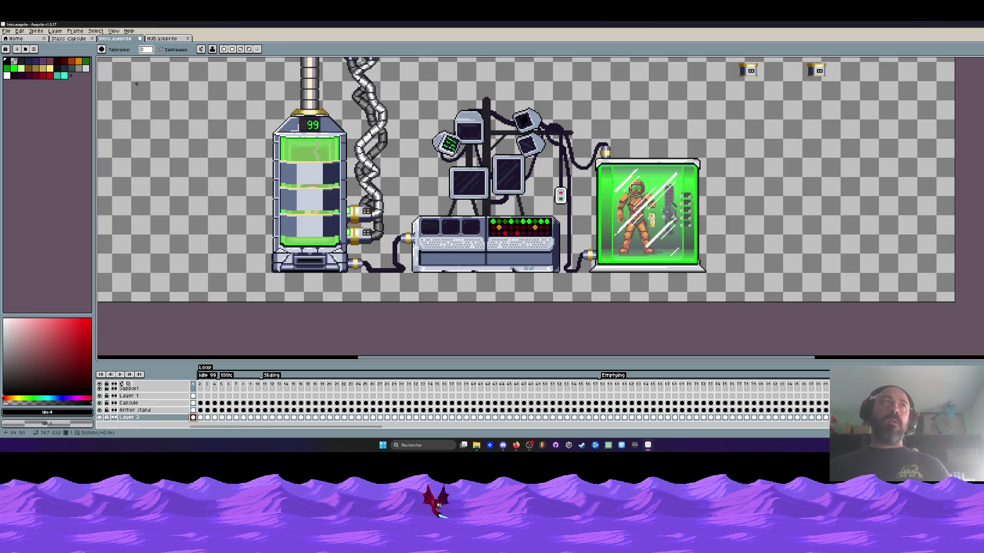
{"action": "left_click", "coordinate": [647, 445]}
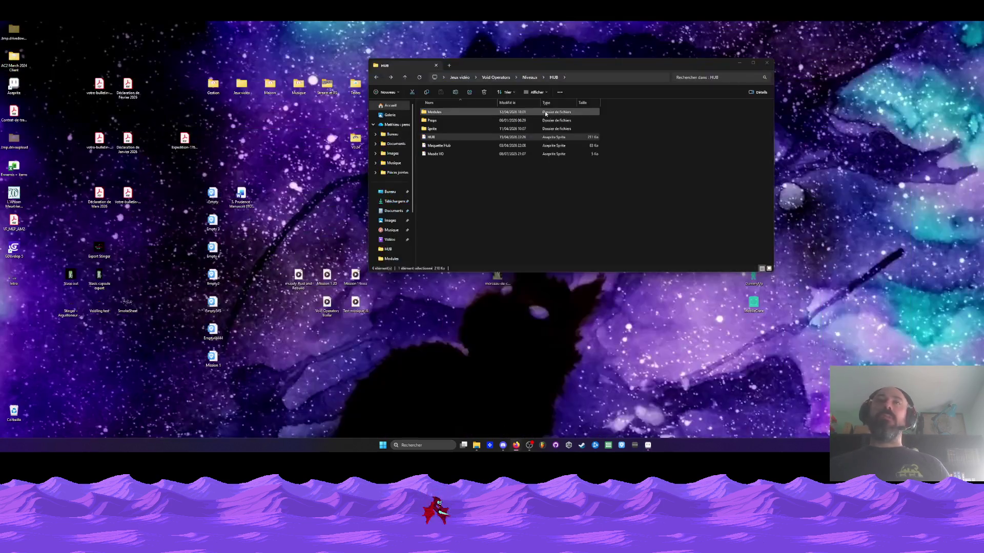
In HUB's Modules folder, open and close Armor stand.aseprite, then open Control computeurs.aseprite
{"action": "double_click", "coordinate": [434, 112]}
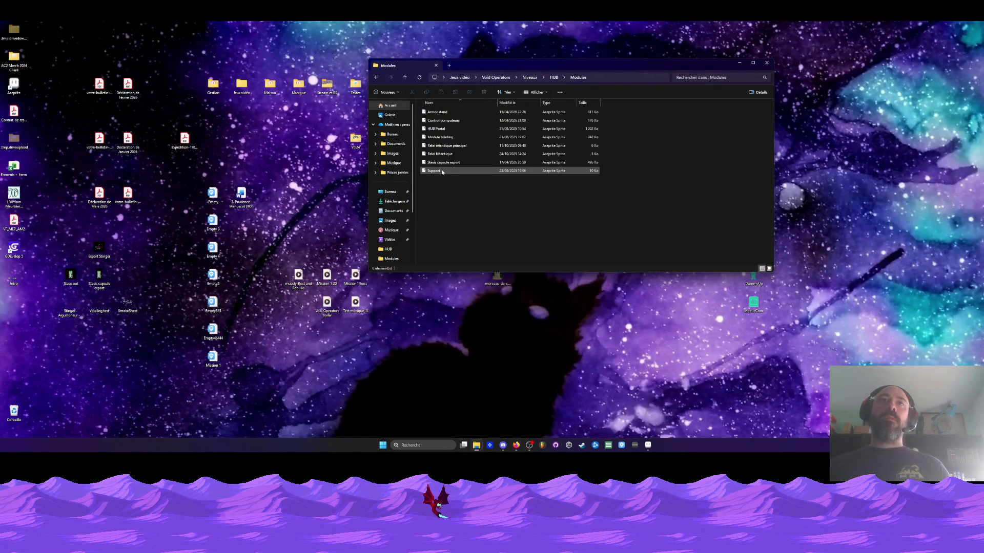
{"action": "left_click", "coordinate": [440, 111]}
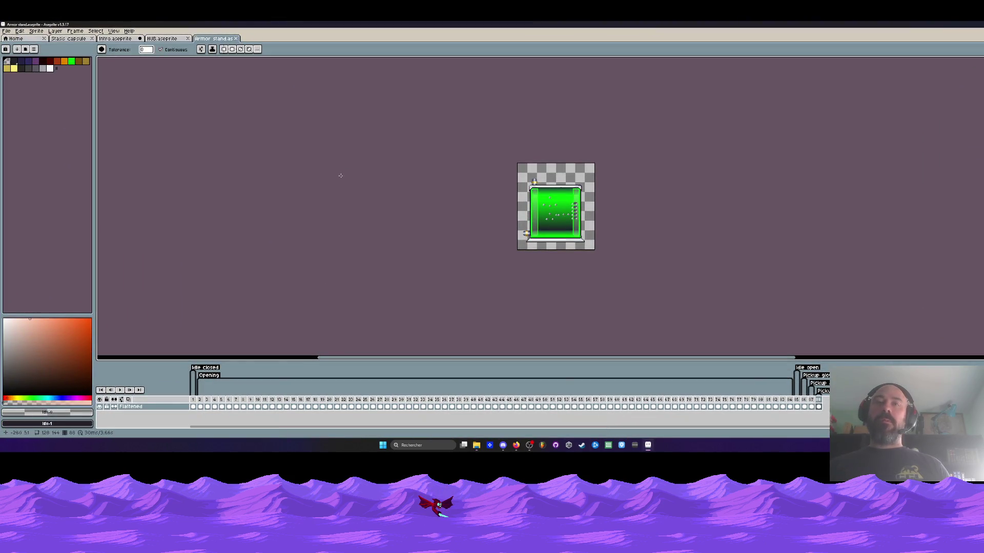
{"action": "left_click", "coordinate": [236, 38]}
{"action": "left_click", "coordinate": [954, 24]}
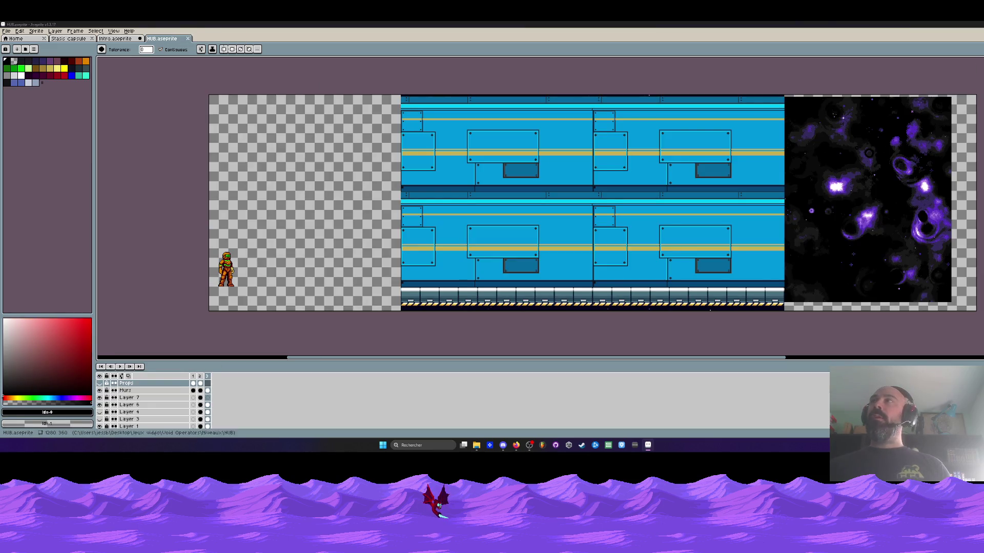
{"action": "double_click", "coordinate": [451, 122]}
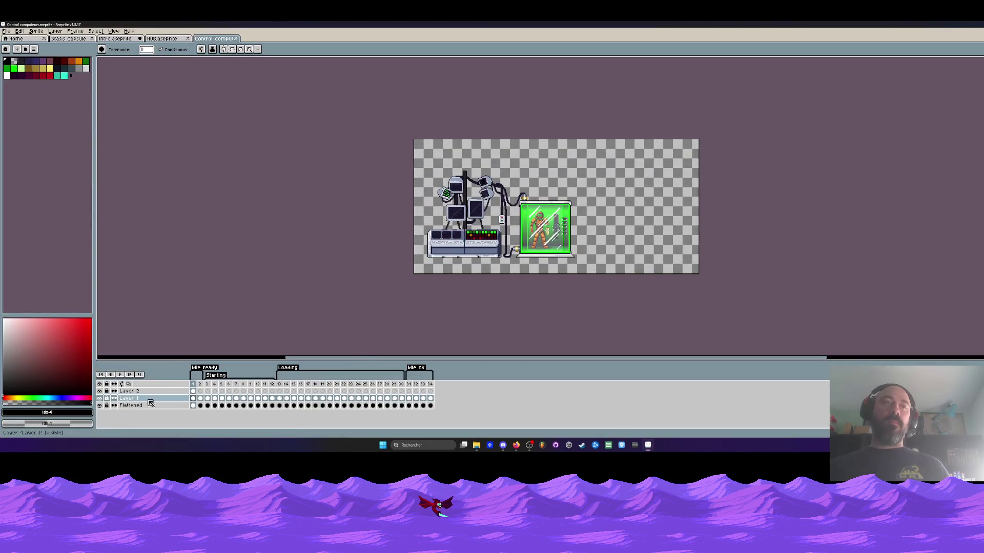
Hide and reshow Layer 1 repeatedly to see what it contains
{"action": "left_click", "coordinate": [100, 399]}
{"action": "left_click", "coordinate": [100, 399]}
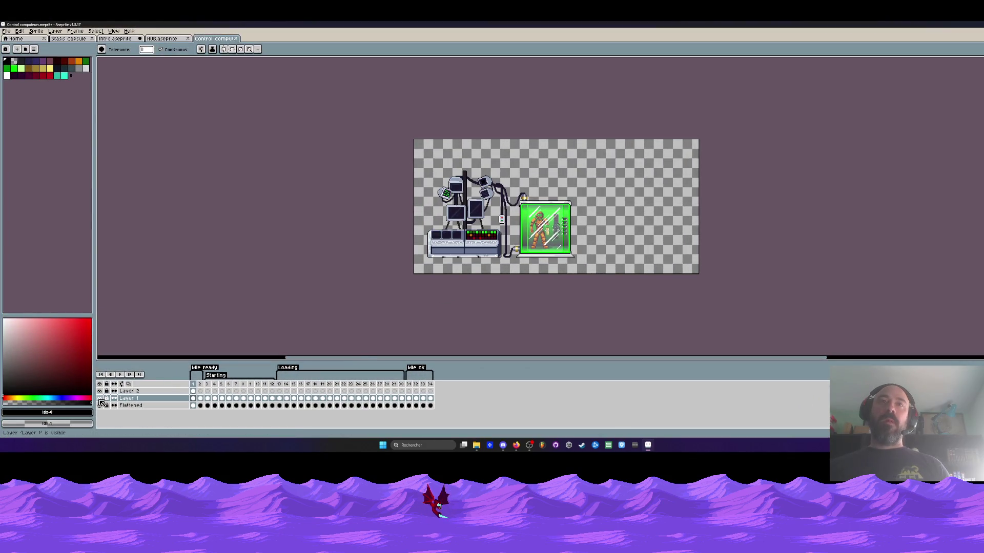
{"action": "left_click", "coordinate": [100, 398]}
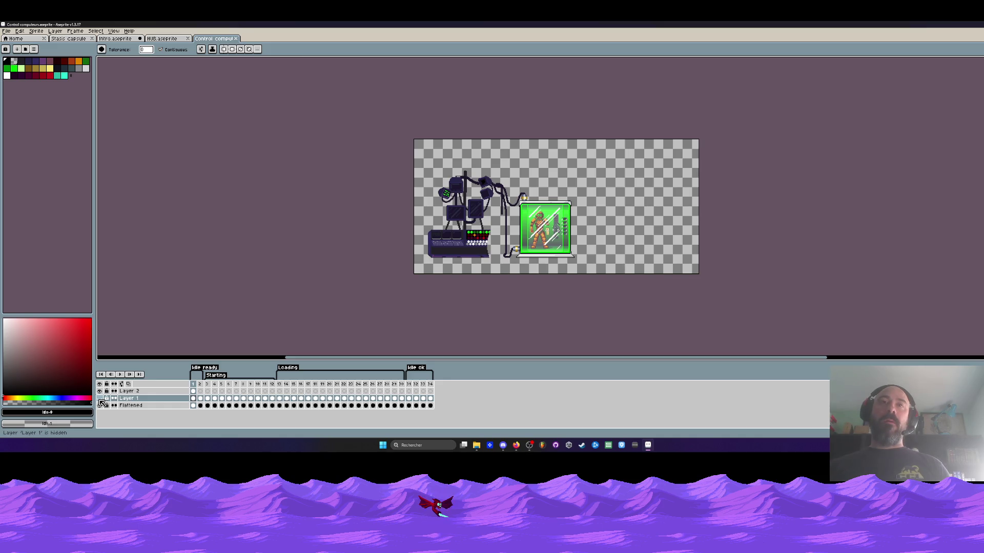
{"action": "left_click", "coordinate": [100, 398]}
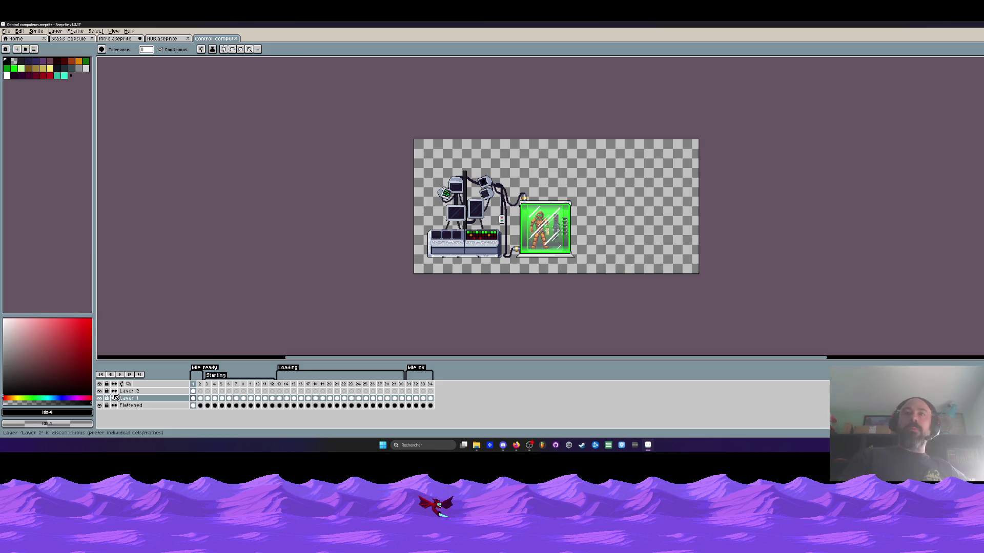
{"action": "scroll", "coordinate": [422, 215], "scroll_direction": "up", "scroll_amount": 3}
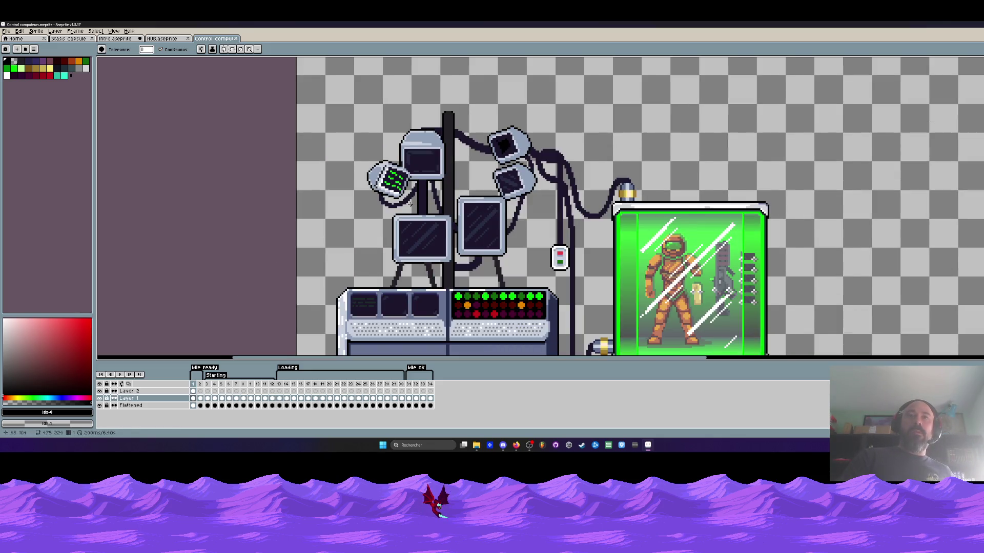
{"action": "scroll", "coordinate": [412, 205], "scroll_direction": "down", "scroll_amount": 1}
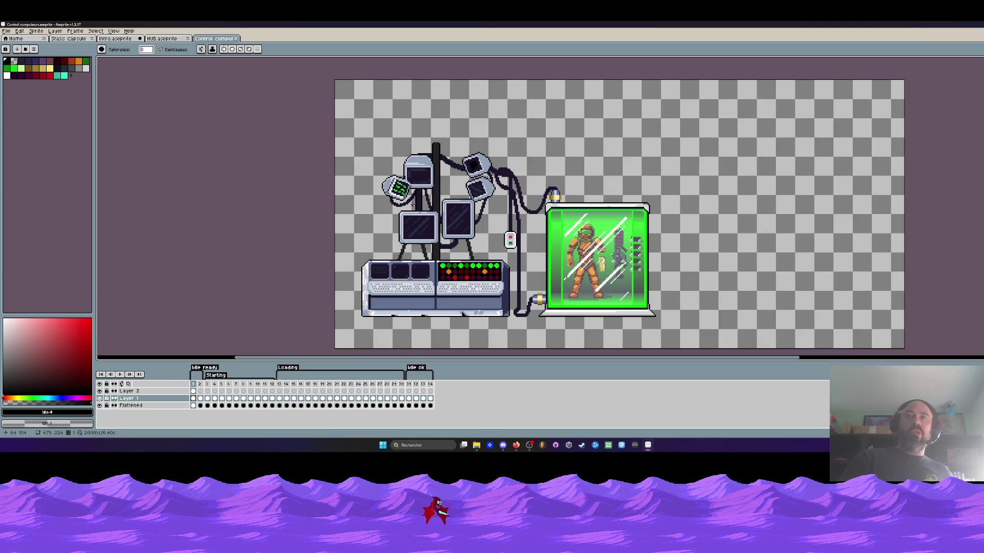
{"action": "scroll", "coordinate": [436, 227], "scroll_direction": "up", "scroll_amount": 1}
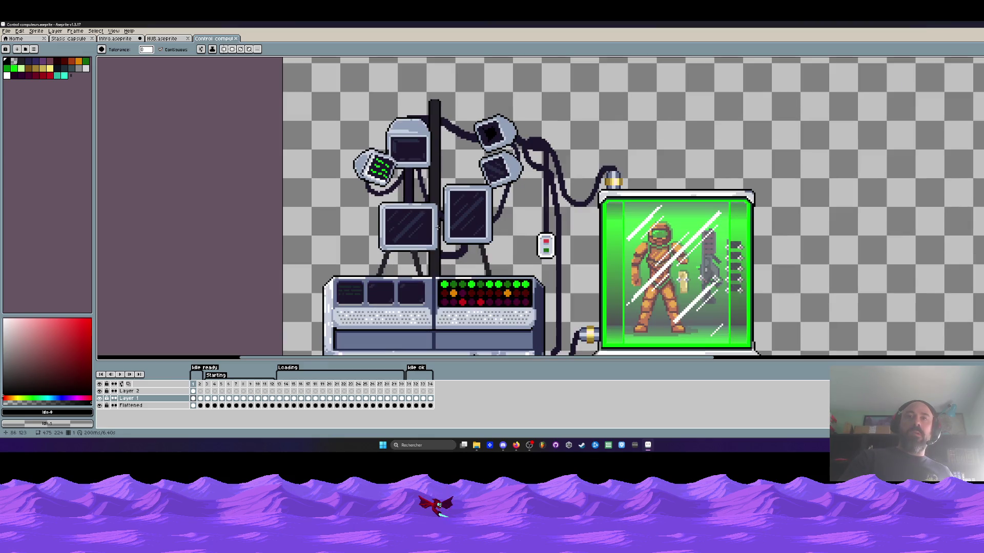
{"action": "scroll", "coordinate": [437, 226], "scroll_direction": "down", "scroll_amount": 1}
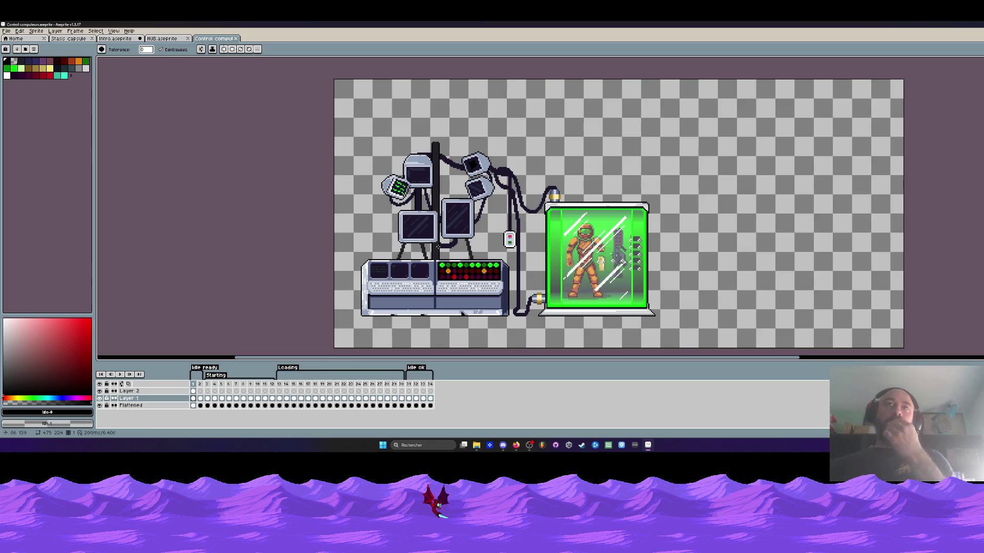
{"action": "scroll", "coordinate": [437, 246], "scroll_direction": "up", "scroll_amount": 2}
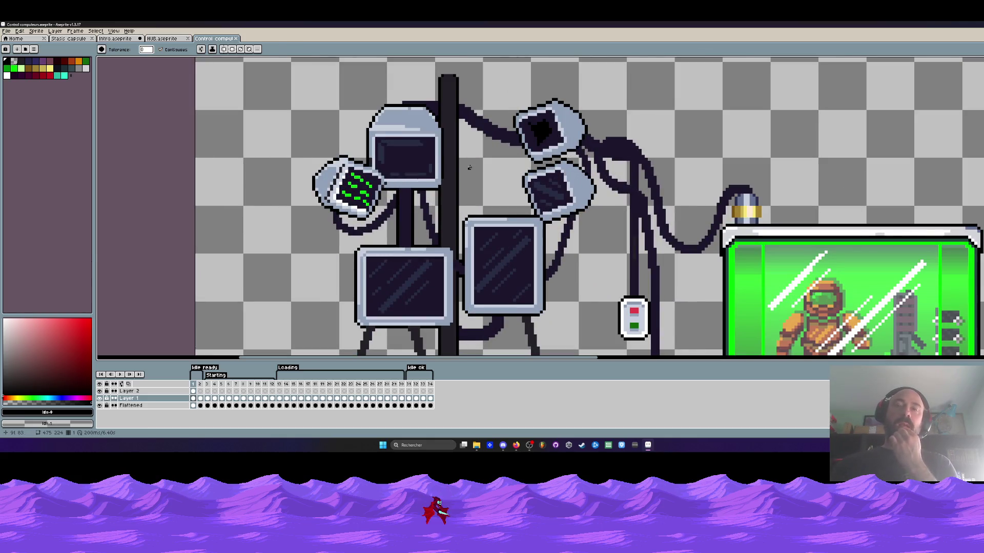
{"action": "scroll", "coordinate": [469, 168], "scroll_direction": "down", "scroll_amount": 1}
Hide the Flattened layer to reveal Layer 1's grey art, and pick palette colour 2 with the pencil
{"action": "left_click", "coordinate": [99, 398]}
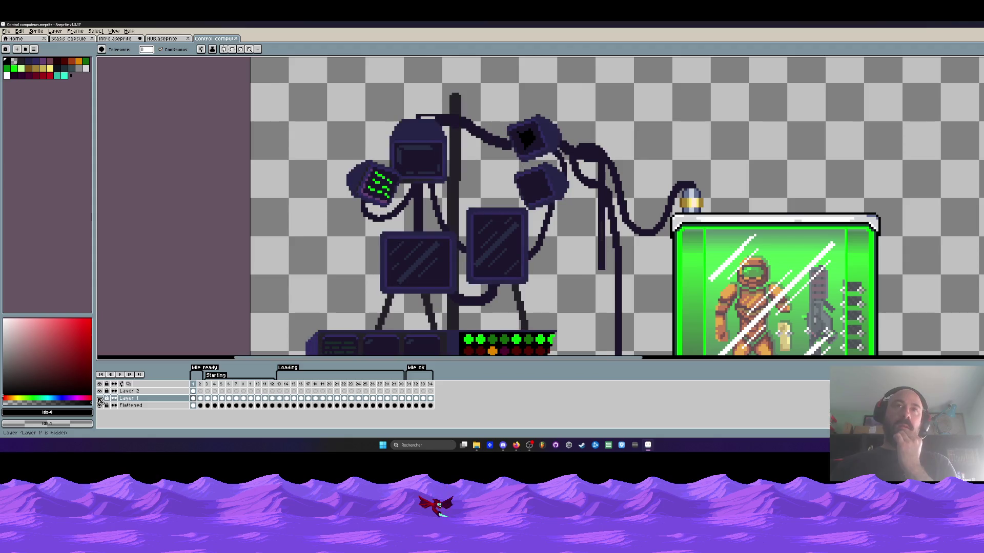
{"action": "left_click", "coordinate": [100, 405]}
{"action": "left_click", "coordinate": [100, 398]}
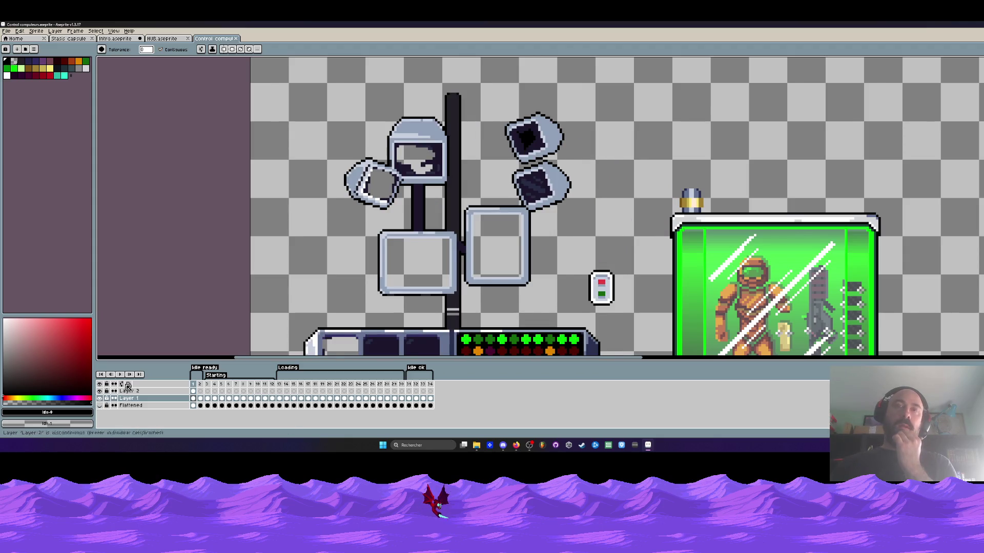
{"action": "scroll", "coordinate": [478, 213], "scroll_direction": "down", "scroll_amount": 1}
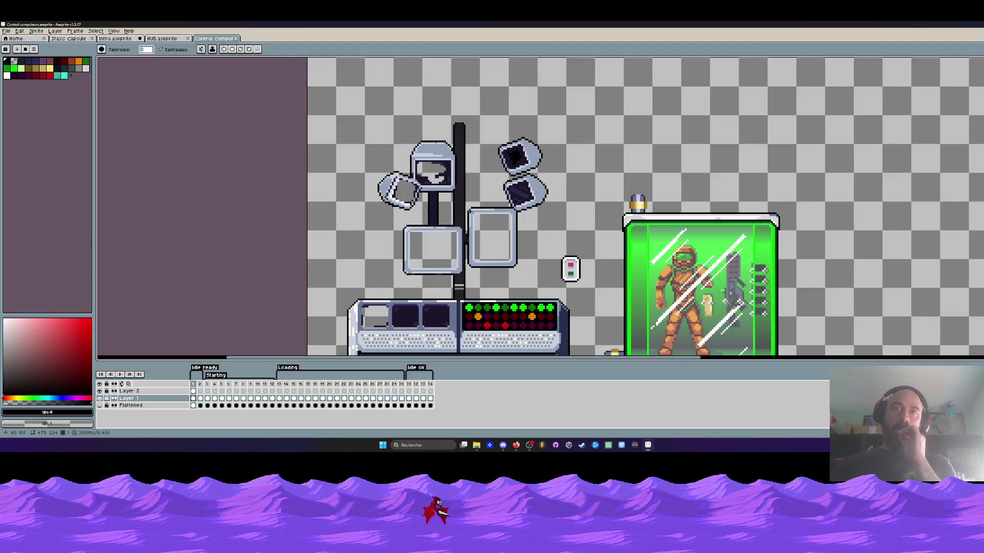
{"action": "scroll", "coordinate": [470, 211], "scroll_direction": "down", "scroll_amount": 2}
{"action": "scroll", "coordinate": [469, 211], "scroll_direction": "up", "scroll_amount": 2}
{"action": "scroll", "coordinate": [469, 211], "scroll_direction": "up", "scroll_amount": 1}
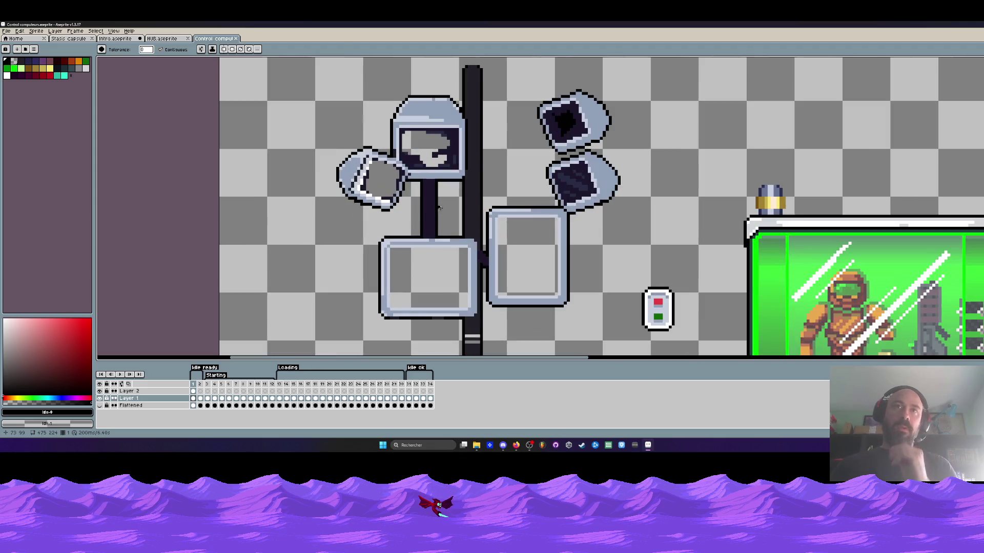
{"action": "left_click", "coordinate": [14, 62]}
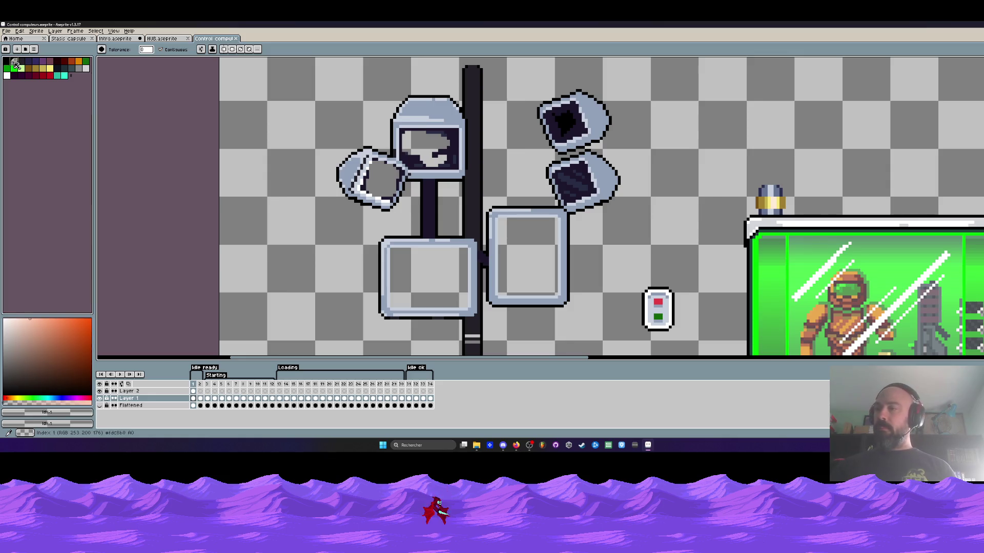
{"action": "key", "text": "b"}
{"action": "scroll", "coordinate": [416, 208], "scroll_direction": "up", "scroll_amount": 2}
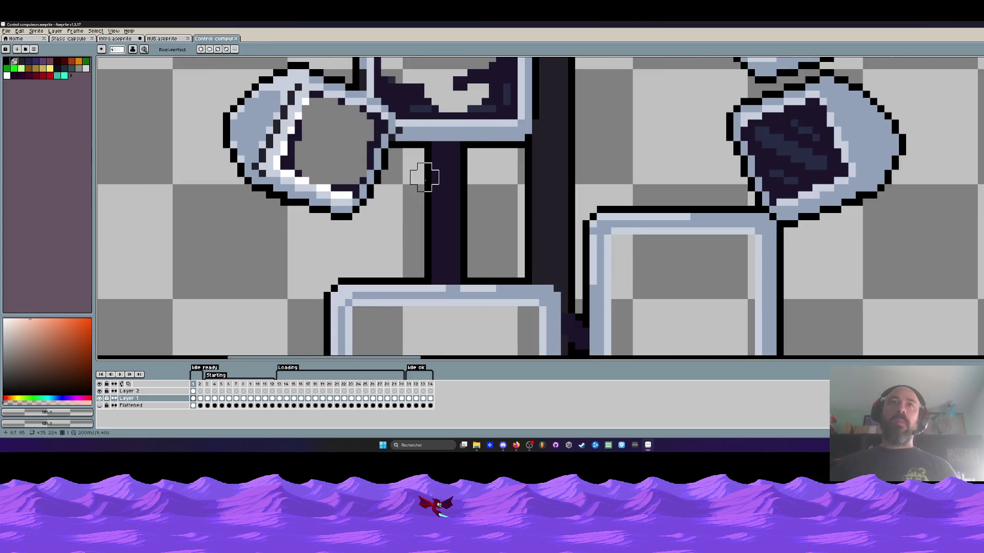
Erase the dark vertical bar between the monitors, its base block, and the bar above the top monitor
{"action": "mouse_move", "coordinate": [425, 177]}
{"action": "left_mouse_down"}
{"action": "mouse_move", "coordinate": [422, 162]}
{"action": "mouse_move", "coordinate": [475, 235]}
{"action": "mouse_move", "coordinate": [456, 263]}
{"action": "mouse_move", "coordinate": [424, 255]}
{"action": "left_mouse_up"}
{"action": "mouse_move", "coordinate": [531, 248]}
{"action": "left_mouse_down"}
{"action": "mouse_move", "coordinate": [532, 263]}
{"action": "mouse_move", "coordinate": [555, 236]}
{"action": "mouse_move", "coordinate": [541, 180]}
{"action": "mouse_move", "coordinate": [514, 170]}
{"action": "mouse_move", "coordinate": [546, 234]}
{"action": "left_mouse_up"}
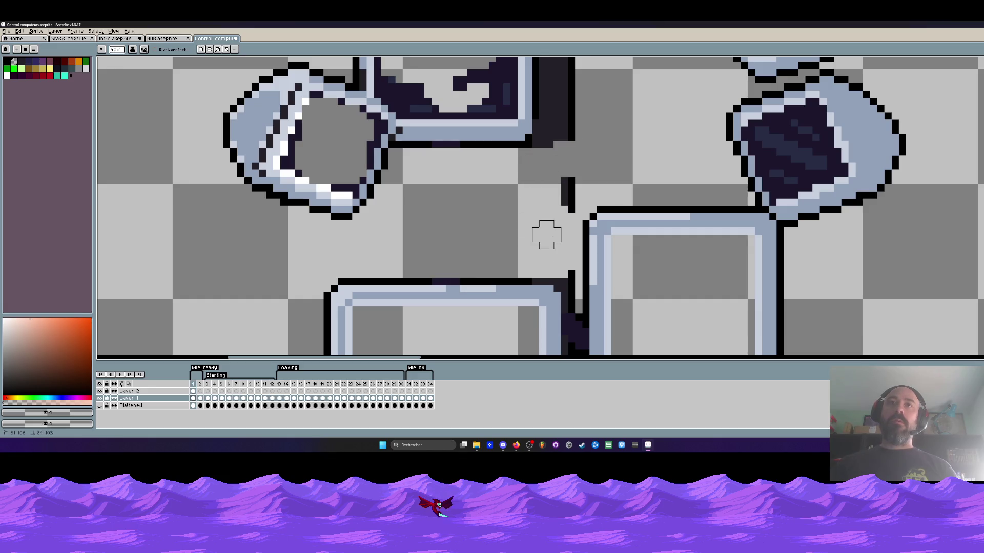
{"action": "scroll", "coordinate": [550, 205], "scroll_direction": "down", "scroll_amount": 2}
{"action": "scroll", "coordinate": [532, 103], "scroll_direction": "up", "scroll_amount": 1}
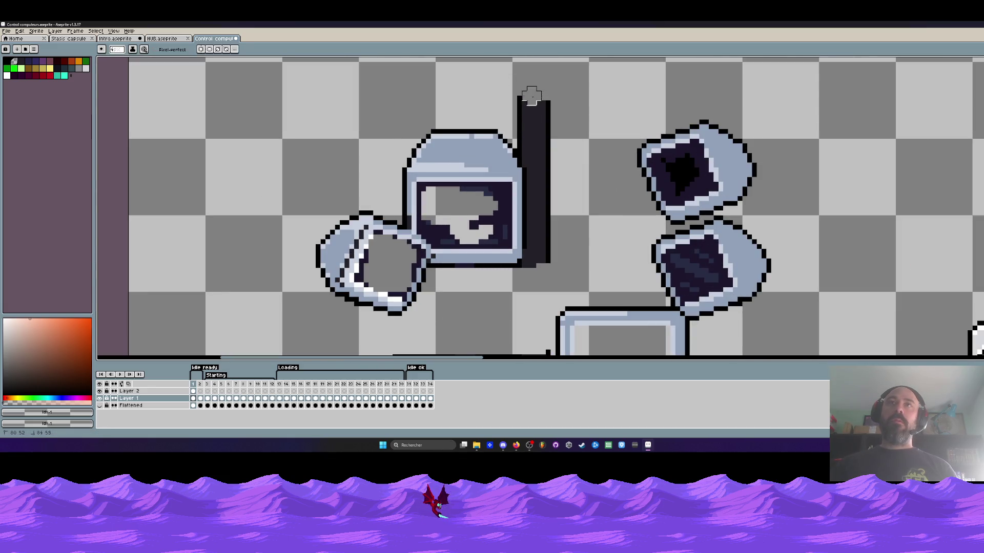
{"action": "scroll", "coordinate": [530, 148], "scroll_direction": "up", "scroll_amount": 1}
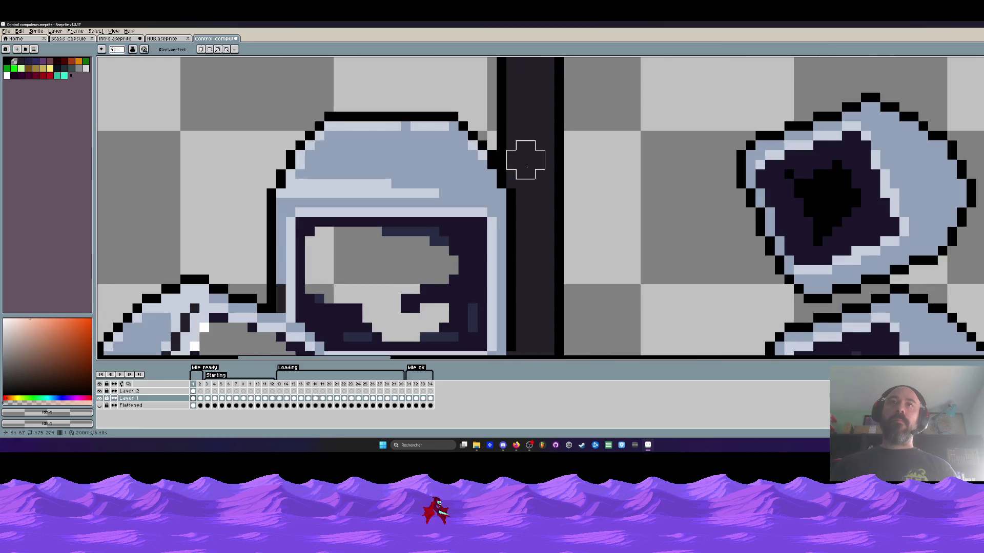
{"action": "mouse_move", "coordinate": [526, 160]}
{"action": "left_mouse_down"}
{"action": "mouse_move", "coordinate": [517, 64]}
{"action": "mouse_move", "coordinate": [538, 187]}
{"action": "mouse_move", "coordinate": [540, 147]}
{"action": "mouse_move", "coordinate": [532, 146]}
{"action": "mouse_move", "coordinate": [537, 234]}
{"action": "mouse_move", "coordinate": [544, 230]}
{"action": "mouse_move", "coordinate": [531, 247]}
{"action": "left_mouse_up"}
{"action": "scroll", "coordinate": [527, 90], "scroll_direction": "down", "scroll_amount": 2}
{"action": "scroll", "coordinate": [527, 90], "scroll_direction": "up", "scroll_amount": 1}
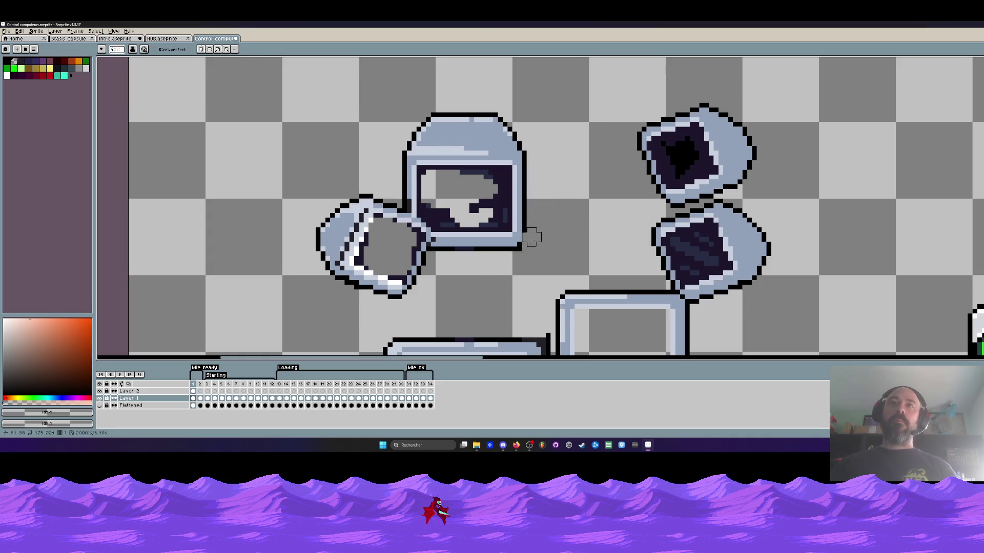
{"action": "scroll", "coordinate": [462, 252], "scroll_direction": "down", "scroll_amount": 2}
{"action": "scroll", "coordinate": [465, 249], "scroll_direction": "up", "scroll_amount": 2}
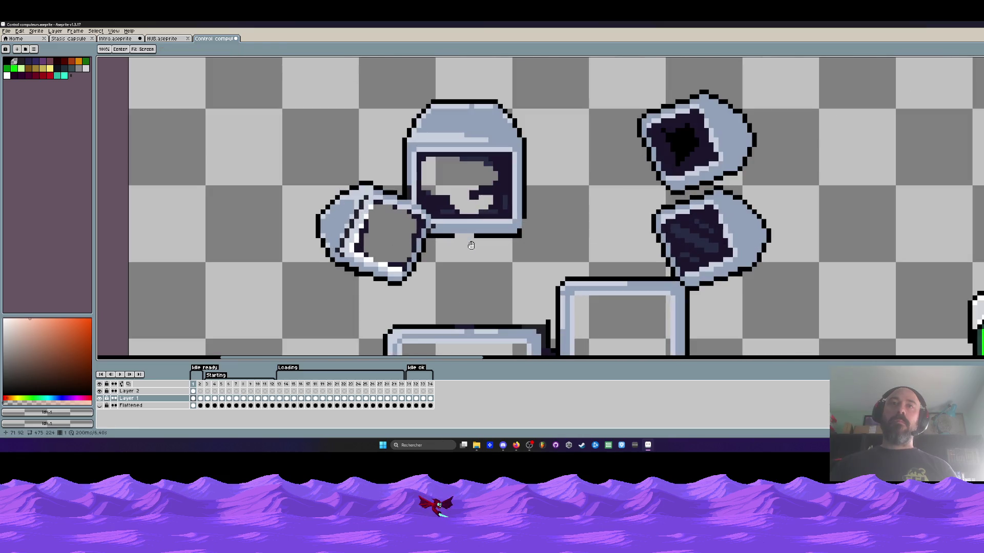
{"action": "scroll", "coordinate": [471, 243], "scroll_direction": "up", "scroll_amount": 2}
Draw black outline right of the monitor and close the gap in its bottom edge
{"action": "key", "text": "b"}
{"action": "left_click", "coordinate": [512, 227], "text": "alt"}
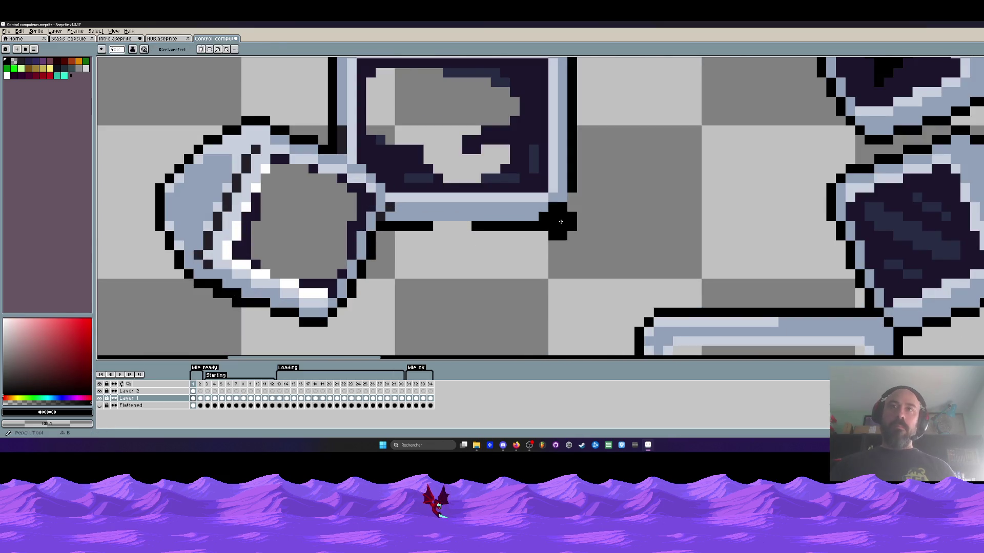
{"action": "left_click_drag", "start_coordinate": [571, 197], "coordinate": [572, 207]}
{"action": "left_click_drag", "start_coordinate": [436, 226], "coordinate": [468, 226]}
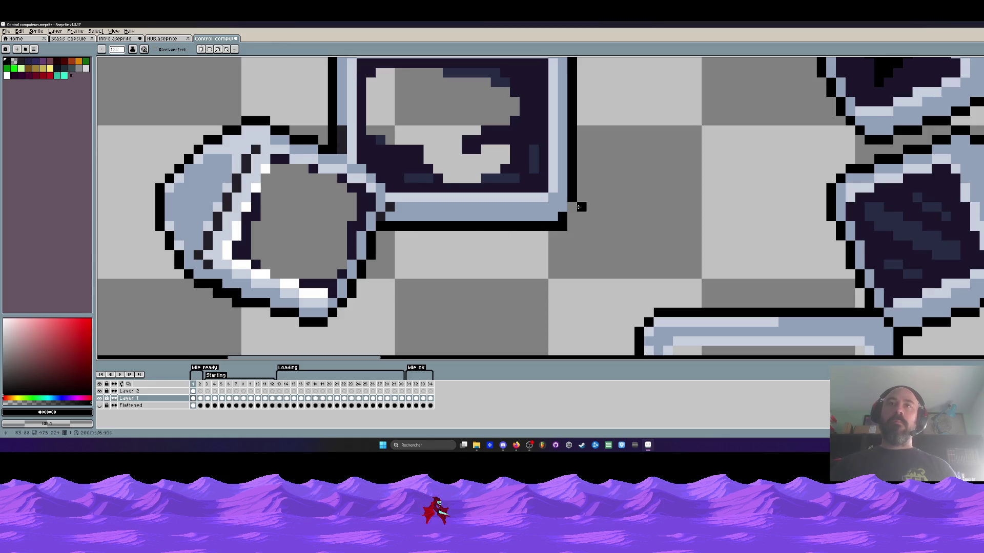
{"action": "scroll", "coordinate": [569, 211], "scroll_direction": "down", "scroll_amount": 3}
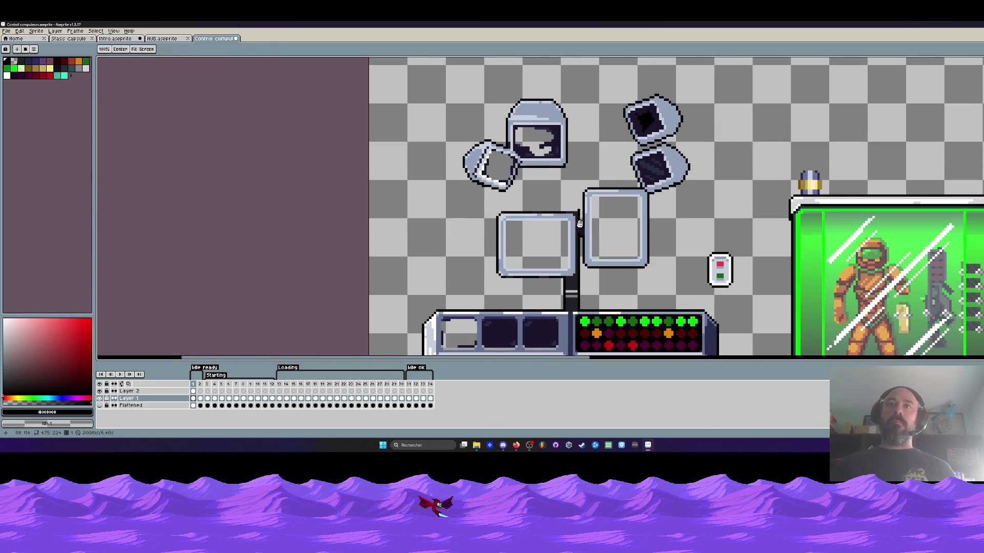
{"action": "scroll", "coordinate": [579, 220], "scroll_direction": "up", "scroll_amount": 2}
{"action": "scroll", "coordinate": [579, 220], "scroll_direction": "up", "scroll_amount": 1}
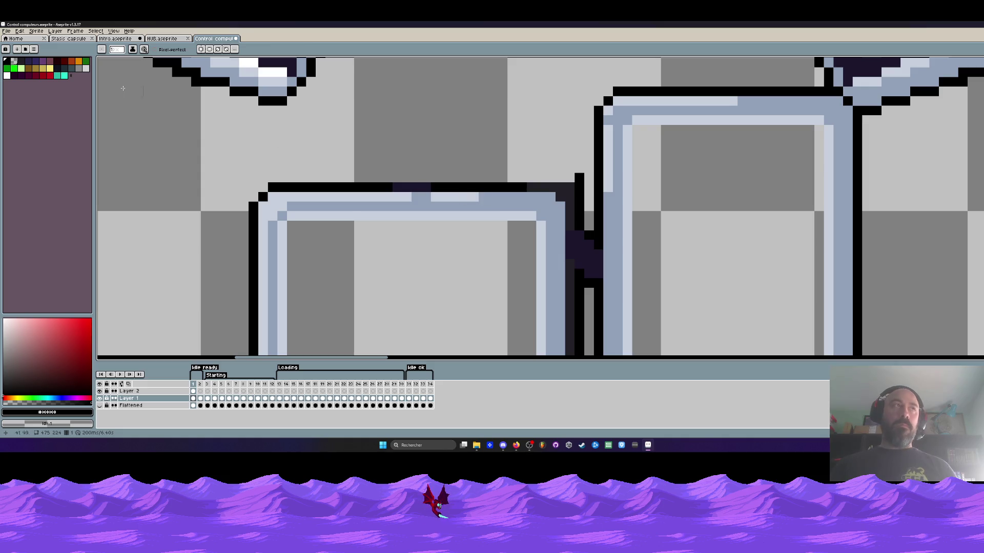
Repaint the monitor's top outline in a new colour and erase the remaining stand between the monitors
{"action": "left_click", "coordinate": [14, 61]}
{"action": "mouse_move", "coordinate": [444, 187]}
{"action": "left_mouse_down"}
{"action": "mouse_move", "coordinate": [422, 187]}
{"action": "mouse_move", "coordinate": [445, 187]}
{"action": "left_mouse_up"}
{"action": "left_click_drag", "start_coordinate": [531, 187], "coordinate": [579, 187]}
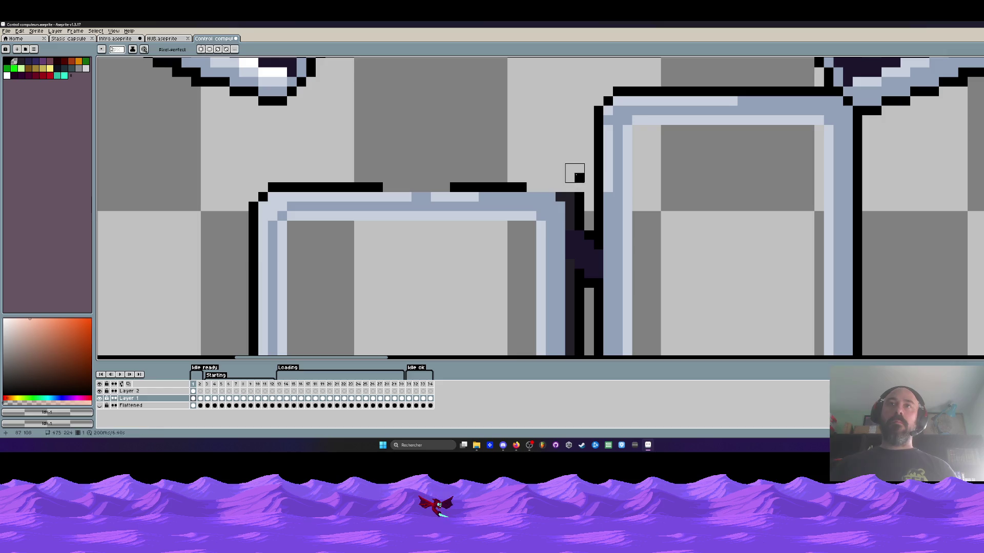
{"action": "scroll", "coordinate": [584, 176], "scroll_direction": "down", "scroll_amount": 3}
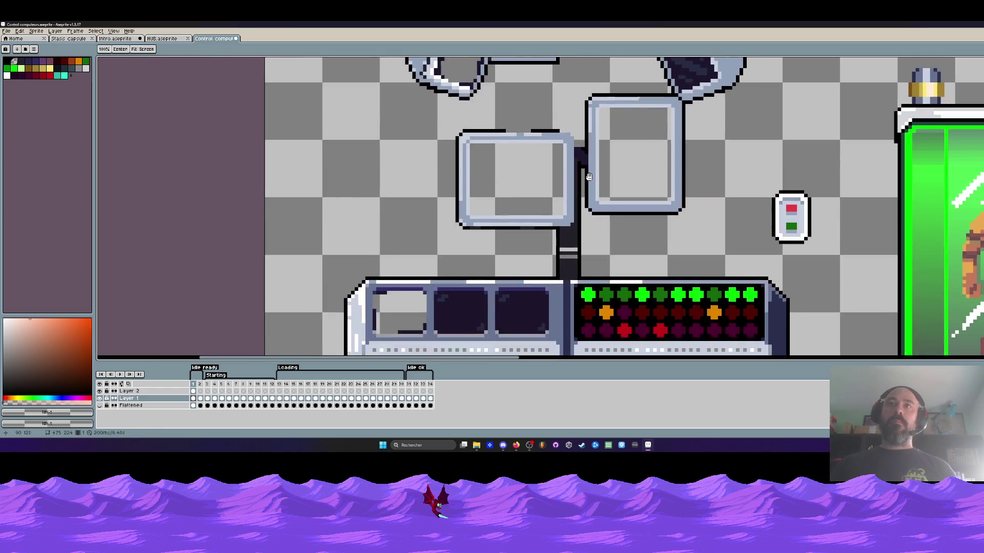
{"action": "scroll", "coordinate": [589, 177], "scroll_direction": "up", "scroll_amount": 3}
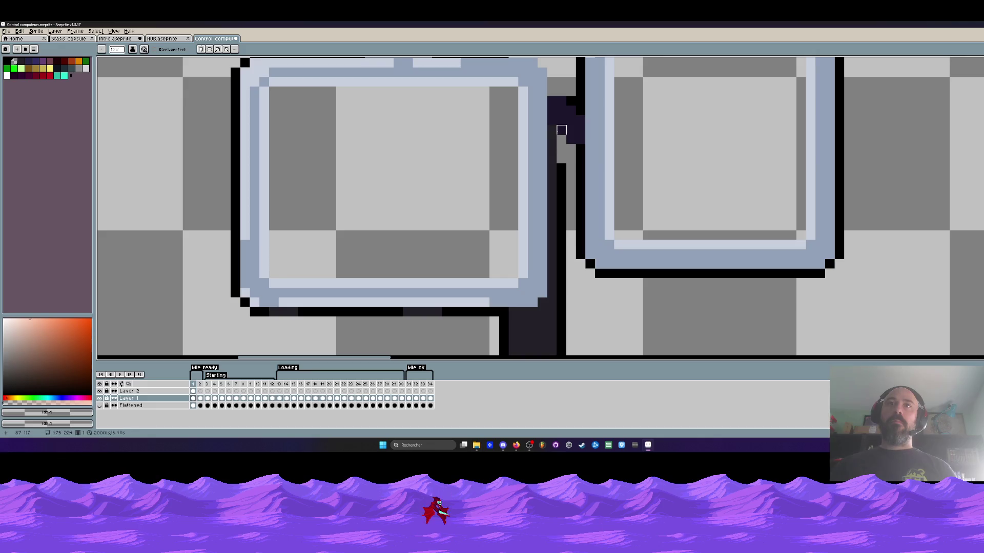
{"action": "mouse_move", "coordinate": [562, 130]}
{"action": "left_mouse_down"}
{"action": "mouse_move", "coordinate": [552, 292]}
{"action": "mouse_move", "coordinate": [556, 209]}
{"action": "mouse_move", "coordinate": [555, 228]}
{"action": "mouse_move", "coordinate": [575, 216]}
{"action": "mouse_move", "coordinate": [604, 255]}
{"action": "mouse_move", "coordinate": [527, 266]}
{"action": "mouse_move", "coordinate": [576, 312]}
{"action": "mouse_move", "coordinate": [518, 331]}
{"action": "mouse_move", "coordinate": [538, 333]}
{"action": "left_mouse_up"}
{"action": "scroll", "coordinate": [546, 246], "scroll_direction": "down", "scroll_amount": 5}
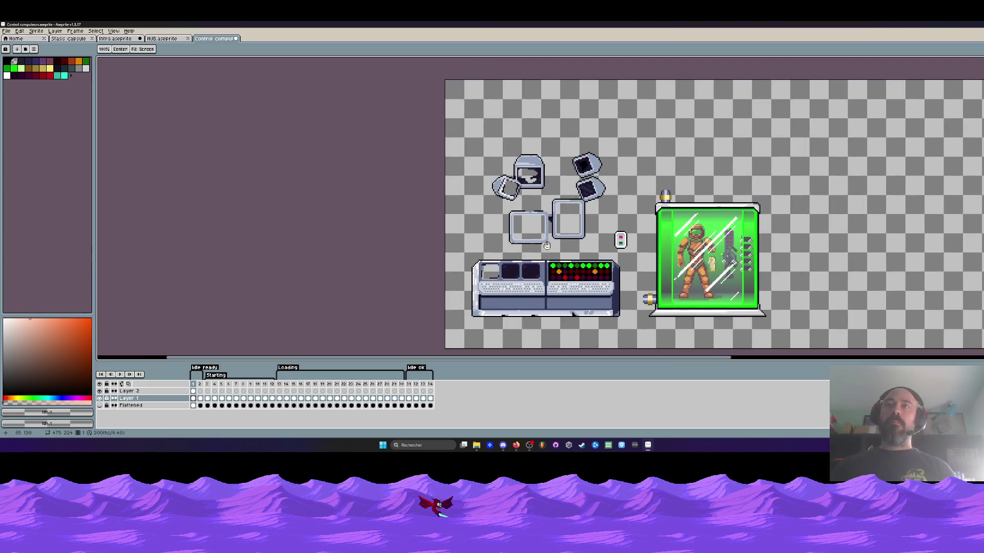
Close the HUB sprite, go to the Intro sprite, and check its capsule and computer layers
{"action": "left_click", "coordinate": [178, 39]}
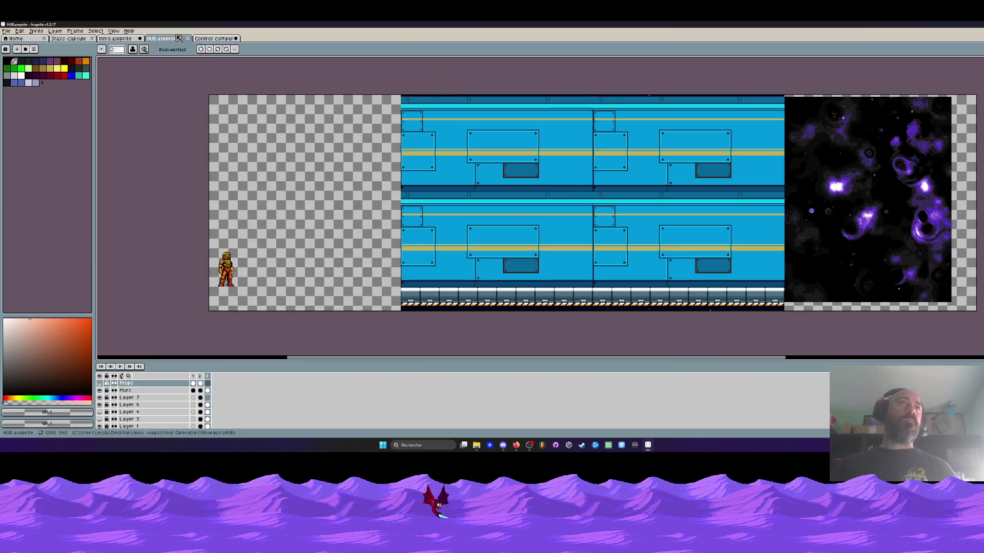
{"action": "left_click", "coordinate": [188, 39]}
{"action": "left_click", "coordinate": [115, 38]}
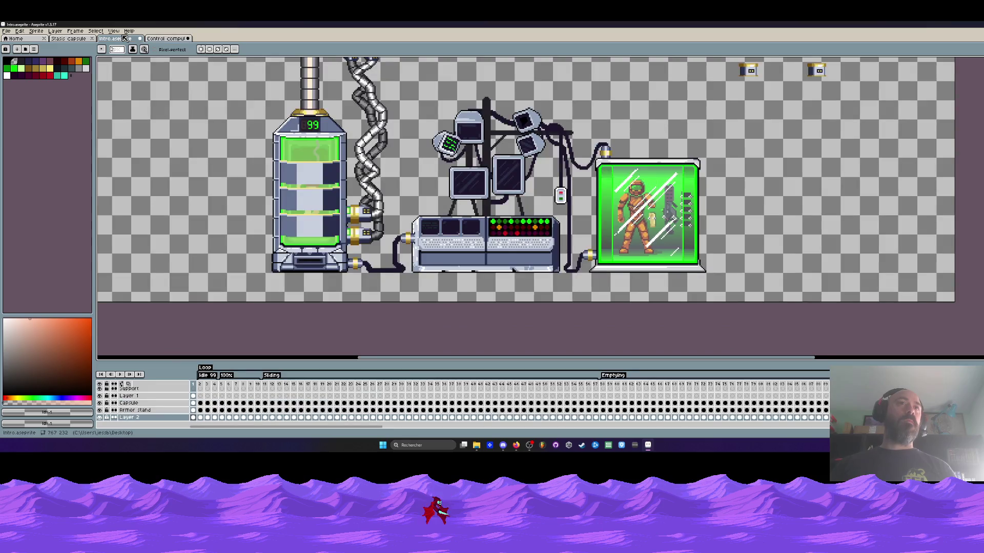
{"action": "scroll", "coordinate": [327, 210], "scroll_direction": "down", "scroll_amount": 1}
{"action": "scroll", "coordinate": [327, 210], "scroll_direction": "up", "scroll_amount": 1}
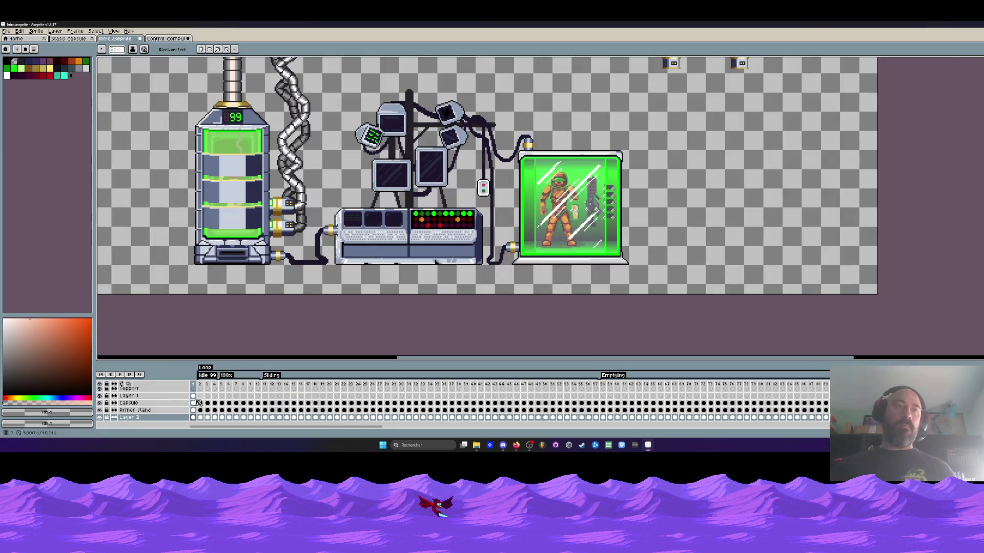
{"action": "left_click", "coordinate": [100, 411]}
{"action": "left_click", "coordinate": [100, 410]}
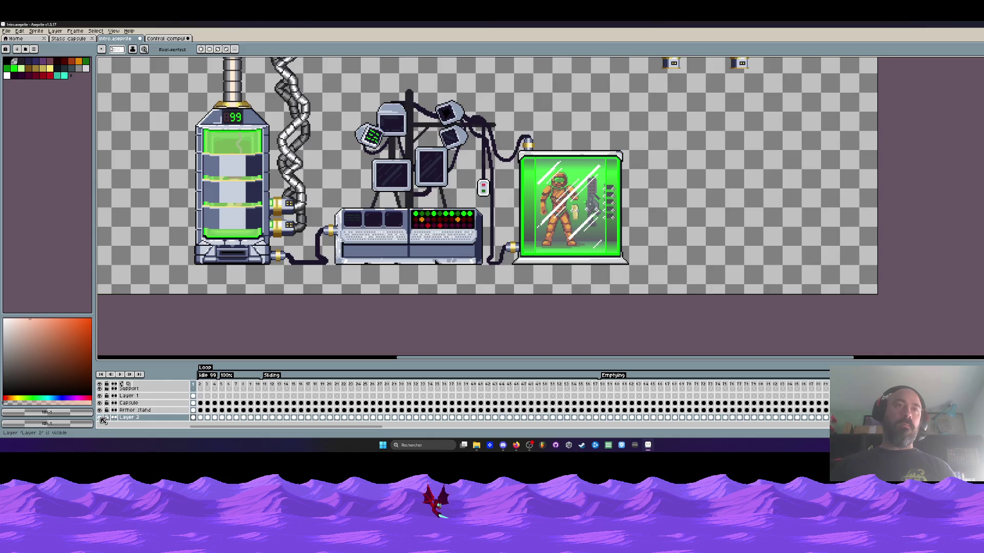
{"action": "left_click", "coordinate": [100, 418]}
{"action": "left_click", "coordinate": [100, 418]}
Marquee-select the whole cabled control computer on Layer 2 frame 1, then return to Control computeurs
{"action": "left_click", "coordinate": [193, 418]}
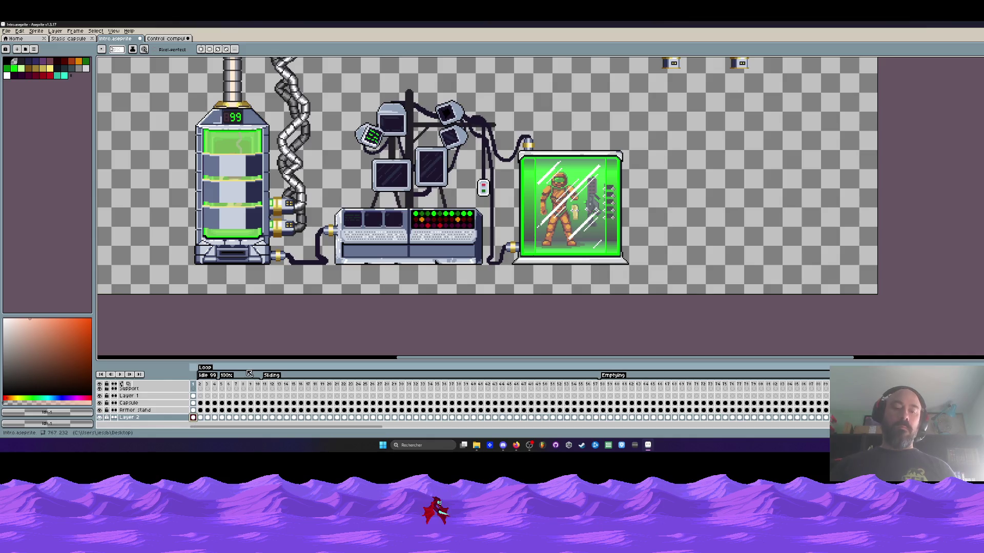
{"action": "key", "text": "m"}
{"action": "mouse_move", "coordinate": [331, 74]}
{"action": "left_mouse_down"}
{"action": "mouse_move", "coordinate": [496, 189]}
{"action": "mouse_move", "coordinate": [504, 234]}
{"action": "left_mouse_up"}
{"action": "left_click", "coordinate": [322, 118]}
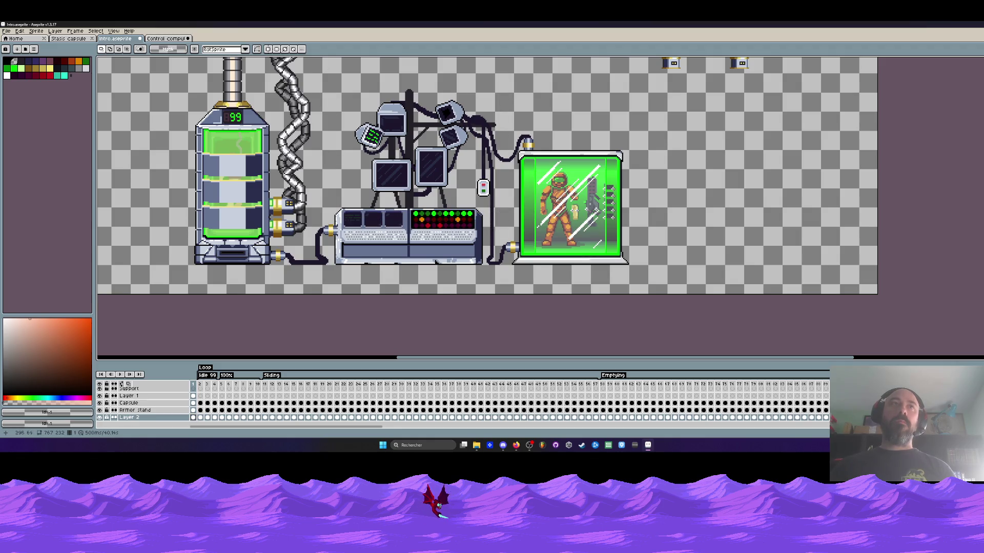
{"action": "left_click", "coordinate": [100, 411]}
{"action": "left_click", "coordinate": [100, 410]}
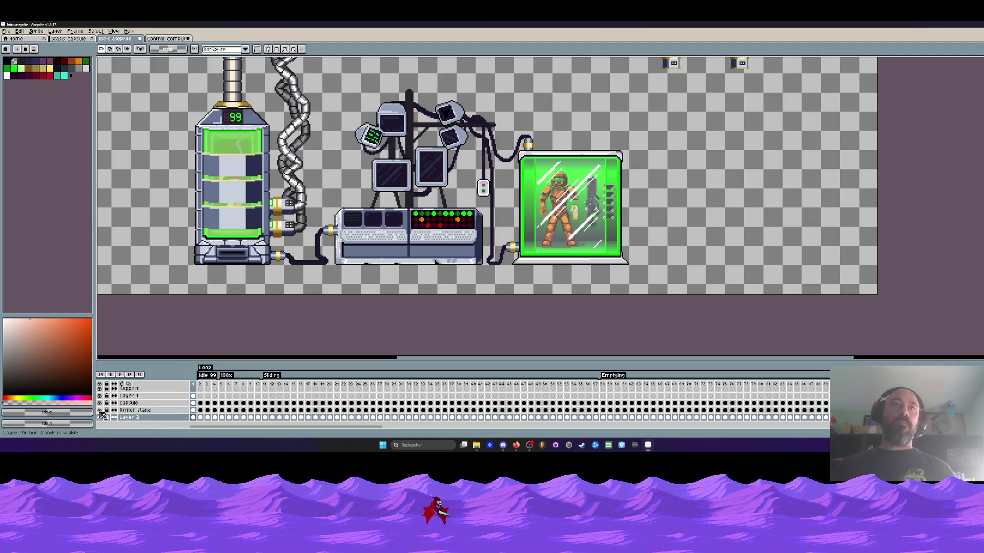
{"action": "mouse_move", "coordinate": [327, 76]}
{"action": "left_mouse_down"}
{"action": "mouse_move", "coordinate": [467, 264]}
{"action": "mouse_move", "coordinate": [559, 305]}
{"action": "mouse_move", "coordinate": [562, 280]}
{"action": "left_mouse_up"}
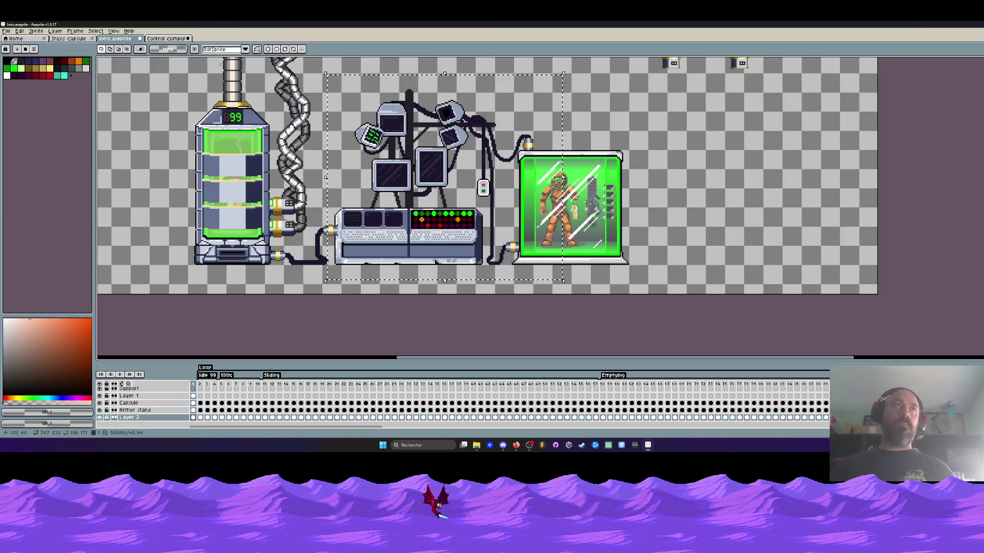
{"action": "left_click", "coordinate": [166, 38]}
{"action": "scroll", "coordinate": [518, 185], "scroll_direction": "down", "scroll_amount": 3}
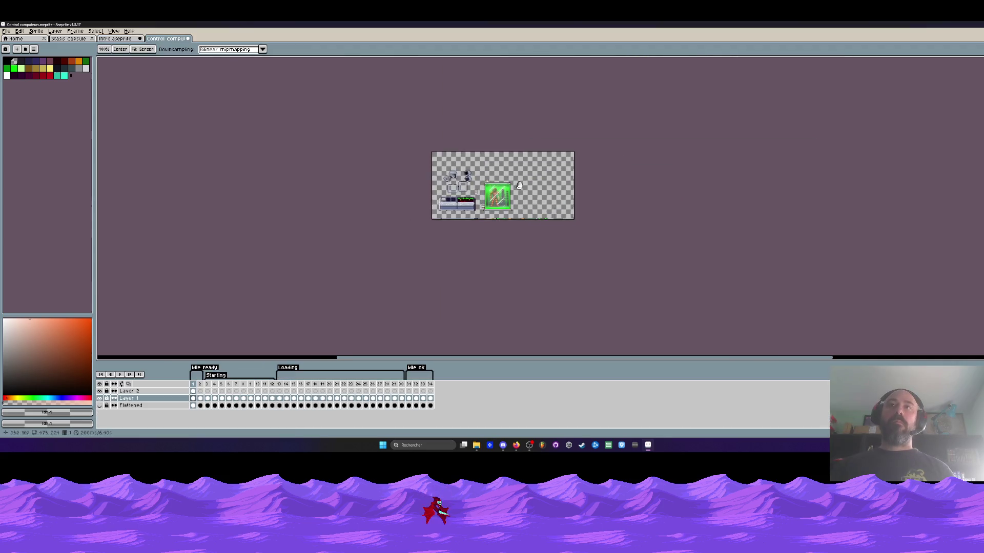
Paste the cabled computer, position it right of the capsule, and commit the placement
{"action": "scroll", "coordinate": [519, 185], "scroll_direction": "up", "scroll_amount": 2}
{"action": "key", "text": "ctrl+v"}
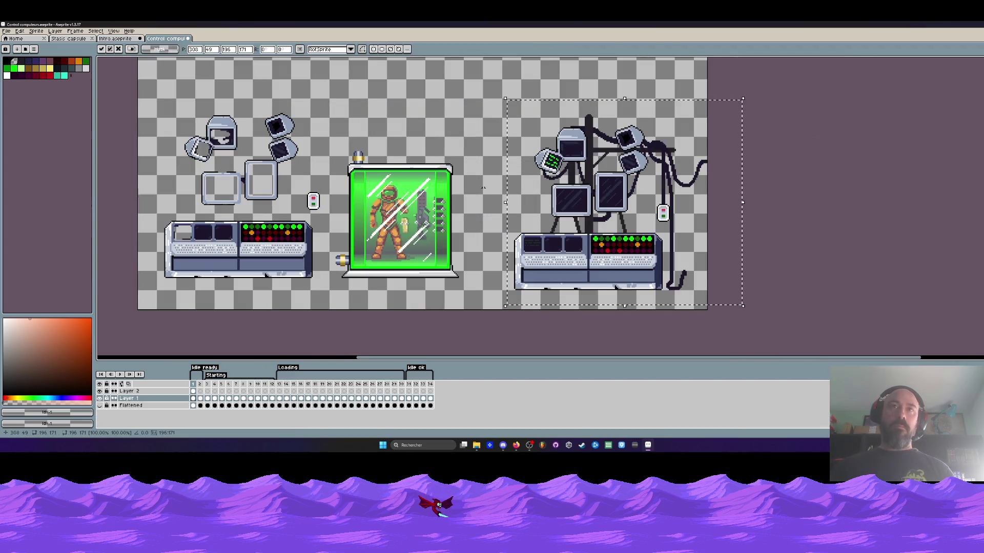
{"action": "mouse_move", "coordinate": [587, 233]}
{"action": "left_mouse_down"}
{"action": "mouse_move", "coordinate": [227, 219]}
{"action": "mouse_move", "coordinate": [556, 222]}
{"action": "left_mouse_up"}
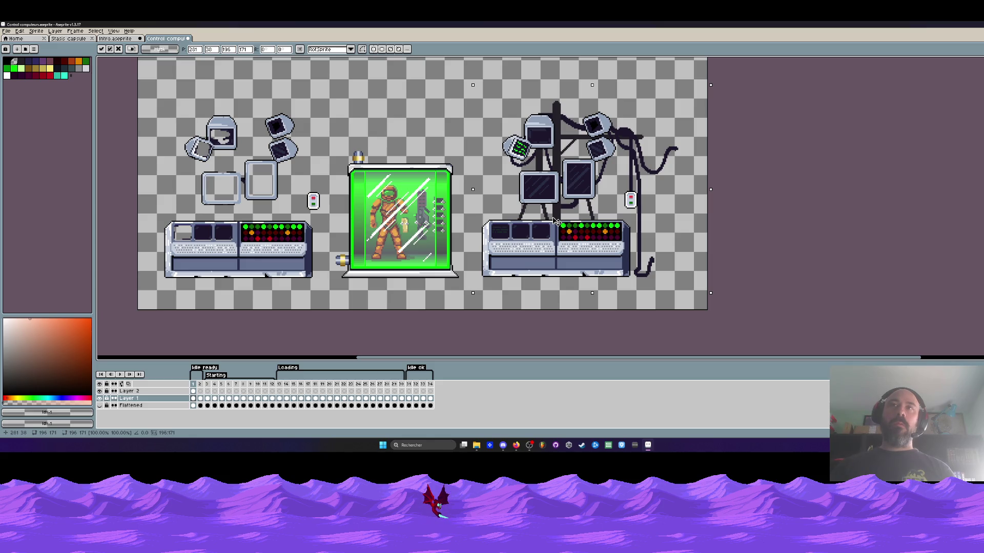
{"action": "key", "text": "Return"}
{"action": "scroll", "coordinate": [551, 138], "scroll_direction": "up", "scroll_amount": 1}
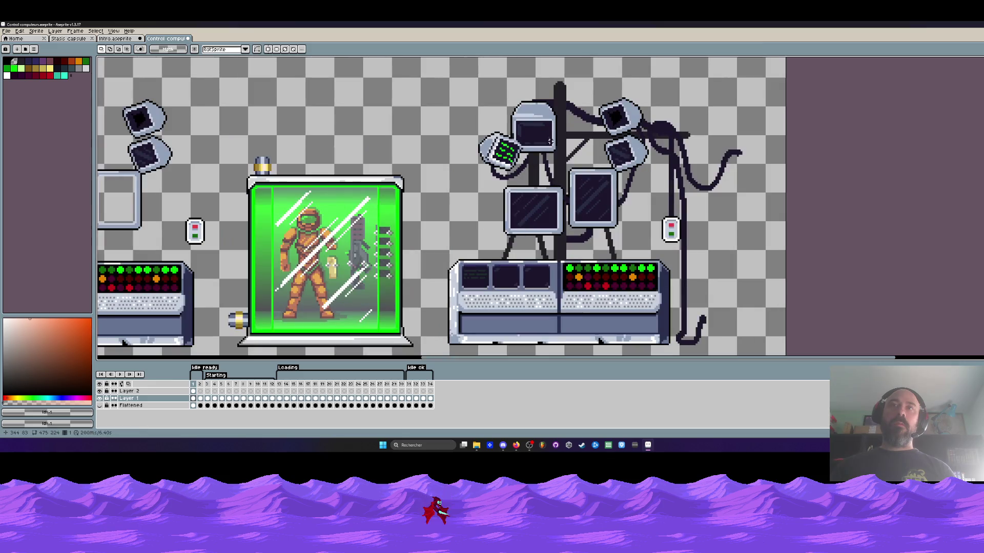
Erase the left and lower monitors' frames, screens and outlines from the right-hand figure
{"action": "scroll", "coordinate": [546, 198], "scroll_direction": "up", "scroll_amount": 1}
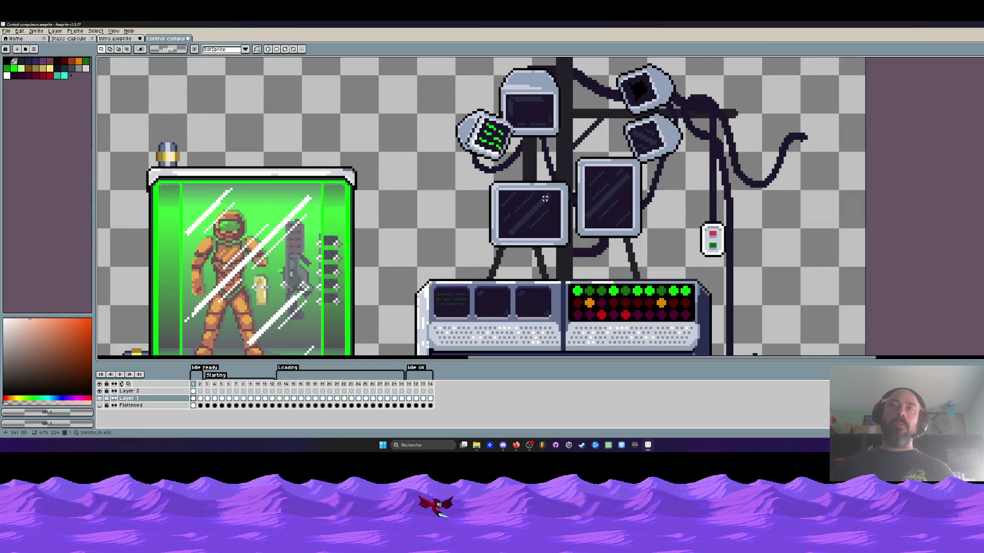
{"action": "key", "text": "b"}
{"action": "scroll", "coordinate": [494, 182], "scroll_direction": "up", "scroll_amount": 2}
{"action": "scroll", "coordinate": [495, 179], "scroll_direction": "up", "scroll_amount": 2}
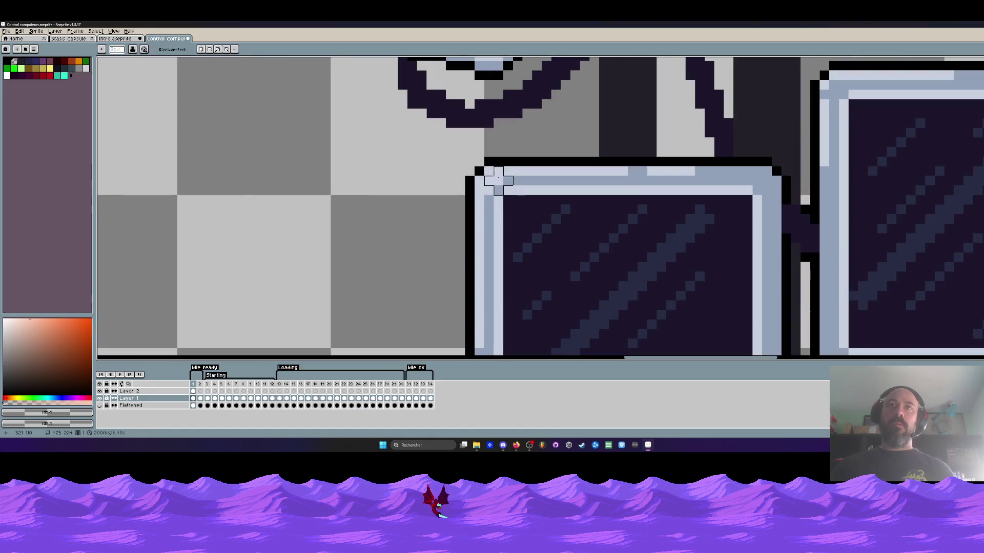
{"action": "mouse_move", "coordinate": [466, 171]}
{"action": "left_mouse_down"}
{"action": "mouse_move", "coordinate": [542, 171]}
{"action": "mouse_move", "coordinate": [610, 187]}
{"action": "mouse_move", "coordinate": [567, 171]}
{"action": "mouse_move", "coordinate": [681, 176]}
{"action": "mouse_move", "coordinate": [748, 189]}
{"action": "left_mouse_up"}
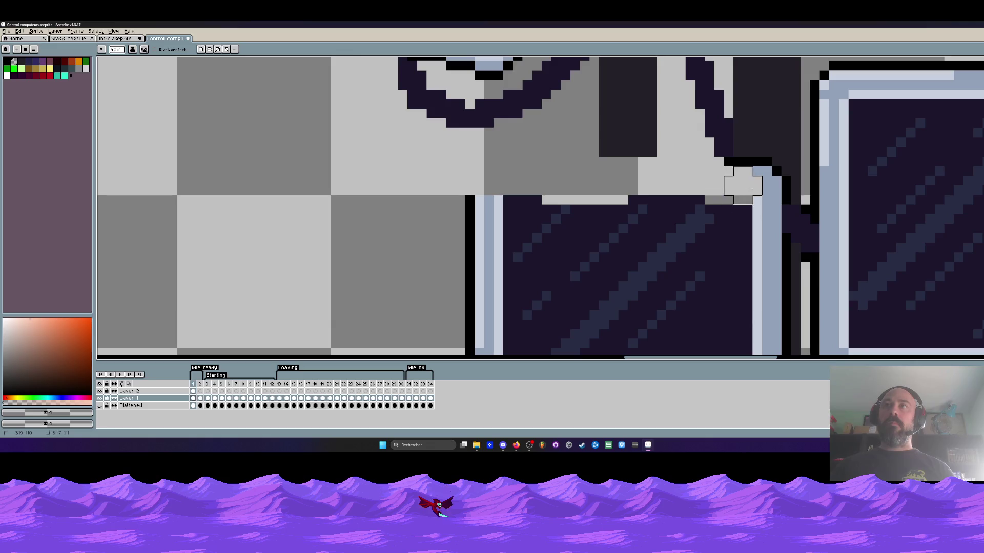
{"action": "scroll", "coordinate": [743, 185], "scroll_direction": "down", "scroll_amount": 5}
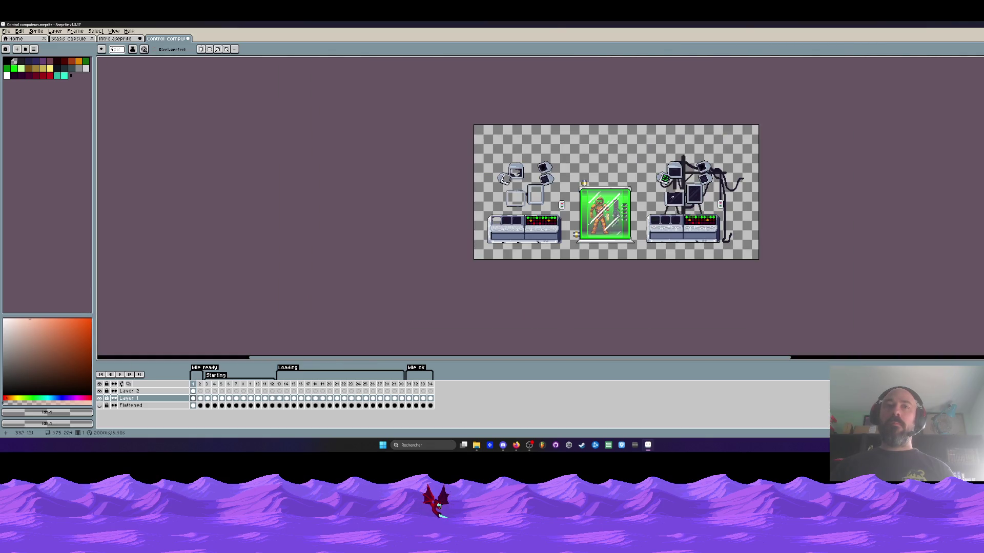
{"action": "scroll", "coordinate": [674, 198], "scroll_direction": "up", "scroll_amount": 5}
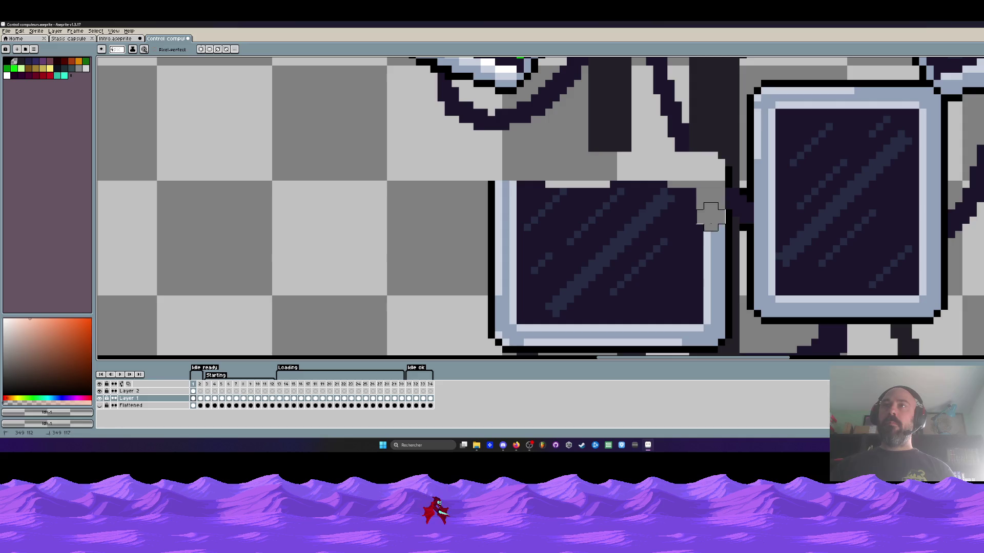
{"action": "mouse_move", "coordinate": [710, 216]}
{"action": "left_mouse_down"}
{"action": "mouse_move", "coordinate": [575, 193]}
{"action": "mouse_move", "coordinate": [665, 209]}
{"action": "mouse_move", "coordinate": [486, 241]}
{"action": "left_mouse_up"}
{"action": "scroll", "coordinate": [487, 241], "scroll_direction": "down", "scroll_amount": 3}
{"action": "mouse_move", "coordinate": [499, 242]}
{"action": "left_mouse_down"}
{"action": "mouse_move", "coordinate": [518, 193]}
{"action": "mouse_move", "coordinate": [693, 148]}
{"action": "mouse_move", "coordinate": [708, 243]}
{"action": "left_mouse_up"}
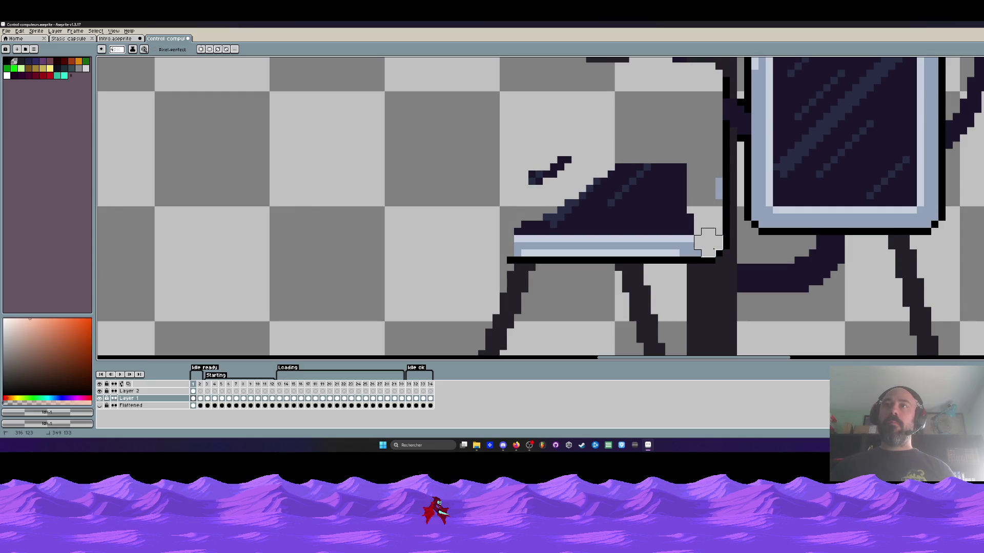
{"action": "mouse_move", "coordinate": [708, 192]}
{"action": "left_mouse_down"}
{"action": "mouse_move", "coordinate": [564, 160]}
{"action": "mouse_move", "coordinate": [521, 235]}
{"action": "mouse_move", "coordinate": [703, 238]}
{"action": "mouse_move", "coordinate": [637, 246]}
{"action": "mouse_move", "coordinate": [528, 213]}
{"action": "mouse_move", "coordinate": [650, 162]}
{"action": "mouse_move", "coordinate": [622, 213]}
{"action": "left_mouse_up"}
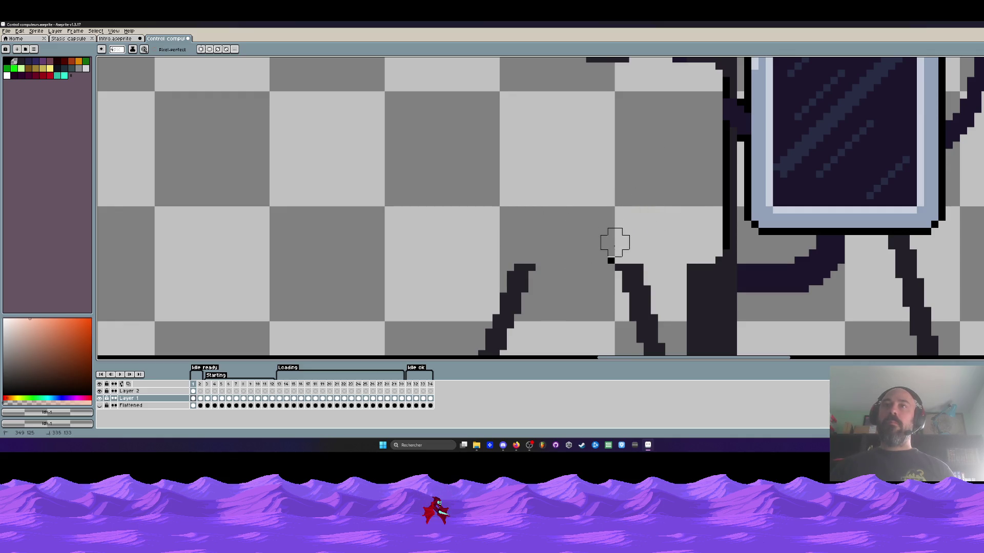
{"action": "scroll", "coordinate": [606, 160], "scroll_direction": "down", "scroll_amount": 3}
{"action": "scroll", "coordinate": [606, 161], "scroll_direction": "up", "scroll_amount": 2}
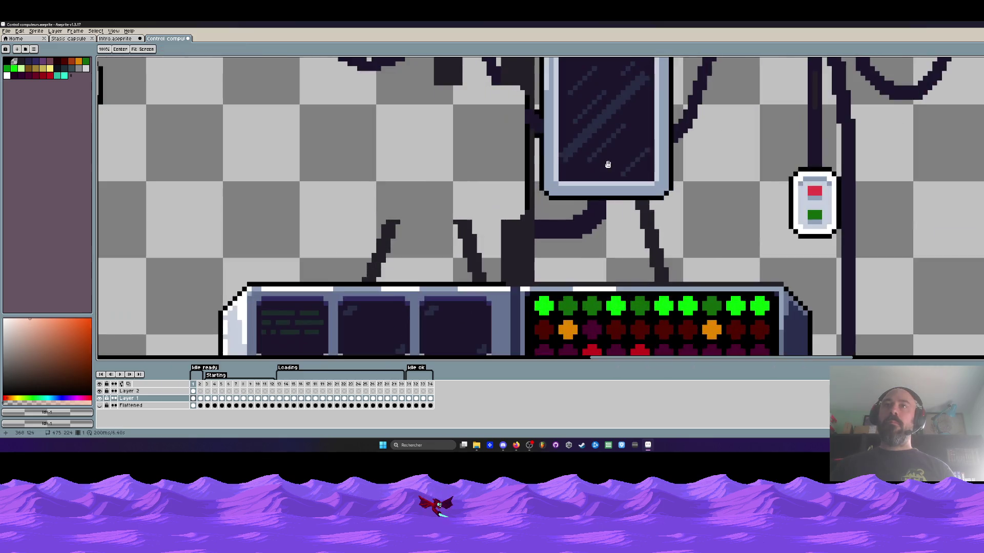
{"action": "mouse_move", "coordinate": [562, 119]}
{"action": "left_mouse_down"}
{"action": "mouse_move", "coordinate": [544, 114]}
{"action": "mouse_move", "coordinate": [640, 113]}
{"action": "mouse_move", "coordinate": [666, 128]}
{"action": "mouse_move", "coordinate": [562, 125]}
{"action": "mouse_move", "coordinate": [549, 149]}
{"action": "mouse_move", "coordinate": [549, 176]}
{"action": "mouse_move", "coordinate": [608, 136]}
{"action": "mouse_move", "coordinate": [665, 153]}
{"action": "mouse_move", "coordinate": [623, 110]}
{"action": "mouse_move", "coordinate": [558, 156]}
{"action": "mouse_move", "coordinate": [661, 174]}
{"action": "mouse_move", "coordinate": [664, 257]}
{"action": "mouse_move", "coordinate": [592, 252]}
{"action": "mouse_move", "coordinate": [645, 252]}
{"action": "mouse_move", "coordinate": [644, 210]}
{"action": "mouse_move", "coordinate": [577, 165]}
{"action": "mouse_move", "coordinate": [544, 208]}
{"action": "mouse_move", "coordinate": [537, 201]}
{"action": "left_mouse_up"}
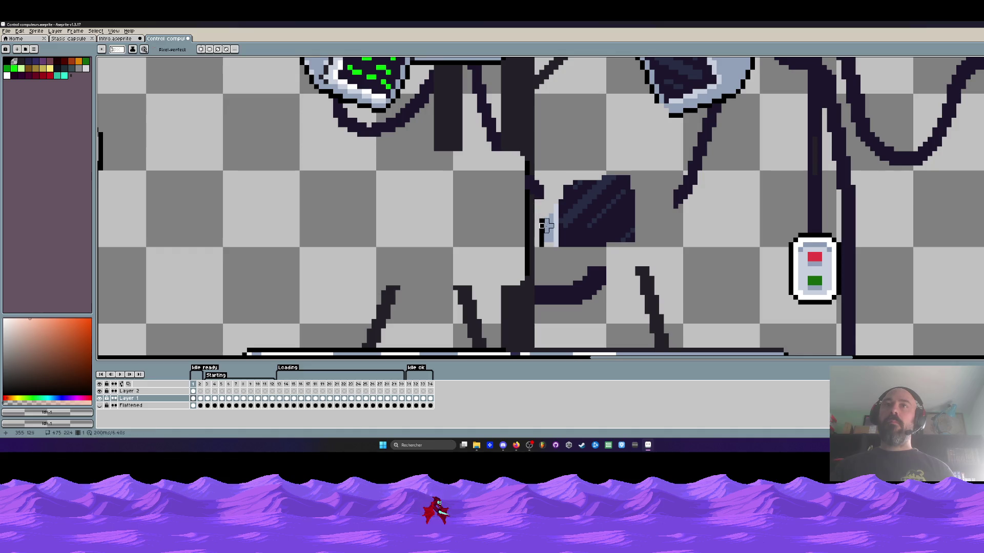
{"action": "mouse_move", "coordinate": [551, 244]}
{"action": "left_mouse_down"}
{"action": "mouse_move", "coordinate": [551, 216]}
{"action": "mouse_move", "coordinate": [588, 184]}
{"action": "mouse_move", "coordinate": [571, 225]}
{"action": "mouse_move", "coordinate": [590, 244]}
{"action": "left_mouse_up"}
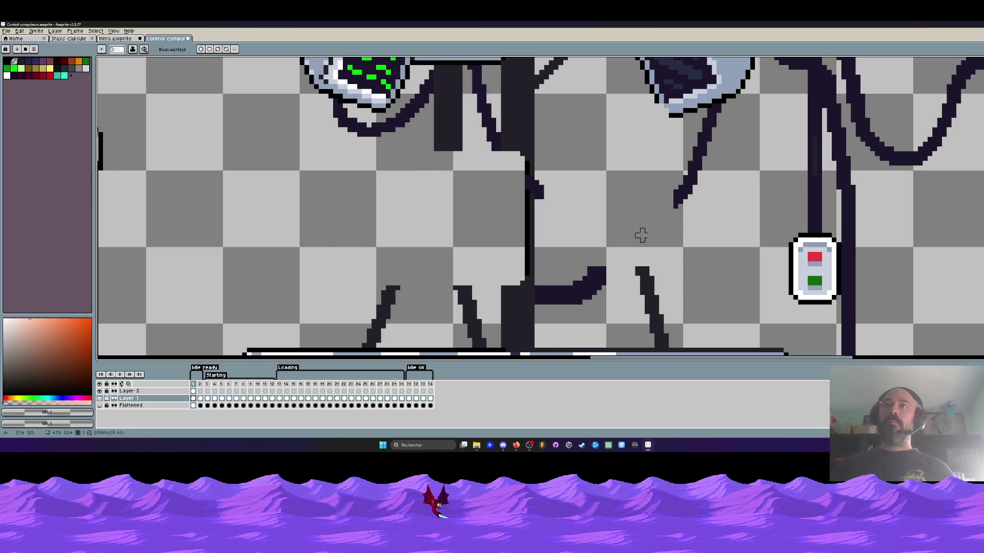
{"action": "scroll", "coordinate": [641, 235], "scroll_direction": "down", "scroll_amount": 3}
{"action": "scroll", "coordinate": [651, 203], "scroll_direction": "up", "scroll_amount": 4}
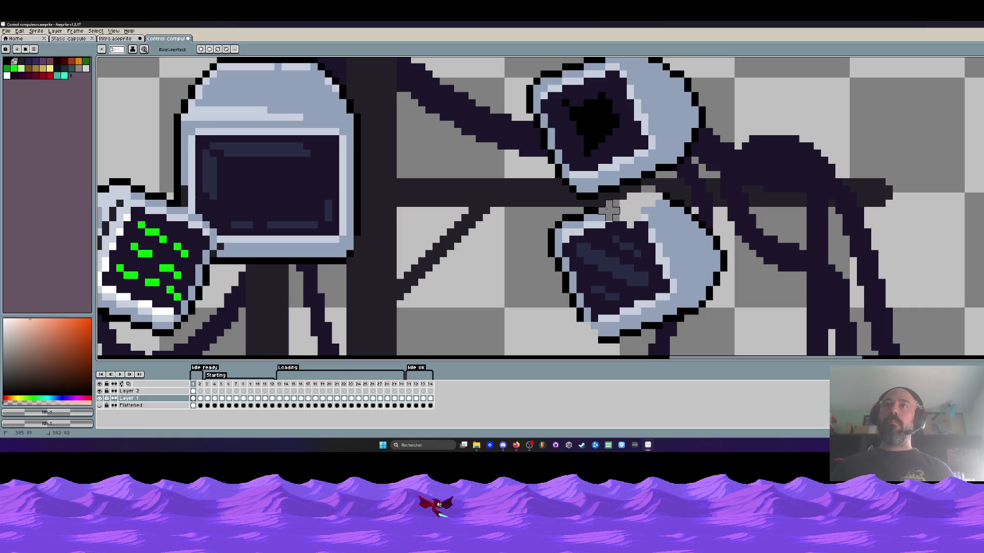
{"action": "mouse_move", "coordinate": [609, 210]}
{"action": "left_mouse_down"}
{"action": "mouse_move", "coordinate": [579, 225]}
{"action": "mouse_move", "coordinate": [561, 256]}
{"action": "mouse_move", "coordinate": [554, 281]}
{"action": "mouse_move", "coordinate": [579, 286]}
{"action": "mouse_move", "coordinate": [549, 228]}
{"action": "left_mouse_up"}
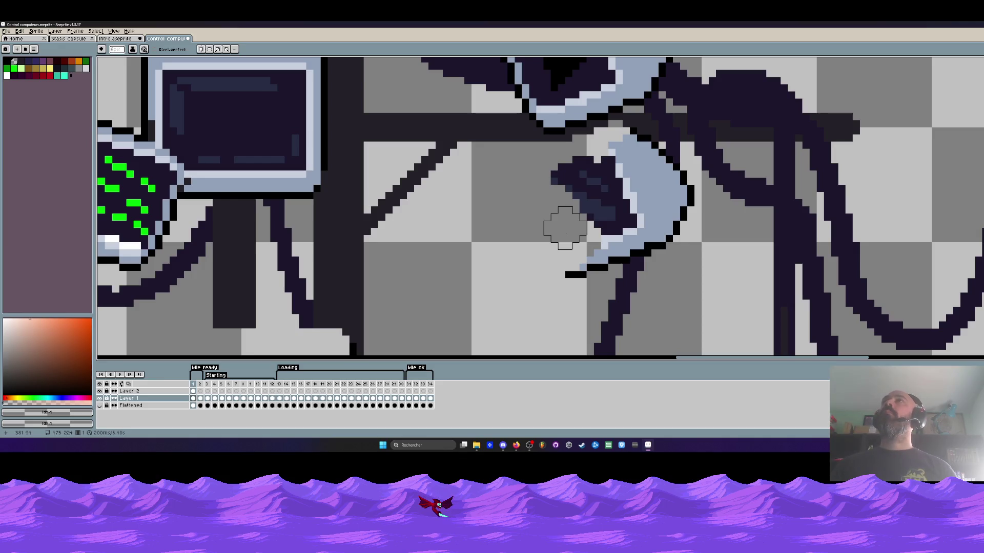
{"action": "mouse_move", "coordinate": [567, 237]}
{"action": "left_mouse_down"}
{"action": "mouse_move", "coordinate": [582, 263]}
{"action": "mouse_move", "coordinate": [613, 231]}
{"action": "mouse_move", "coordinate": [582, 248]}
{"action": "mouse_move", "coordinate": [566, 277]}
{"action": "left_mouse_up"}
{"action": "key", "text": "v"}
{"action": "key", "text": "ctrl+z"}
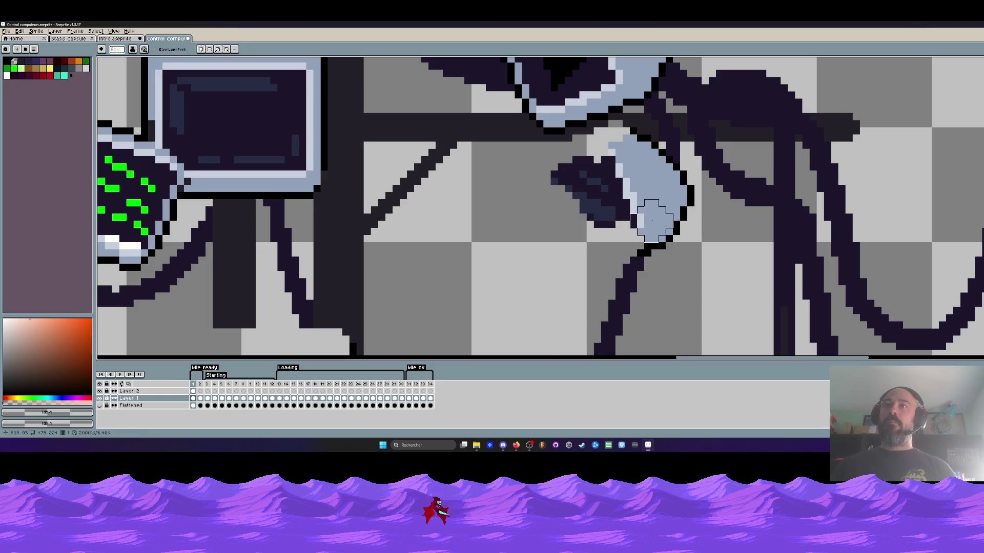
Erase the tilted right monitor and the dark pixels where the cable meets it
{"action": "mouse_move", "coordinate": [651, 238]}
{"action": "left_mouse_down"}
{"action": "mouse_move", "coordinate": [670, 219]}
{"action": "mouse_move", "coordinate": [670, 187]}
{"action": "mouse_move", "coordinate": [623, 148]}
{"action": "mouse_move", "coordinate": [544, 193]}
{"action": "mouse_move", "coordinate": [663, 198]}
{"action": "left_mouse_up"}
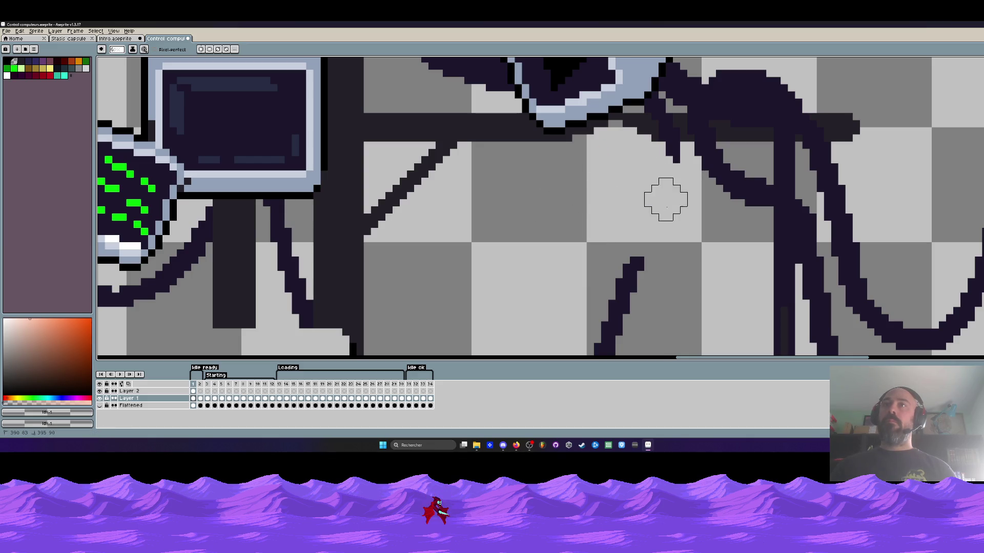
{"action": "scroll", "coordinate": [611, 198], "scroll_direction": "down", "scroll_amount": 3}
{"action": "scroll", "coordinate": [612, 198], "scroll_direction": "up", "scroll_amount": 2}
{"action": "mouse_move", "coordinate": [558, 148]}
{"action": "left_mouse_down"}
{"action": "mouse_move", "coordinate": [654, 120]}
{"action": "mouse_move", "coordinate": [662, 162]}
{"action": "left_mouse_up"}
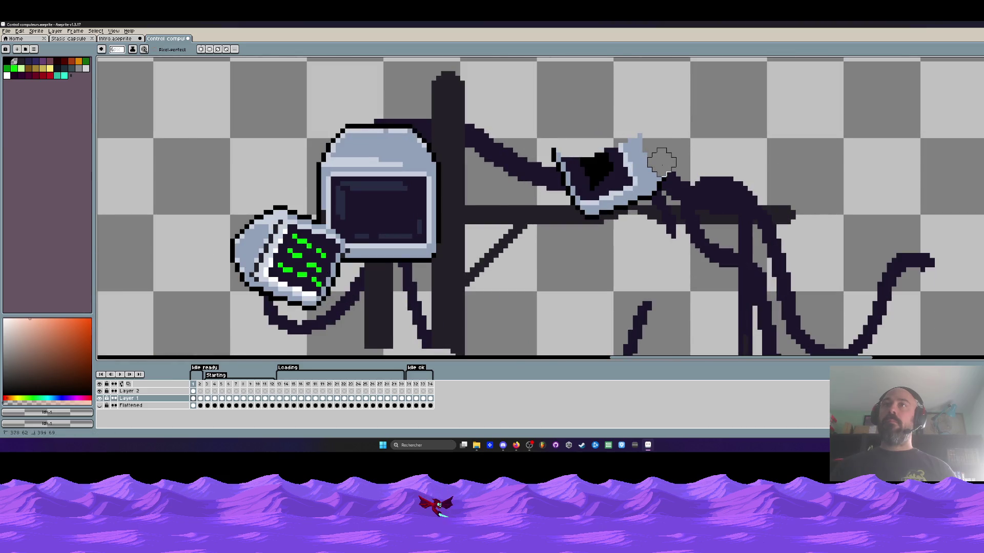
{"action": "key", "text": "ctrl+z"}
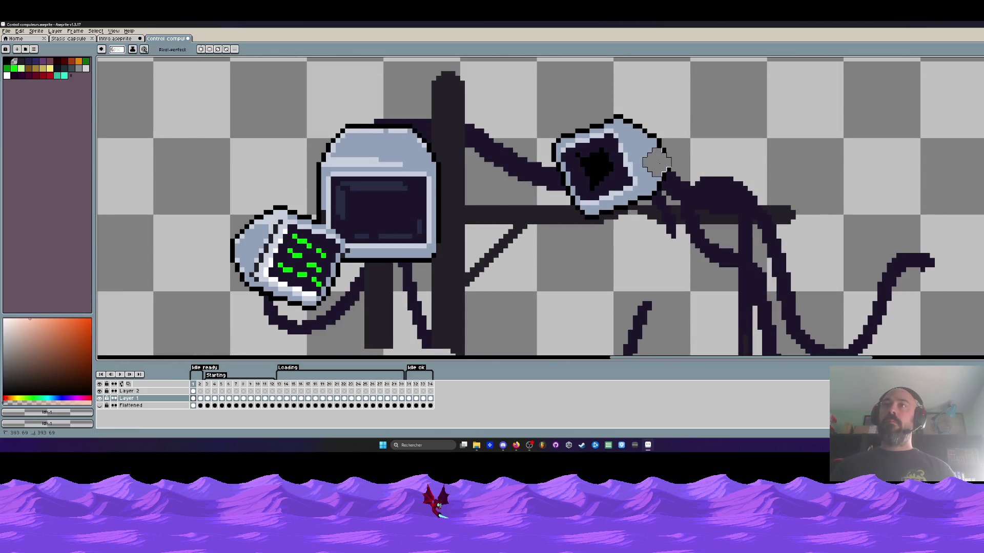
{"action": "mouse_move", "coordinate": [661, 162]}
{"action": "left_mouse_down"}
{"action": "mouse_move", "coordinate": [603, 125]}
{"action": "mouse_move", "coordinate": [561, 151]}
{"action": "left_mouse_up"}
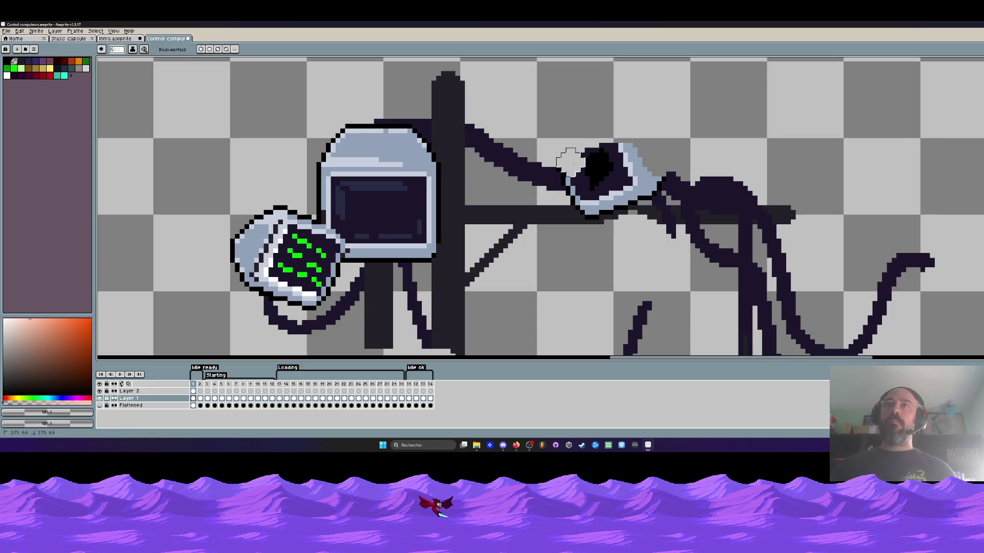
{"action": "left_click_drag", "start_coordinate": [575, 176], "coordinate": [575, 172]}
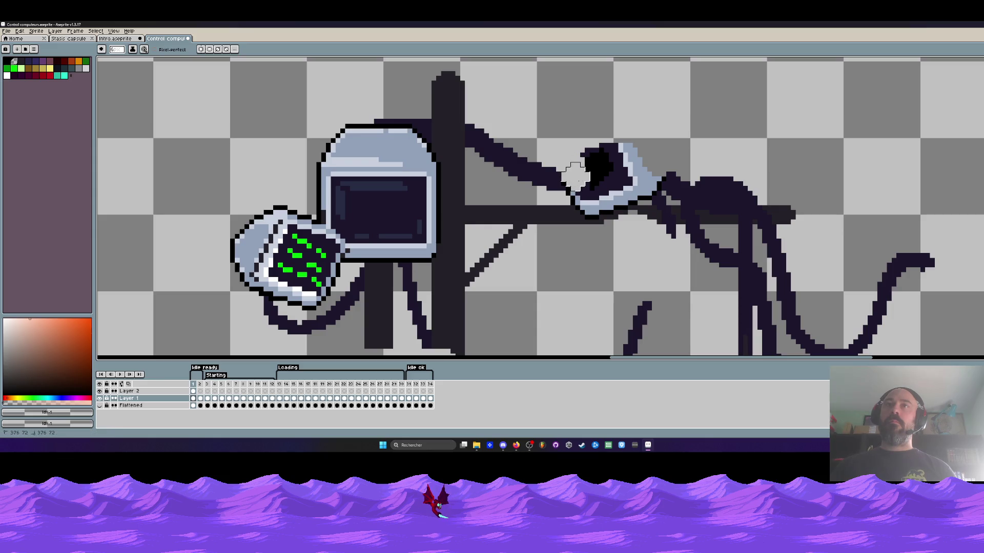
{"action": "mouse_move", "coordinate": [579, 181]}
{"action": "left_mouse_down"}
{"action": "mouse_move", "coordinate": [621, 144]}
{"action": "mouse_move", "coordinate": [635, 171]}
{"action": "left_mouse_up"}
With a one-pixel eraser, clear the cable-end pixels and light-blue cable pixels
{"action": "scroll", "coordinate": [632, 167], "scroll_direction": "up", "scroll_amount": 2}
{"action": "key", "text": "b"}
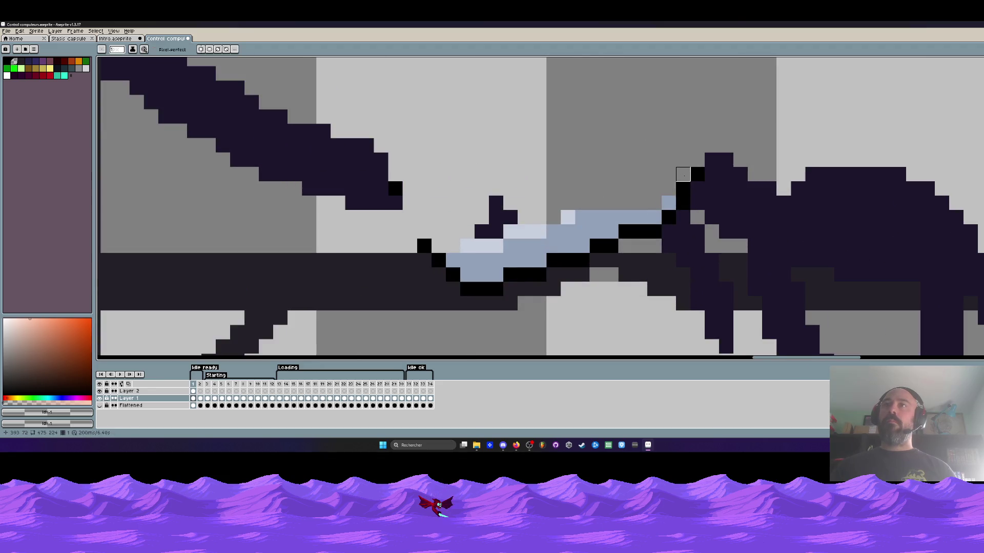
{"action": "mouse_move", "coordinate": [697, 174]}
{"action": "left_mouse_down"}
{"action": "mouse_move", "coordinate": [666, 202]}
{"action": "mouse_move", "coordinate": [424, 231]}
{"action": "left_mouse_up"}
{"action": "left_click_drag", "start_coordinate": [453, 276], "coordinate": [511, 289]}
{"action": "key", "text": "e"}
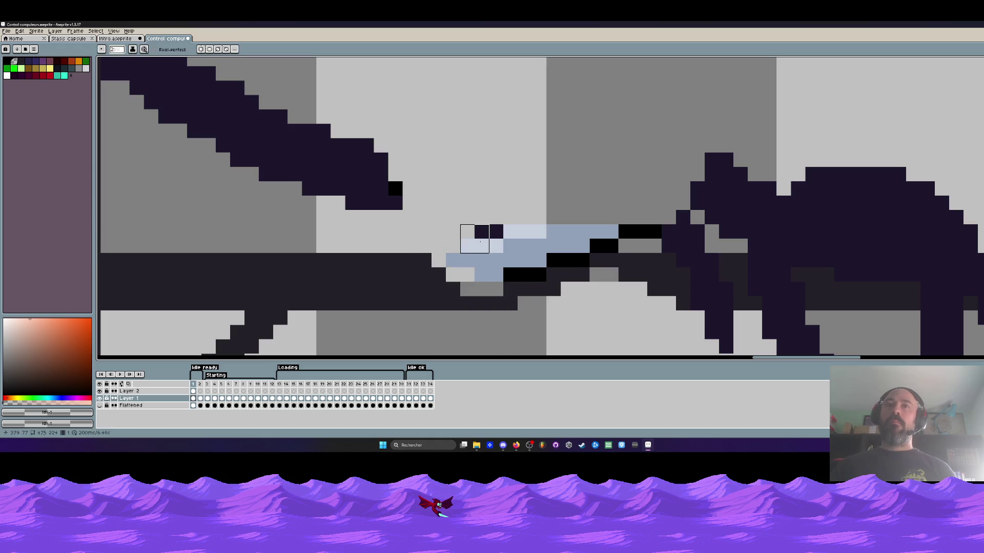
{"action": "mouse_move", "coordinate": [466, 233]}
{"action": "left_mouse_down"}
{"action": "mouse_move", "coordinate": [547, 253]}
{"action": "mouse_move", "coordinate": [653, 233]}
{"action": "mouse_move", "coordinate": [536, 267]}
{"action": "left_mouse_up"}
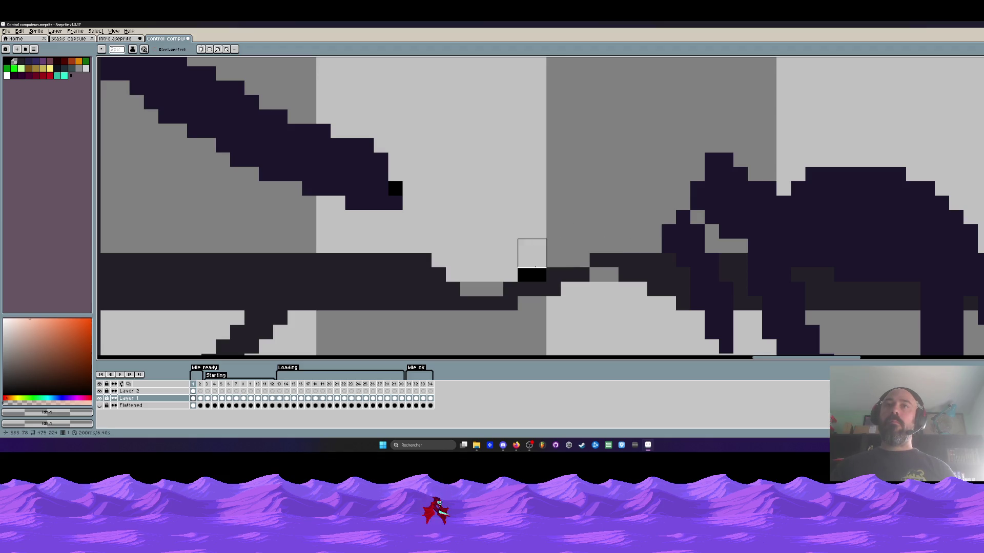
Erase the helmet and the leftover bars and outlines beside it and the monitor
{"action": "scroll", "coordinate": [518, 253], "scroll_direction": "down", "scroll_amount": 3}
{"action": "scroll", "coordinate": [503, 224], "scroll_direction": "up", "scroll_amount": 2}
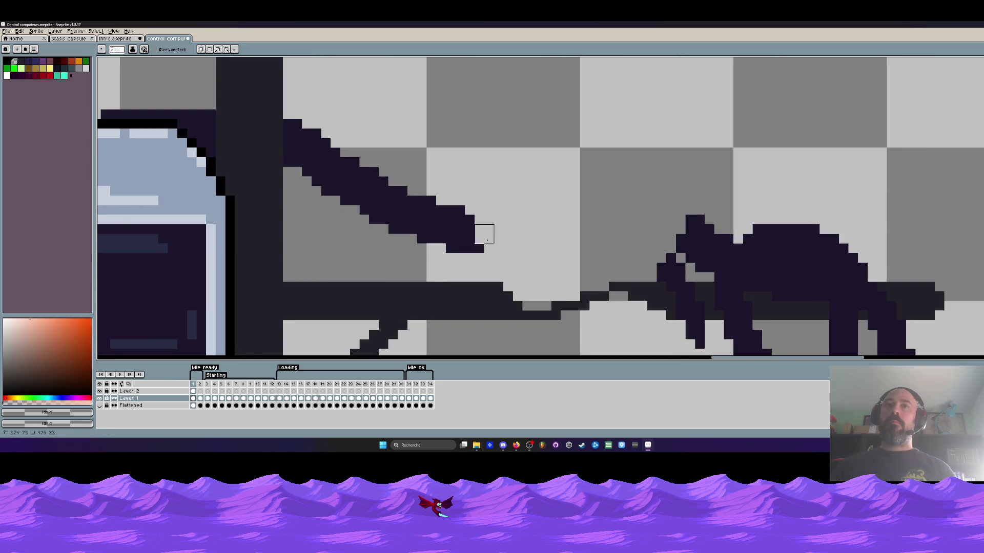
{"action": "scroll", "coordinate": [484, 234], "scroll_direction": "down", "scroll_amount": 3}
{"action": "scroll", "coordinate": [461, 184], "scroll_direction": "up", "scroll_amount": 3}
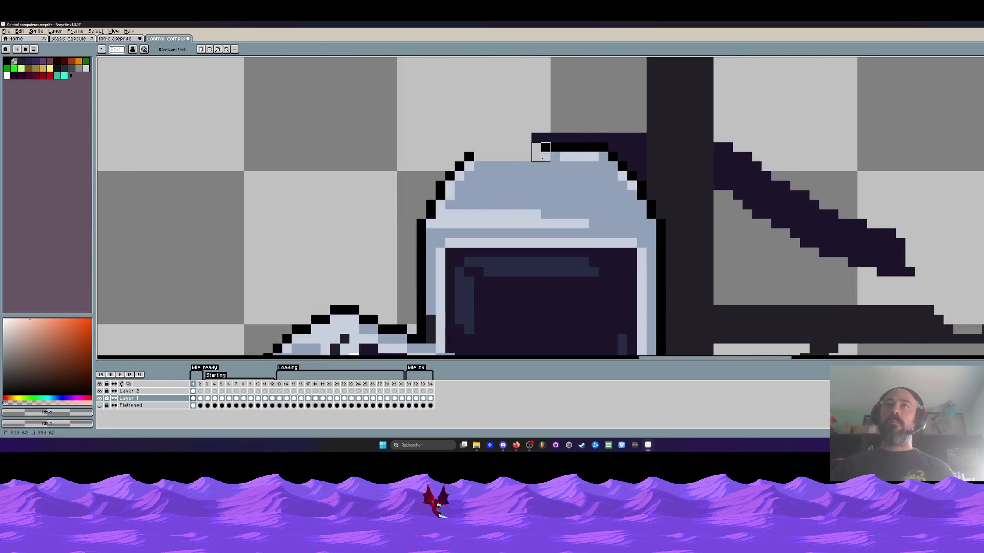
{"action": "mouse_move", "coordinate": [541, 152]}
{"action": "left_mouse_down"}
{"action": "mouse_move", "coordinate": [599, 162]}
{"action": "mouse_move", "coordinate": [617, 200]}
{"action": "mouse_move", "coordinate": [637, 209]}
{"action": "mouse_move", "coordinate": [648, 287]}
{"action": "left_mouse_up"}
{"action": "scroll", "coordinate": [648, 210], "scroll_direction": "down", "scroll_amount": 1}
{"action": "scroll", "coordinate": [647, 287], "scroll_direction": "down", "scroll_amount": 2}
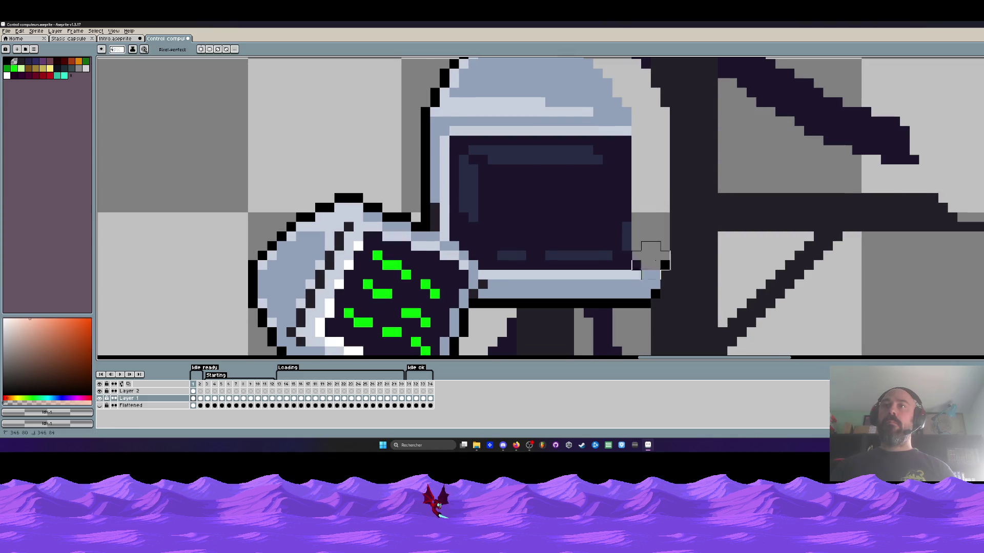
{"action": "mouse_move", "coordinate": [631, 240]}
{"action": "left_mouse_down"}
{"action": "mouse_move", "coordinate": [641, 230]}
{"action": "mouse_move", "coordinate": [612, 218]}
{"action": "mouse_move", "coordinate": [624, 231]}
{"action": "mouse_move", "coordinate": [497, 239]}
{"action": "mouse_move", "coordinate": [461, 198]}
{"action": "mouse_move", "coordinate": [451, 164]}
{"action": "left_mouse_up"}
{"action": "scroll", "coordinate": [450, 165], "scroll_direction": "down", "scroll_amount": 4}
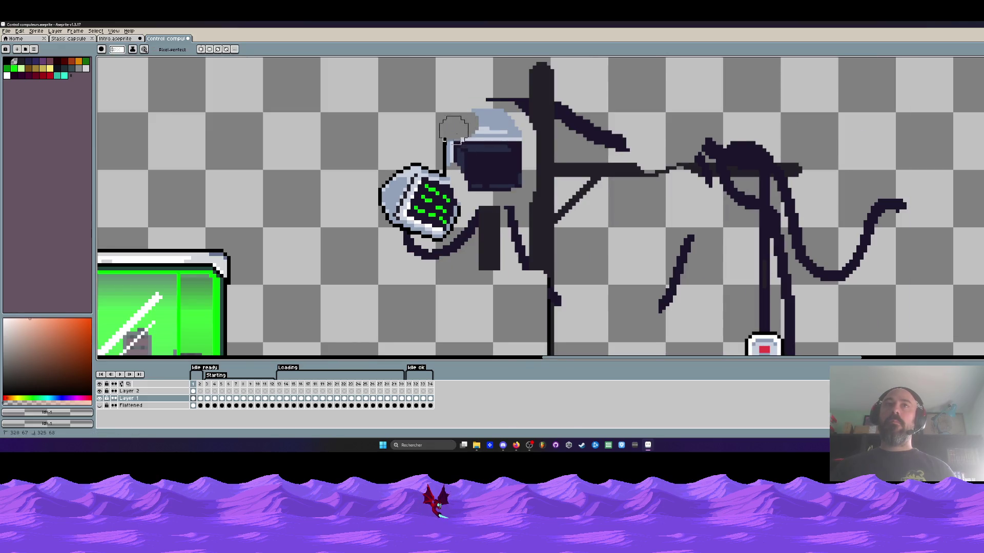
{"action": "mouse_move", "coordinate": [454, 127]}
{"action": "left_mouse_down"}
{"action": "mouse_move", "coordinate": [492, 120]}
{"action": "mouse_move", "coordinate": [512, 169]}
{"action": "mouse_move", "coordinate": [451, 164]}
{"action": "mouse_move", "coordinate": [489, 178]}
{"action": "mouse_move", "coordinate": [391, 193]}
{"action": "mouse_move", "coordinate": [417, 180]}
{"action": "left_mouse_up"}
{"action": "scroll", "coordinate": [412, 189], "scroll_direction": "up", "scroll_amount": 2}
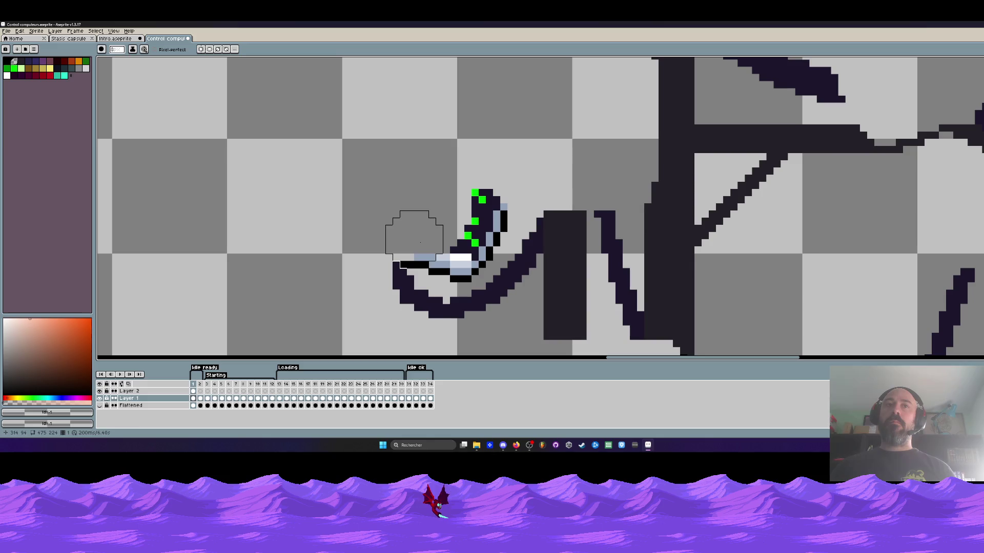
{"action": "mouse_move", "coordinate": [409, 231]}
{"action": "left_mouse_down"}
{"action": "mouse_move", "coordinate": [453, 254]}
{"action": "mouse_move", "coordinate": [478, 208]}
{"action": "left_mouse_up"}
{"action": "scroll", "coordinate": [496, 191], "scroll_direction": "down", "scroll_amount": 4}
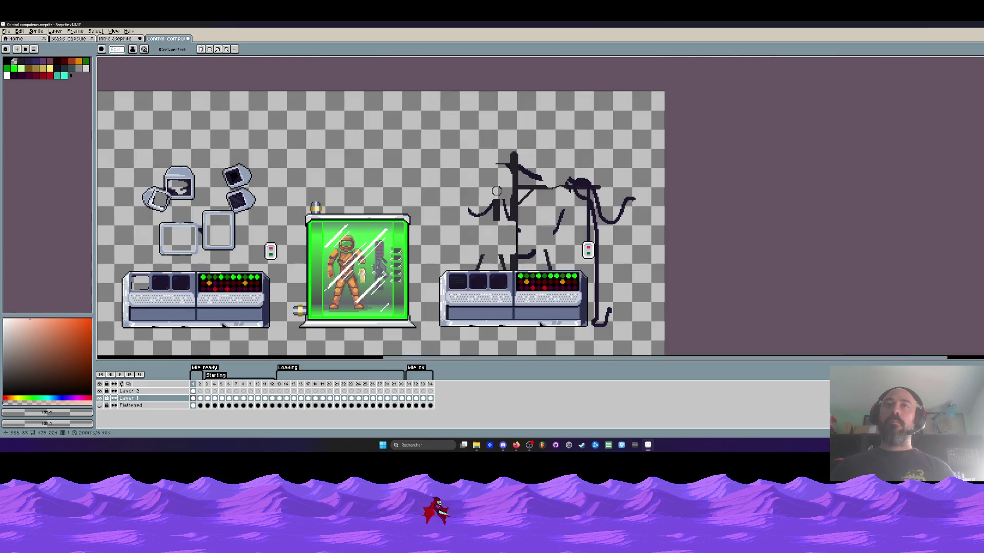
Wipe out the right console's top edge, then its right, bottom and left edges
{"action": "scroll", "coordinate": [465, 291], "scroll_direction": "up", "scroll_amount": 3}
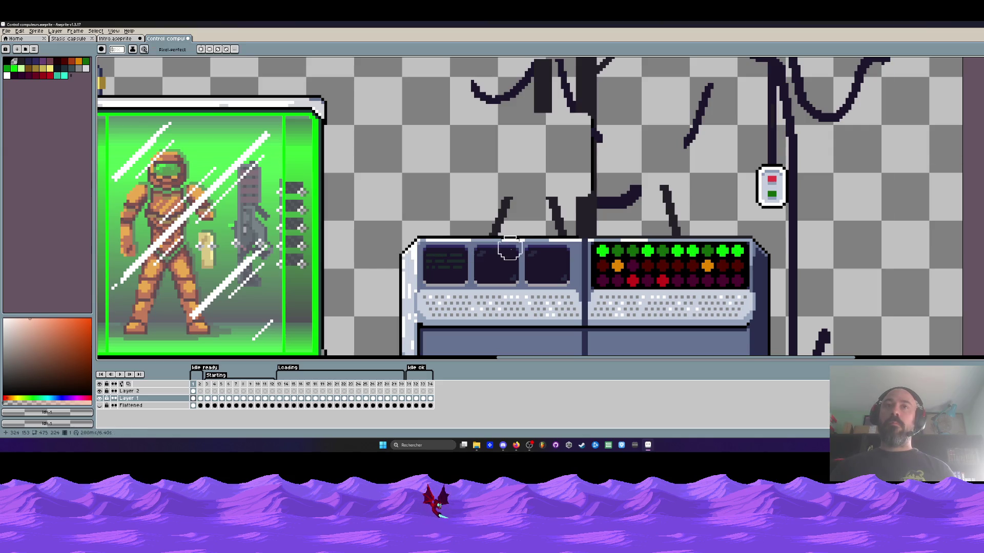
{"action": "left_click_drag", "start_coordinate": [509, 250], "coordinate": [405, 251]}
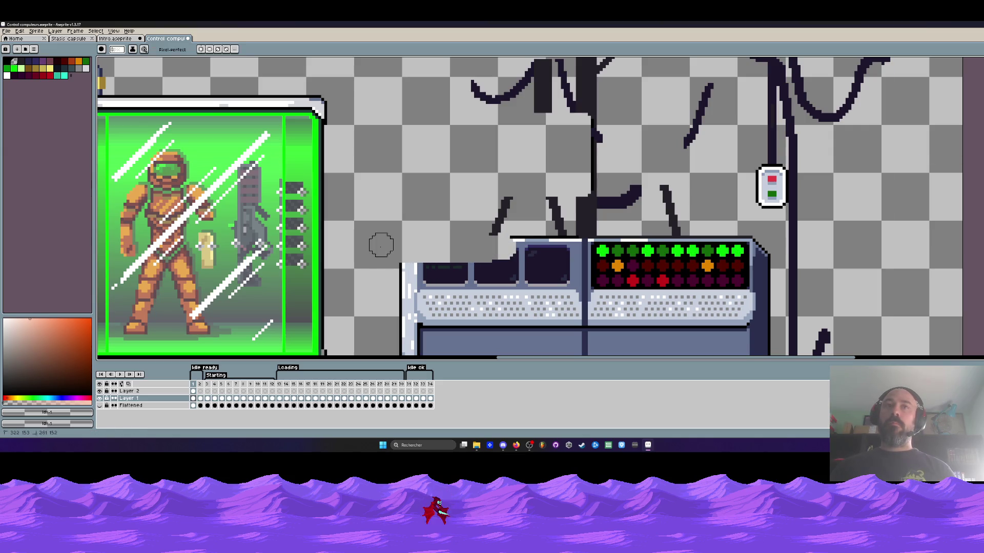
{"action": "left_click_drag", "start_coordinate": [516, 251], "coordinate": [751, 251]}
{"action": "scroll", "coordinate": [748, 225], "scroll_direction": "down", "scroll_amount": 2}
{"action": "mouse_move", "coordinate": [746, 200]}
{"action": "left_mouse_down"}
{"action": "mouse_move", "coordinate": [749, 294]}
{"action": "mouse_move", "coordinate": [651, 324]}
{"action": "mouse_move", "coordinate": [378, 330]}
{"action": "mouse_move", "coordinate": [417, 211]}
{"action": "mouse_move", "coordinate": [712, 218]}
{"action": "mouse_move", "coordinate": [404, 259]}
{"action": "mouse_move", "coordinate": [734, 253]}
{"action": "mouse_move", "coordinate": [417, 248]}
{"action": "mouse_move", "coordinate": [391, 261]}
{"action": "mouse_move", "coordinate": [408, 277]}
{"action": "mouse_move", "coordinate": [716, 274]}
{"action": "mouse_move", "coordinate": [538, 300]}
{"action": "mouse_move", "coordinate": [489, 274]}
{"action": "mouse_move", "coordinate": [748, 274]}
{"action": "mouse_move", "coordinate": [400, 302]}
{"action": "left_mouse_up"}
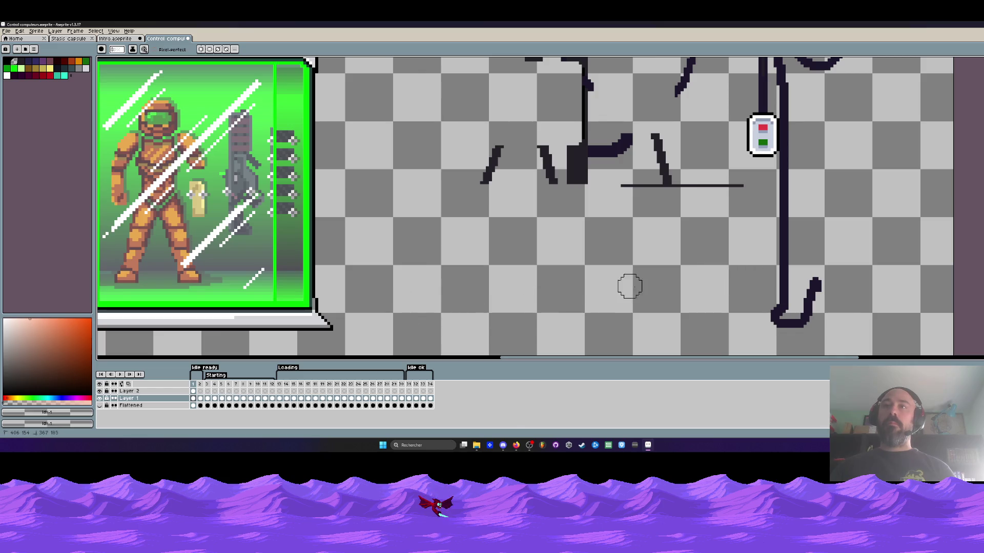
{"action": "scroll", "coordinate": [629, 286], "scroll_direction": "down", "scroll_amount": 5}
{"action": "scroll", "coordinate": [459, 205], "scroll_direction": "up", "scroll_amount": 2}
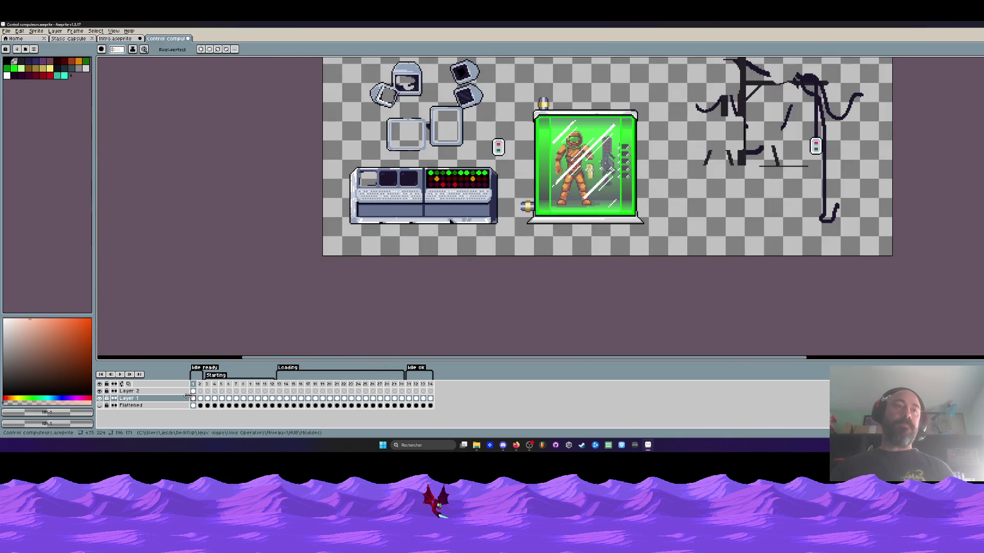
Add a new Layer 3, then select and copy the cable drawing from Layer 1
{"action": "left_click", "coordinate": [101, 398]}
{"action": "left_click", "coordinate": [101, 398]}
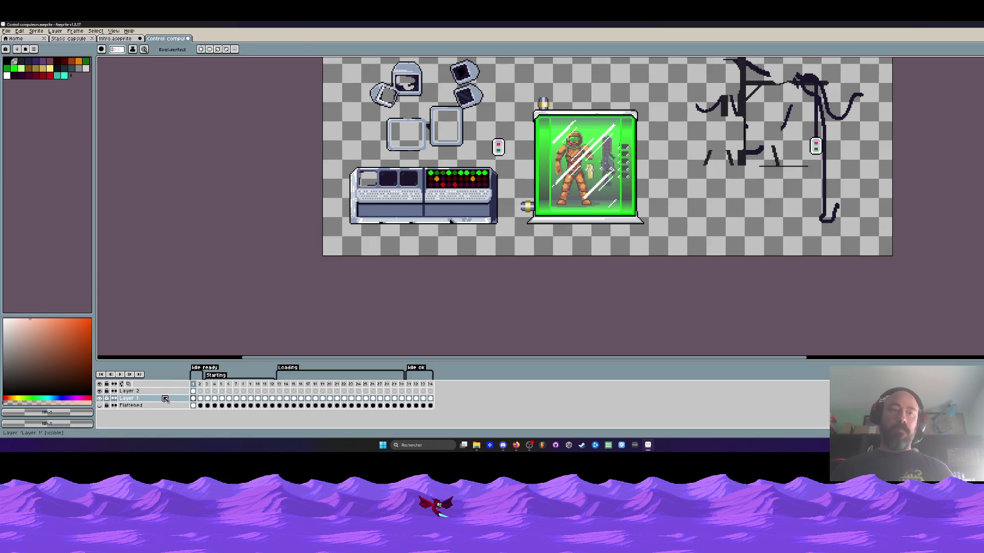
{"action": "key", "text": "shift+n"}
{"action": "key", "text": "m"}
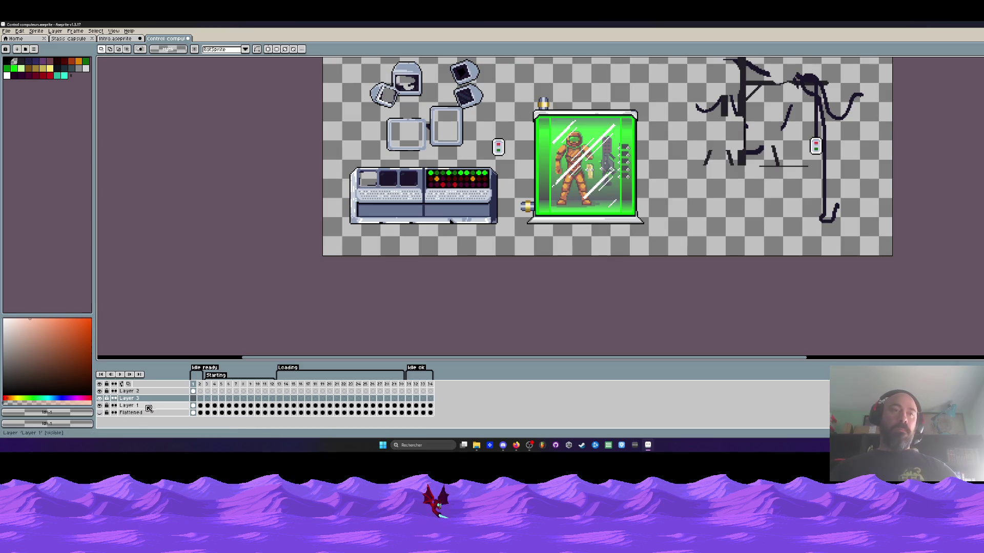
{"action": "left_click", "coordinate": [149, 406]}
{"action": "left_click_drag", "start_coordinate": [513, 154], "coordinate": [504, 193]}
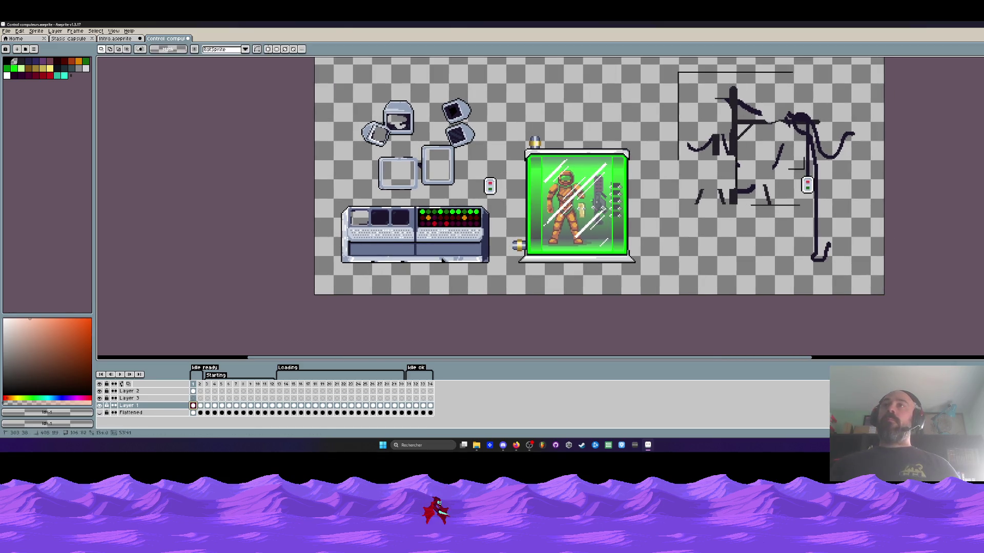
{"action": "left_click_drag", "start_coordinate": [676, 70], "coordinate": [914, 297]}
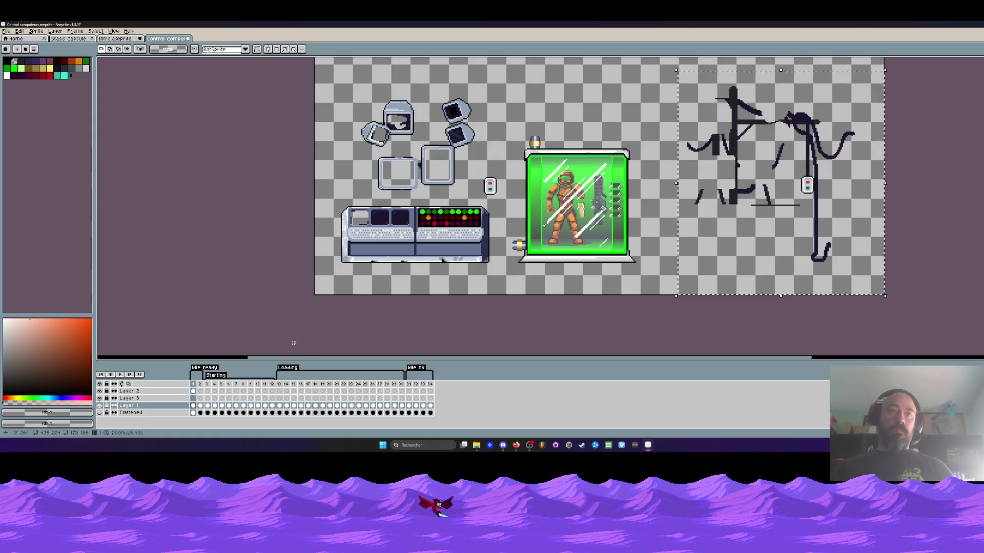
{"action": "key", "text": "ctrl+c"}
Paste the cables onto Layer 3 and move them left behind the left console's monitors
{"action": "key", "text": "Up"}
{"action": "key", "text": "ctrl+v"}
{"action": "mouse_move", "coordinate": [785, 171]}
{"action": "left_mouse_down"}
{"action": "mouse_move", "coordinate": [444, 169]}
{"action": "mouse_move", "coordinate": [474, 170]}
{"action": "left_mouse_up"}
{"action": "scroll", "coordinate": [477, 169], "scroll_direction": "up", "scroll_amount": 3}
{"action": "scroll", "coordinate": [473, 170], "scroll_direction": "down", "scroll_amount": 2}
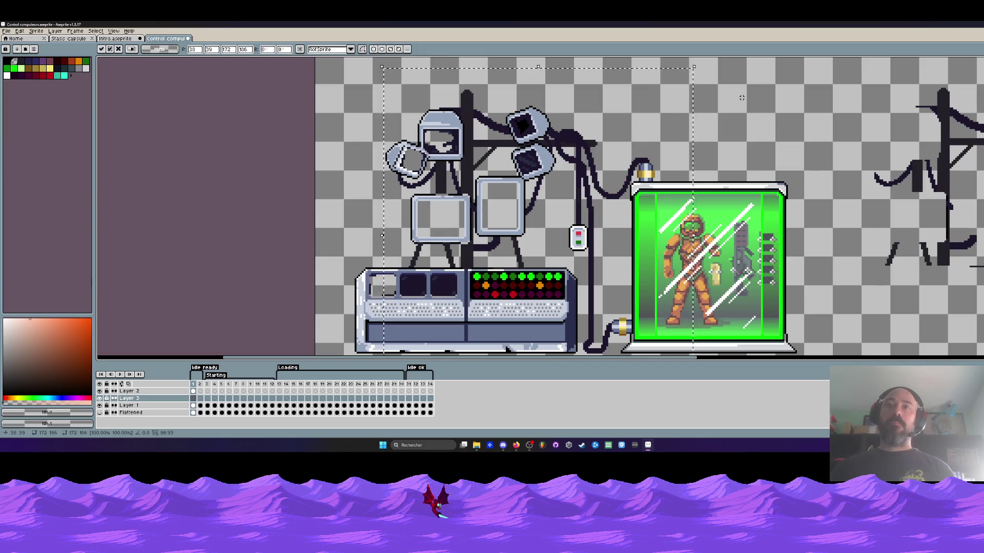
{"action": "key", "text": "Return"}
{"action": "mouse_move", "coordinate": [198, 386]}
{"action": "left_mouse_down"}
{"action": "mouse_move", "coordinate": [377, 388]}
{"action": "mouse_move", "coordinate": [199, 391]}
{"action": "left_mouse_up"}
Eyedrop the dark purple cable colour from the canvas on Layer 2's first frame
{"action": "left_click", "coordinate": [195, 393]}
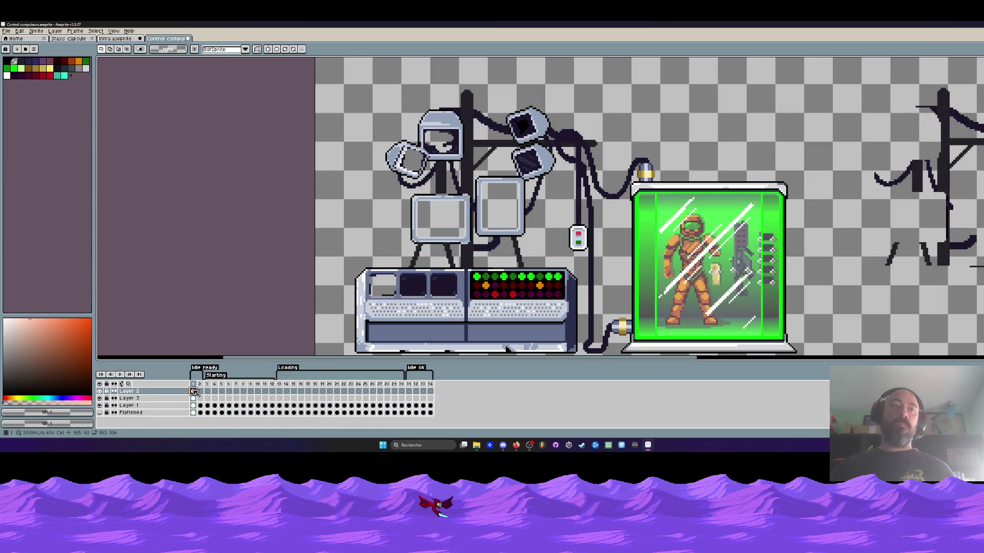
{"action": "scroll", "coordinate": [412, 211], "scroll_direction": "up", "scroll_amount": 2}
{"action": "scroll", "coordinate": [412, 212], "scroll_direction": "up", "scroll_amount": 1}
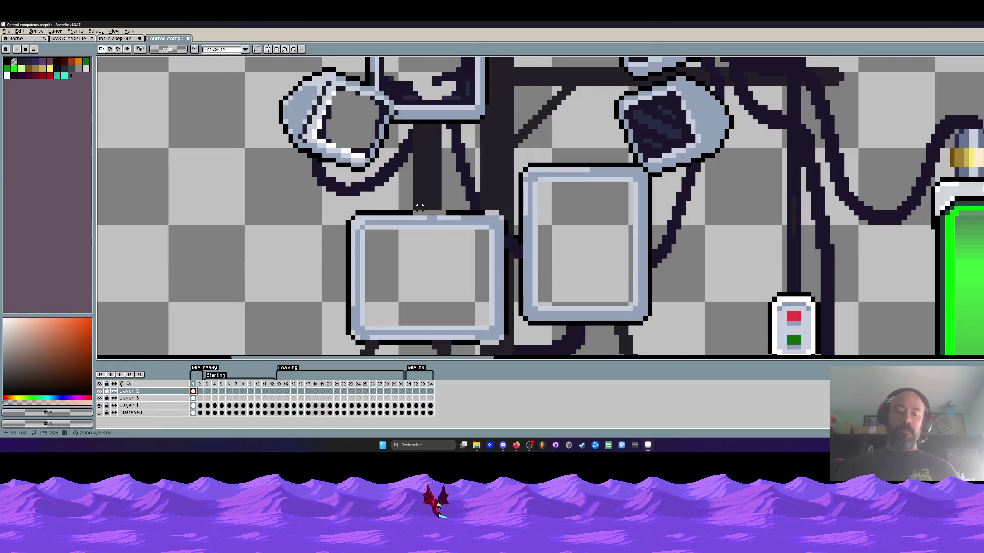
{"action": "key", "text": "i"}
{"action": "scroll", "coordinate": [430, 193], "scroll_direction": "up", "scroll_amount": 2}
{"action": "left_click", "coordinate": [430, 193]}
{"action": "scroll", "coordinate": [390, 277], "scroll_direction": "down", "scroll_amount": 4}
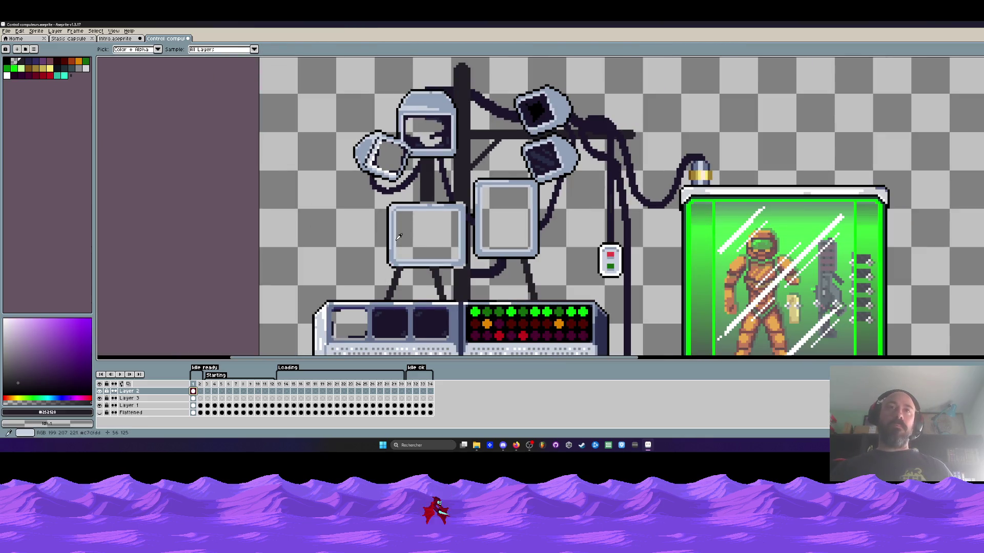
Play and stop the animation from frame 1, then select frames 2 to 5
{"action": "left_click_drag", "start_coordinate": [196, 406], "coordinate": [203, 407]}
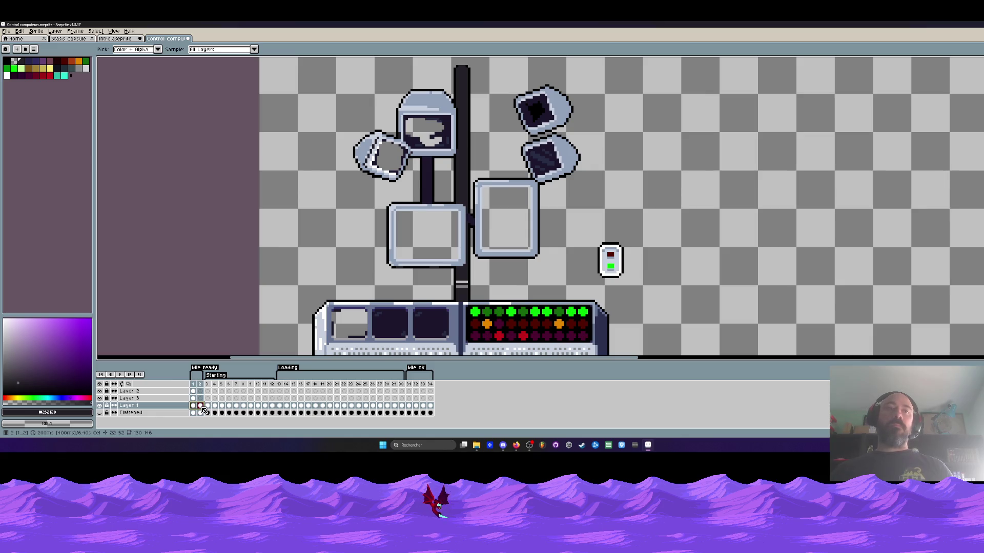
{"action": "left_click", "coordinate": [194, 407]}
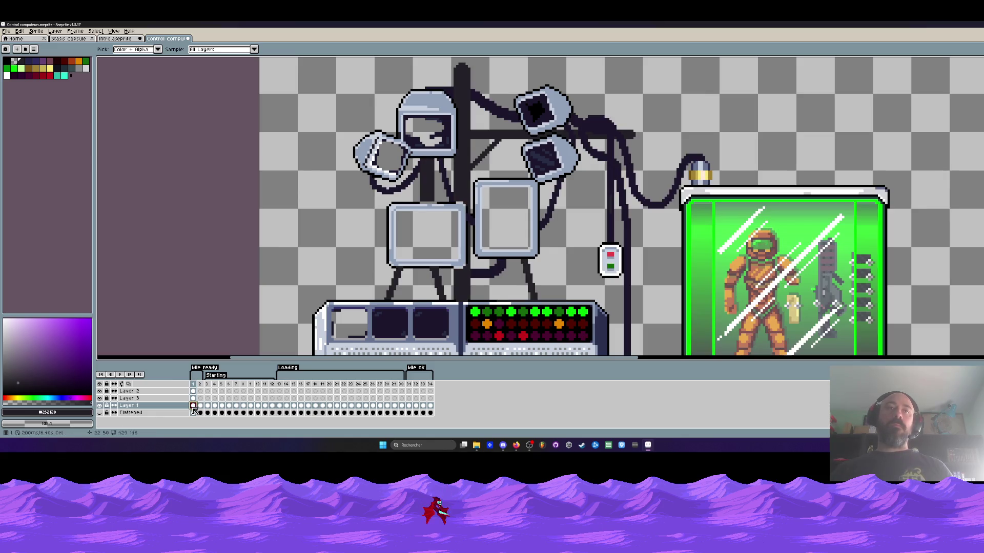
{"action": "key", "text": "Return"}
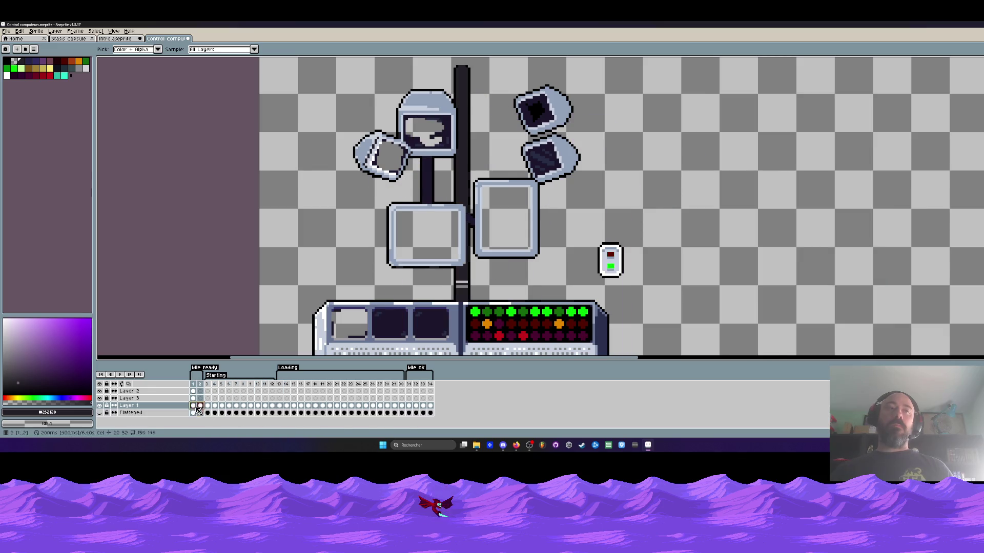
{"action": "key", "text": "Return"}
{"action": "left_click", "coordinate": [200, 408]}
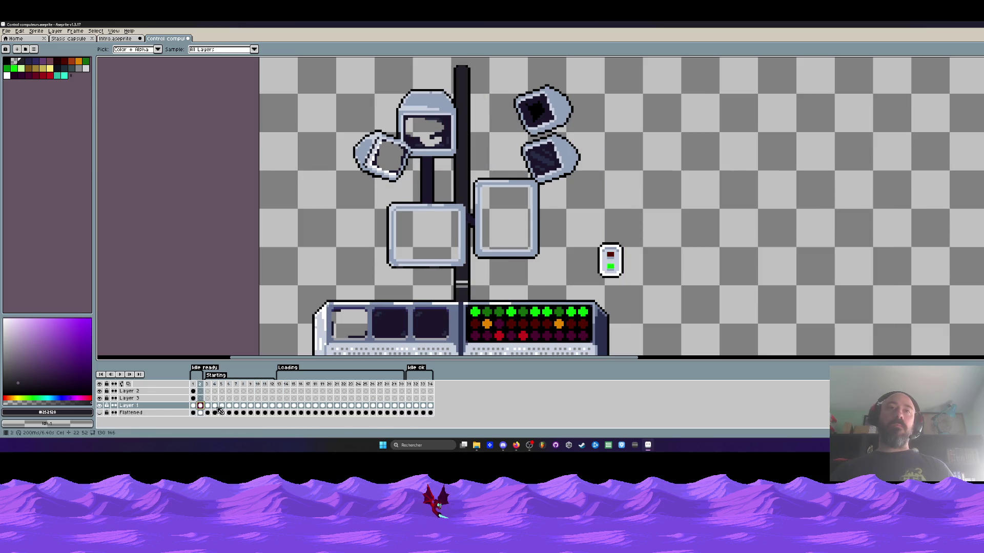
{"action": "left_click_drag", "start_coordinate": [219, 411], "coordinate": [222, 406]}
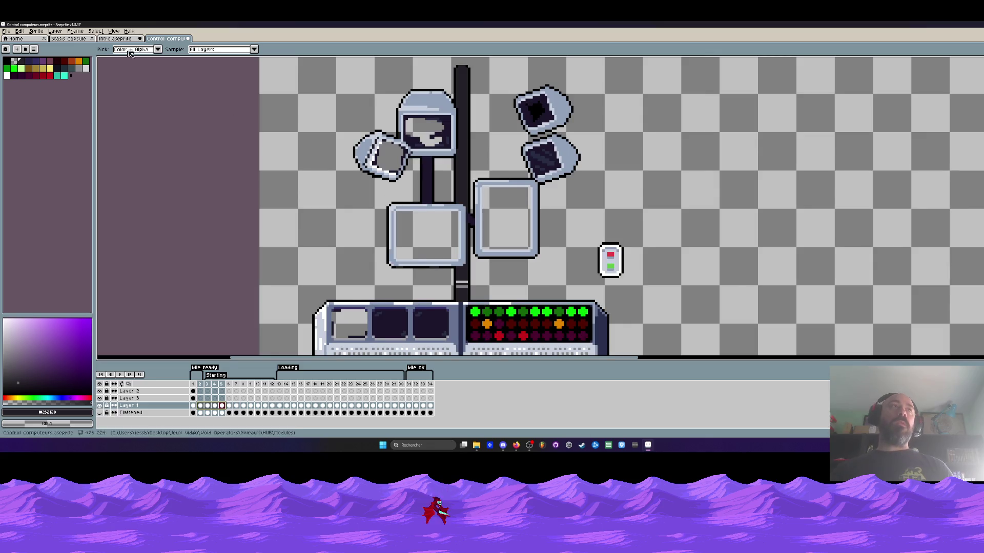
Switch to the Intro.aseprite document to view the full lab scene
{"action": "left_click", "coordinate": [115, 38]}
{"action": "scroll", "coordinate": [374, 67], "scroll_direction": "down", "scroll_amount": 1}
{"action": "scroll", "coordinate": [374, 66], "scroll_direction": "up", "scroll_amount": 2}
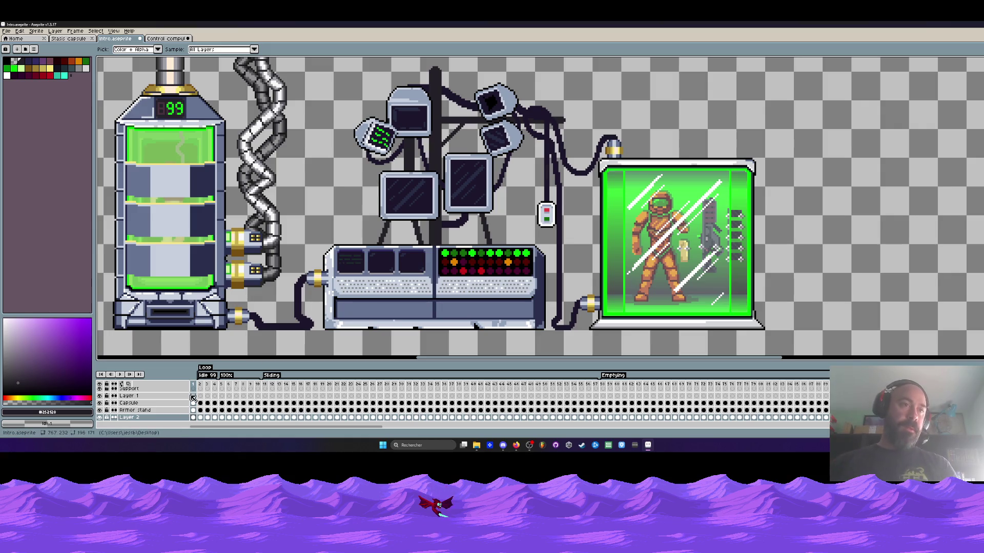
Return to the Control computeurs sprite and preview its animation from frame 1
{"action": "left_click", "coordinate": [178, 39]}
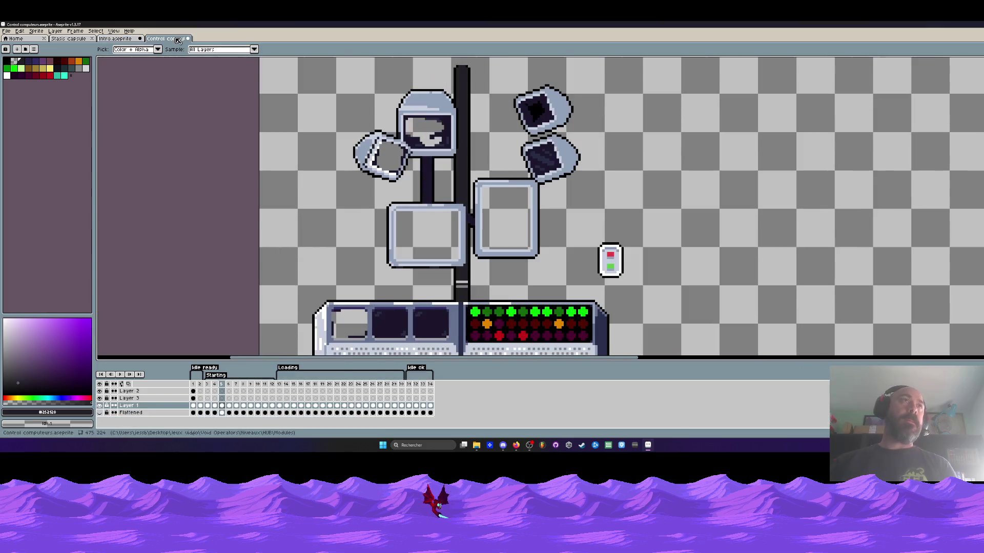
{"action": "scroll", "coordinate": [410, 206], "scroll_direction": "down", "scroll_amount": 3}
{"action": "scroll", "coordinate": [410, 206], "scroll_direction": "up", "scroll_amount": 2}
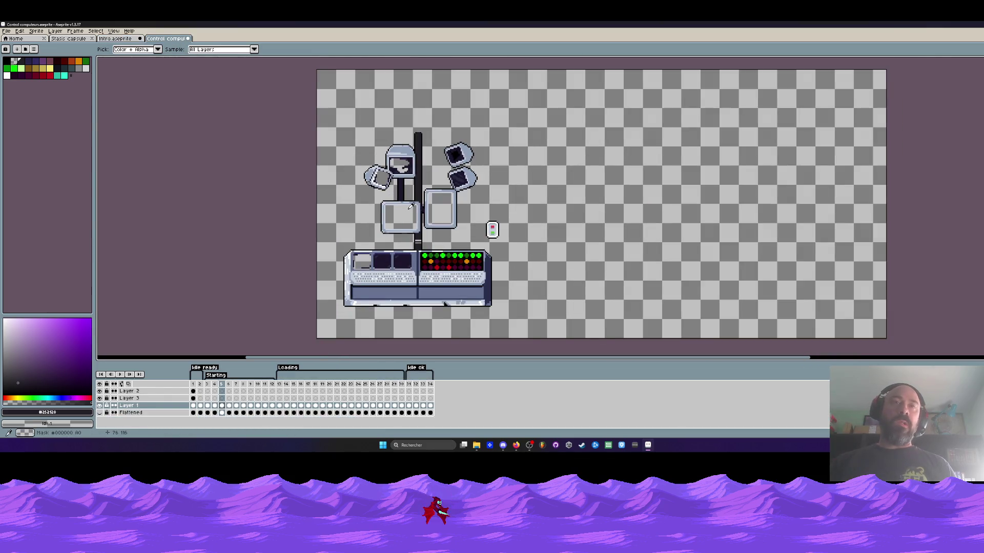
{"action": "left_click", "coordinate": [194, 389]}
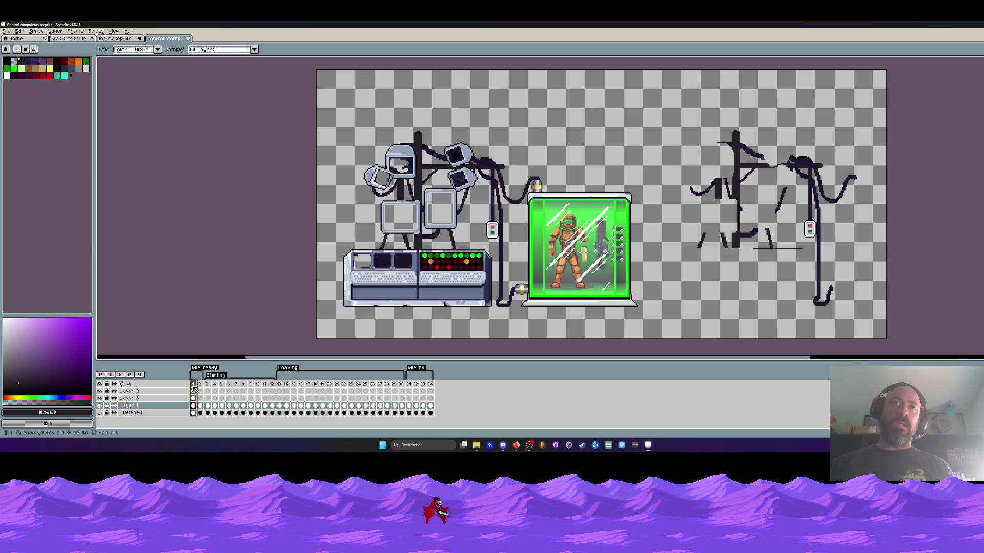
{"action": "key", "text": "Right"}
{"action": "key", "text": "Right"}
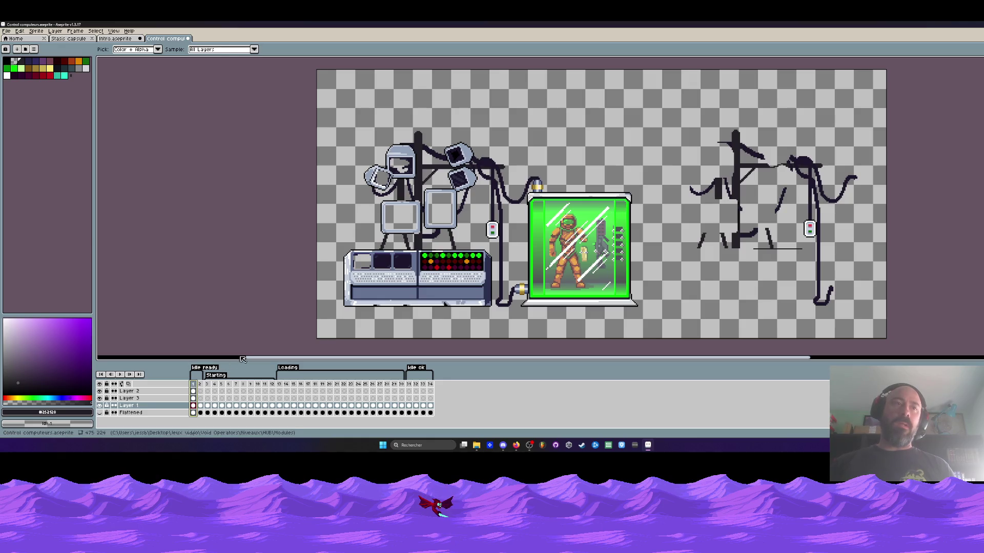
{"action": "key", "text": "Return"}
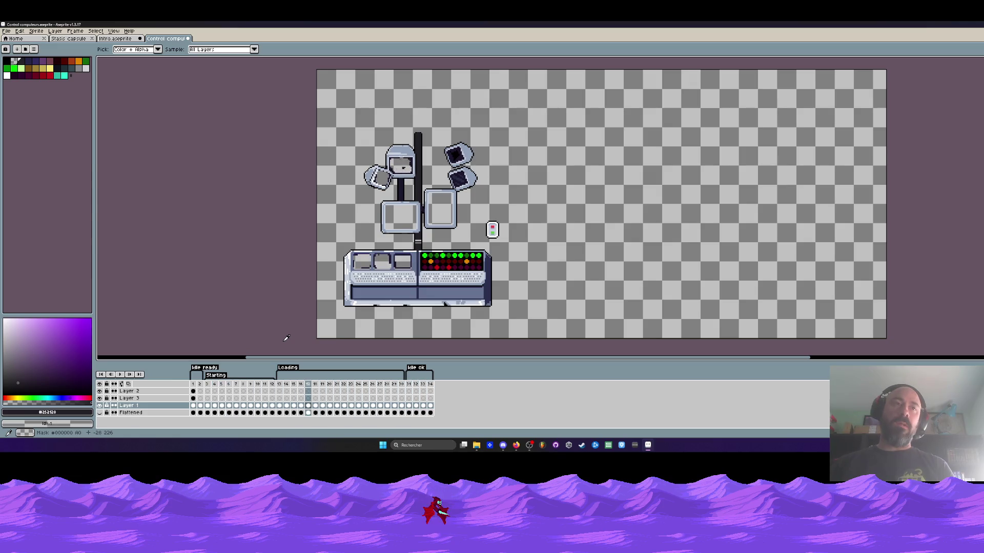
{"action": "key", "text": "Return"}
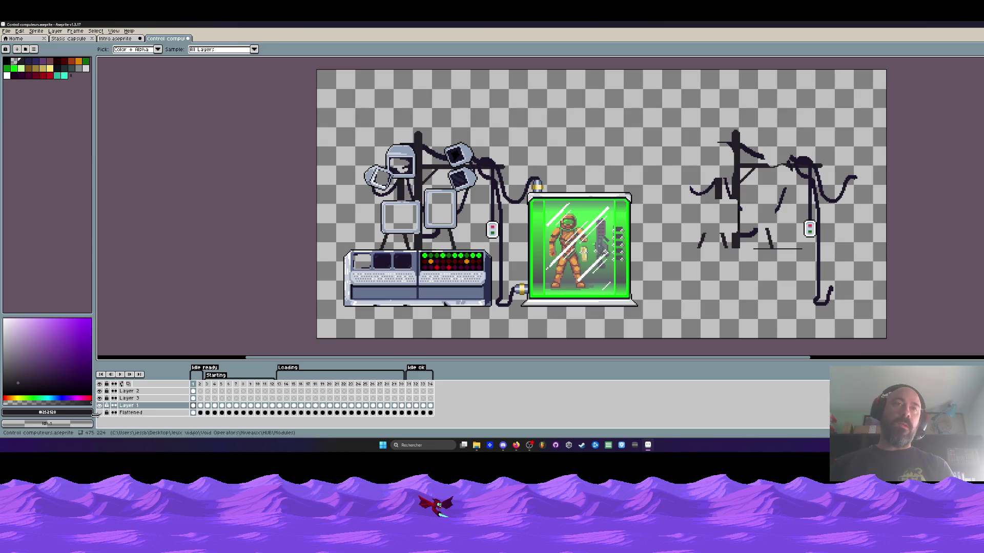
Hide the Flattened layer to reveal the bare monitors and select Layer 3
{"action": "left_click_drag", "start_coordinate": [94, 415], "coordinate": [96, 414]}
{"action": "left_click", "coordinate": [106, 413]}
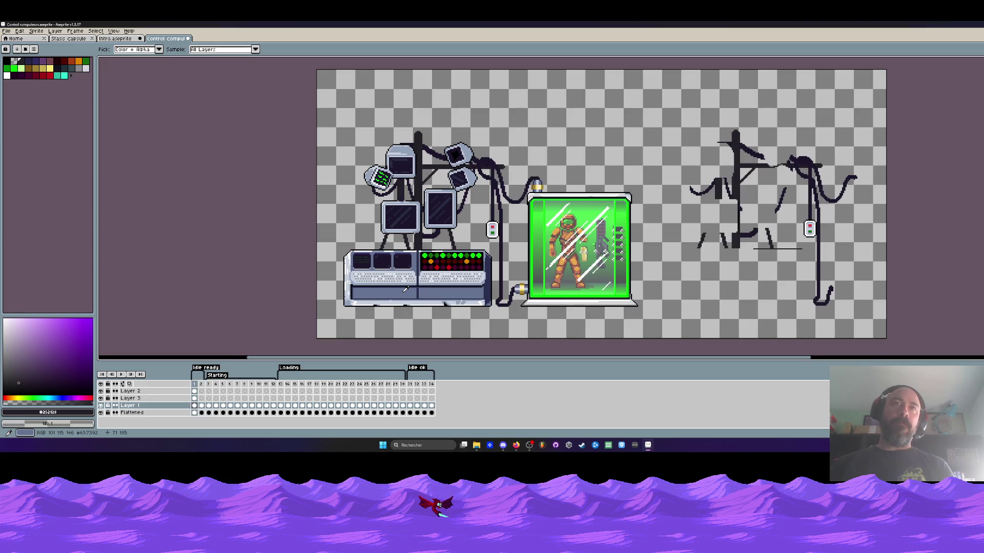
{"action": "left_click", "coordinate": [101, 391]}
{"action": "left_click", "coordinate": [194, 398]}
{"action": "scroll", "coordinate": [396, 172], "scroll_direction": "up", "scroll_amount": 3}
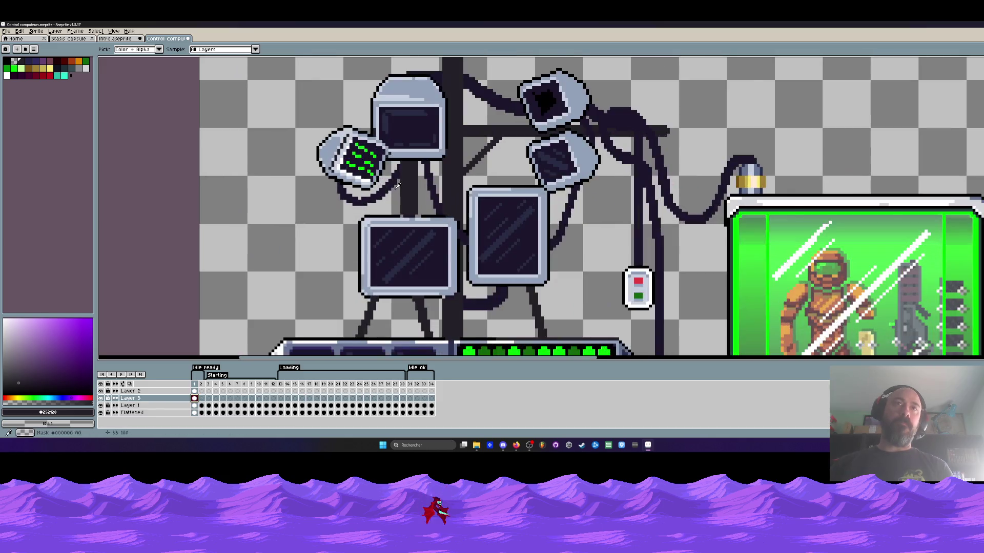
{"action": "left_click", "coordinate": [101, 412]}
{"action": "scroll", "coordinate": [348, 235], "scroll_direction": "down", "scroll_amount": 2}
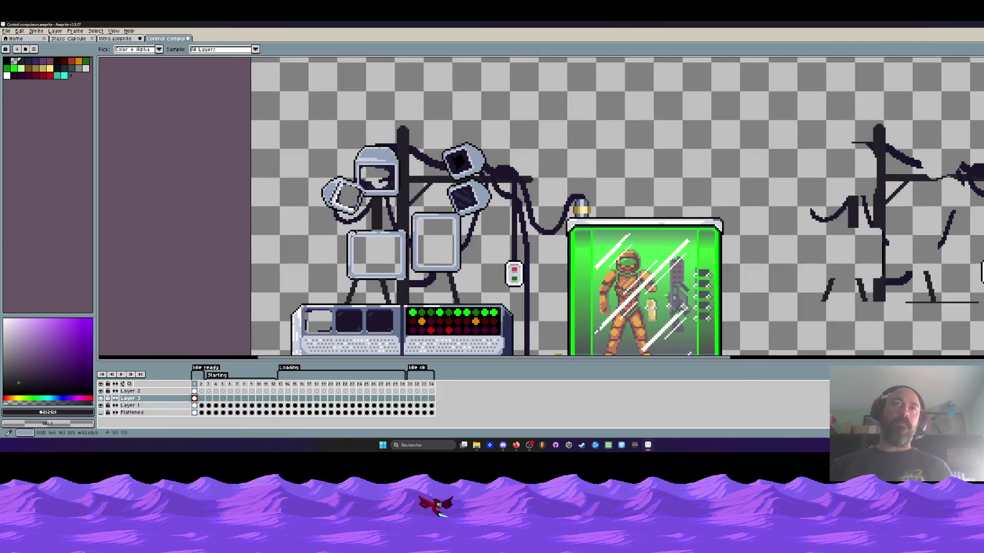
{"action": "scroll", "coordinate": [348, 235], "scroll_direction": "up", "scroll_amount": 4}
Eyedrop black and pencil in black pixels extending the cable line at its joint
{"action": "left_click", "coordinate": [347, 235]}
{"action": "scroll", "coordinate": [348, 235], "scroll_direction": "up", "scroll_amount": 3}
{"action": "key", "text": "b"}
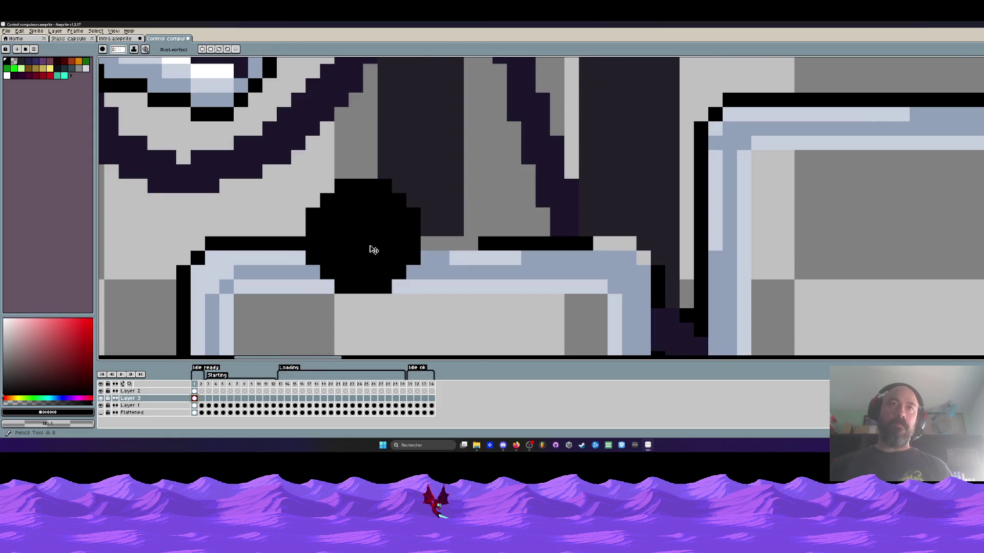
{"action": "left_click_drag", "start_coordinate": [372, 242], "coordinate": [486, 248]}
{"action": "scroll", "coordinate": [471, 242], "scroll_direction": "down", "scroll_amount": 3}
{"action": "scroll", "coordinate": [447, 230], "scroll_direction": "up", "scroll_amount": 3}
{"action": "left_click", "coordinate": [447, 231]}
{"action": "scroll", "coordinate": [486, 246], "scroll_direction": "down", "scroll_amount": 3}
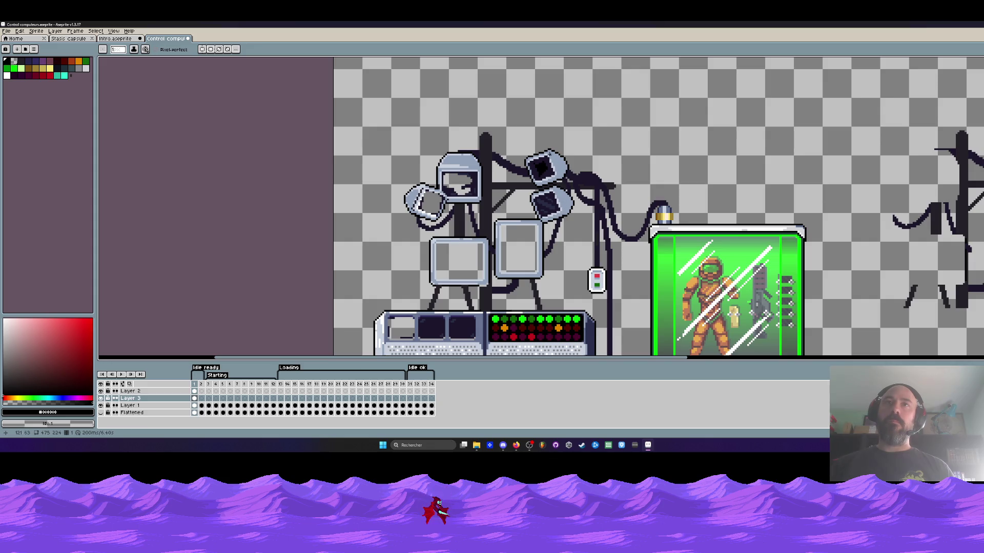
{"action": "scroll", "coordinate": [443, 92], "scroll_direction": "down", "scroll_amount": 2}
{"action": "scroll", "coordinate": [455, 183], "scroll_direction": "up", "scroll_amount": 2}
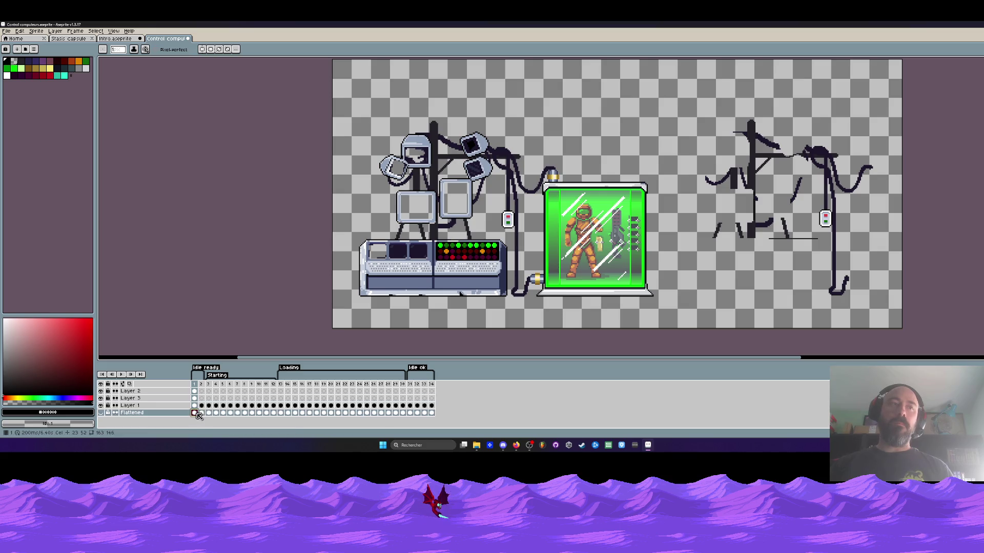
Show the Flattened layer again and briefly toggle Layer 1 and Layer 3 to check them
{"action": "left_click", "coordinate": [145, 414]}
{"action": "left_click", "coordinate": [101, 413]}
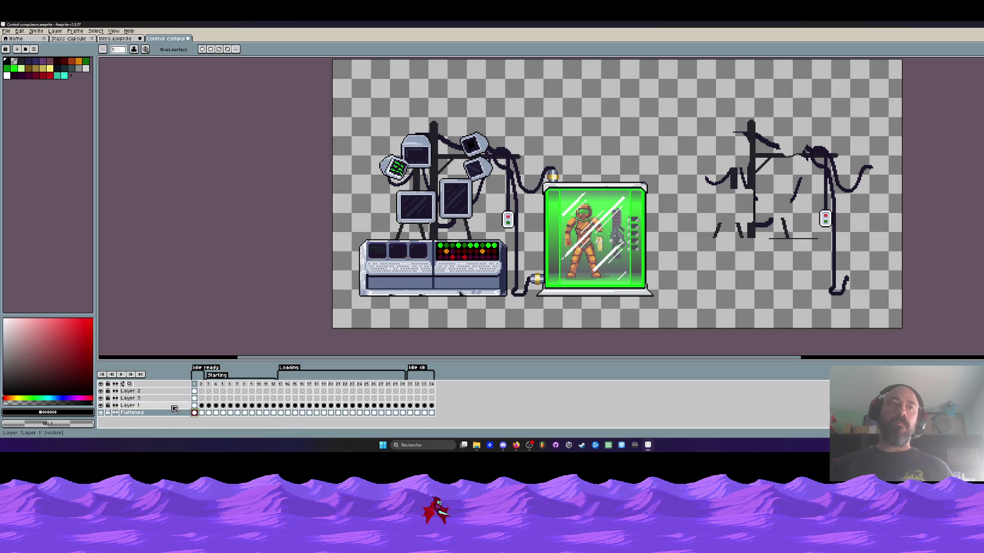
{"action": "left_click", "coordinate": [101, 398]}
{"action": "left_click", "coordinate": [101, 398]}
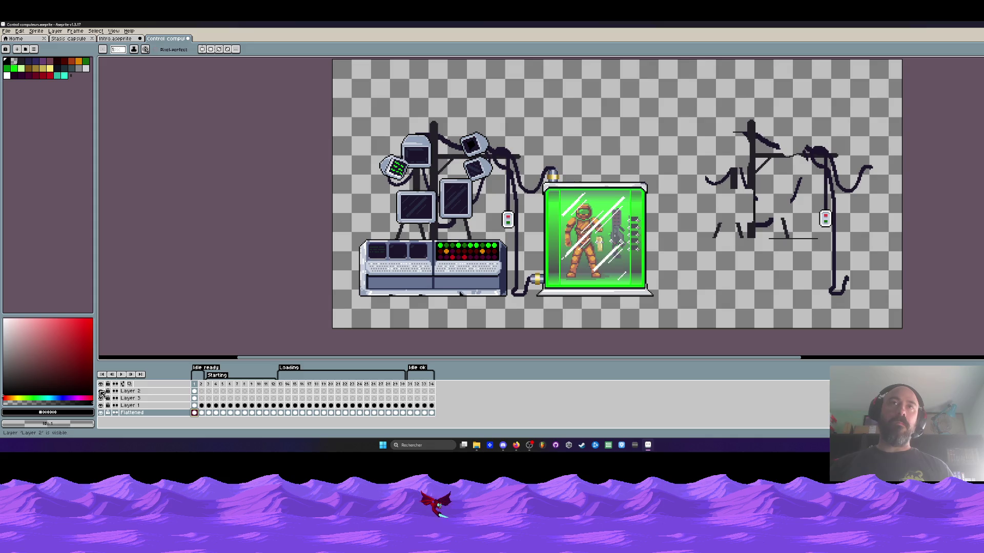
{"action": "left_click", "coordinate": [195, 406]}
{"action": "left_click", "coordinate": [102, 405]}
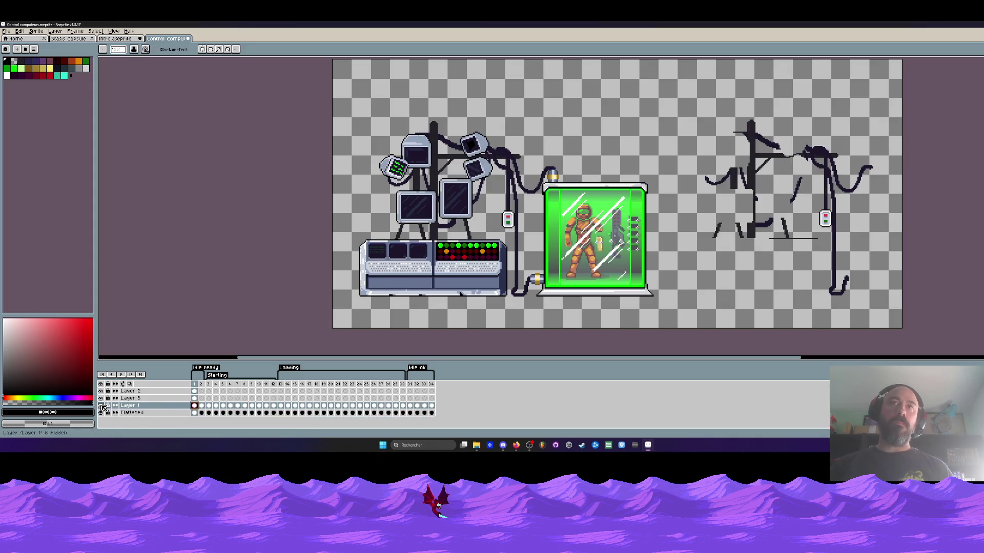
{"action": "left_click", "coordinate": [101, 406]}
{"action": "left_click", "coordinate": [101, 406]}
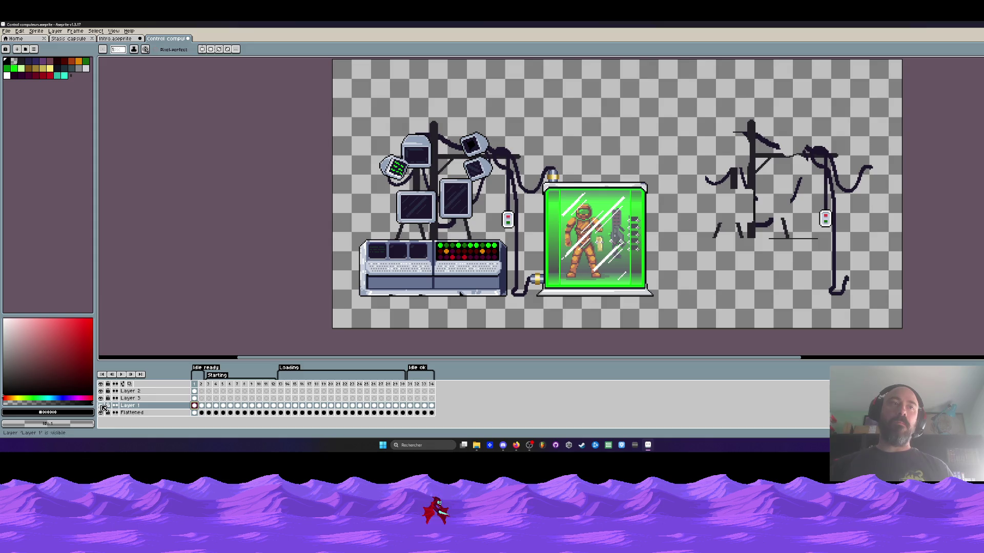
{"action": "left_click", "coordinate": [101, 398]}
{"action": "left_click", "coordinate": [101, 398]}
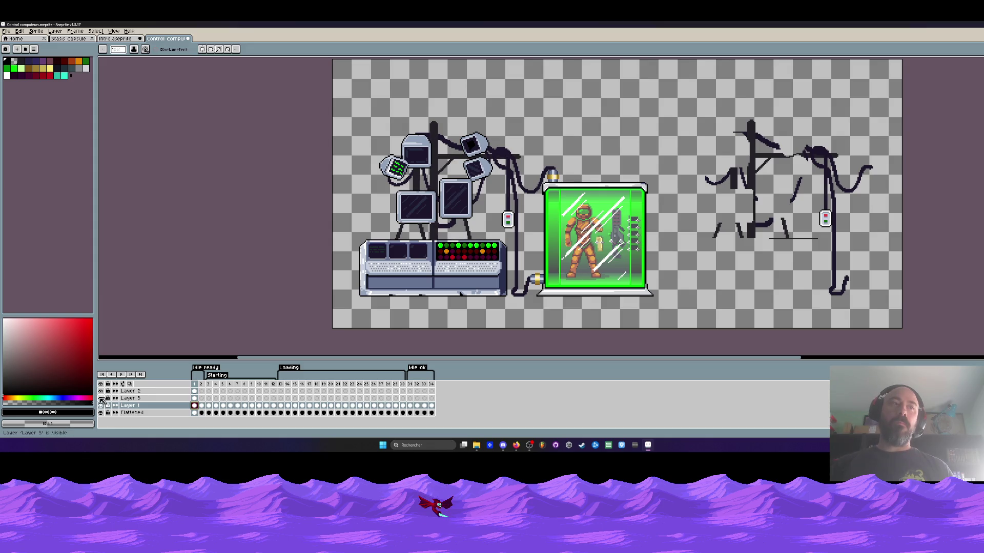
Hide the stasis capsule layer (Layer 2) and Layer 3
{"action": "left_click", "coordinate": [101, 392]}
{"action": "left_click", "coordinate": [101, 392]}
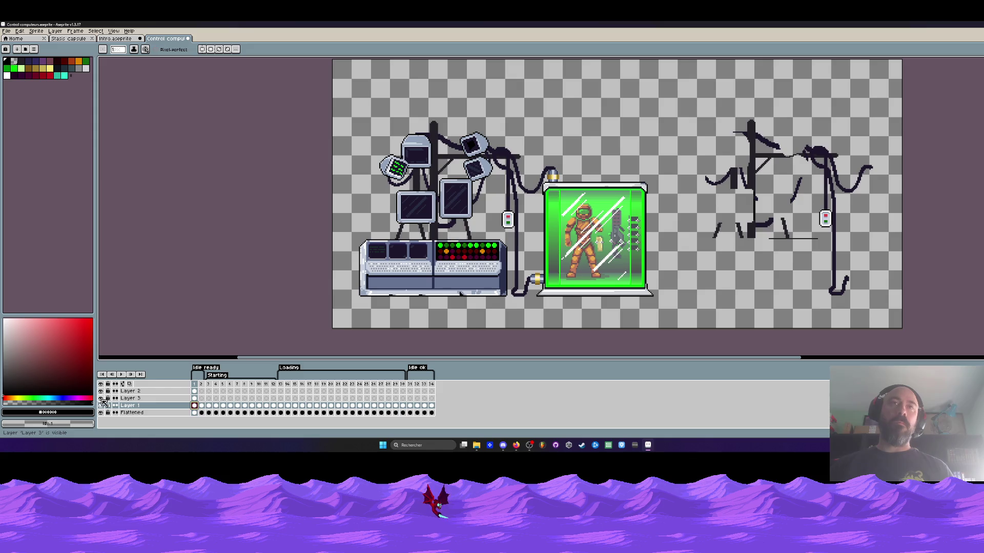
{"action": "left_click", "coordinate": [102, 399]}
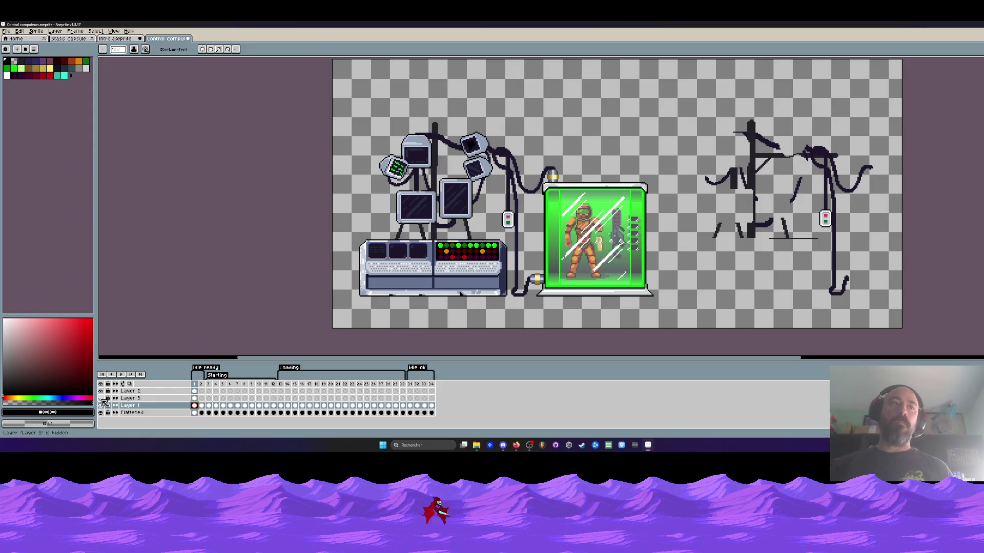
{"action": "left_click", "coordinate": [101, 391]}
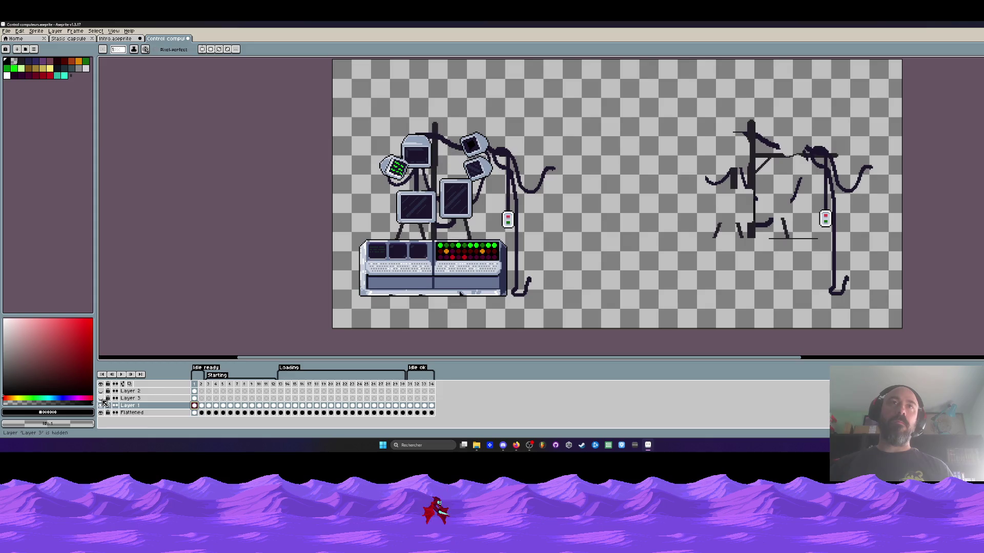
{"action": "left_click", "coordinate": [101, 399]}
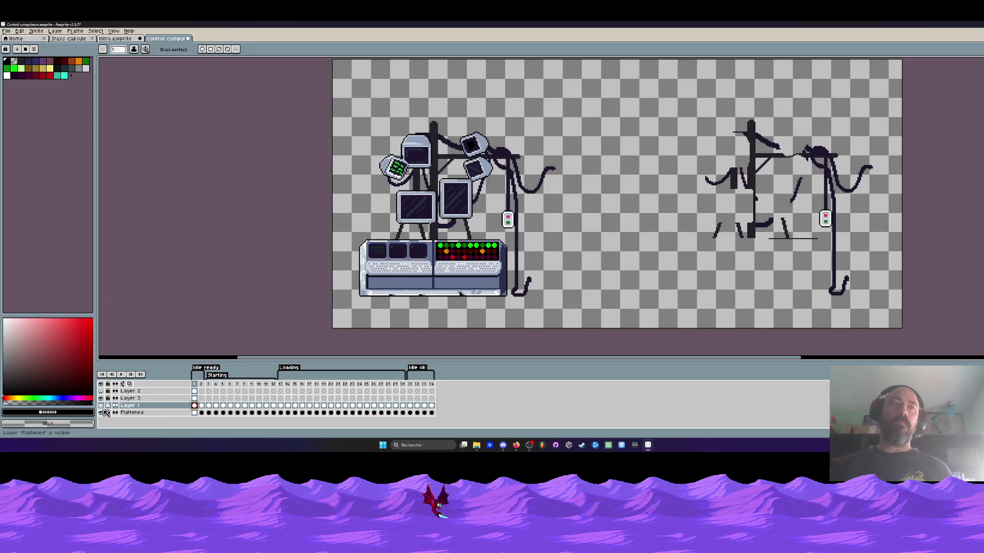
Switch to the eyedropper, check Layer 1 by hiding and reshowing it, and fit the sprite in view
{"action": "scroll", "coordinate": [432, 262], "scroll_direction": "up", "scroll_amount": 4}
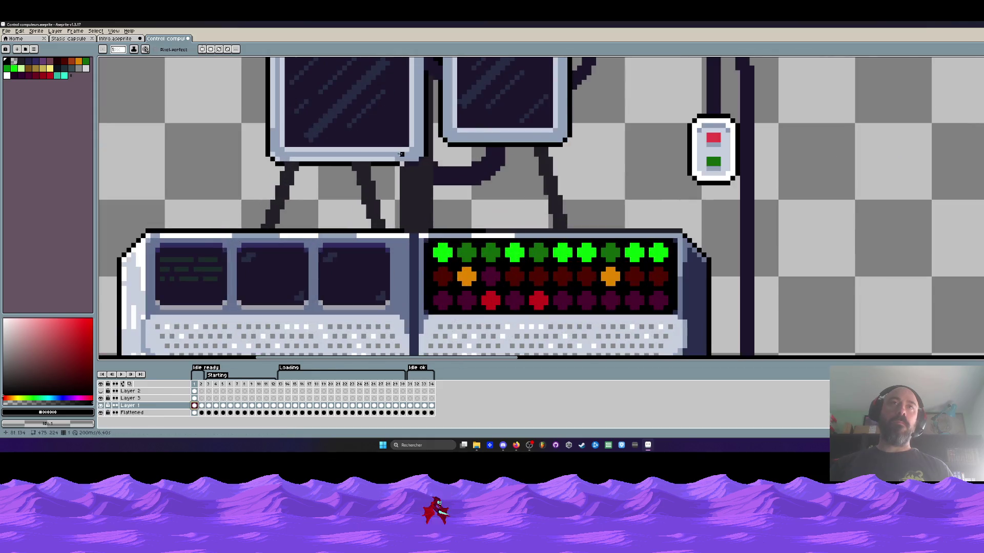
{"action": "scroll", "coordinate": [409, 199], "scroll_direction": "down", "scroll_amount": 3}
{"action": "scroll", "coordinate": [408, 198], "scroll_direction": "up", "scroll_amount": 3}
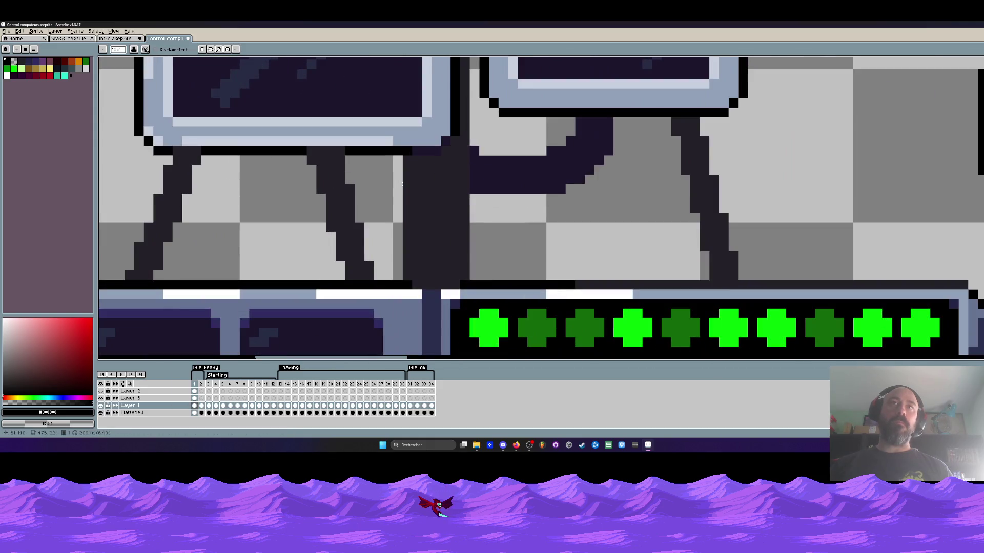
{"action": "key", "text": "i"}
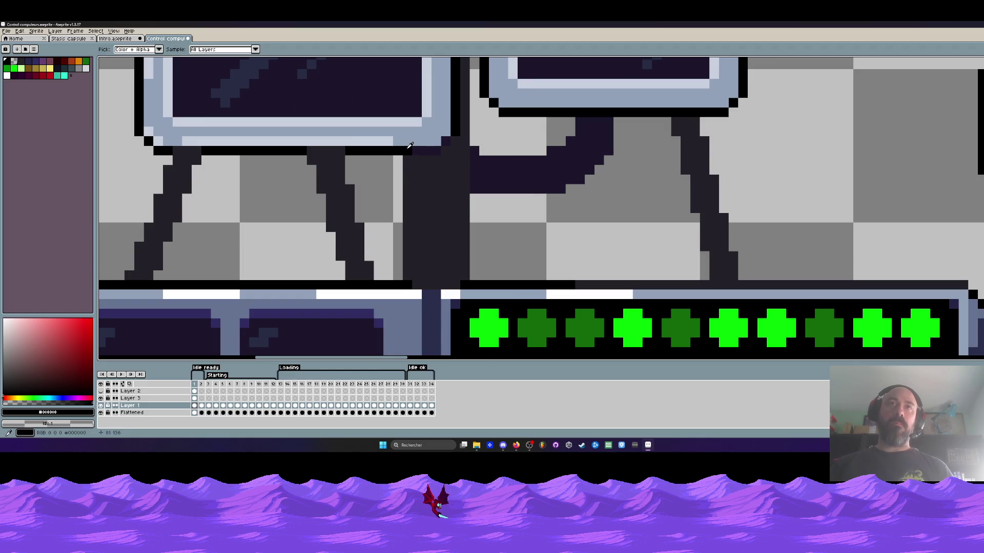
{"action": "scroll", "coordinate": [410, 146], "scroll_direction": "up", "scroll_amount": 1}
{"action": "scroll", "coordinate": [463, 154], "scroll_direction": "down", "scroll_amount": 5}
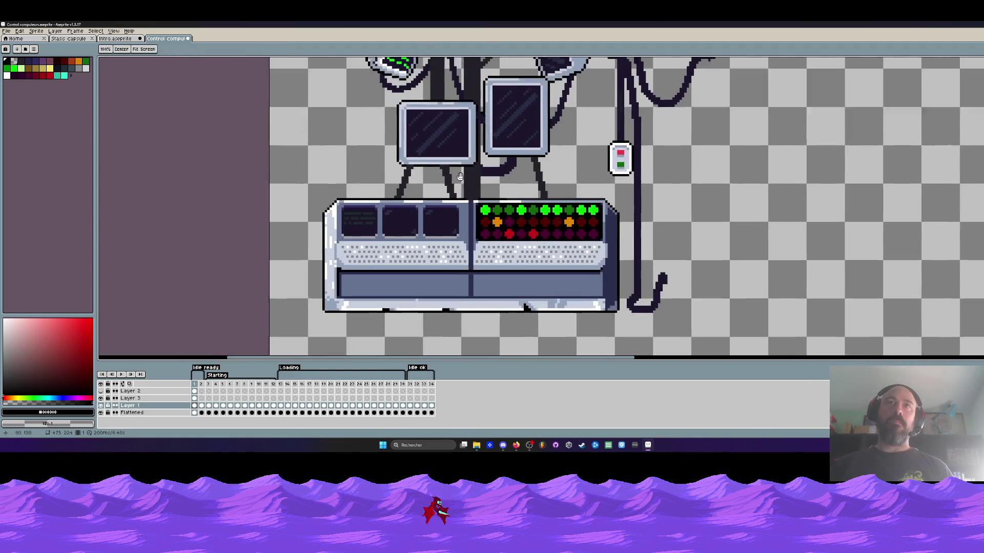
{"action": "left_click_drag", "start_coordinate": [460, 176], "coordinate": [448, 202]}
{"action": "left_click", "coordinate": [101, 405]}
{"action": "left_click", "coordinate": [101, 405]}
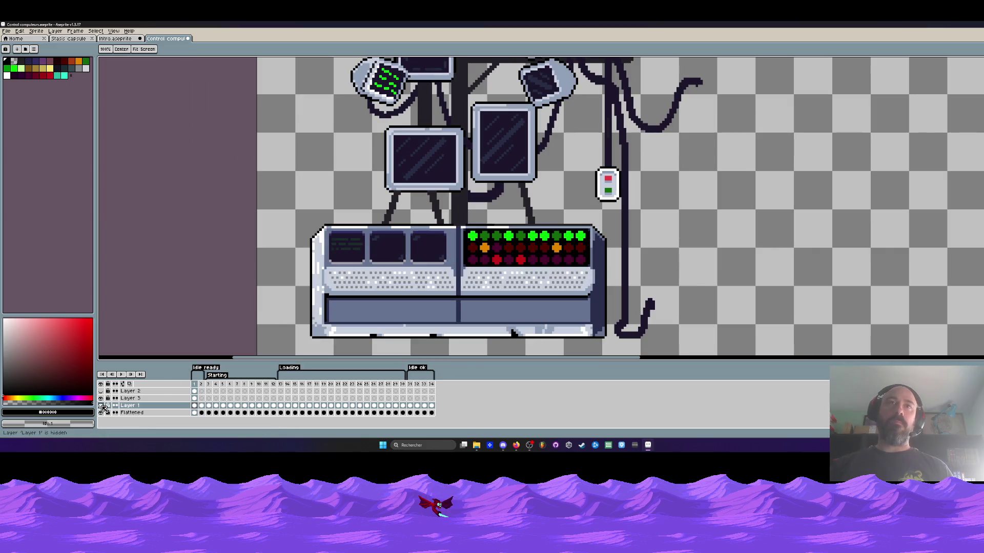
{"action": "key", "text": "ctrl+0"}
Compare Layer 1 with the Flattened render over frames 1–3, leaving Flattened hidden
{"action": "left_click", "coordinate": [202, 406]}
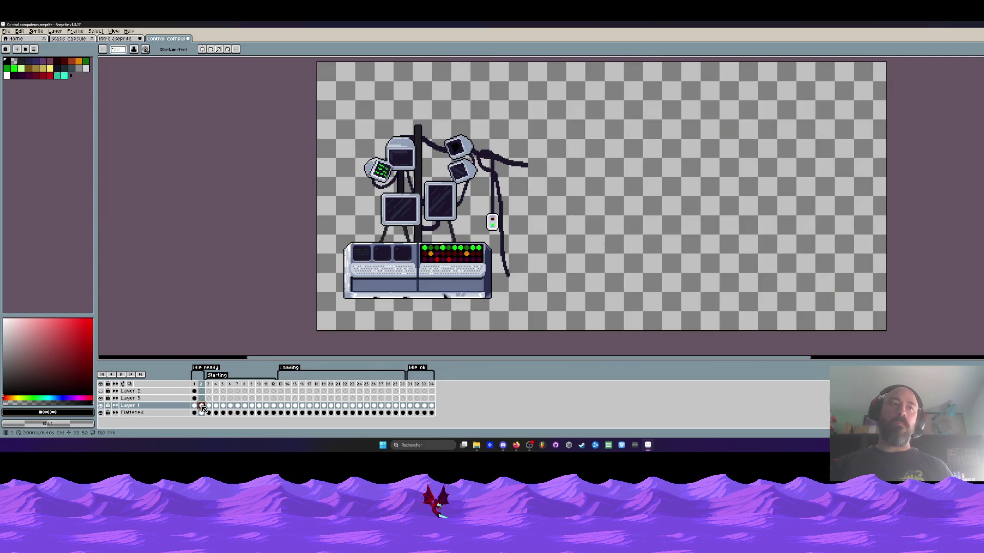
{"action": "left_click_drag", "start_coordinate": [202, 408], "coordinate": [429, 407]}
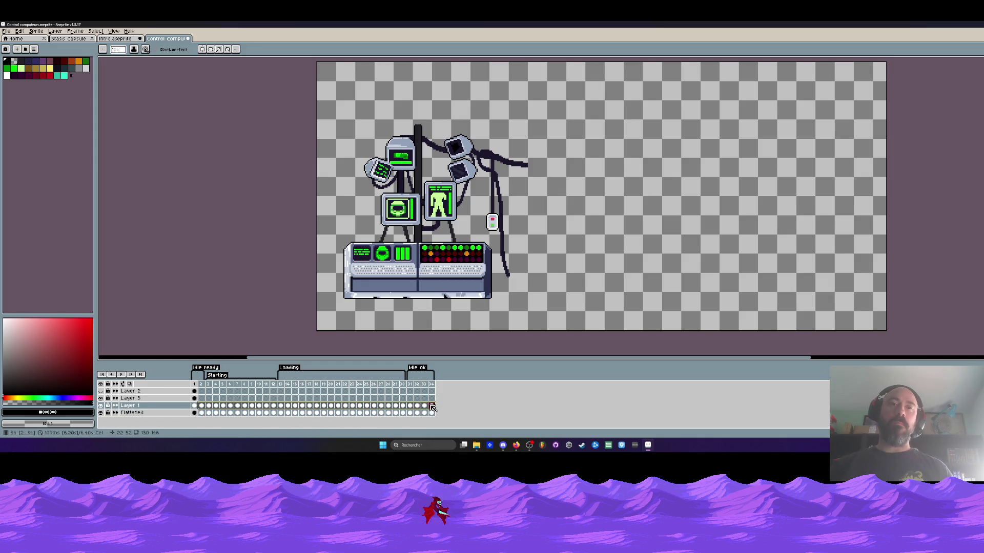
{"action": "left_click", "coordinate": [196, 406]}
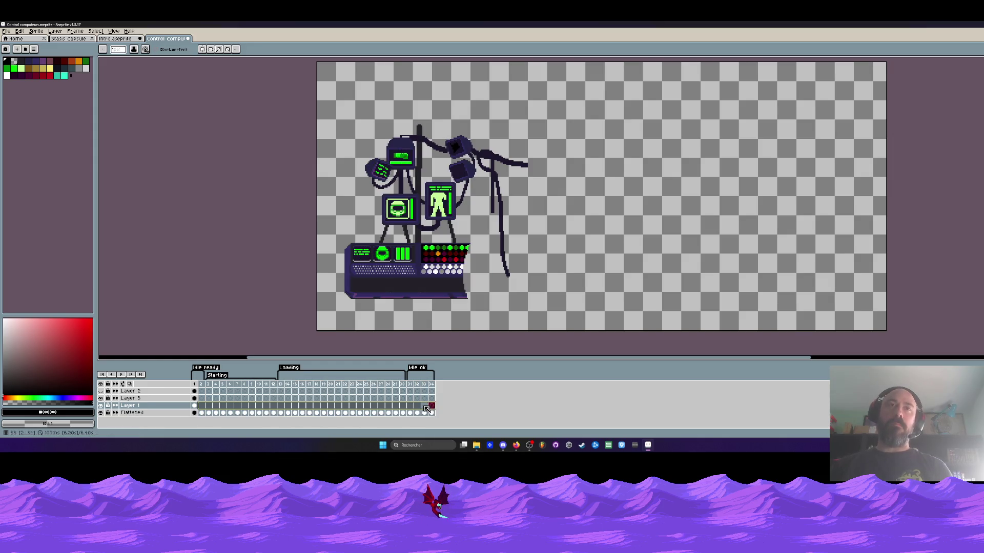
{"action": "left_click", "coordinate": [196, 406]}
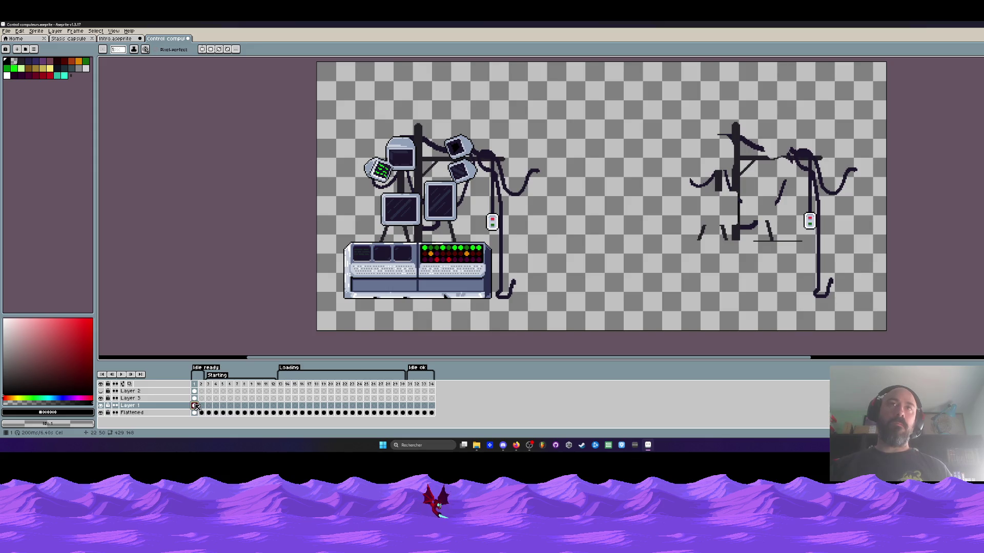
{"action": "left_click", "coordinate": [100, 405]}
{"action": "mouse_move", "coordinate": [194, 412]}
{"action": "left_mouse_down"}
{"action": "mouse_move", "coordinate": [323, 412]}
{"action": "mouse_move", "coordinate": [208, 413]}
{"action": "left_mouse_up"}
{"action": "left_click", "coordinate": [101, 406]}
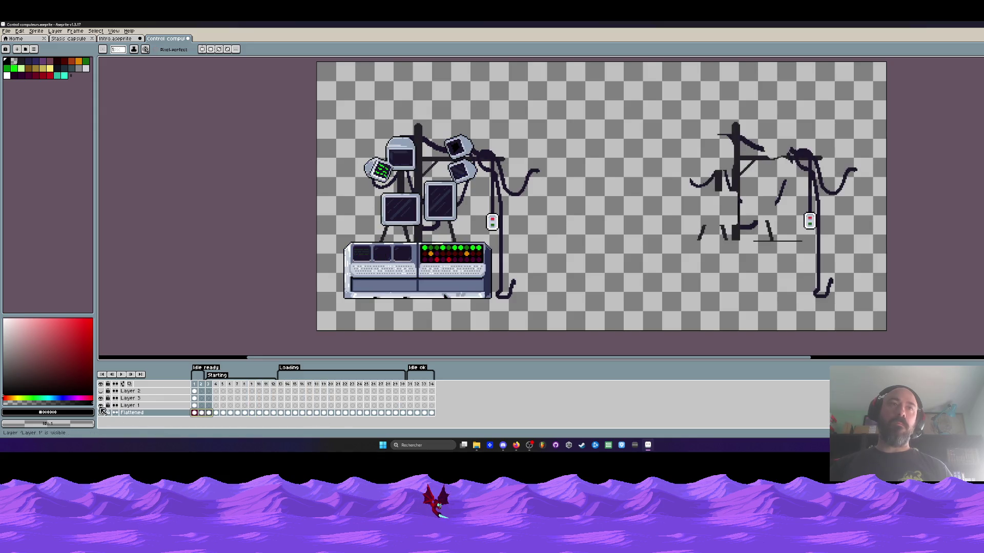
{"action": "left_click", "coordinate": [101, 406]}
{"action": "left_click", "coordinate": [101, 406]}
{"action": "left_click", "coordinate": [195, 405]}
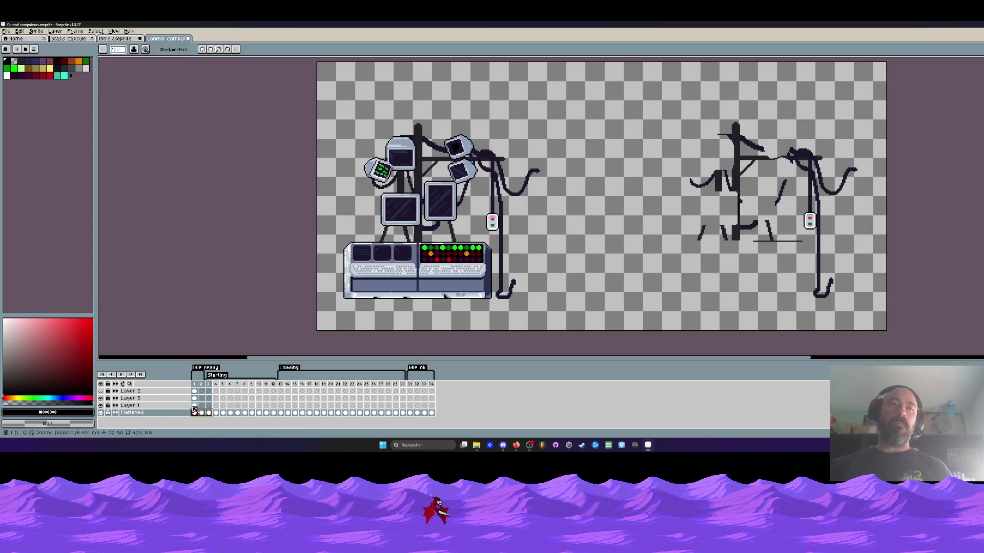
{"action": "left_click", "coordinate": [101, 412]}
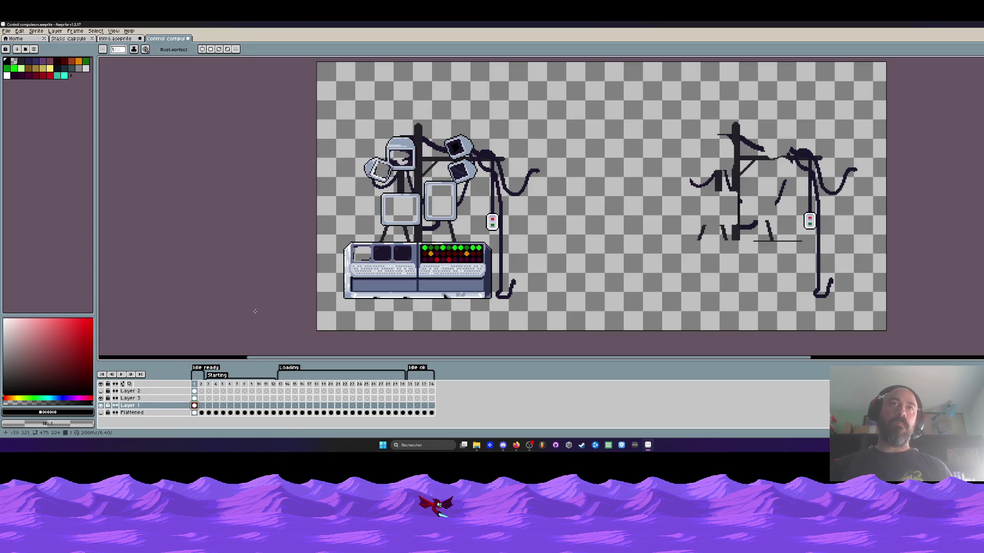
Sample a colour from the left monitor, compare frames 1 and 2, then delete Layer 3
{"action": "scroll", "coordinate": [427, 163], "scroll_direction": "up", "scroll_amount": 3}
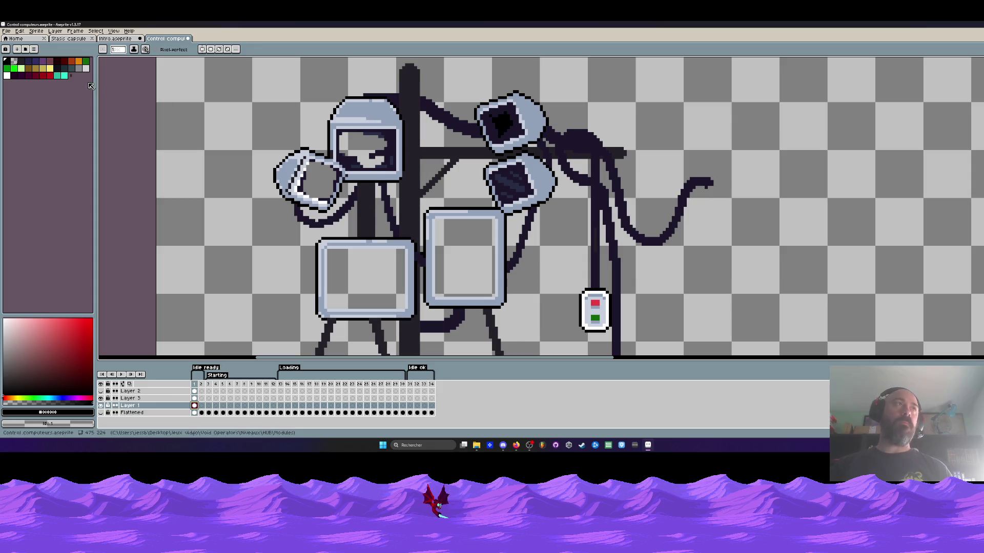
{"action": "left_click", "coordinate": [365, 143], "text": "alt"}
{"action": "scroll", "coordinate": [365, 143], "scroll_direction": "up", "scroll_amount": 2}
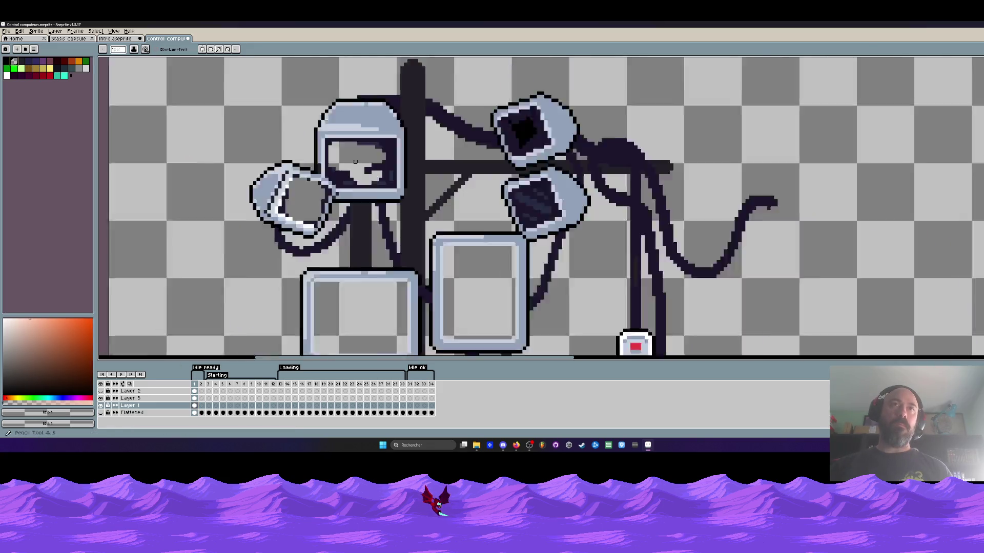
{"action": "scroll", "coordinate": [352, 219], "scroll_direction": "down", "scroll_amount": 6}
{"action": "left_click", "coordinate": [101, 405]}
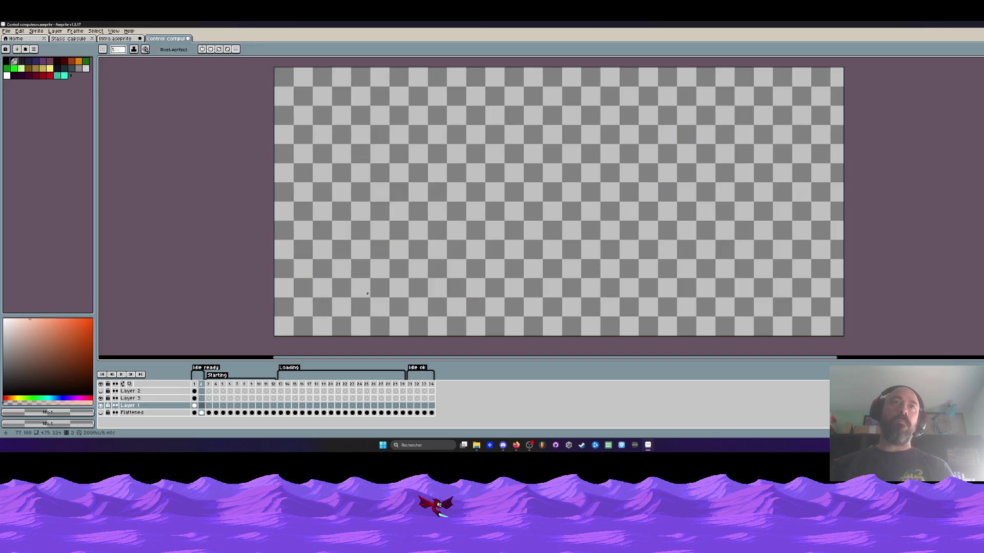
{"action": "left_click", "coordinate": [101, 406]}
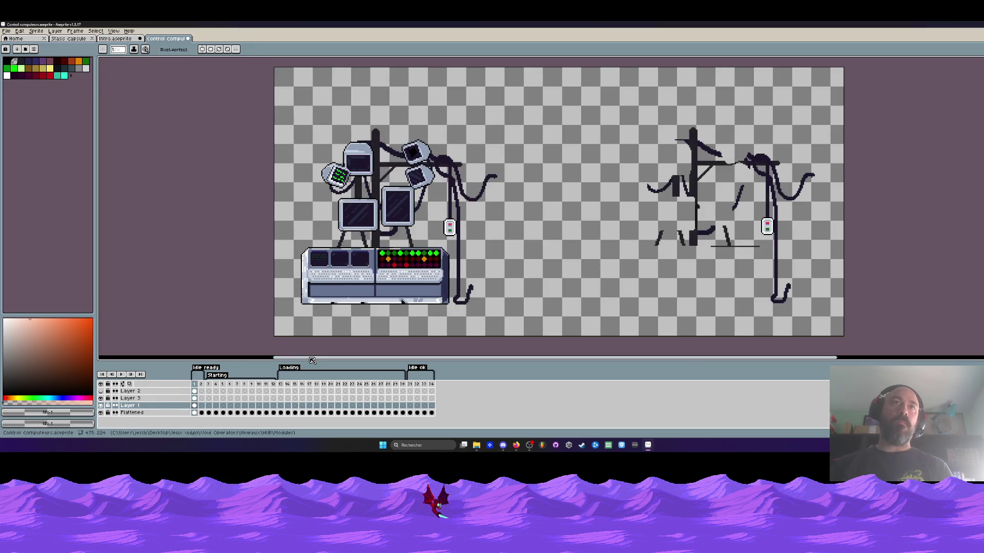
{"action": "key", "text": "Right"}
{"action": "key", "text": "Left"}
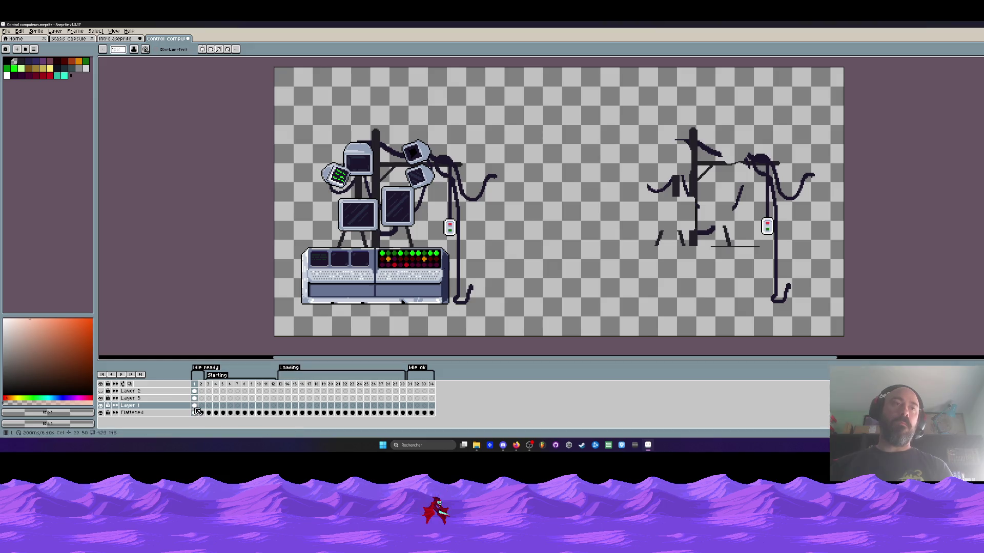
{"action": "left_click", "coordinate": [195, 406]}
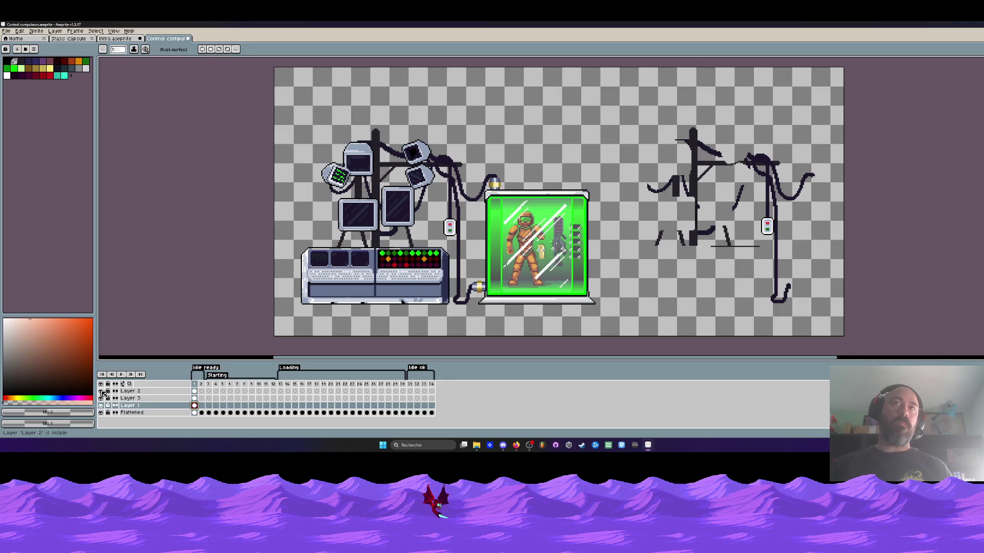
{"action": "right_click", "coordinate": [128, 399]}
{"action": "left_click", "coordinate": [148, 416]}
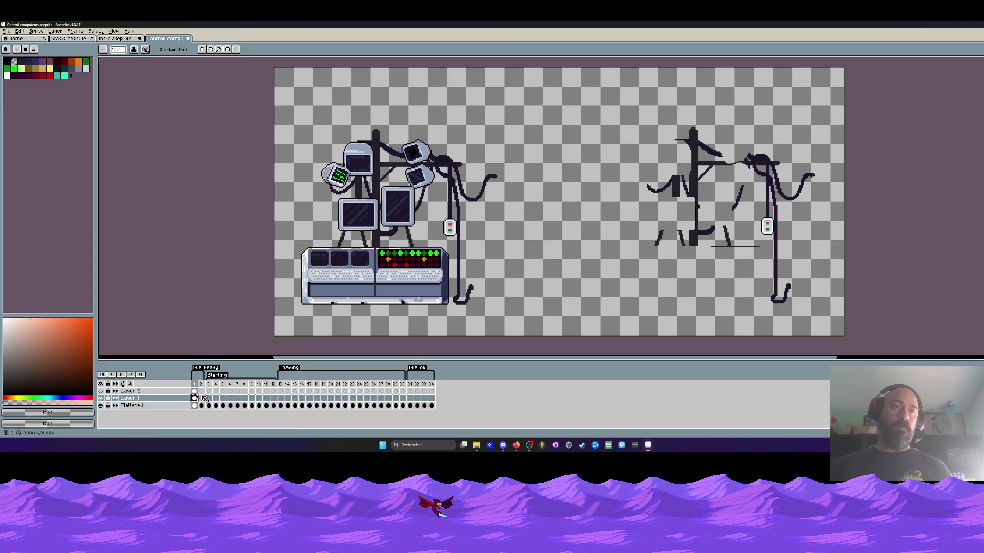
Step through frames 4, 5, 6, 11, 26 and 29, then play the animation
{"action": "left_click", "coordinate": [217, 400]}
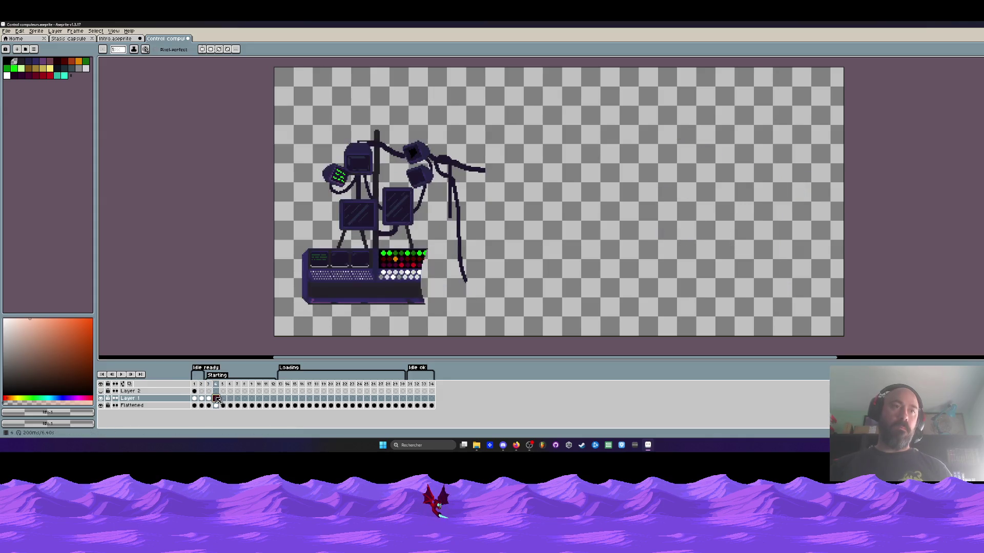
{"action": "key", "text": "Right"}
{"action": "key", "text": "Left"}
{"action": "key", "text": "Right"}
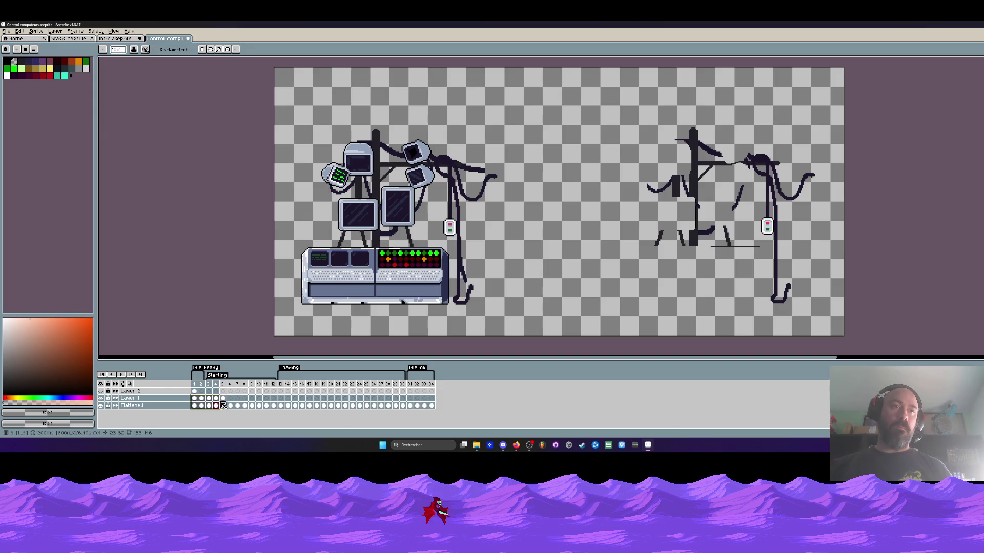
{"action": "left_click", "coordinate": [230, 399]}
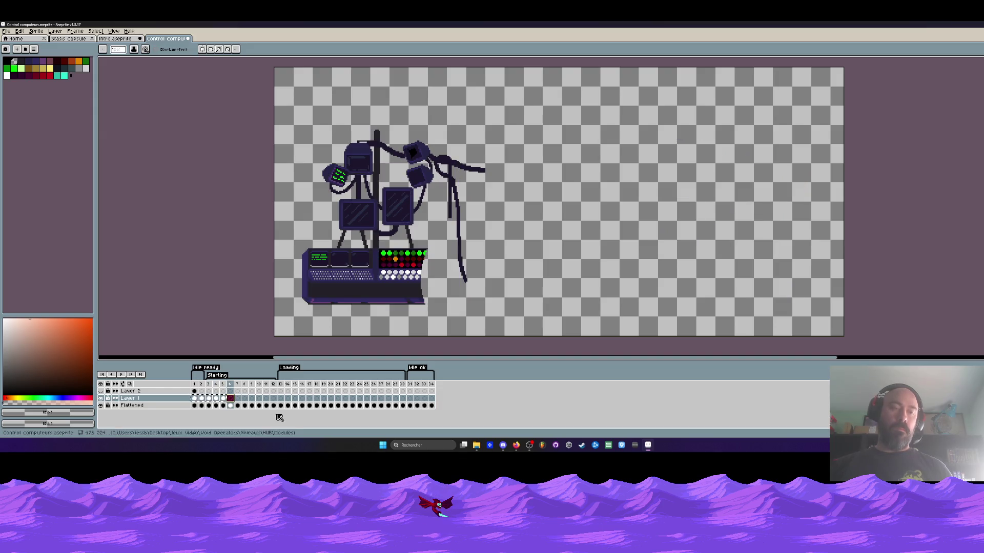
{"action": "left_click", "coordinate": [266, 401]}
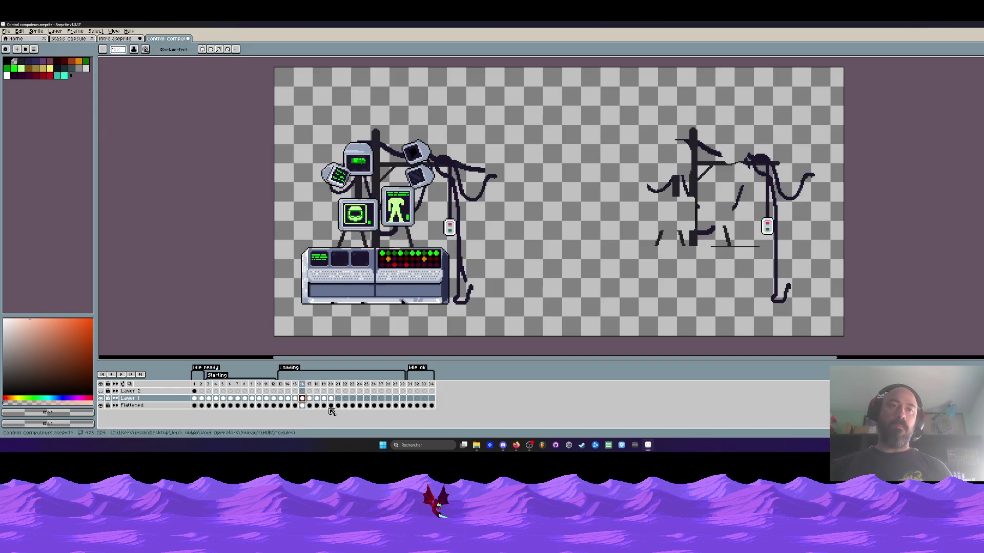
{"action": "left_click", "coordinate": [374, 399]}
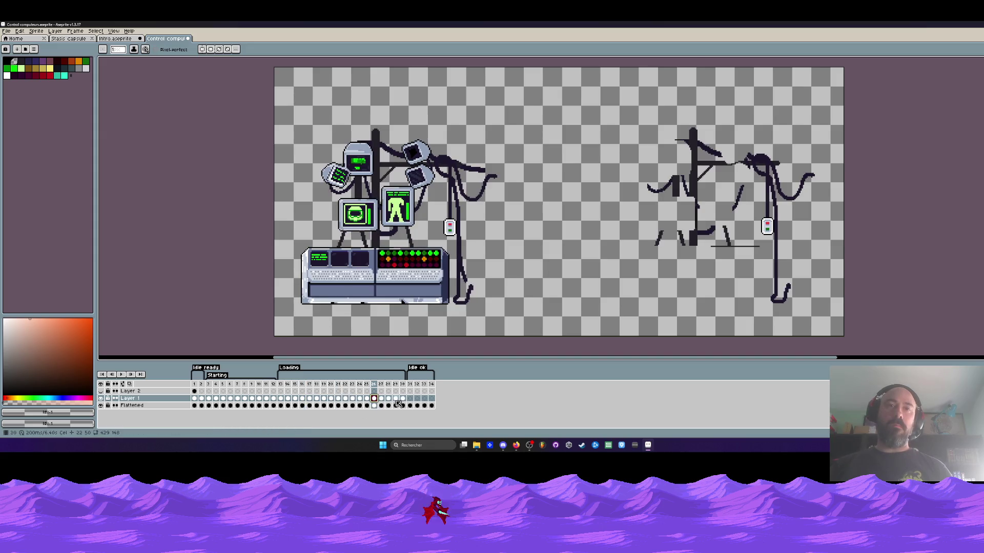
{"action": "left_click", "coordinate": [395, 400]}
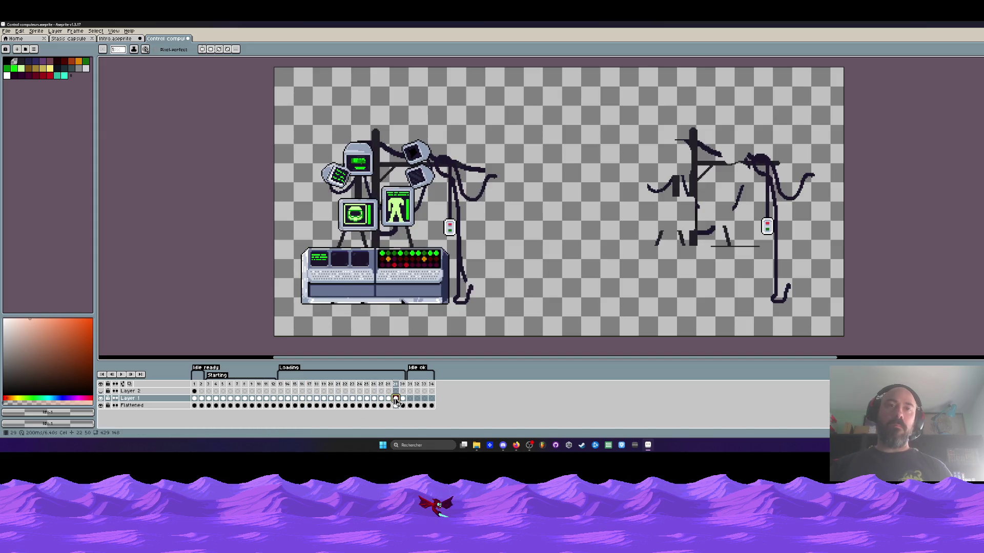
{"action": "key", "text": "Return"}
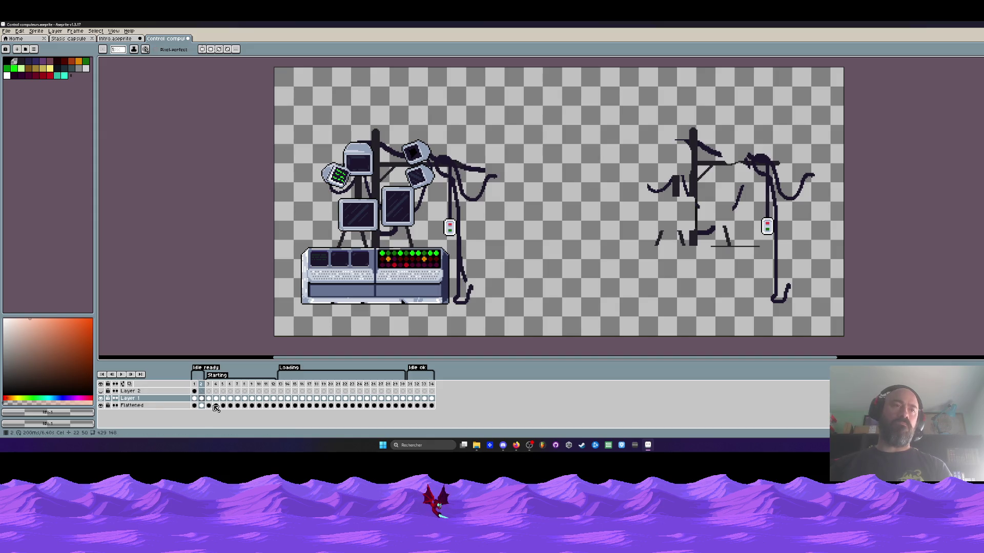
Make Layer 1 active and visible with the Flattened layer hidden on frame 1
{"action": "left_click", "coordinate": [196, 406]}
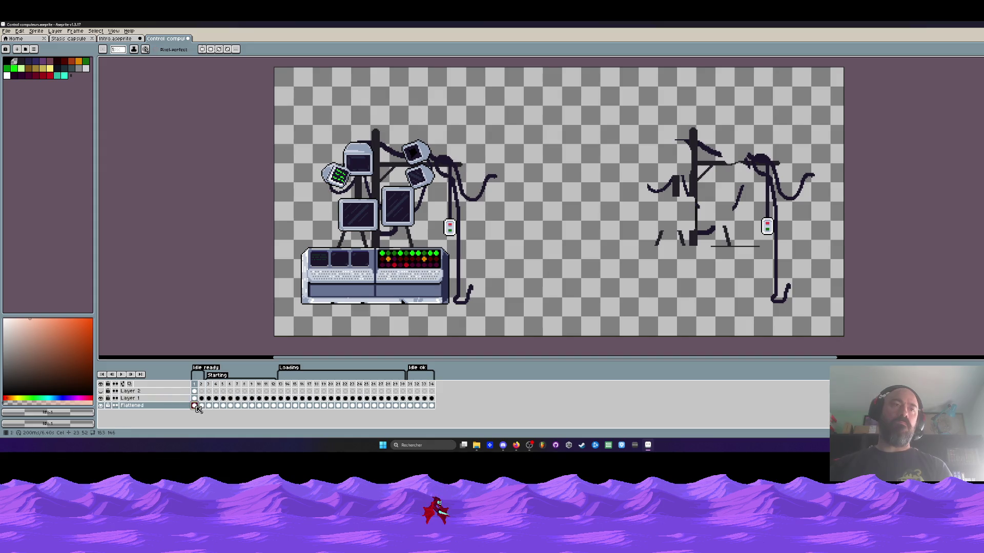
{"action": "left_click", "coordinate": [203, 407]}
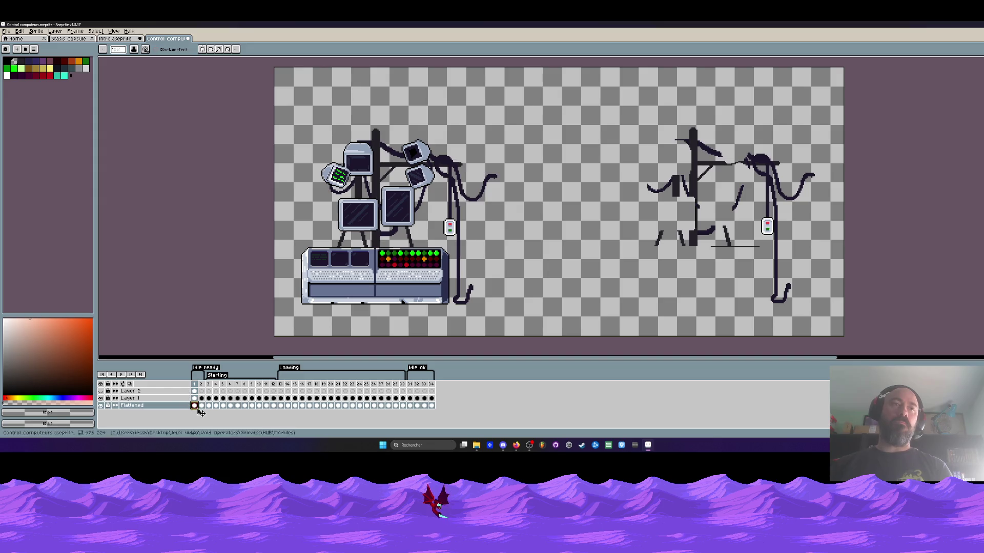
{"action": "left_click", "coordinate": [195, 391]}
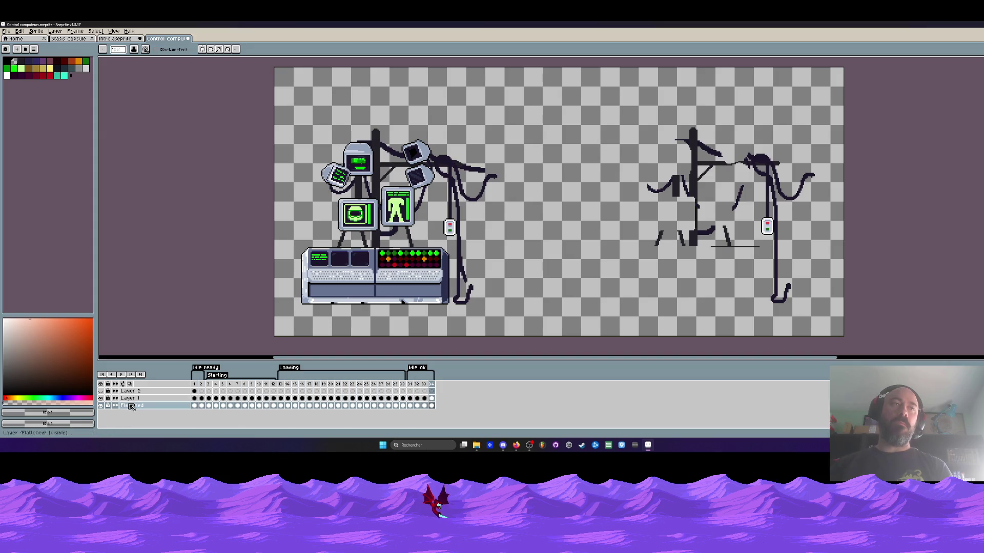
{"action": "left_click", "coordinate": [100, 405]}
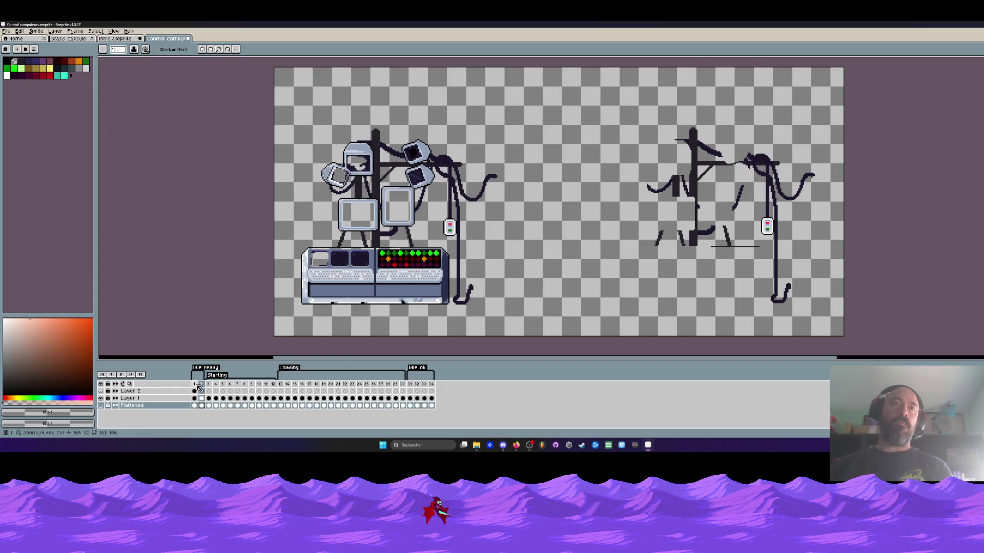
{"action": "left_click", "coordinate": [101, 398]}
{"action": "left_click", "coordinate": [100, 406]}
{"action": "left_click", "coordinate": [200, 385]}
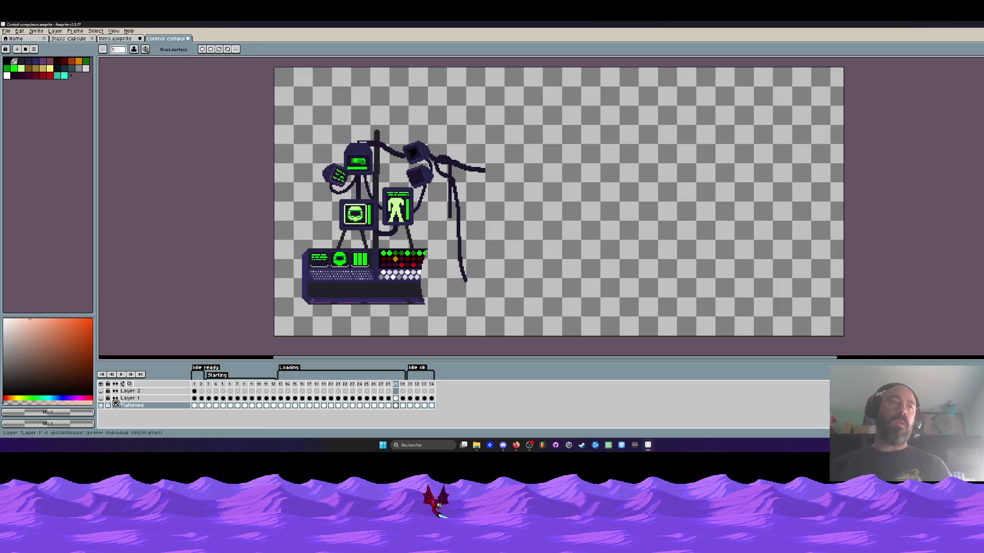
{"action": "left_click", "coordinate": [164, 399]}
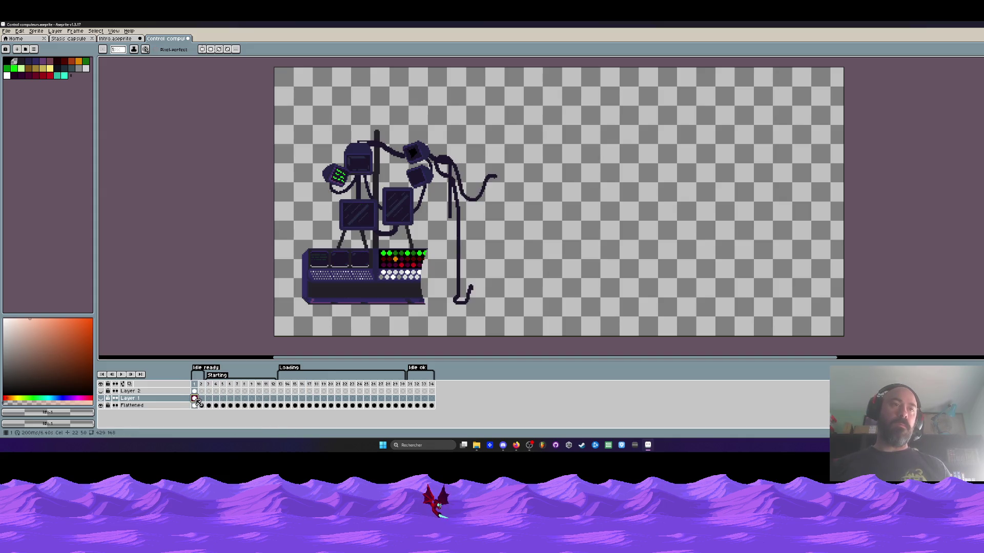
{"action": "left_click", "coordinate": [101, 398]}
{"action": "left_click", "coordinate": [101, 405]}
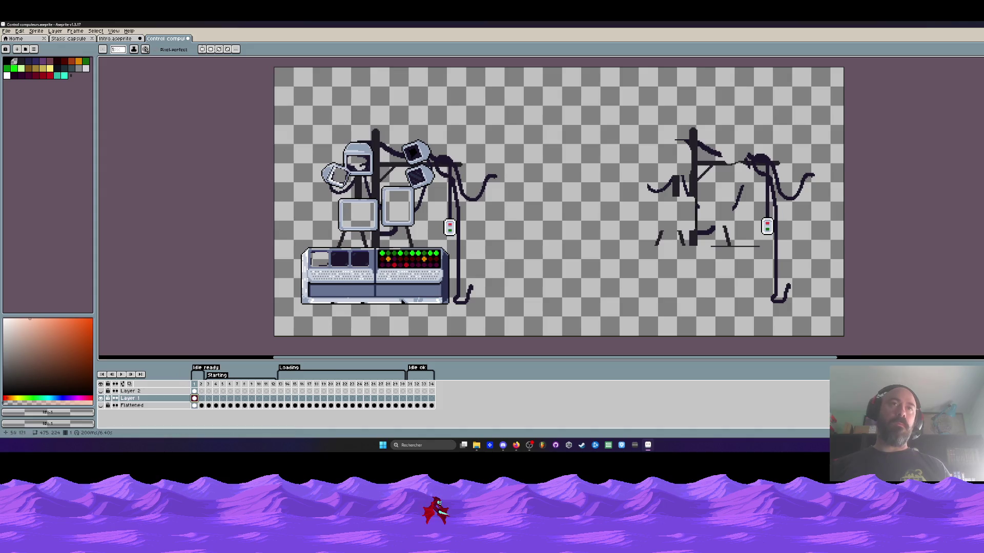
{"action": "scroll", "coordinate": [337, 294], "scroll_direction": "up", "scroll_amount": 4}
{"action": "scroll", "coordinate": [336, 294], "scroll_direction": "up", "scroll_amount": 1}
{"action": "scroll", "coordinate": [337, 294], "scroll_direction": "up", "scroll_amount": 1}
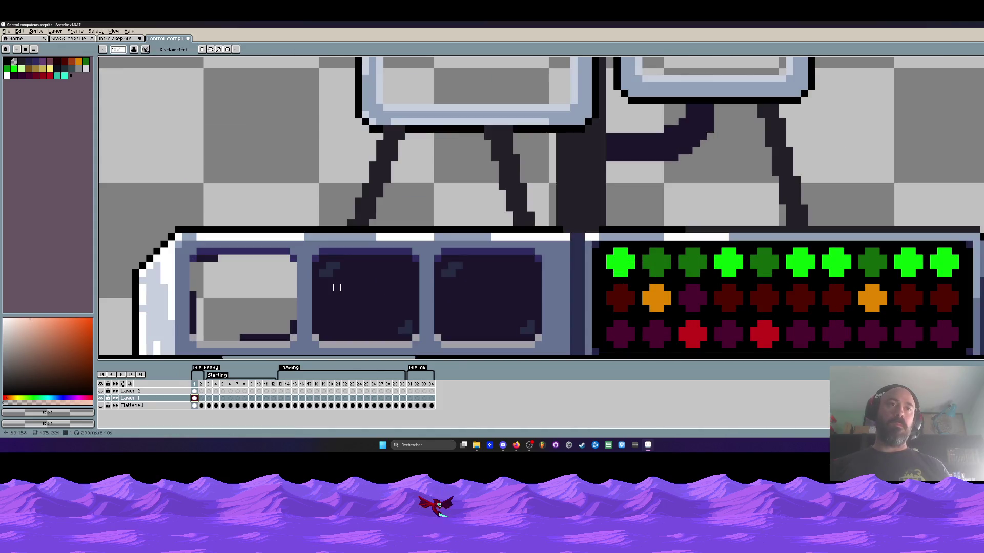
Enlarge the brush and paint over the middle, right and left monitor screens in light grey
{"action": "key", "text": "plus"}
{"action": "key", "text": "plus"}
{"action": "key", "text": "plus"}
{"action": "mouse_move", "coordinate": [325, 270]}
{"action": "left_mouse_down"}
{"action": "mouse_move", "coordinate": [398, 269]}
{"action": "mouse_move", "coordinate": [402, 318]}
{"action": "mouse_move", "coordinate": [367, 287]}
{"action": "mouse_move", "coordinate": [325, 284]}
{"action": "mouse_move", "coordinate": [330, 327]}
{"action": "mouse_move", "coordinate": [363, 326]}
{"action": "left_mouse_up"}
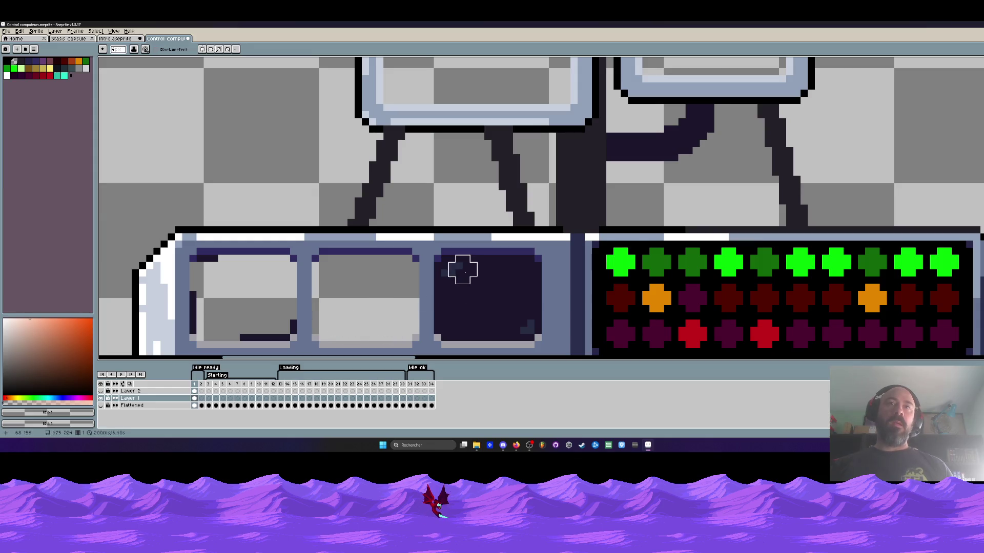
{"action": "mouse_move", "coordinate": [447, 270]}
{"action": "left_mouse_down"}
{"action": "mouse_move", "coordinate": [520, 269]}
{"action": "mouse_move", "coordinate": [525, 278]}
{"action": "mouse_move", "coordinate": [450, 290]}
{"action": "mouse_move", "coordinate": [446, 248]}
{"action": "mouse_move", "coordinate": [496, 263]}
{"action": "mouse_move", "coordinate": [439, 279]}
{"action": "mouse_move", "coordinate": [487, 286]}
{"action": "left_mouse_up"}
{"action": "scroll", "coordinate": [512, 267], "scroll_direction": "down", "scroll_amount": 2}
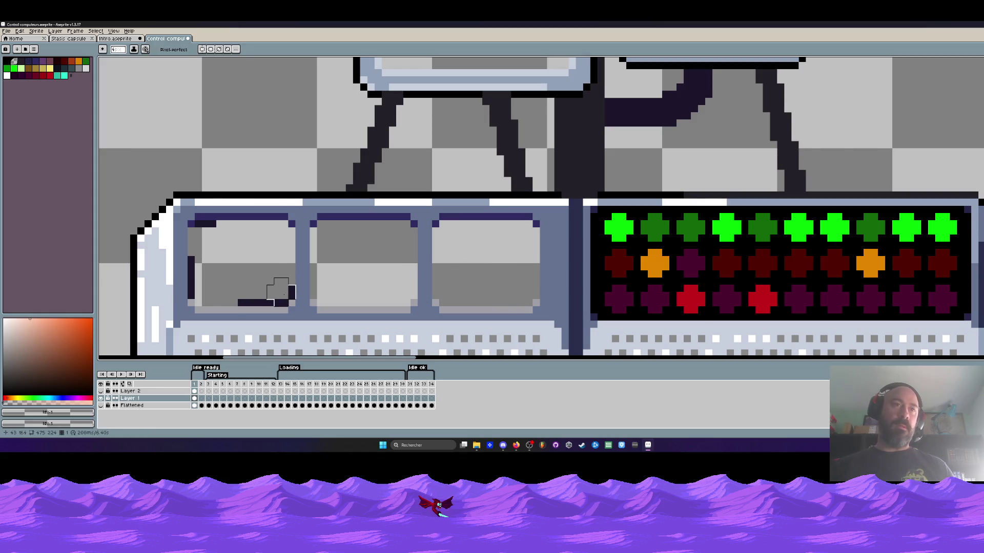
{"action": "mouse_move", "coordinate": [284, 293]}
{"action": "left_mouse_down"}
{"action": "mouse_move", "coordinate": [246, 288]}
{"action": "mouse_move", "coordinate": [213, 259]}
{"action": "mouse_move", "coordinate": [207, 285]}
{"action": "mouse_move", "coordinate": [203, 237]}
{"action": "left_mouse_up"}
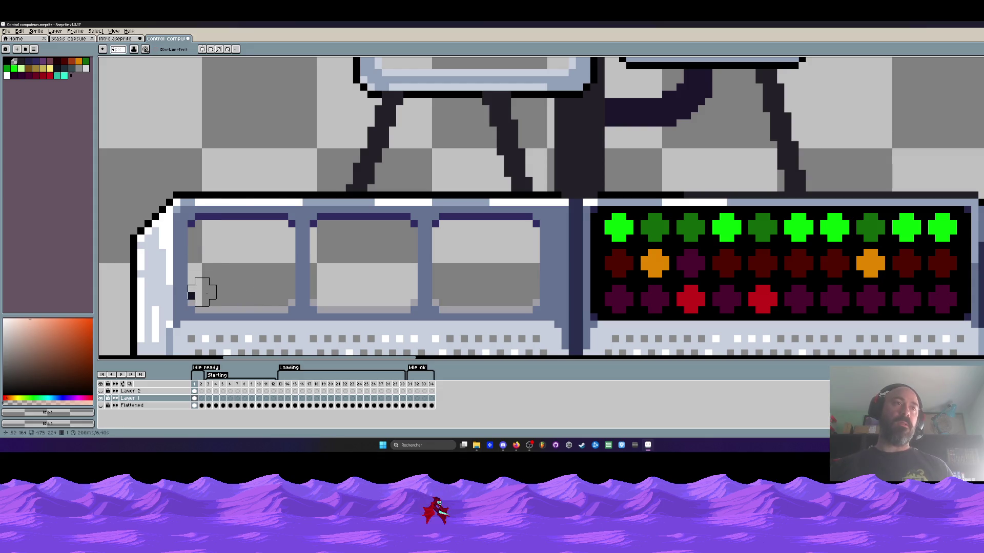
{"action": "scroll", "coordinate": [296, 255], "scroll_direction": "down", "scroll_amount": 3}
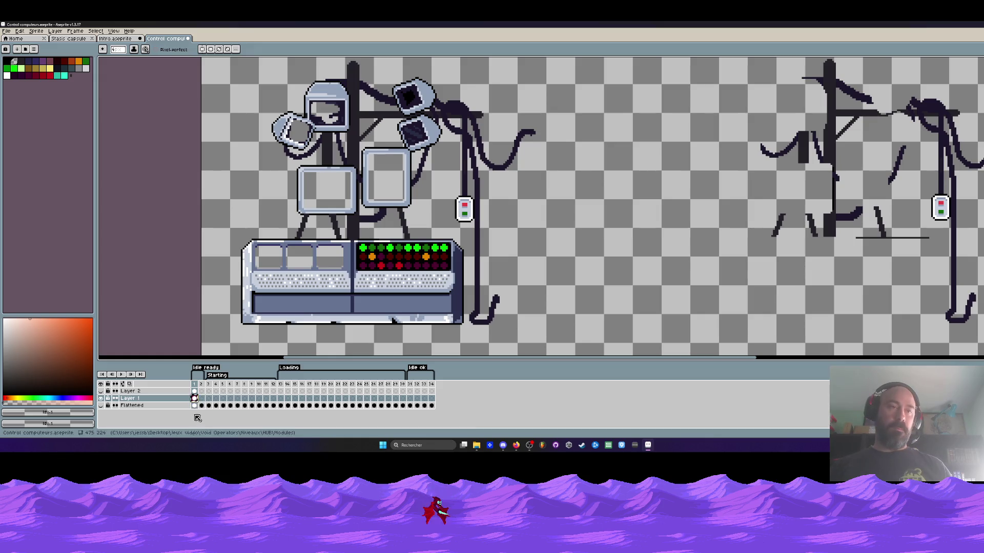
Paste the console artwork into each Layer 1 frame from 2 through 12
{"action": "left_click", "coordinate": [202, 399]}
{"action": "key", "text": "ctrl+v"}
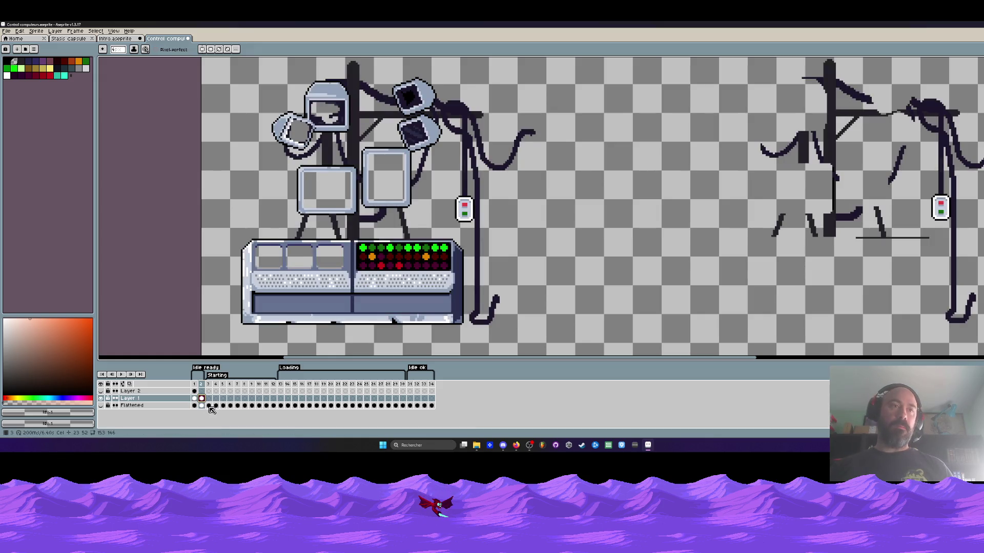
{"action": "left_click", "coordinate": [209, 399]}
{"action": "key", "text": "ctrl+v"}
{"action": "left_click", "coordinate": [216, 399]}
{"action": "key", "text": "ctrl+v"}
{"action": "left_click", "coordinate": [222, 398]}
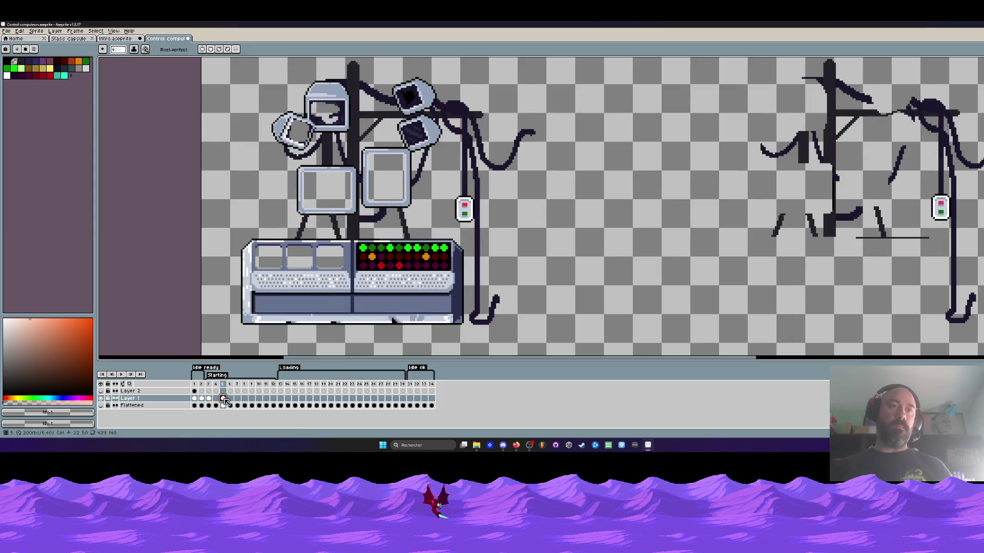
{"action": "left_click", "coordinate": [230, 399]}
{"action": "key", "text": "ctrl+v"}
{"action": "left_click", "coordinate": [238, 399]}
{"action": "key", "text": "ctrl+v"}
{"action": "left_click", "coordinate": [244, 398]}
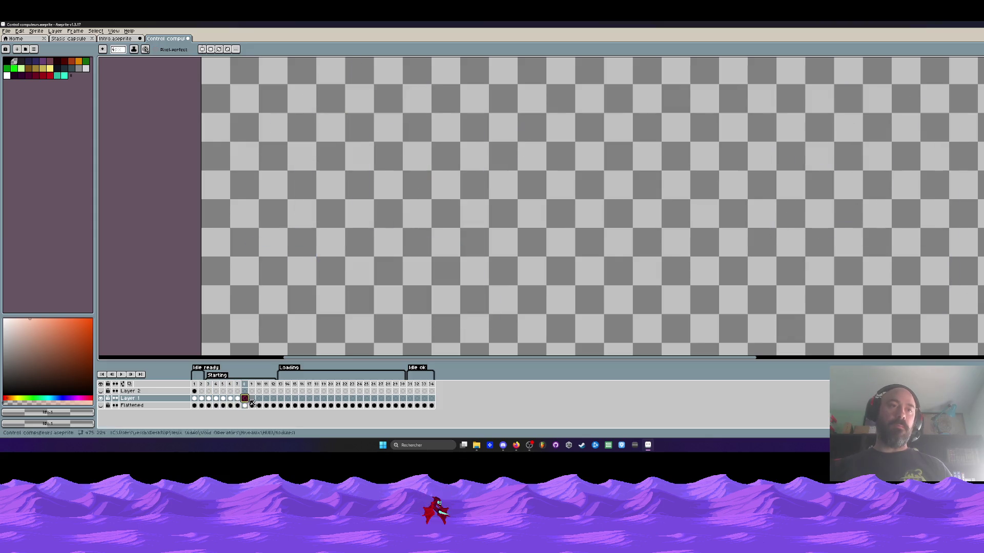
{"action": "key", "text": "ctrl+v"}
{"action": "left_click", "coordinate": [252, 399]}
{"action": "key", "text": "ctrl+v"}
{"action": "left_click", "coordinate": [259, 399]}
{"action": "key", "text": "ctrl+v"}
{"action": "left_click", "coordinate": [266, 399]}
{"action": "key", "text": "ctrl+v"}
{"action": "left_click", "coordinate": [274, 399]}
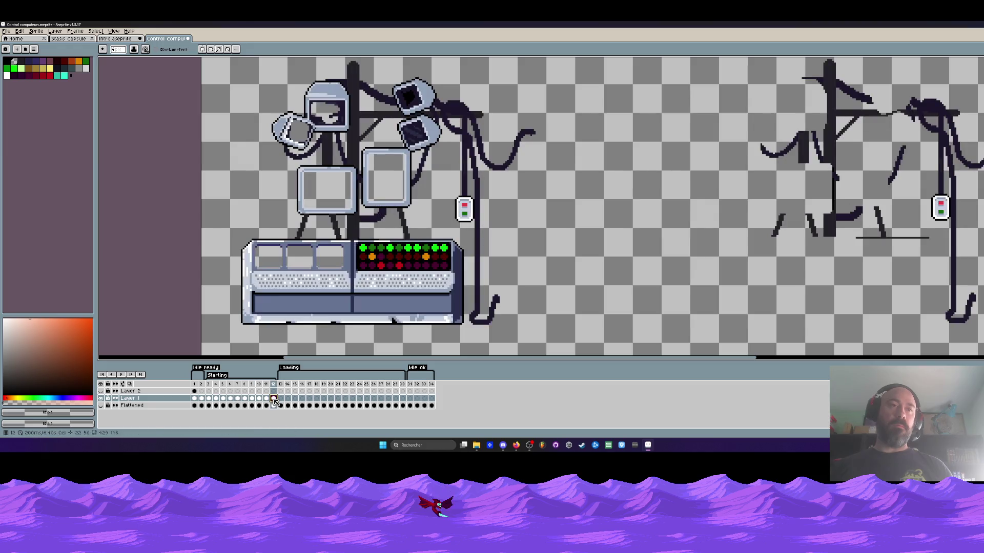
{"action": "key", "text": "ctrl+v"}
Copy Layer 1 frames 3–12 into frames 13–23 and paste the console into frame 24
{"action": "left_click_drag", "start_coordinate": [274, 399], "coordinate": [209, 399]}
{"action": "key", "text": "ctrl+c"}
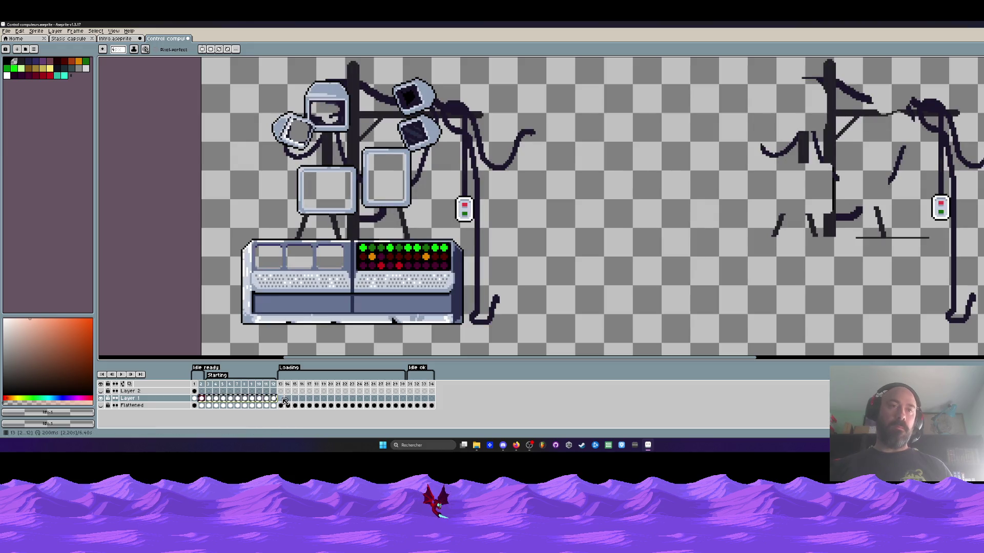
{"action": "left_click", "coordinate": [280, 398]}
{"action": "key", "text": "ctrl+v"}
{"action": "left_click", "coordinate": [360, 399]}
{"action": "key", "text": "ctrl+v"}
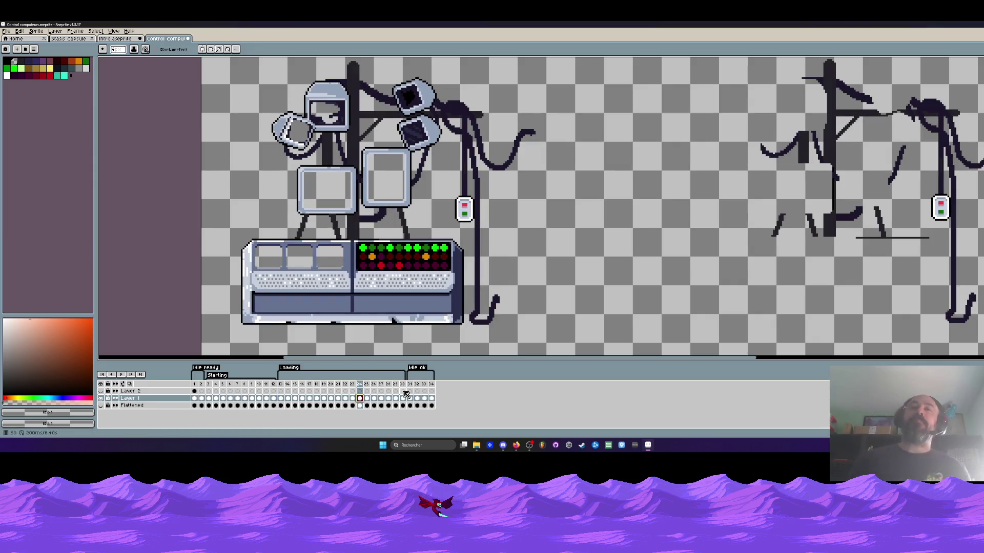
Show the Flattened layer, play the animation, and compare the cable between frames 1 and 2
{"action": "left_click", "coordinate": [100, 405]}
{"action": "left_click", "coordinate": [194, 384]}
{"action": "key", "text": "Return"}
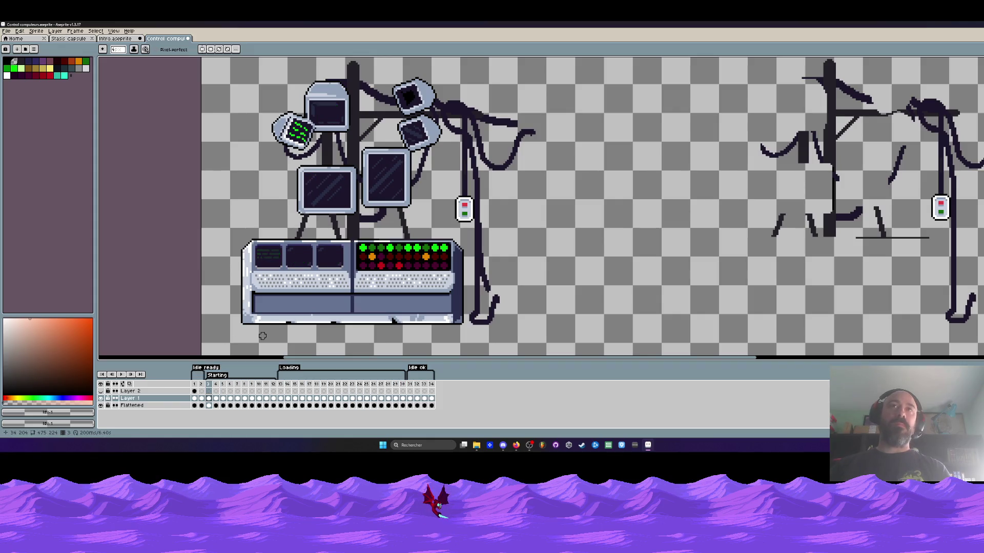
{"action": "left_click", "coordinate": [194, 399]}
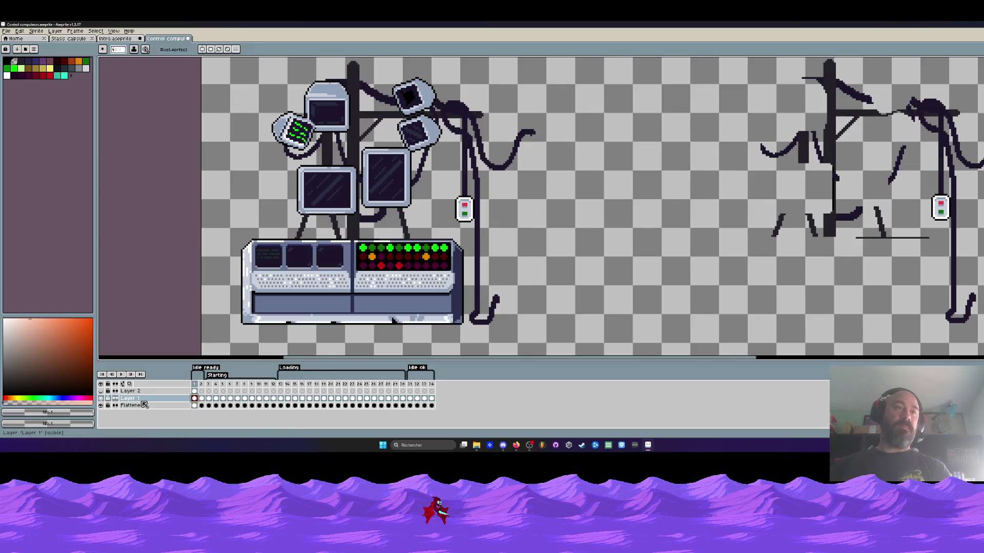
{"action": "left_click", "coordinate": [201, 406]}
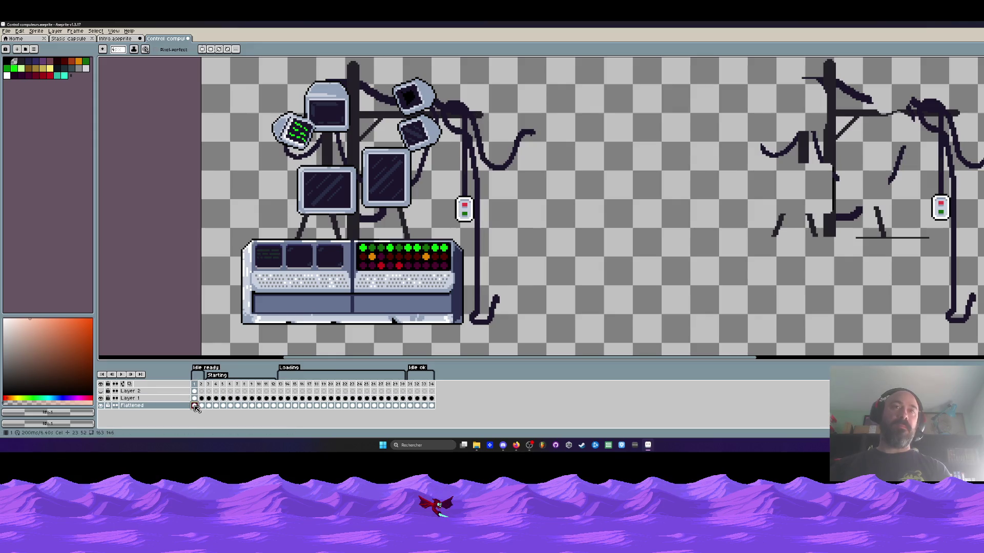
{"action": "left_click", "coordinate": [194, 406]}
{"action": "key", "text": "Right"}
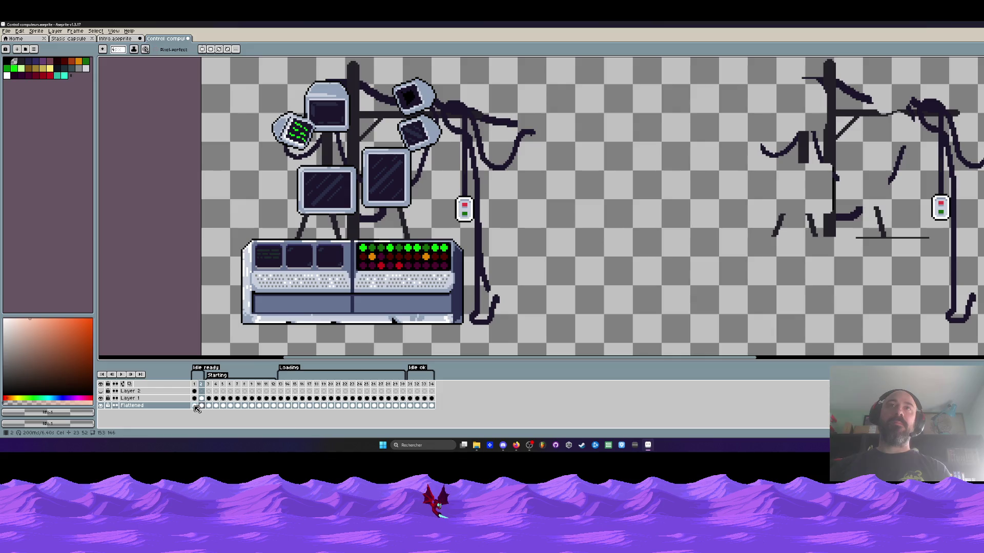
{"action": "key", "text": "Left"}
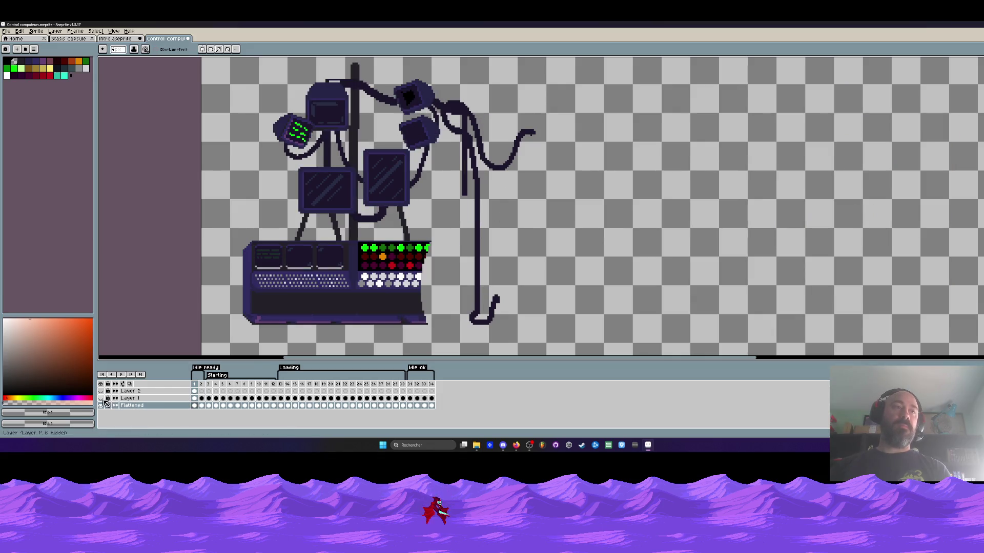
Hide Layer 1 and marquee-select the right-hand cable on frame 1
{"action": "left_click", "coordinate": [101, 405]}
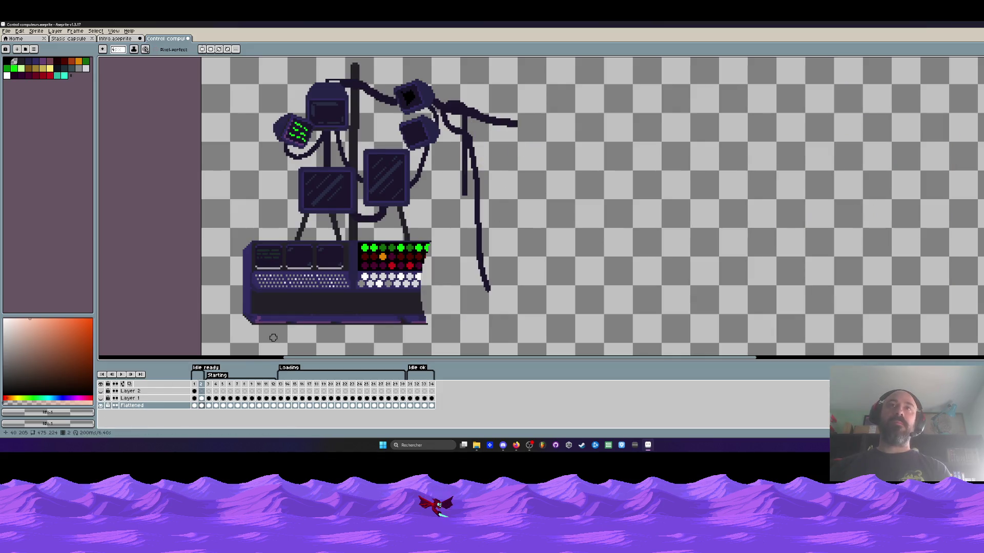
{"action": "key", "text": "Left"}
{"action": "key", "text": "m"}
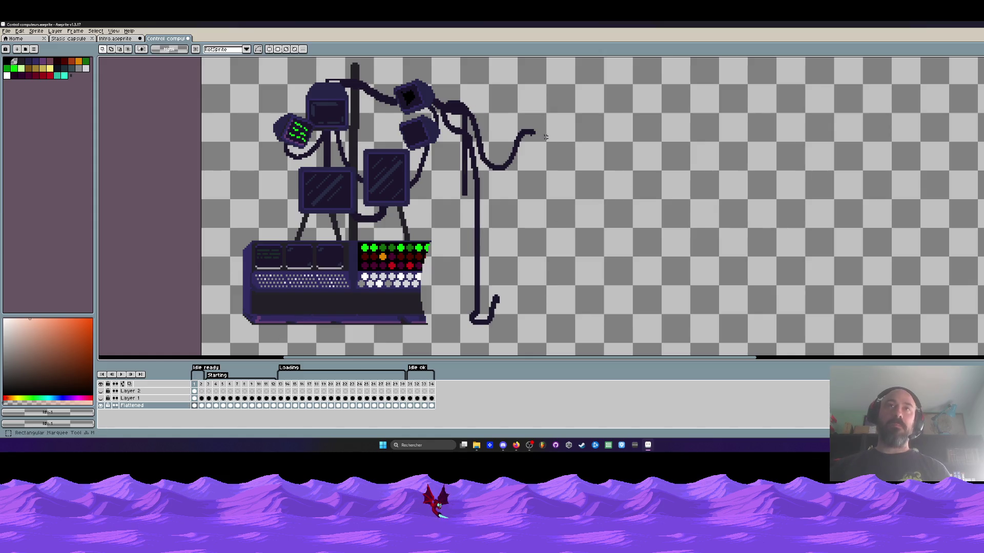
{"action": "left_click_drag", "start_coordinate": [448, 81], "coordinate": [573, 347]}
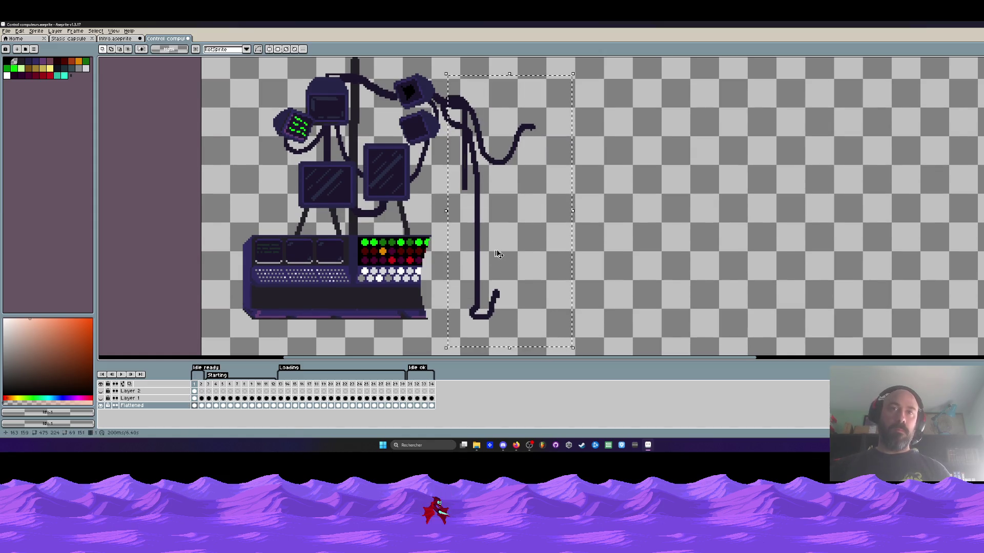
Reselect the cable on frame 3 and try spreading it across frames 3 to 34
{"action": "key", "text": "ctrl+d"}
{"action": "key", "text": "Right"}
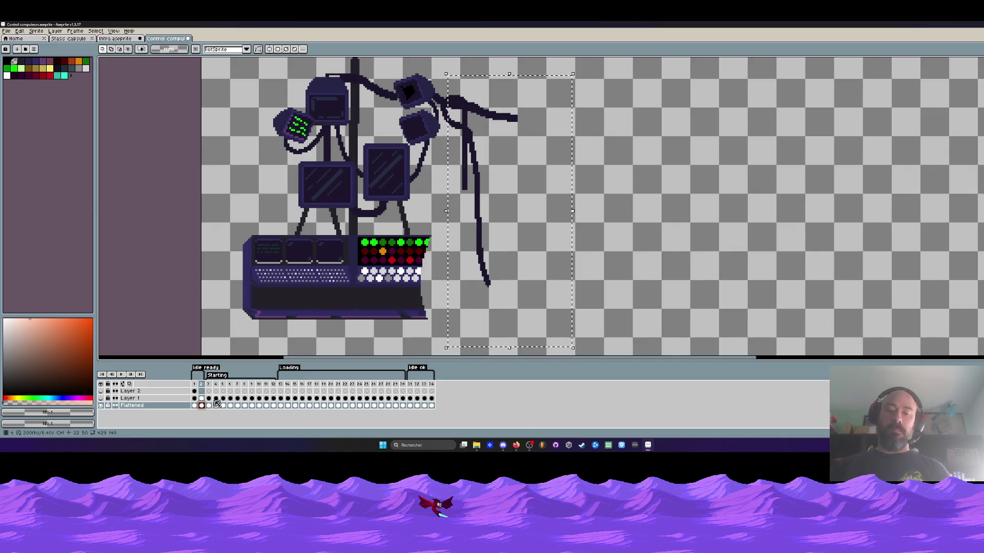
{"action": "left_click", "coordinate": [209, 405]}
{"action": "key", "text": "ctrl+shift+d"}
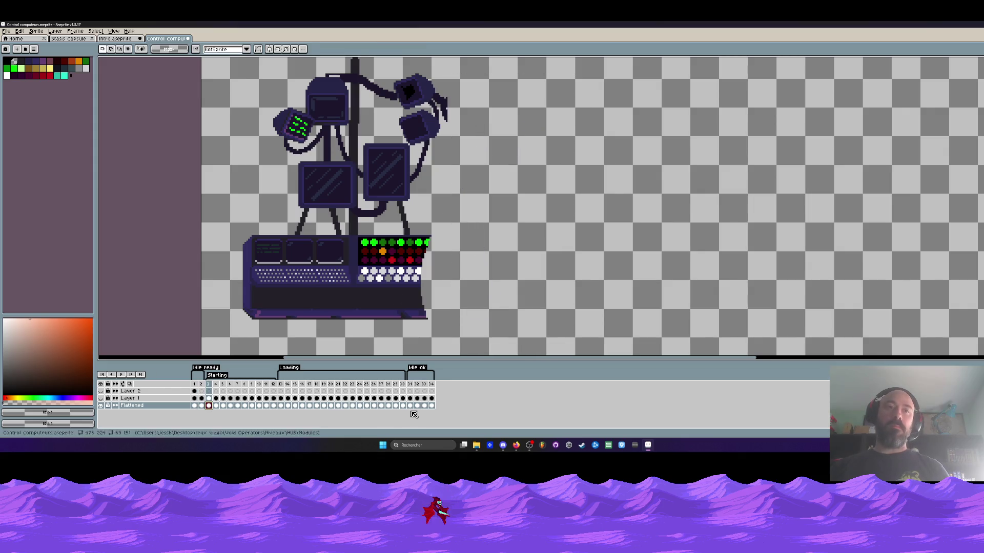
{"action": "left_click", "coordinate": [380, 405]}
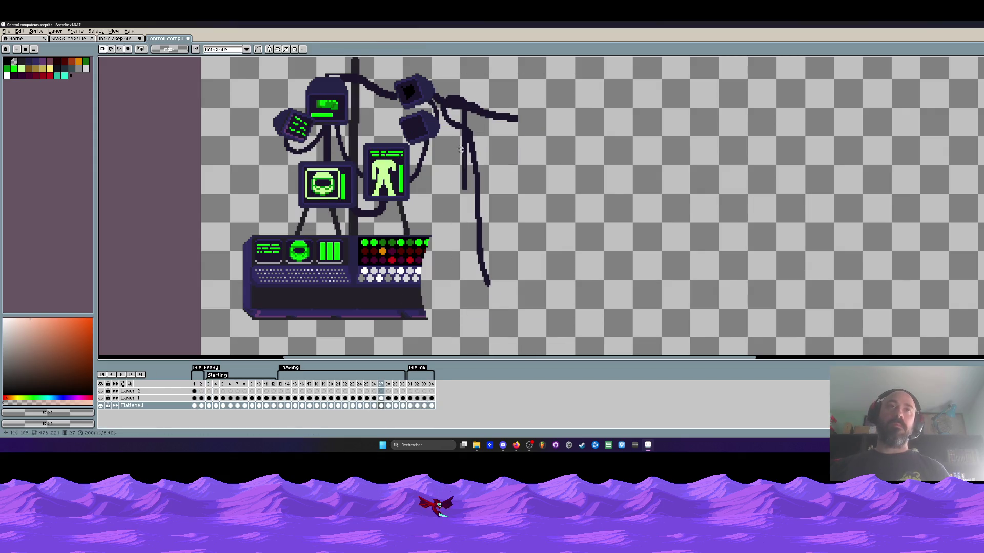
{"action": "left_click", "coordinate": [209, 405]}
{"action": "key", "text": "ctrl+shift+d"}
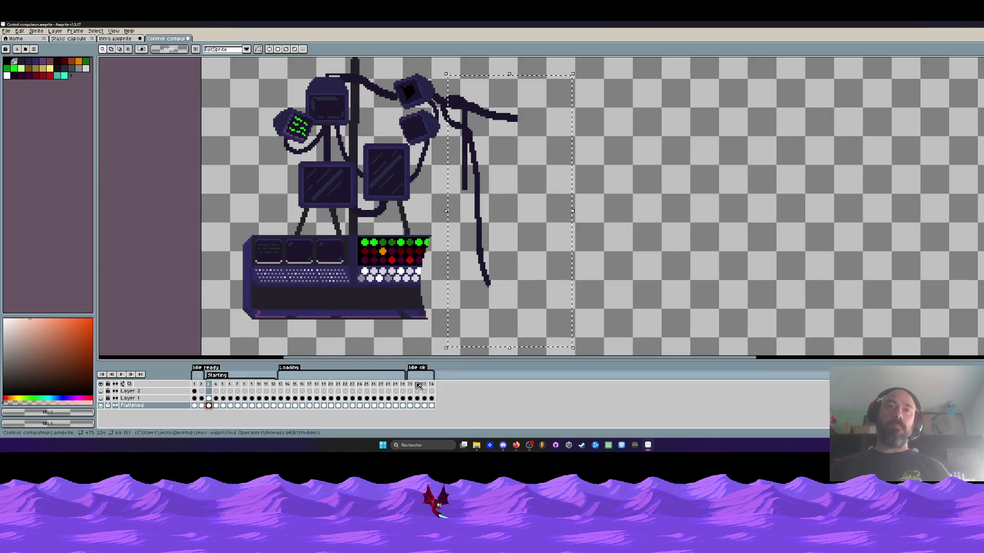
{"action": "left_click_drag", "start_coordinate": [434, 408], "coordinate": [211, 412]}
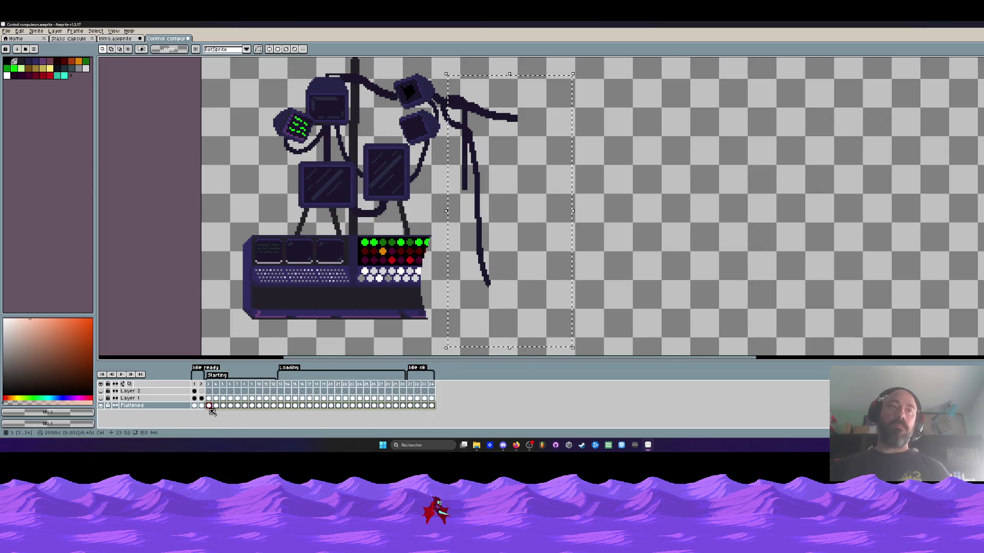
{"action": "key", "text": "ctrl+z"}
{"action": "key", "text": "ctrl+z"}
{"action": "key", "text": "ctrl+z"}
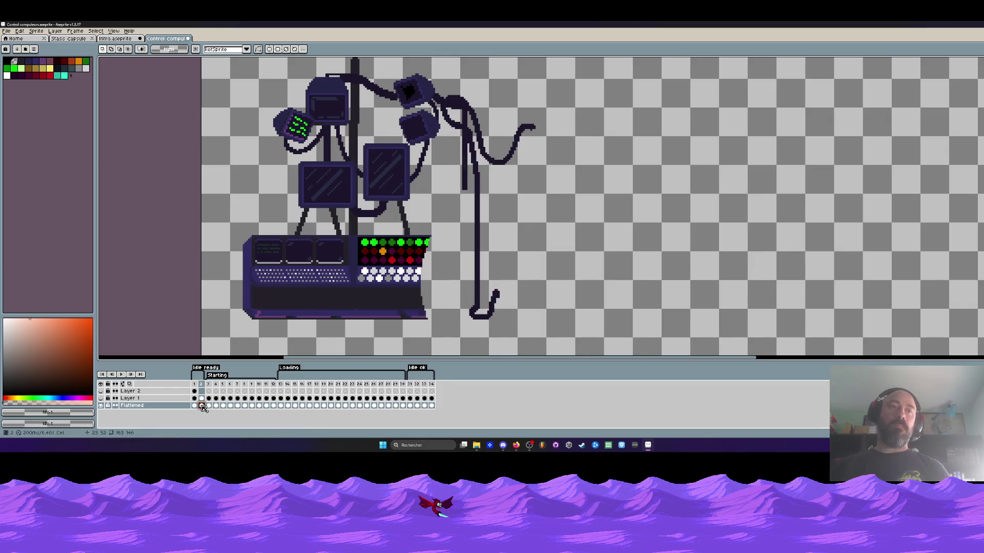
Check frames 4 through 11 and paste the cable onto frame 12
{"action": "key", "text": "Right"}
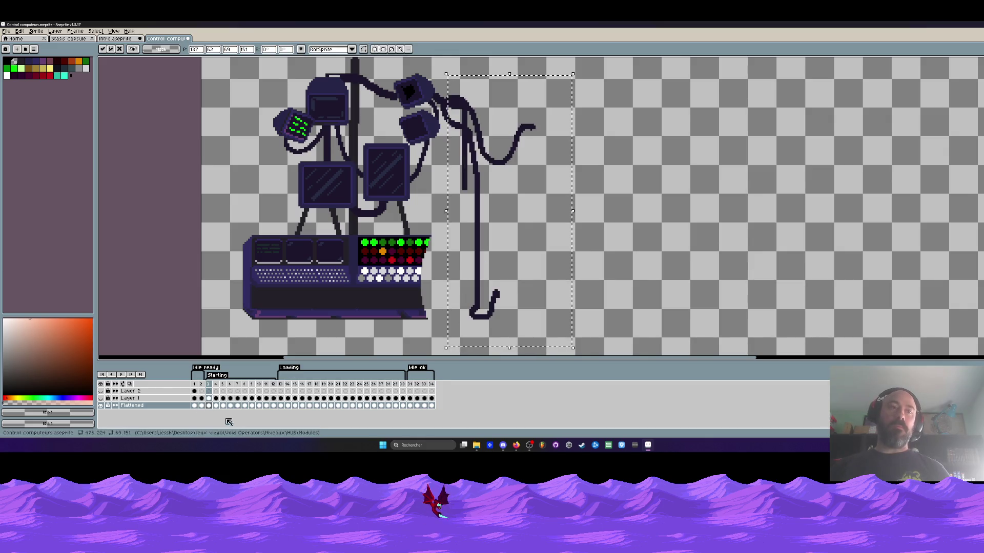
{"action": "key", "text": "Left"}
{"action": "key", "text": "Right"}
{"action": "key", "text": "Right"}
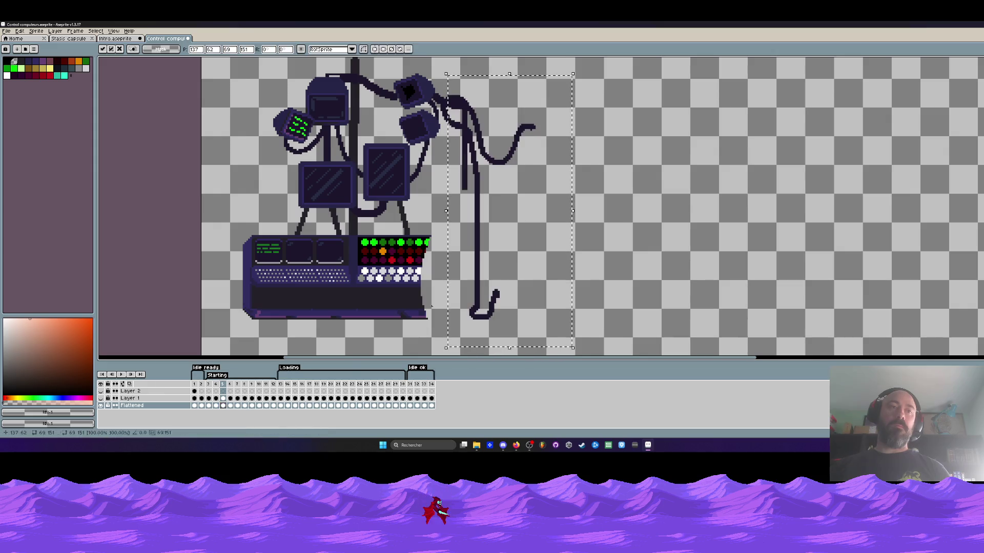
{"action": "key", "text": "Right"}
{"action": "left_click", "coordinate": [238, 406]}
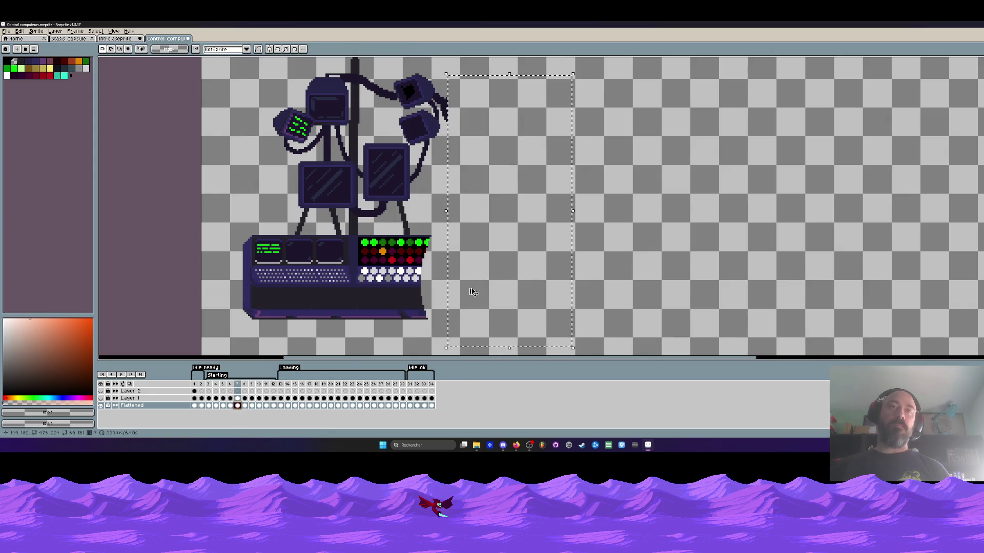
{"action": "left_click", "coordinate": [245, 405]}
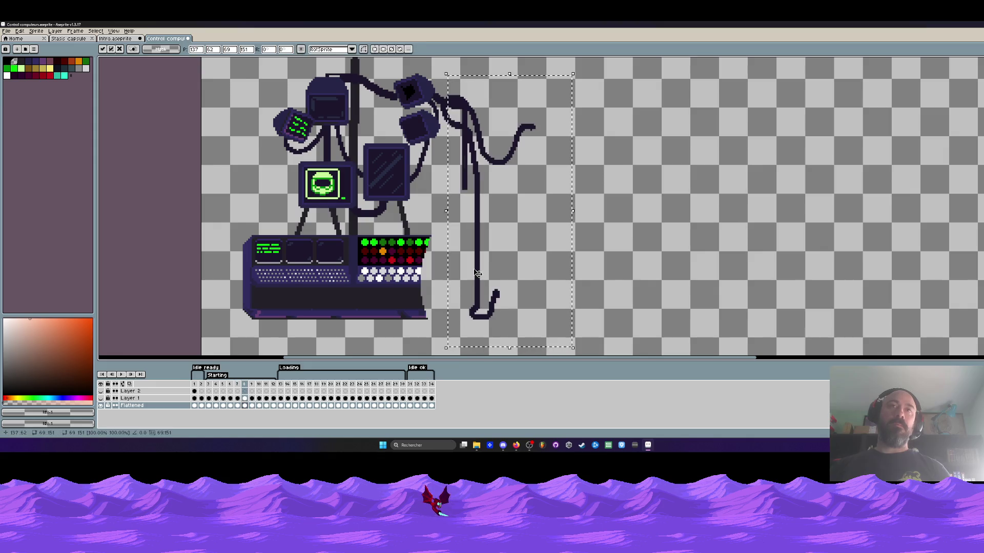
{"action": "left_click", "coordinate": [260, 406]}
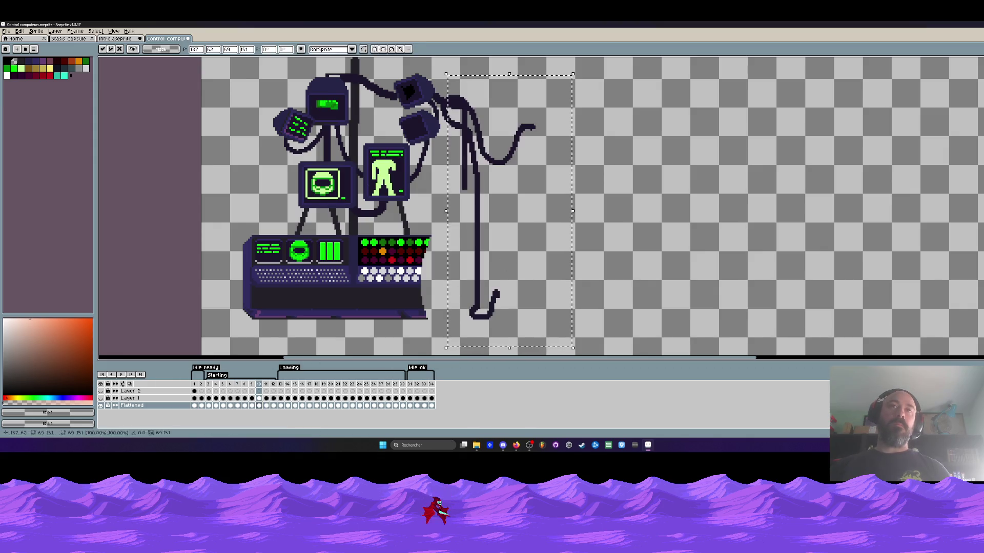
{"action": "left_click", "coordinate": [215, 405]}
{"action": "left_click_drag", "start_coordinate": [236, 405], "coordinate": [266, 405]}
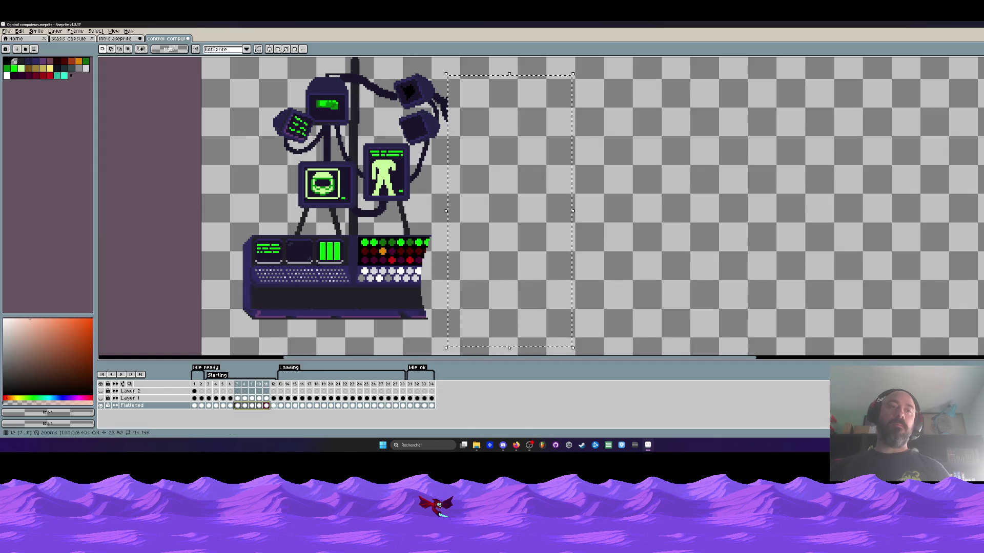
{"action": "key", "text": "Right"}
{"action": "key", "text": "ctrl+v"}
{"action": "left_click", "coordinate": [266, 406]}
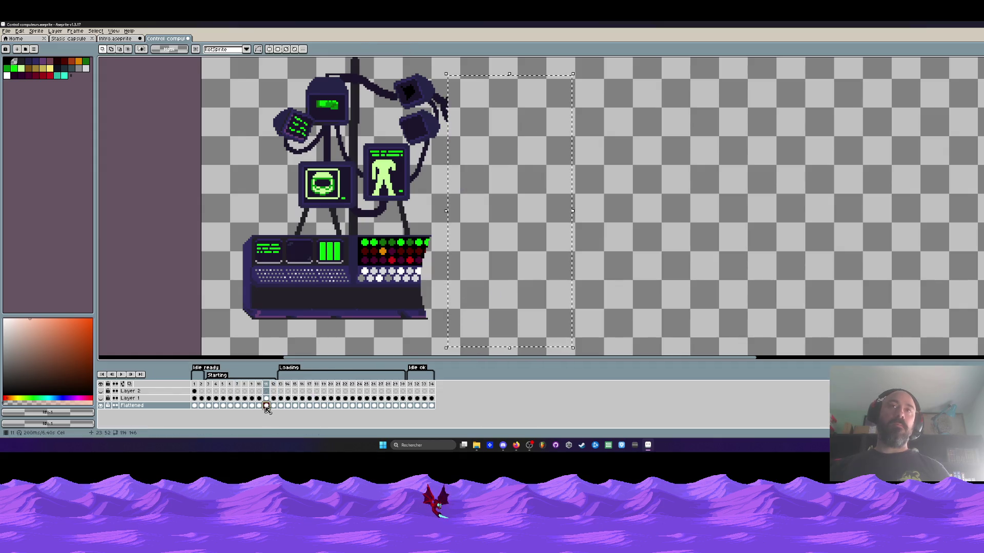
Paste the swaying cable onto frames 13 through 19
{"action": "left_click", "coordinate": [290, 403]}
{"action": "key", "text": "ctrl+v"}
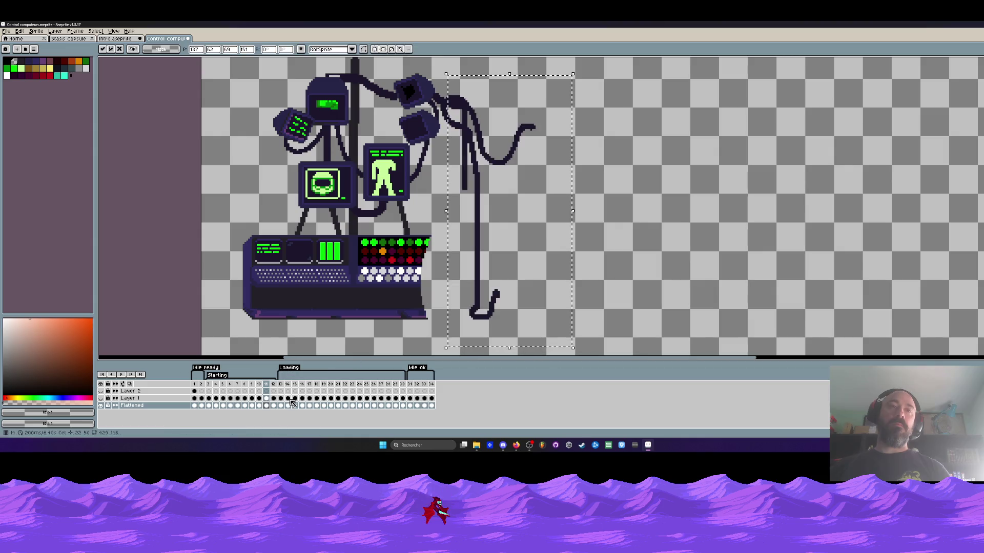
{"action": "left_click", "coordinate": [287, 405]}
{"action": "key", "text": "ctrl+v"}
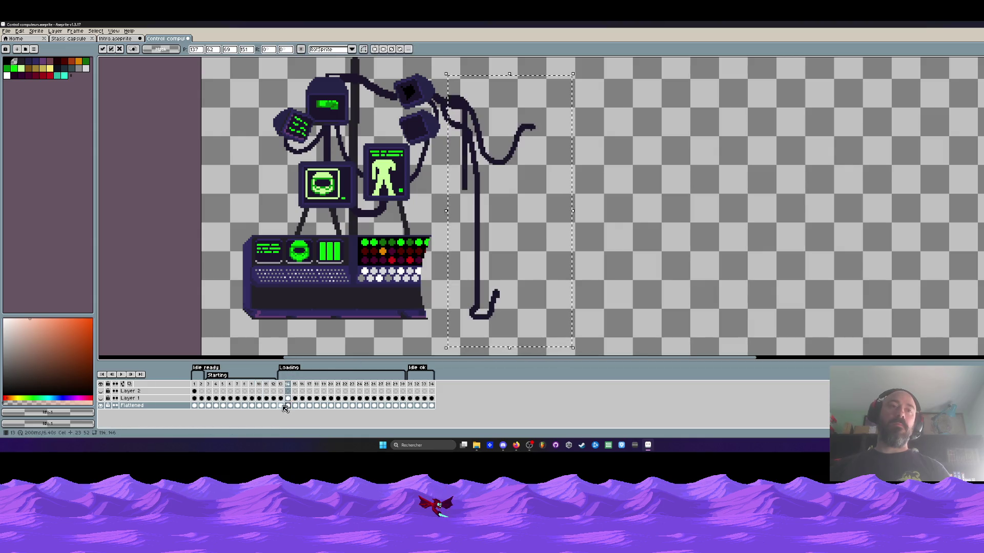
{"action": "left_click", "coordinate": [280, 405]}
{"action": "key", "text": "ctrl+v"}
{"action": "left_click", "coordinate": [295, 405]}
{"action": "key", "text": "ctrl+v"}
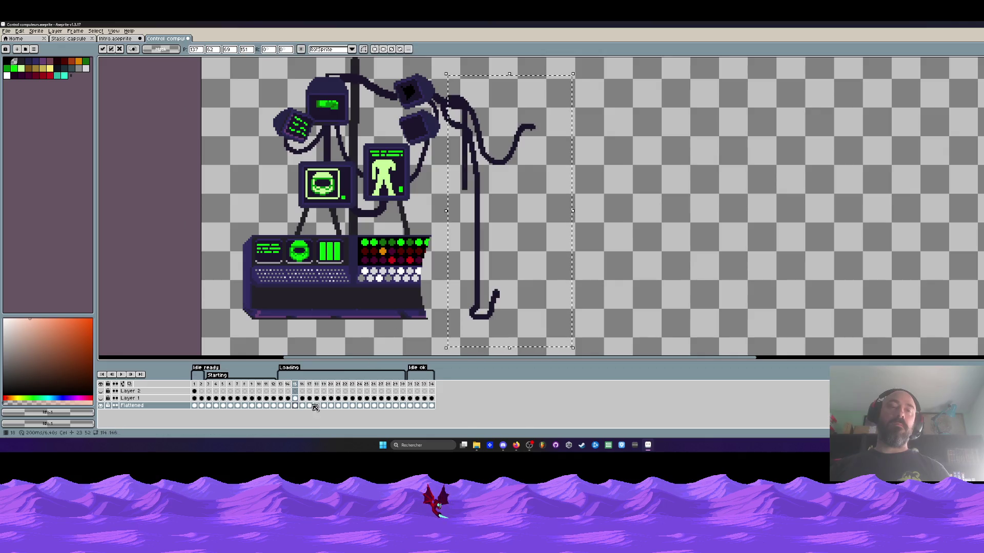
{"action": "left_click", "coordinate": [304, 405]}
{"action": "left_click", "coordinate": [309, 405]}
{"action": "key", "text": "ctrl+v"}
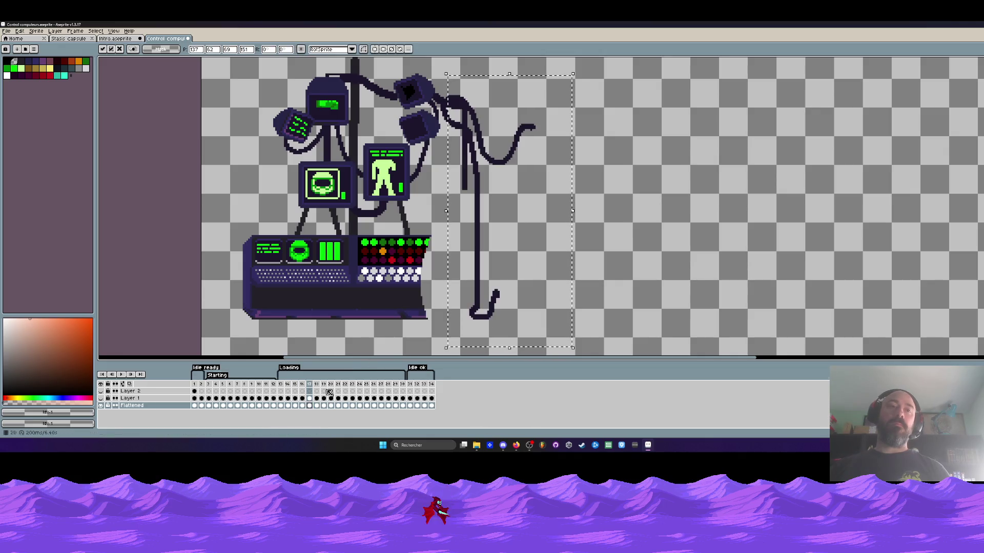
{"action": "left_click", "coordinate": [316, 406]}
{"action": "key", "text": "ctrl+v"}
{"action": "left_click", "coordinate": [323, 405]}
{"action": "key", "text": "ctrl+v"}
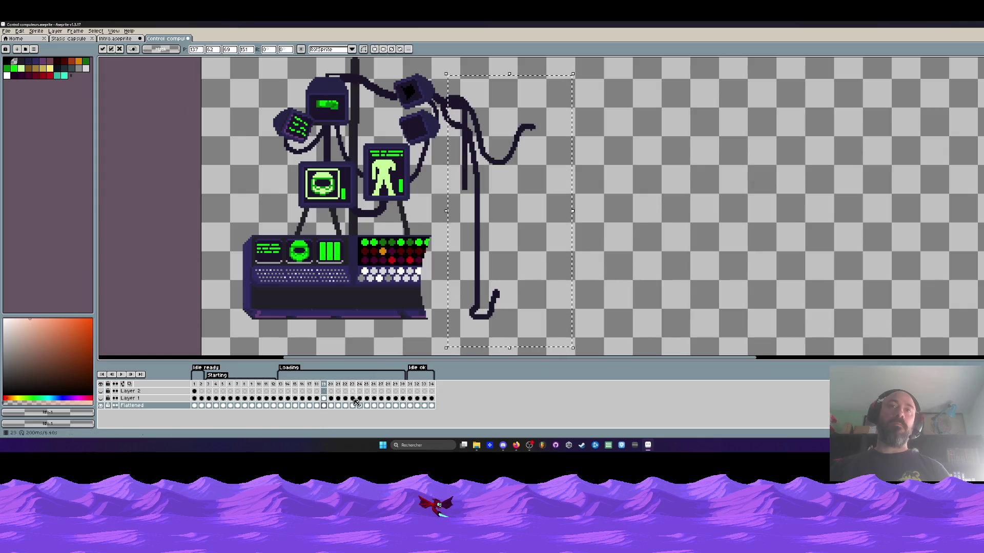
Paste the swaying cable onto frames 20 through 29
{"action": "left_click", "coordinate": [331, 405]}
{"action": "key", "text": "ctrl+v"}
{"action": "left_click", "coordinate": [338, 406]}
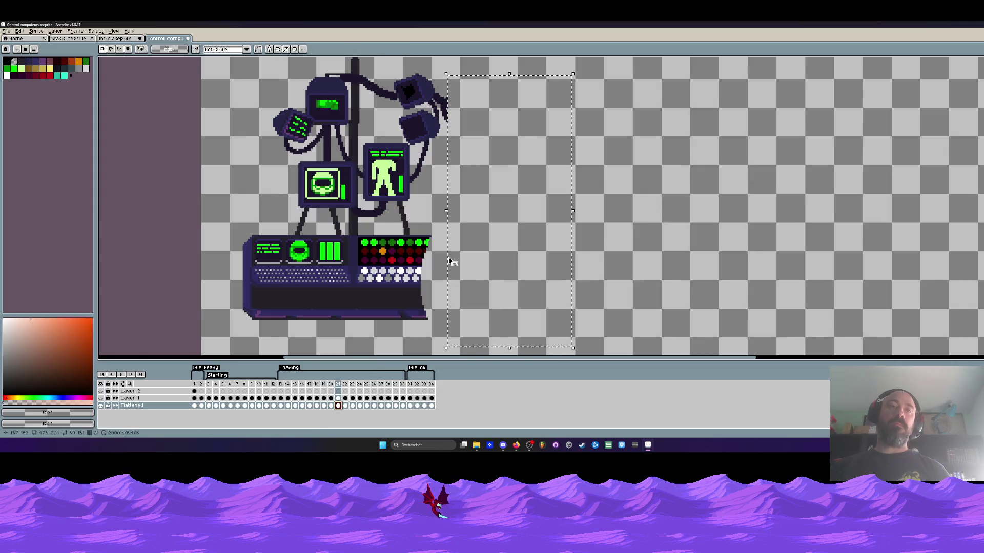
{"action": "key", "text": "ctrl+v"}
{"action": "left_click", "coordinate": [345, 406]}
{"action": "key", "text": "ctrl+v"}
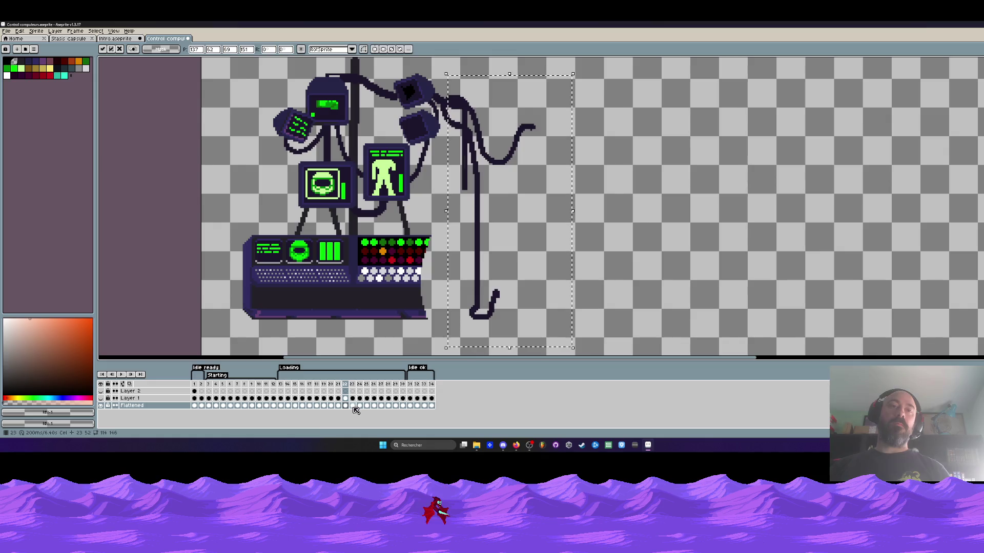
{"action": "left_click", "coordinate": [352, 406]}
{"action": "key", "text": "ctrl+v"}
{"action": "left_click", "coordinate": [360, 405]}
{"action": "key", "text": "ctrl+v"}
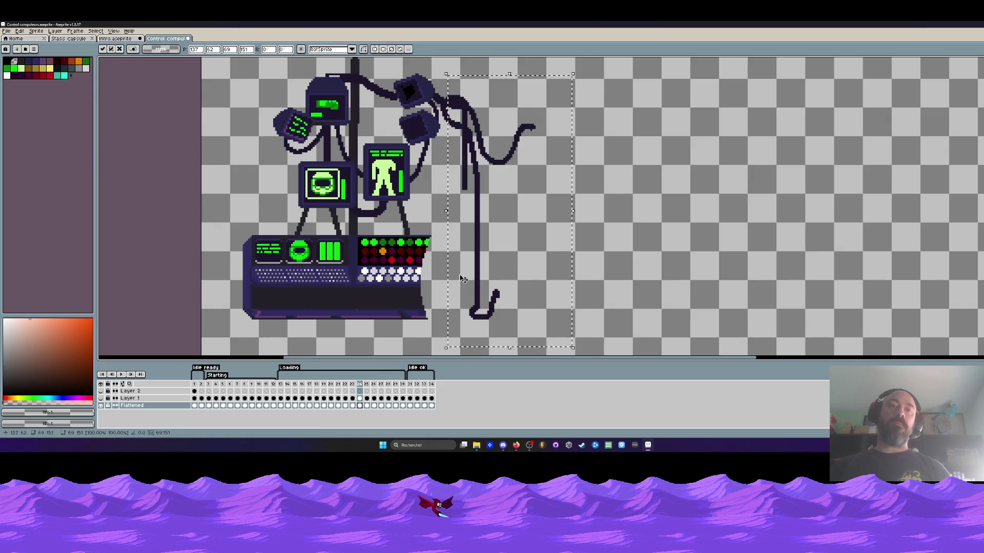
{"action": "left_click", "coordinate": [366, 405]}
{"action": "key", "text": "ctrl+v"}
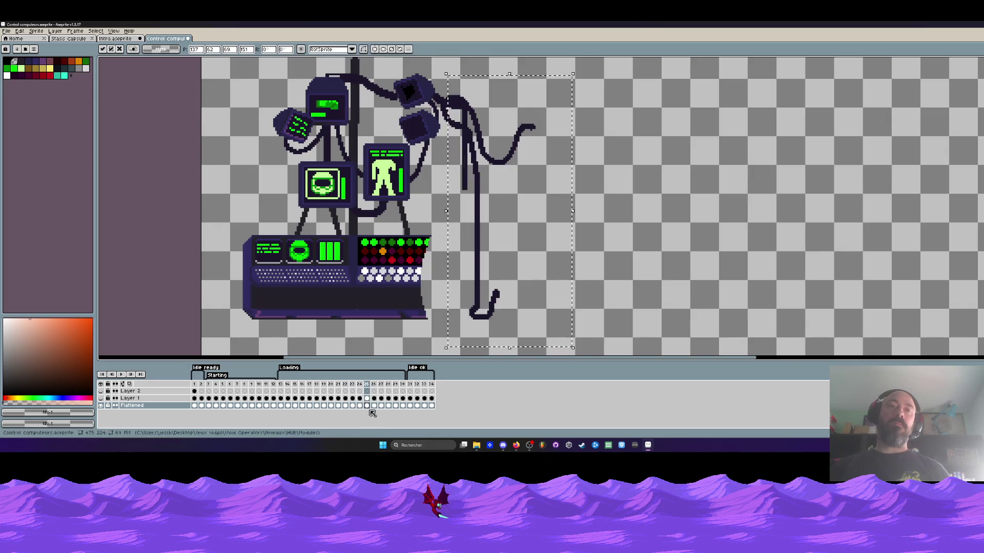
{"action": "left_click", "coordinate": [373, 406]}
{"action": "key", "text": "ctrl+v"}
{"action": "left_click", "coordinate": [381, 405]}
{"action": "key", "text": "ctrl+v"}
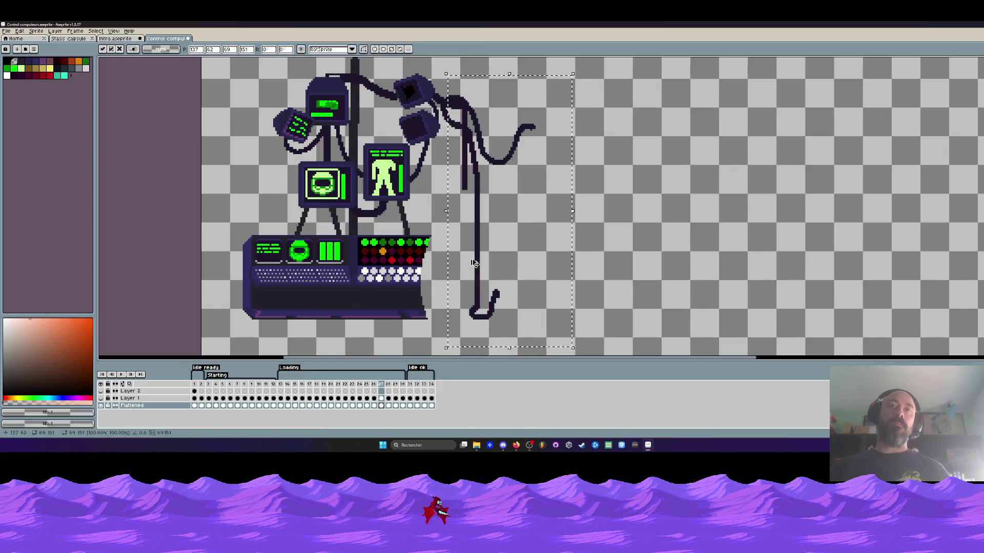
{"action": "left_click", "coordinate": [387, 405]}
{"action": "key", "text": "ctrl+v"}
{"action": "left_click", "coordinate": [395, 405]}
{"action": "key", "text": "ctrl+v"}
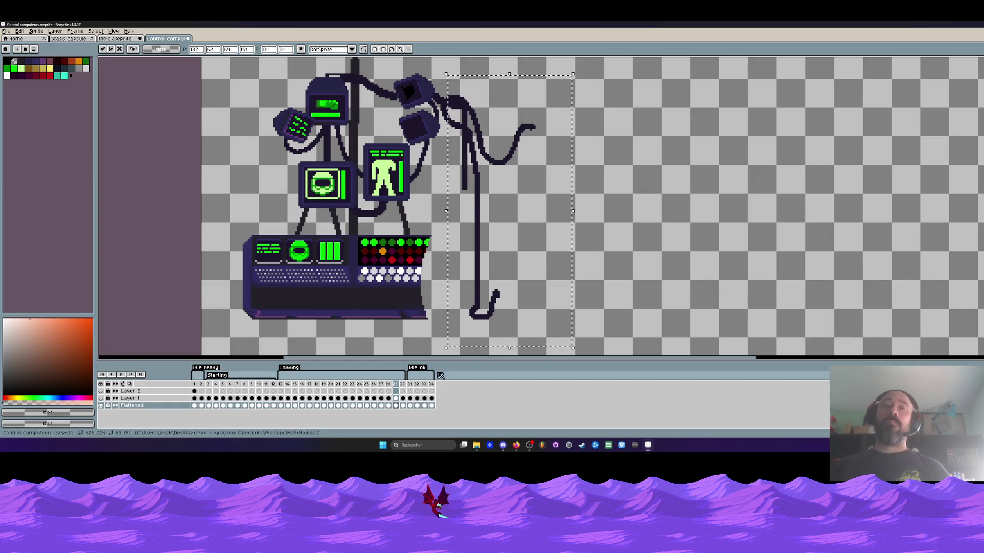
Paste the cable onto frames 30 through 34, commit it, and hide Layer 1
{"action": "key", "text": "period"}
{"action": "key", "text": "ctrl+v"}
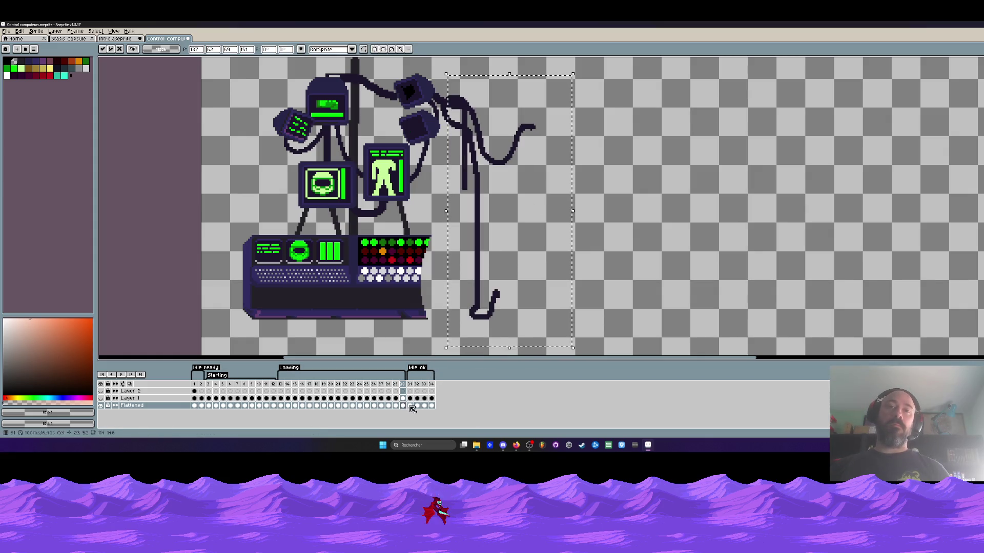
{"action": "left_click", "coordinate": [410, 406]}
{"action": "key", "text": "ctrl+v"}
{"action": "left_click", "coordinate": [419, 406]}
{"action": "key", "text": "ctrl+v"}
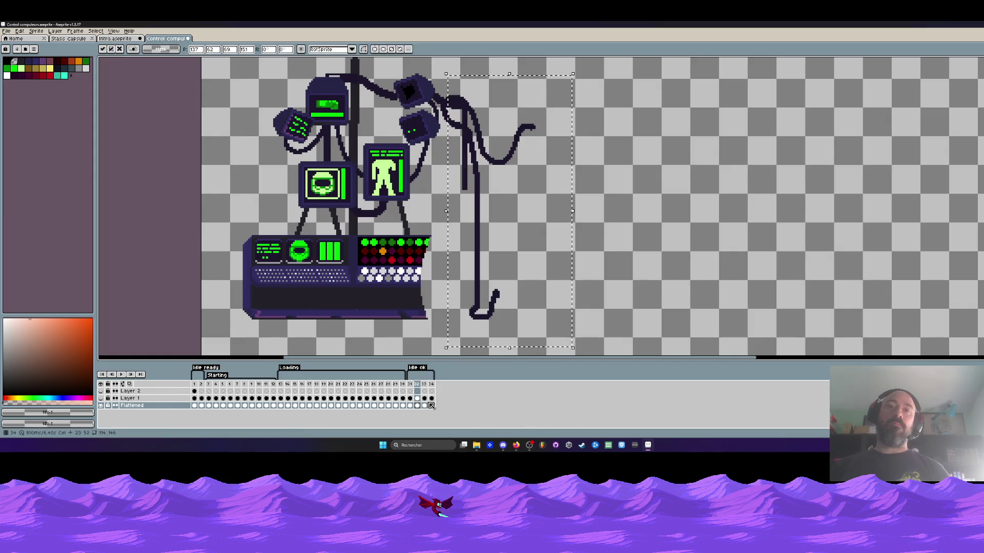
{"action": "left_click", "coordinate": [424, 406]}
{"action": "key", "text": "ctrl+v"}
{"action": "left_click", "coordinate": [431, 406]}
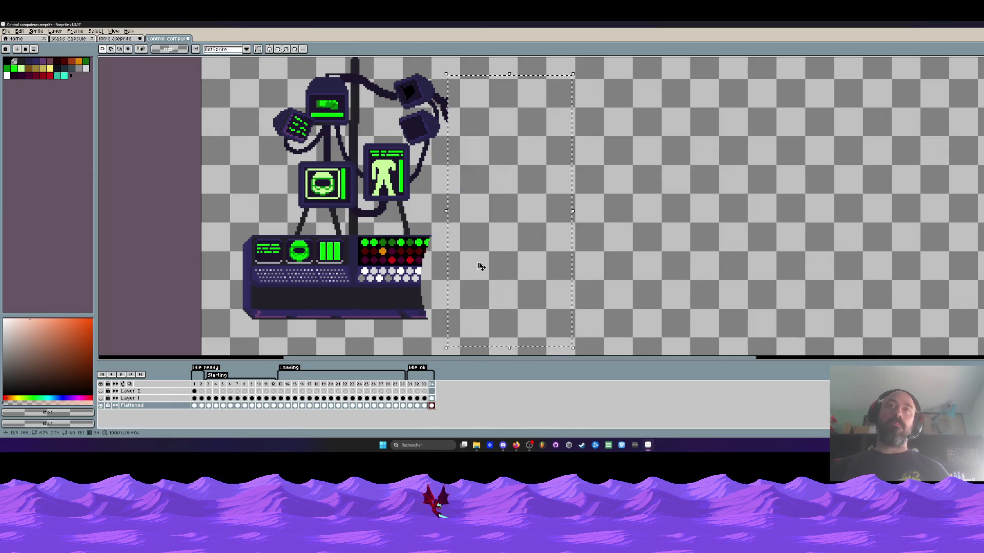
{"action": "key", "text": "ctrl+v"}
{"action": "left_click", "coordinate": [197, 388]}
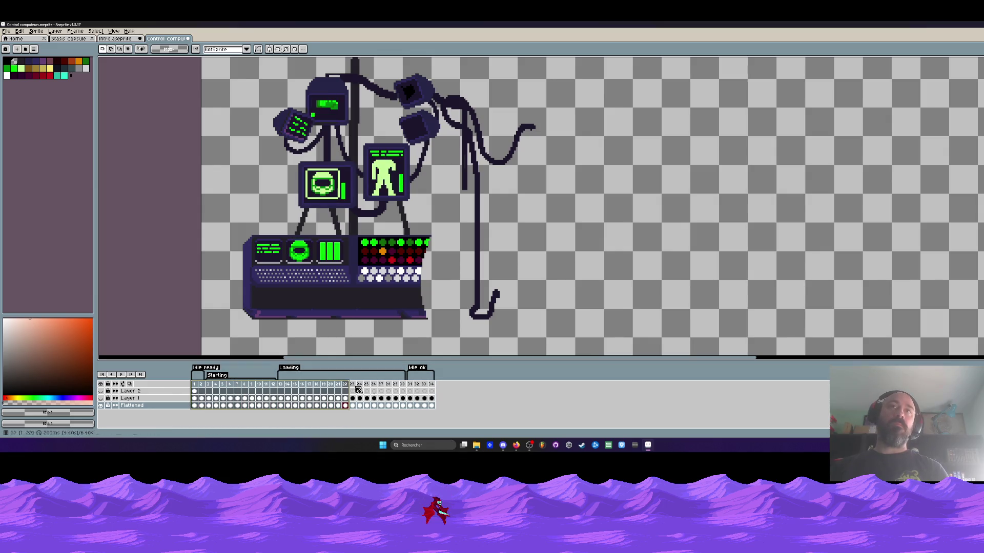
{"action": "left_click", "coordinate": [101, 398]}
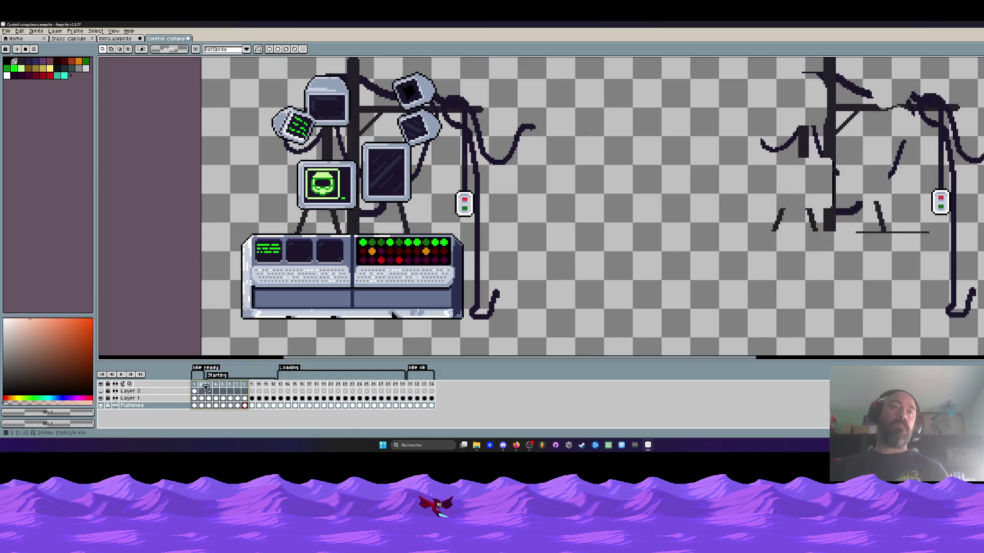
Select frames 1 to 4, then move through the Stasis capsule sprite to the Intro sprite
{"action": "mouse_move", "coordinate": [195, 390]}
{"action": "left_mouse_down"}
{"action": "mouse_move", "coordinate": [433, 397]}
{"action": "mouse_move", "coordinate": [218, 398]}
{"action": "left_mouse_up"}
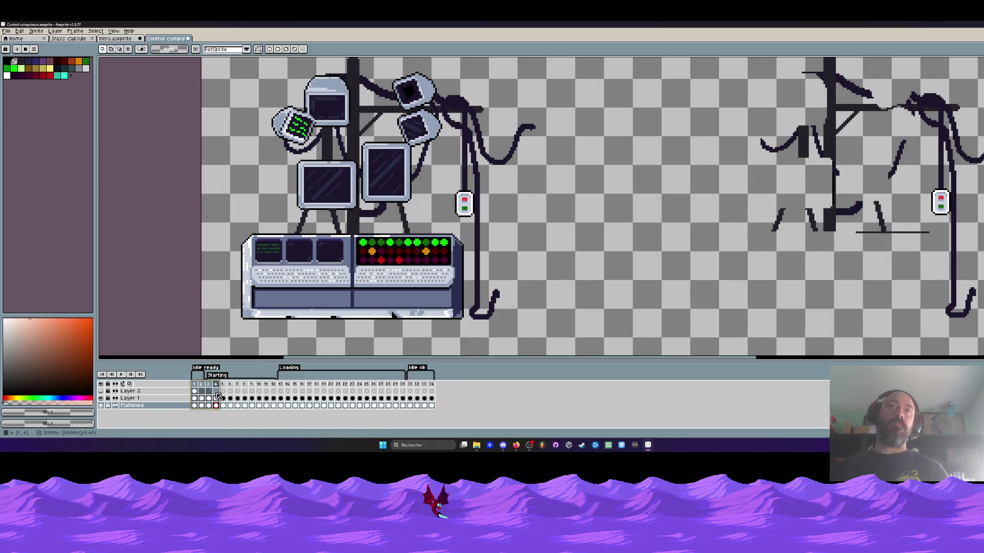
{"action": "scroll", "coordinate": [525, 151], "scroll_direction": "down", "scroll_amount": 1}
{"action": "scroll", "coordinate": [525, 152], "scroll_direction": "up", "scroll_amount": 2}
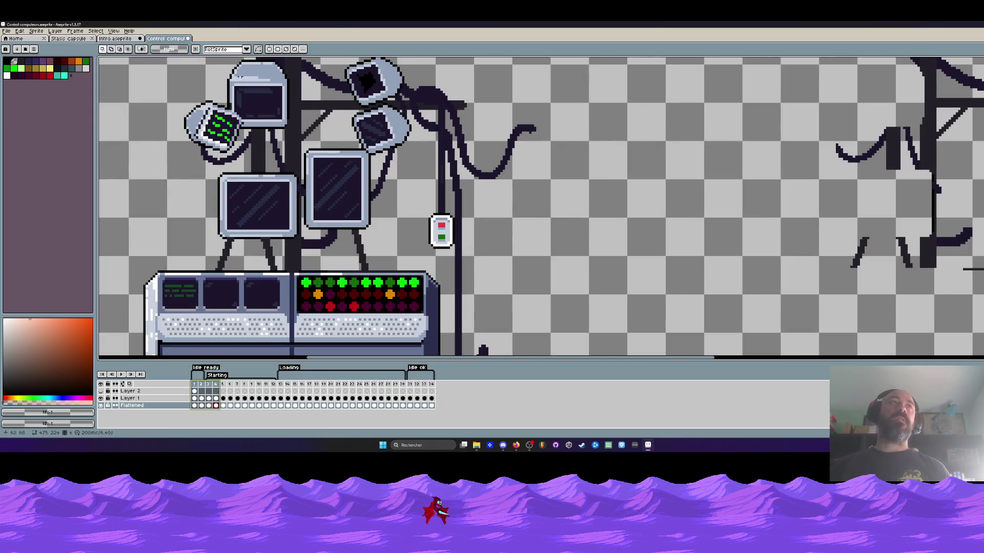
{"action": "left_click", "coordinate": [114, 30]}
{"action": "left_click", "coordinate": [57, 40]}
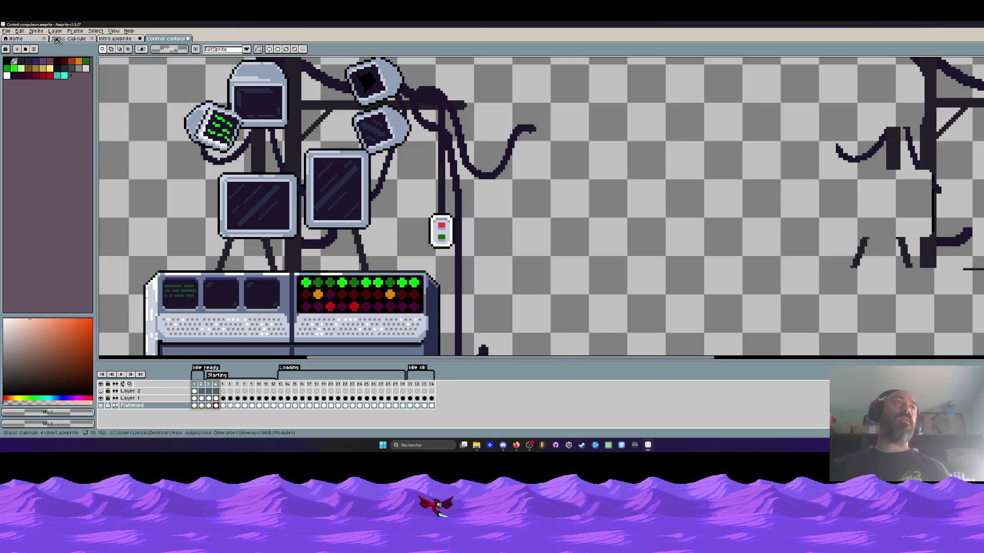
{"action": "left_click", "coordinate": [78, 40]}
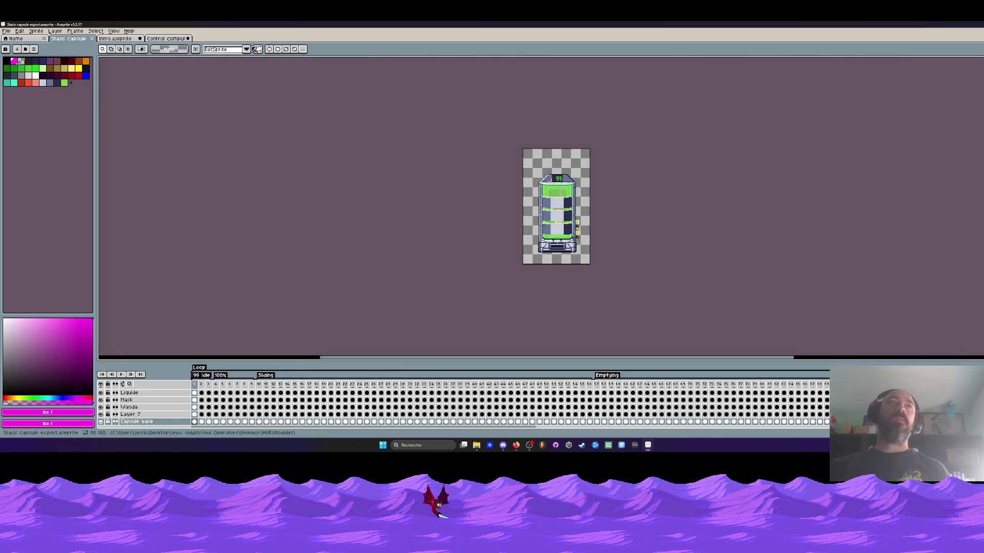
{"action": "left_click", "coordinate": [123, 39]}
{"action": "scroll", "coordinate": [539, 118], "scroll_direction": "down", "scroll_amount": 2}
{"action": "scroll", "coordinate": [540, 118], "scroll_direction": "up", "scroll_amount": 3}
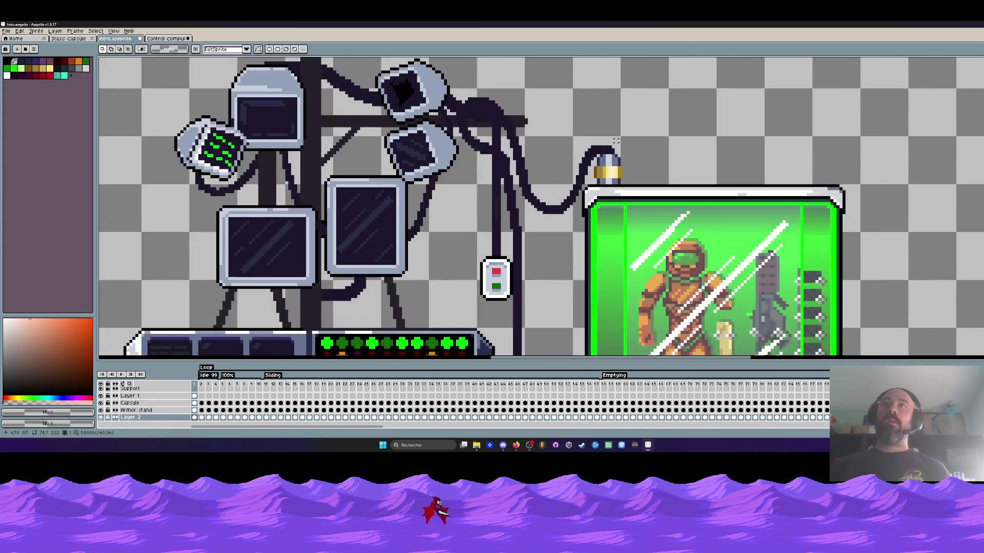
{"action": "scroll", "coordinate": [164, 404], "scroll_direction": "up", "scroll_amount": 1}
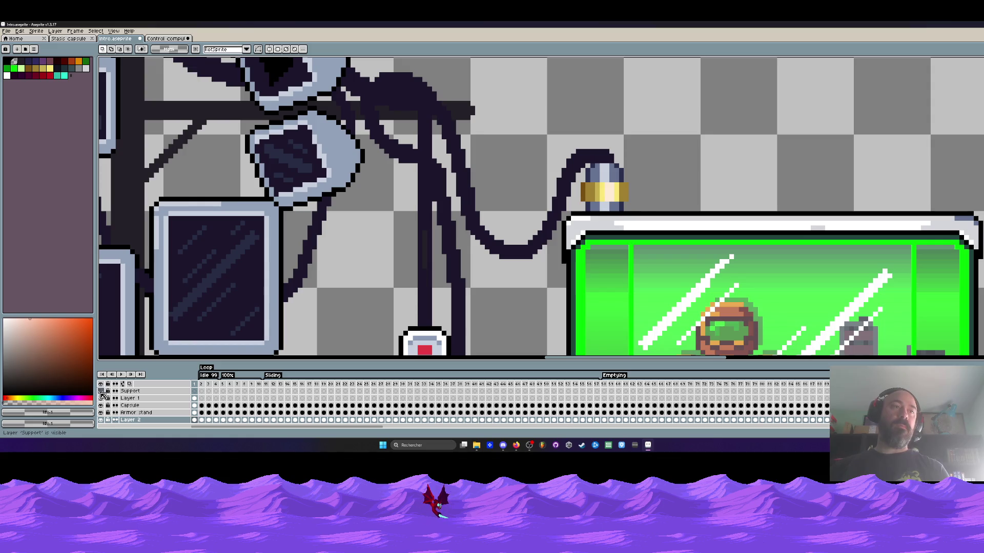
{"action": "scroll", "coordinate": [104, 413], "scroll_direction": "down", "scroll_amount": 1}
Marquee-select the connector plug atop the capsule and return to the control computers sprite
{"action": "left_click", "coordinate": [101, 410]}
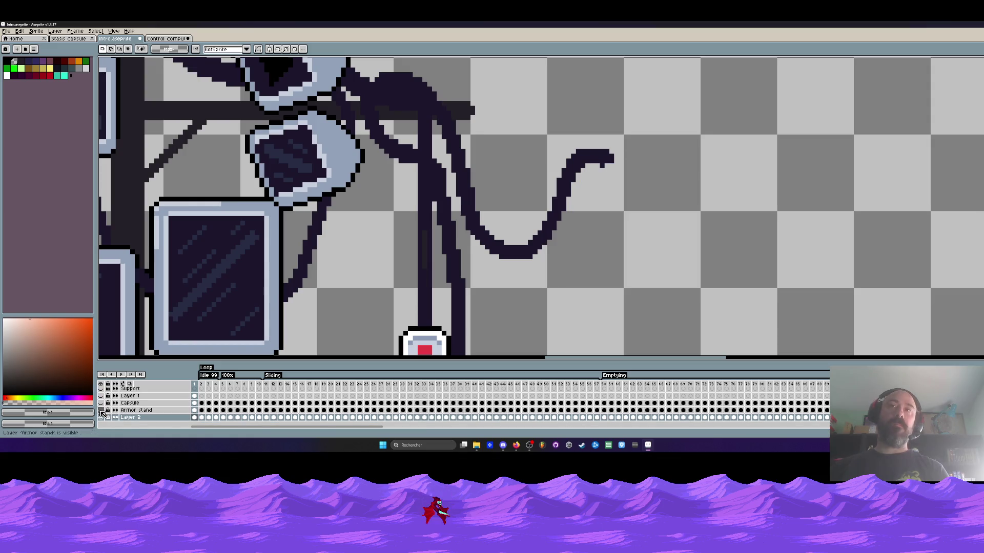
{"action": "left_click", "coordinate": [101, 410]}
{"action": "scroll", "coordinate": [596, 203], "scroll_direction": "down", "scroll_amount": 2}
{"action": "scroll", "coordinate": [599, 203], "scroll_direction": "down", "scroll_amount": 2}
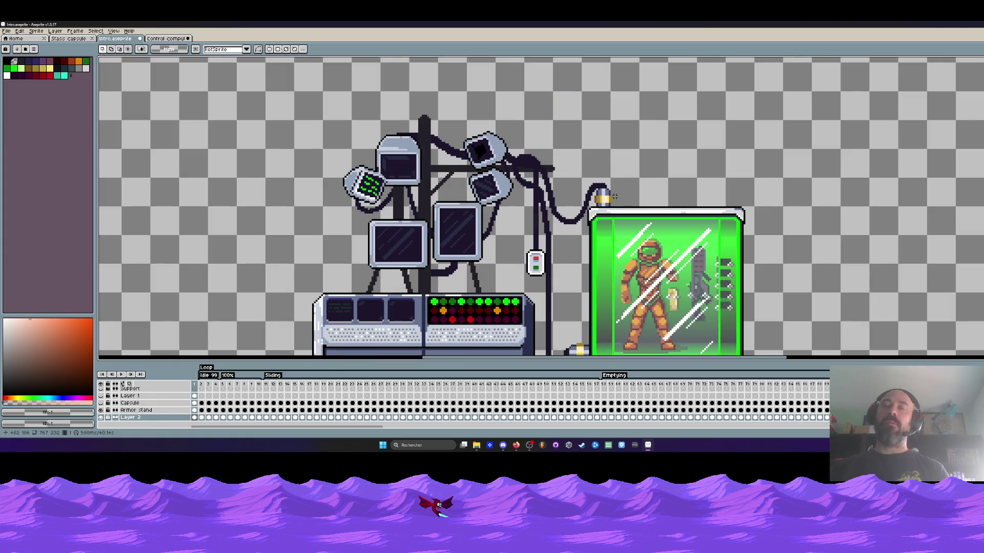
{"action": "scroll", "coordinate": [613, 196], "scroll_direction": "up", "scroll_amount": 3}
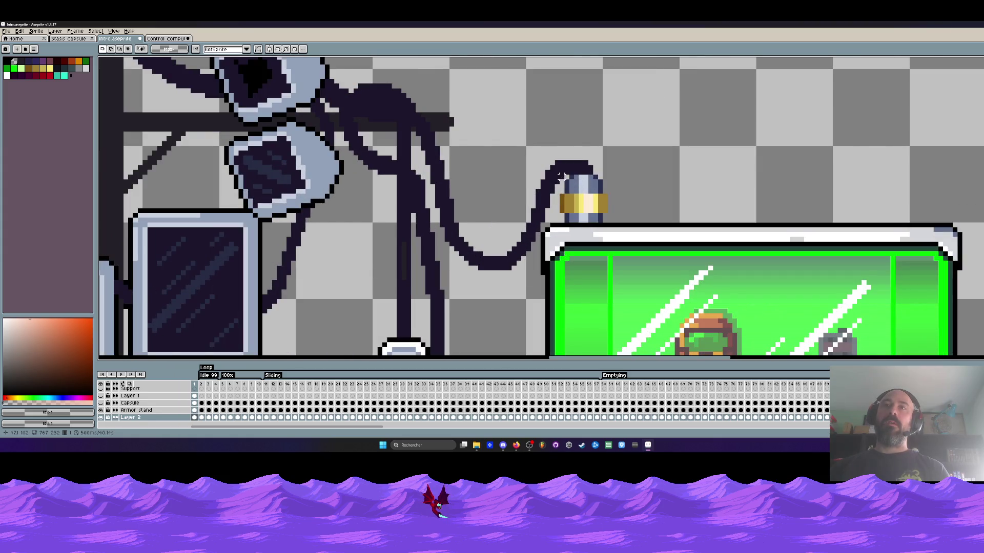
{"action": "left_click_drag", "start_coordinate": [561, 176], "coordinate": [614, 201]}
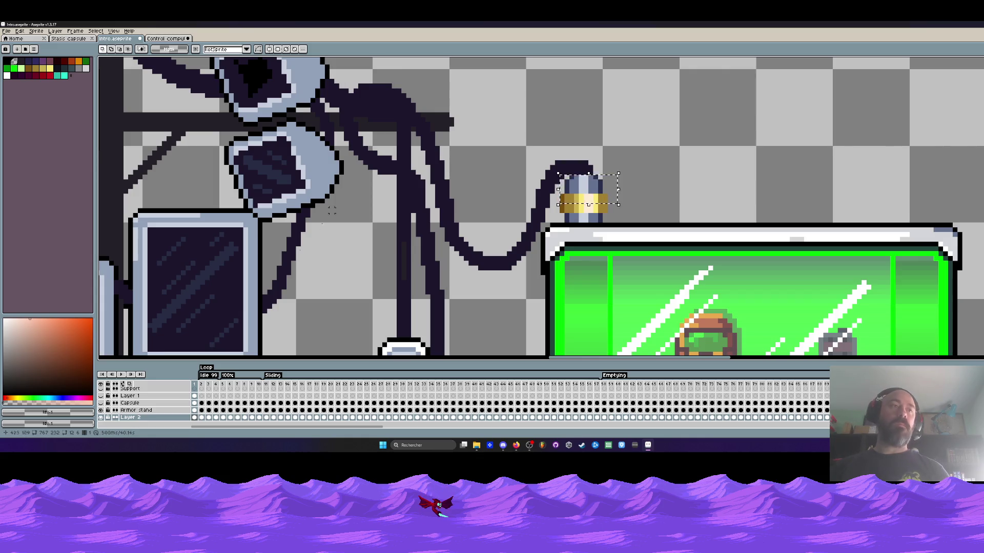
{"action": "left_click", "coordinate": [100, 410]}
{"action": "left_click", "coordinate": [100, 410]}
{"action": "left_click", "coordinate": [194, 411]}
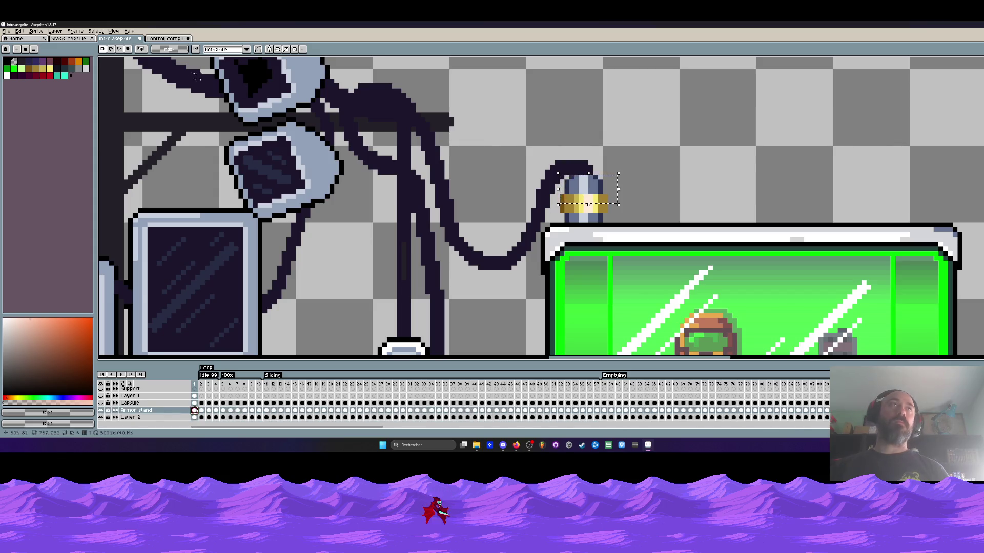
{"action": "left_click", "coordinate": [166, 38]}
{"action": "scroll", "coordinate": [155, 226], "scroll_direction": "up", "scroll_amount": 2}
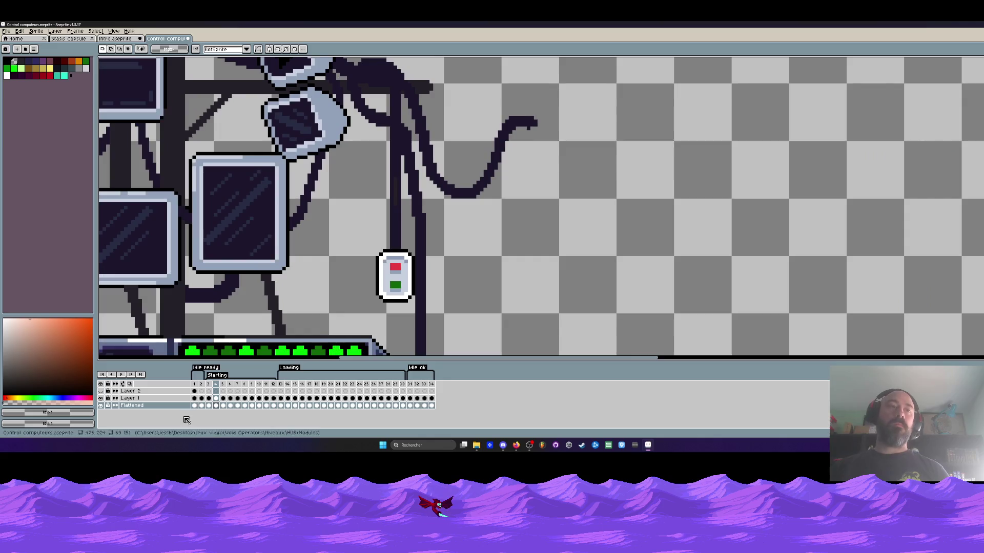
Add a new layer above Layer 1 and undo the stray capsule cel paste
{"action": "left_click", "coordinate": [195, 398]}
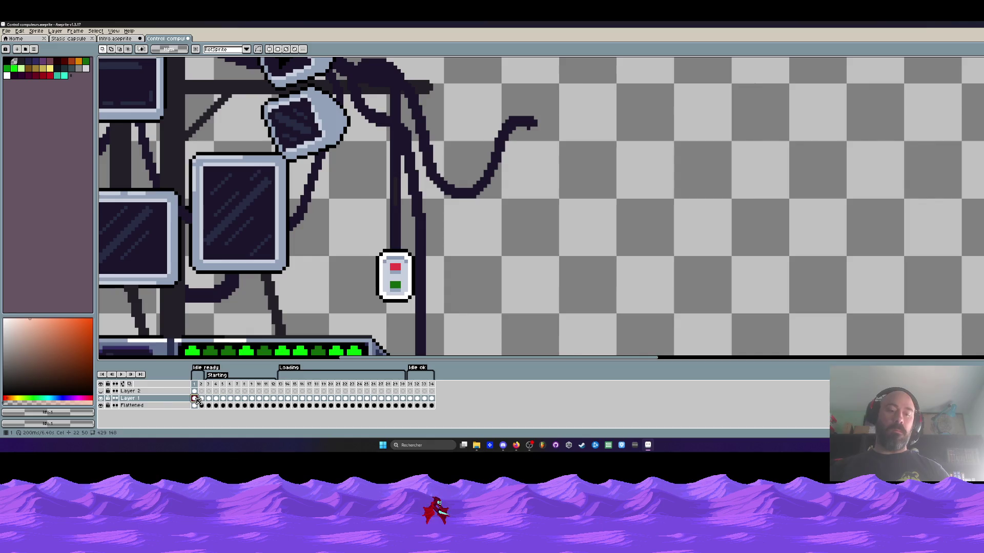
{"action": "key", "text": "shift+n"}
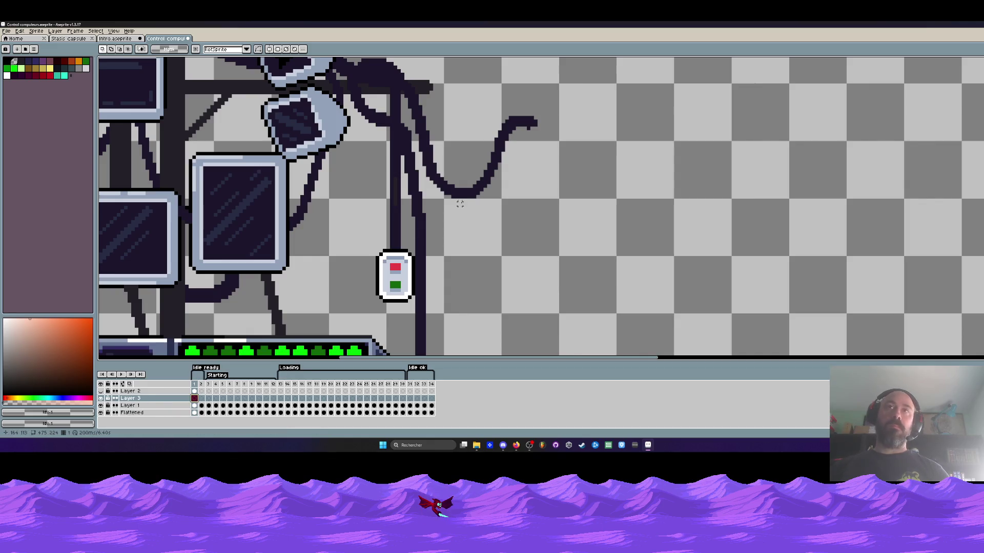
{"action": "scroll", "coordinate": [496, 193], "scroll_direction": "down", "scroll_amount": 3}
{"action": "scroll", "coordinate": [504, 190], "scroll_direction": "down", "scroll_amount": 1}
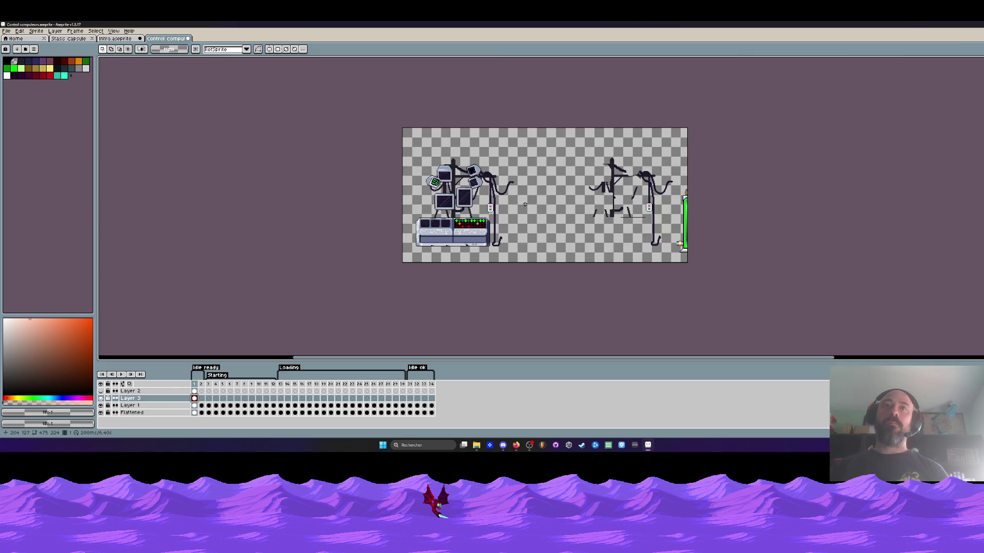
{"action": "scroll", "coordinate": [501, 240], "scroll_direction": "up", "scroll_amount": 2}
{"action": "scroll", "coordinate": [445, 280], "scroll_direction": "down", "scroll_amount": 1}
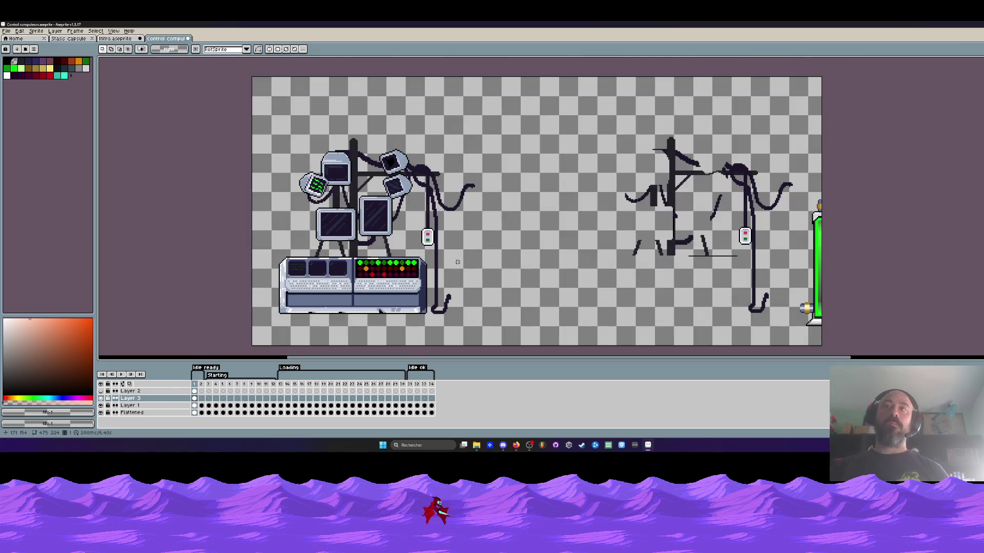
{"action": "key", "text": "ctrl+z"}
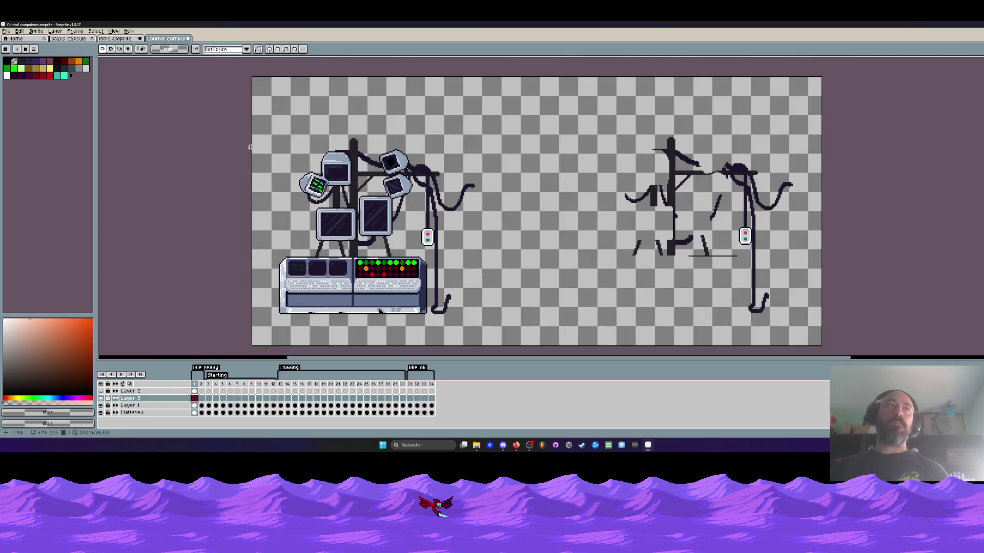
Copy the connector plug and pipe from Intro and place it on the upper cable end
{"action": "key", "text": "ctrl+shift+Tab"}
{"action": "left_click_drag", "start_coordinate": [527, 136], "coordinate": [628, 228]}
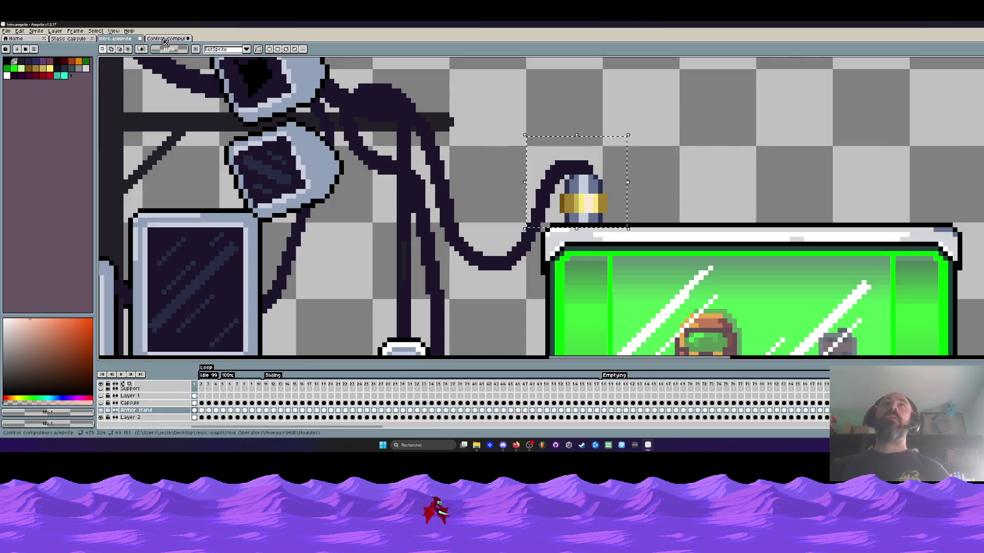
{"action": "key", "text": "ctrl+Tab"}
{"action": "scroll", "coordinate": [481, 208], "scroll_direction": "up", "scroll_amount": 1}
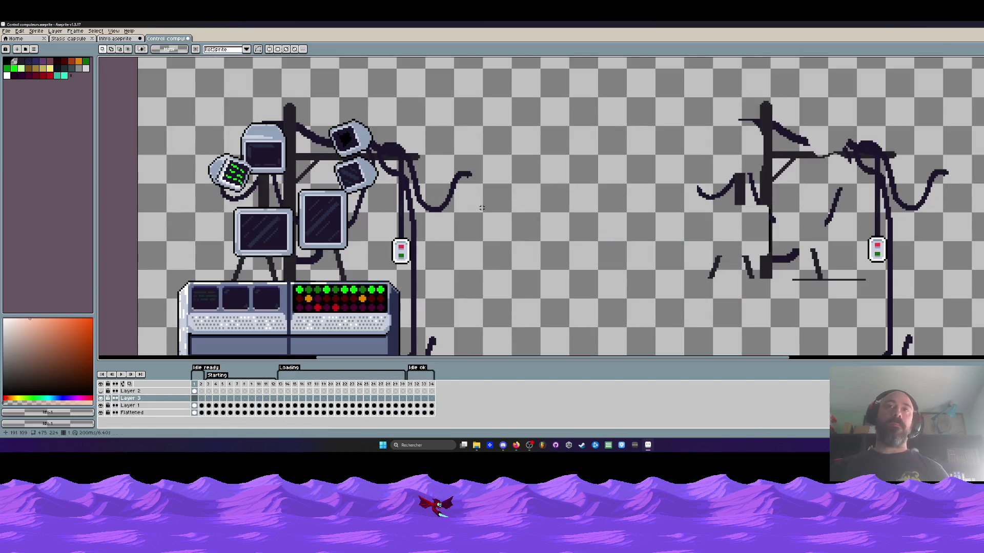
{"action": "key", "text": "ctrl+v"}
{"action": "mouse_move", "coordinate": [965, 208]}
{"action": "left_mouse_down"}
{"action": "mouse_move", "coordinate": [911, 216]}
{"action": "mouse_move", "coordinate": [483, 200]}
{"action": "mouse_move", "coordinate": [476, 192]}
{"action": "mouse_move", "coordinate": [487, 182]}
{"action": "left_mouse_up"}
{"action": "scroll", "coordinate": [477, 192], "scroll_direction": "up", "scroll_amount": 4}
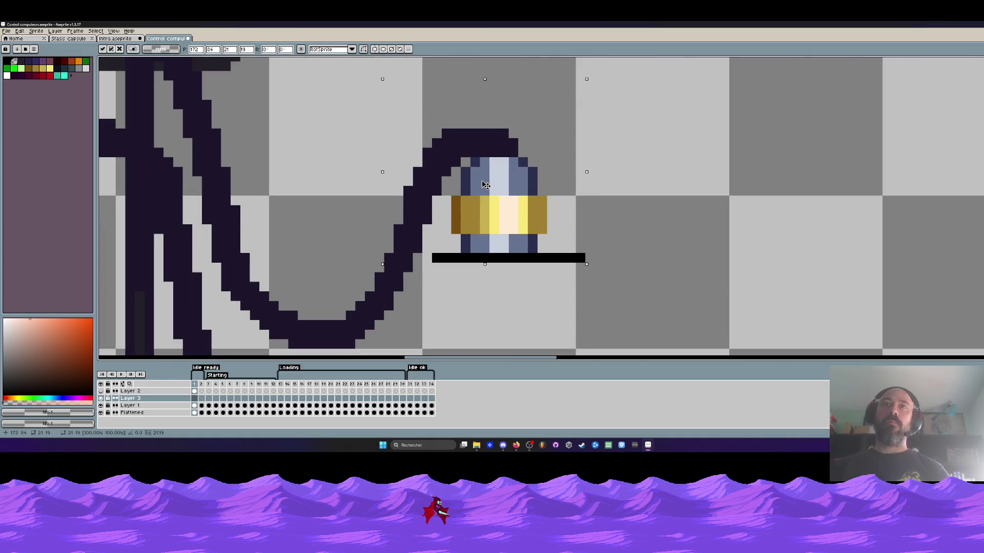
{"action": "key", "text": "Return"}
Erase the black bar and the plug's lower half, keeping only its top
{"action": "left_click_drag", "start_coordinate": [424, 259], "coordinate": [729, 336]}
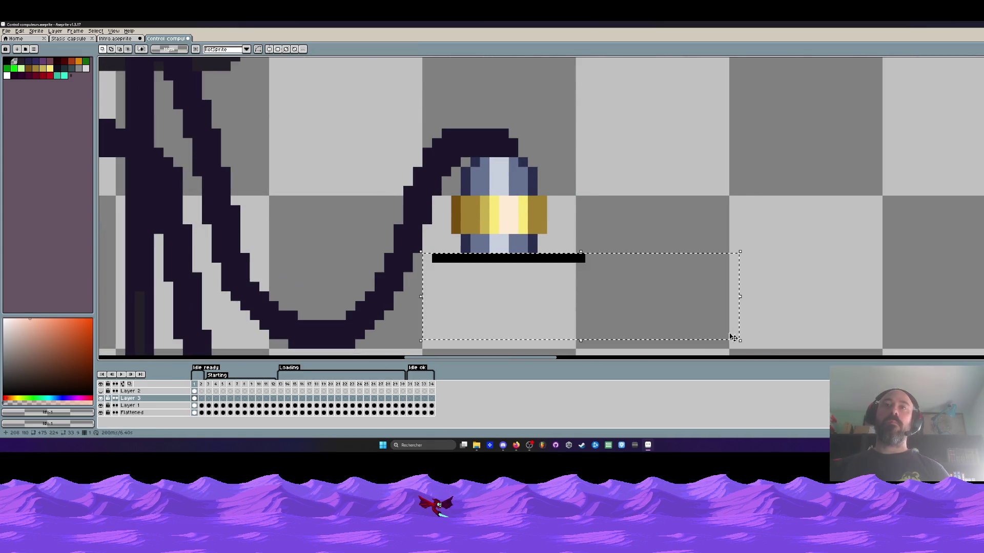
{"action": "key", "text": "Delete"}
{"action": "left_click_drag", "start_coordinate": [440, 214], "coordinate": [671, 330]}
{"action": "key", "text": "Delete"}
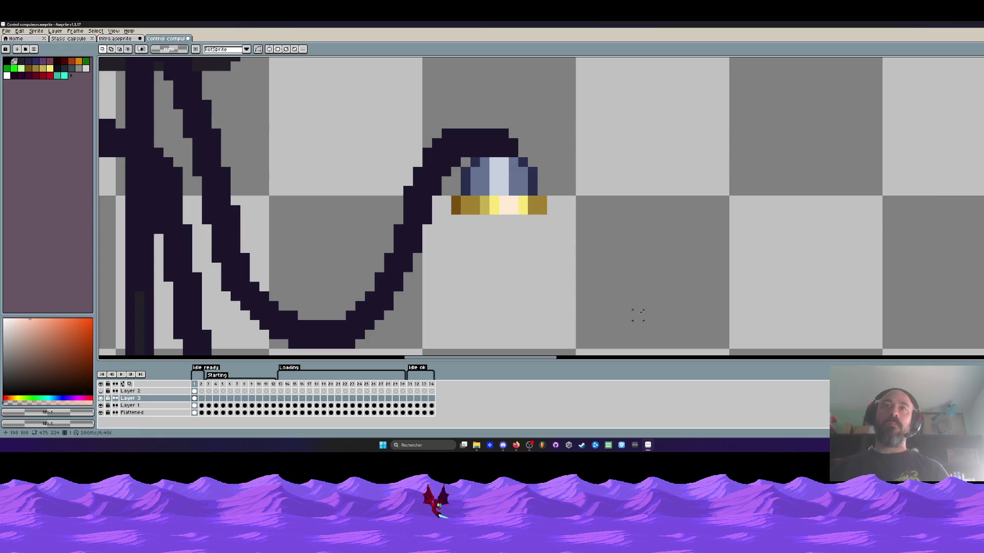
{"action": "left_click", "coordinate": [130, 40]}
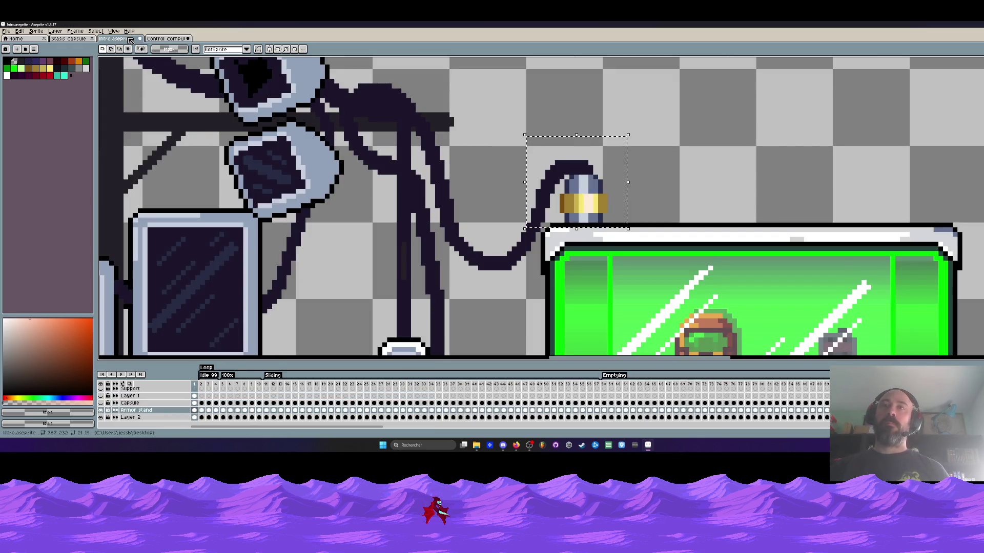
Look at the Intro plug again, then return to the control computer sprite
{"action": "left_click", "coordinate": [166, 38]}
{"action": "scroll", "coordinate": [481, 167], "scroll_direction": "down", "scroll_amount": 5}
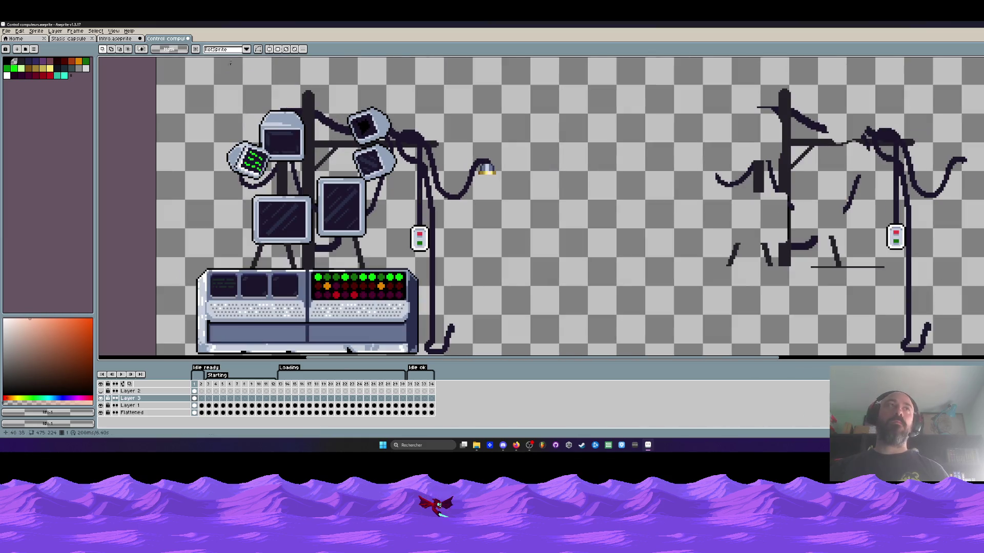
{"action": "left_click", "coordinate": [117, 38]}
{"action": "scroll", "coordinate": [472, 94], "scroll_direction": "down", "scroll_amount": 2}
{"action": "scroll", "coordinate": [472, 93], "scroll_direction": "up", "scroll_amount": 2}
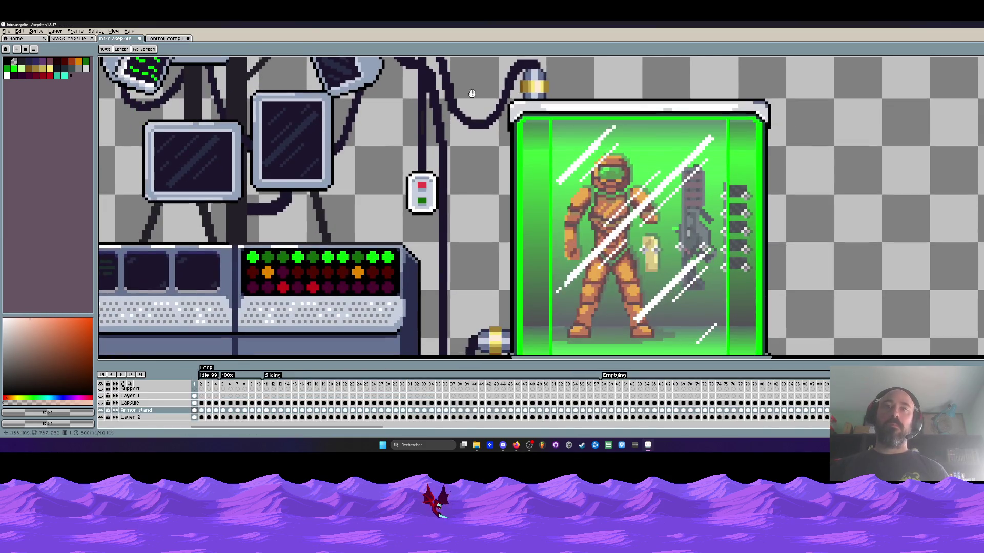
{"action": "key", "text": "m"}
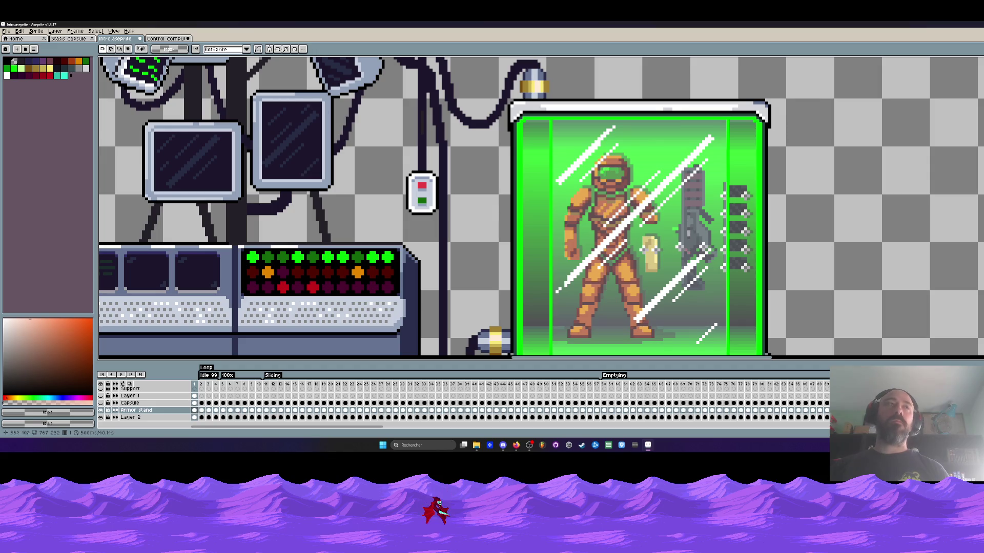
{"action": "key", "text": "ctrl+Tab"}
{"action": "scroll", "coordinate": [493, 202], "scroll_direction": "up", "scroll_amount": 4}
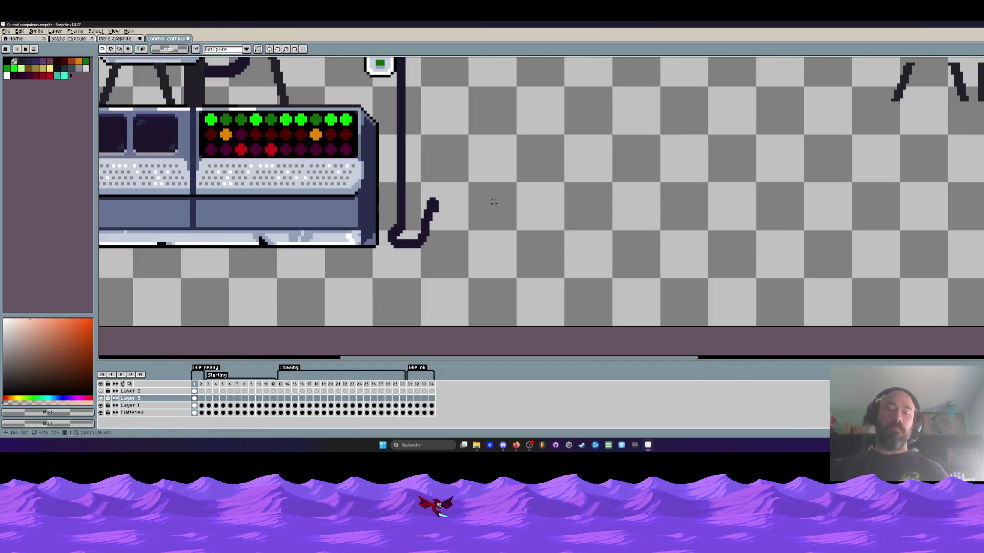
Paste the connector, rotate it 90°, flip it horizontally, and fix it on the lower cable end
{"action": "key", "text": "ctrl+v"}
{"action": "left_click_drag", "start_coordinate": [560, 210], "coordinate": [507, 205]}
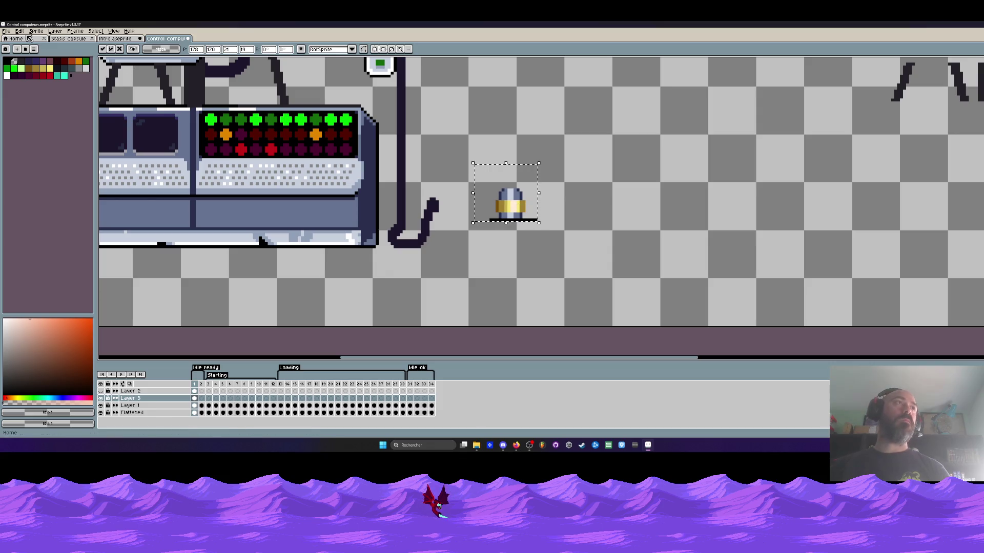
{"action": "left_click", "coordinate": [19, 31]}
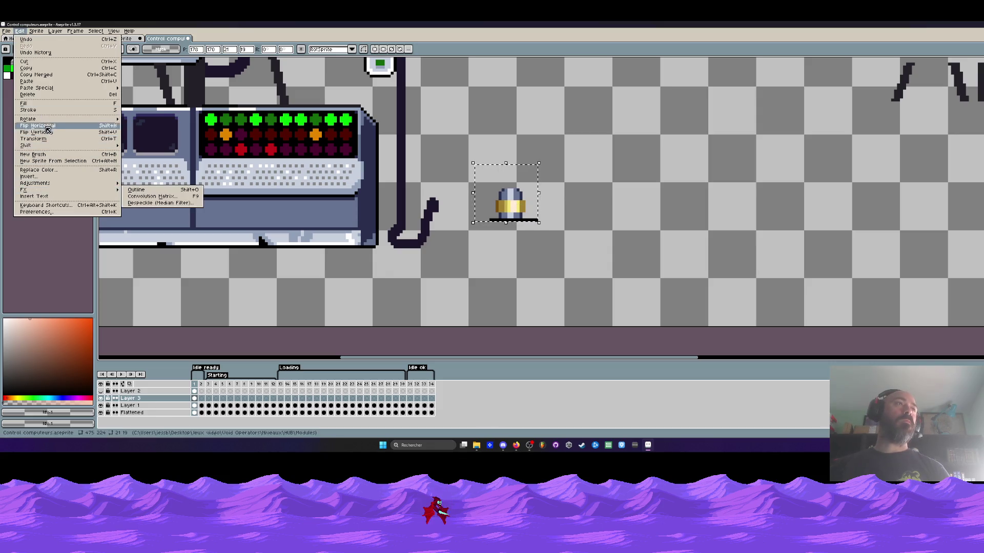
{"action": "mouse_move", "coordinate": [49, 120]}
{"action": "left_click", "coordinate": [131, 124]}
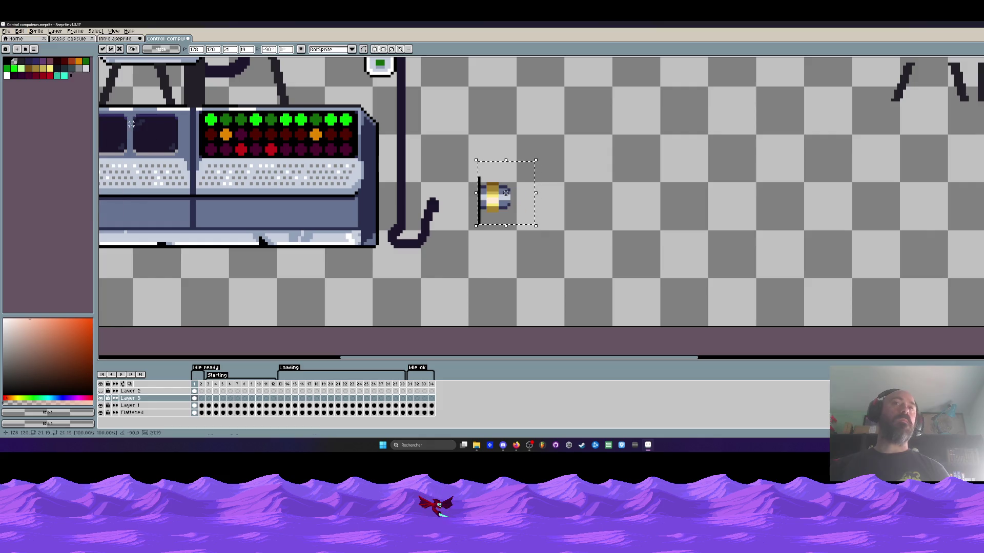
{"action": "mouse_move", "coordinate": [494, 219]}
{"action": "left_mouse_down"}
{"action": "mouse_move", "coordinate": [479, 205]}
{"action": "mouse_move", "coordinate": [451, 209]}
{"action": "left_mouse_up"}
{"action": "key", "text": "shift+h"}
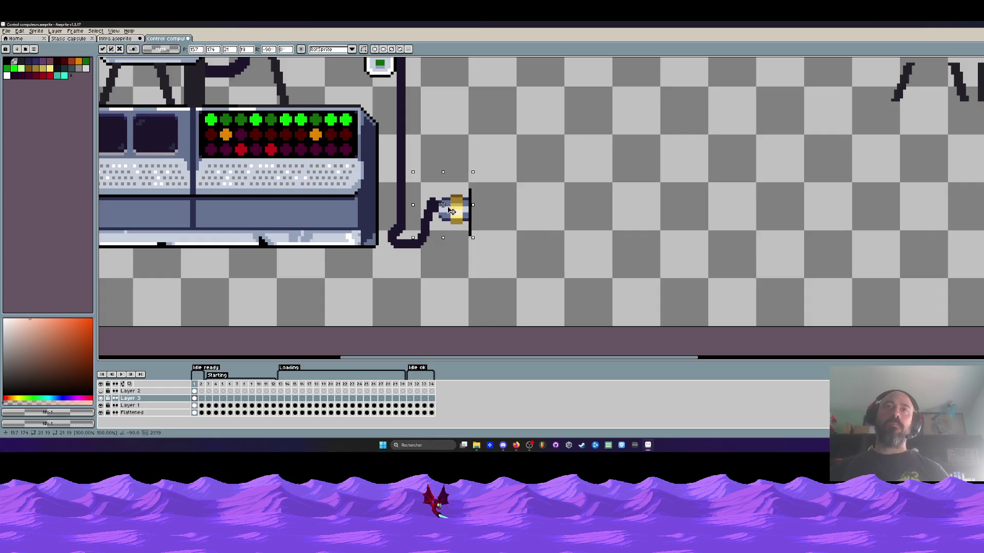
{"action": "key", "text": "Return"}
{"action": "key", "text": "ctrl+shift+Tab"}
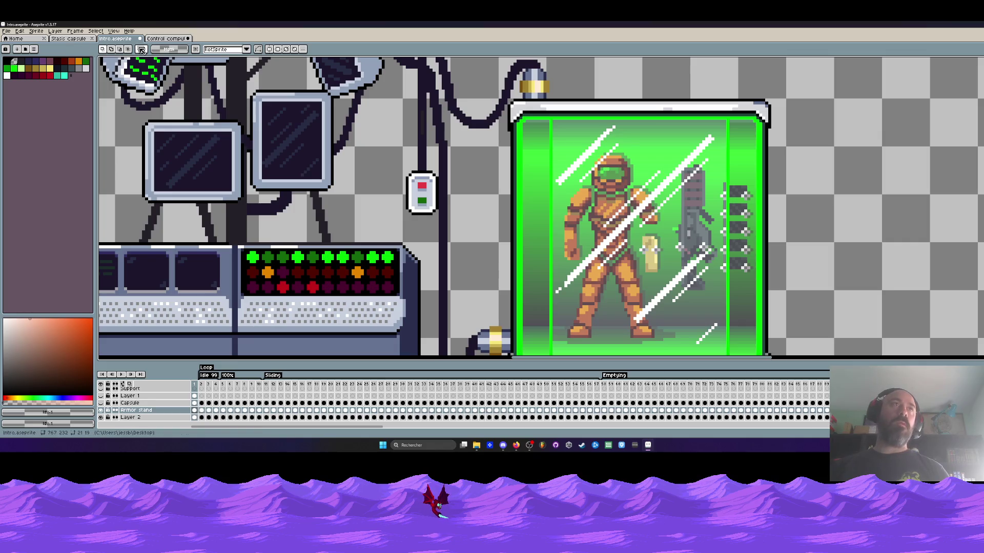
Replace the old connector with the pasted plug, rotated 90° CCW, on the lower cable end
{"action": "key", "text": "ctrl+Tab"}
{"action": "key", "text": "ctrl+z"}
{"action": "key", "text": "ctrl+z"}
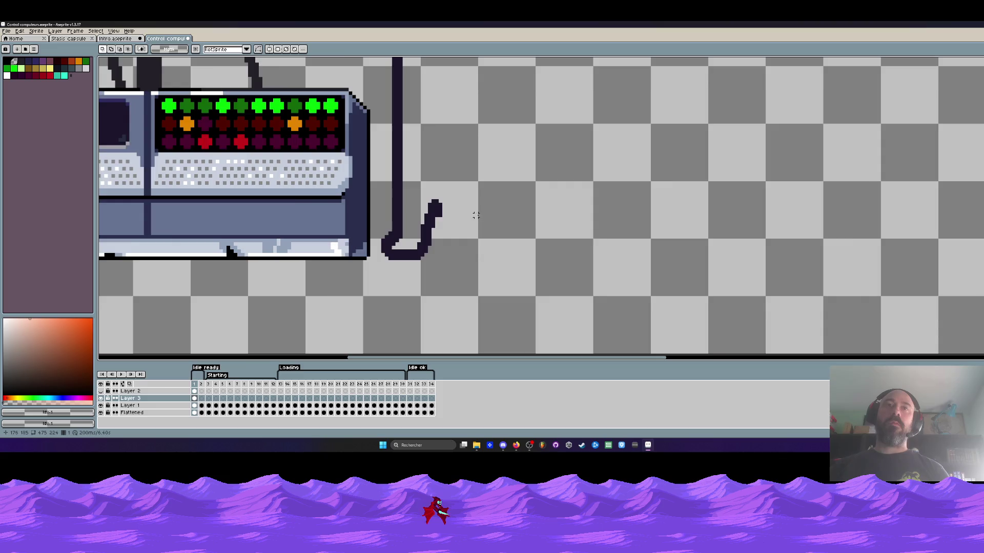
{"action": "scroll", "coordinate": [432, 193], "scroll_direction": "down", "scroll_amount": 4}
{"action": "scroll", "coordinate": [485, 169], "scroll_direction": "up", "scroll_amount": 1}
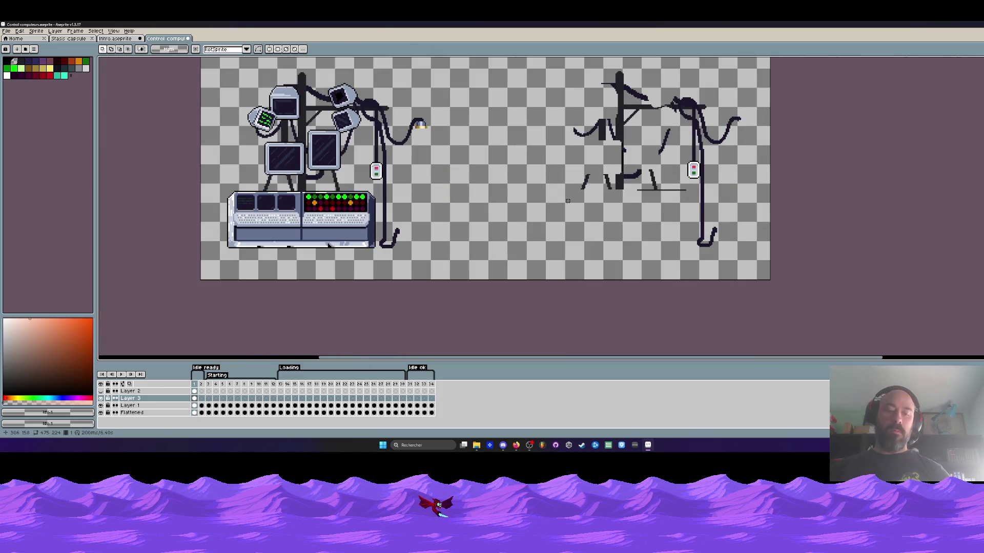
{"action": "key", "text": "ctrl+v"}
{"action": "mouse_move", "coordinate": [772, 148]}
{"action": "left_mouse_down"}
{"action": "mouse_move", "coordinate": [465, 204]}
{"action": "mouse_move", "coordinate": [425, 226]}
{"action": "left_mouse_up"}
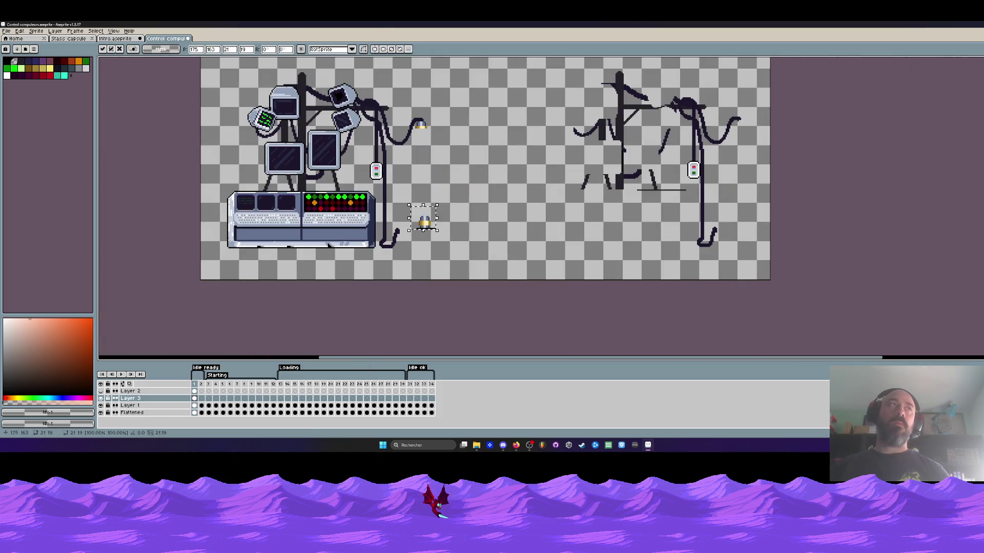
{"action": "left_click", "coordinate": [20, 32]}
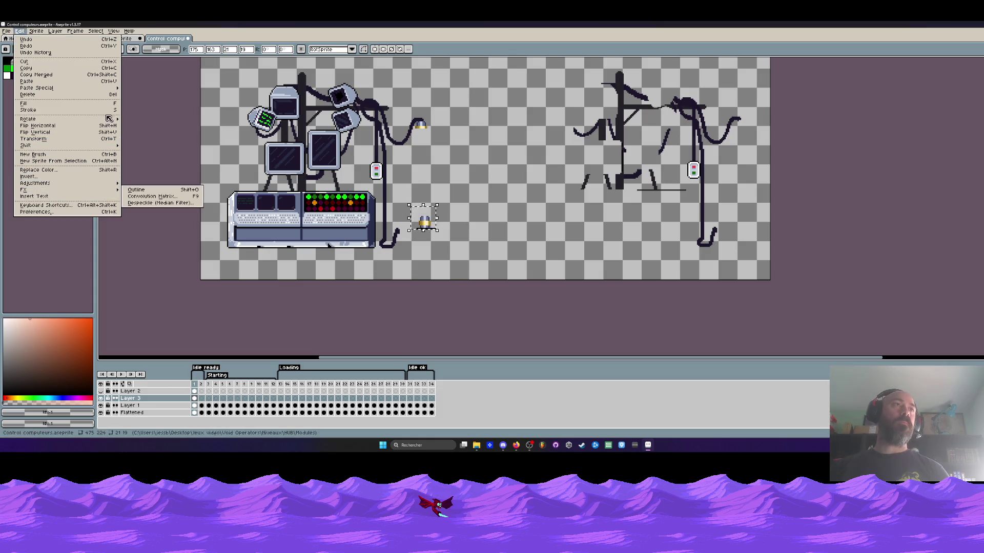
{"action": "mouse_move", "coordinate": [110, 120]}
{"action": "left_click", "coordinate": [145, 134]}
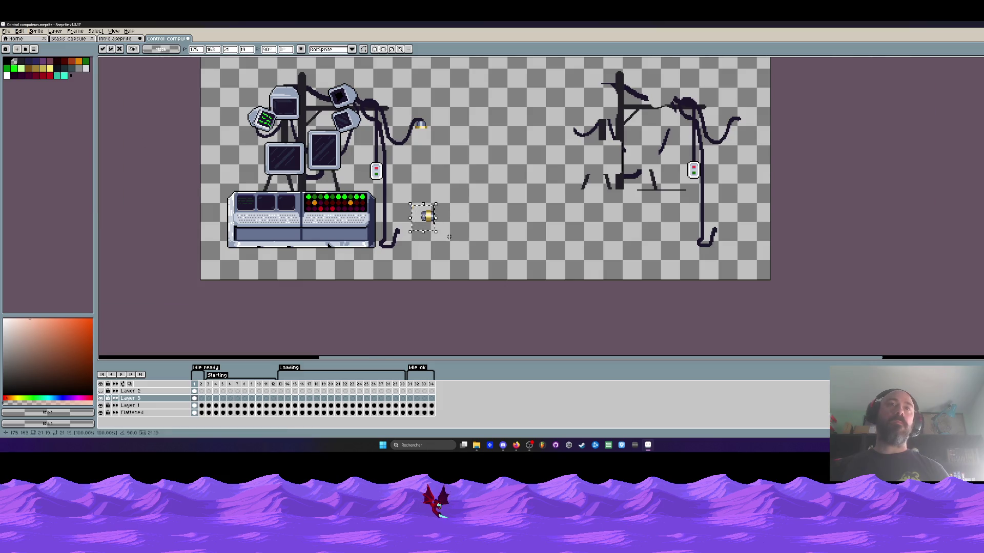
{"action": "scroll", "coordinate": [427, 215], "scroll_direction": "up", "scroll_amount": 4}
{"action": "mouse_move", "coordinate": [332, 202]}
{"action": "left_mouse_down"}
{"action": "mouse_move", "coordinate": [282, 234]}
{"action": "mouse_move", "coordinate": [289, 237]}
{"action": "mouse_move", "coordinate": [276, 230]}
{"action": "left_mouse_up"}
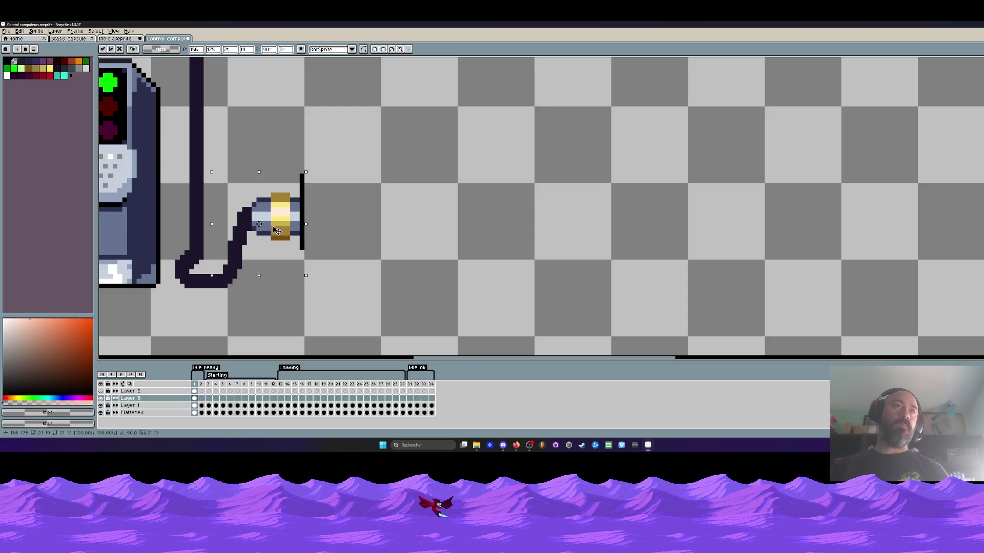
{"action": "key", "text": "Return"}
Select and delete the plug's outer gold cap and black rim
{"action": "left_click_drag", "start_coordinate": [298, 173], "coordinate": [339, 299]}
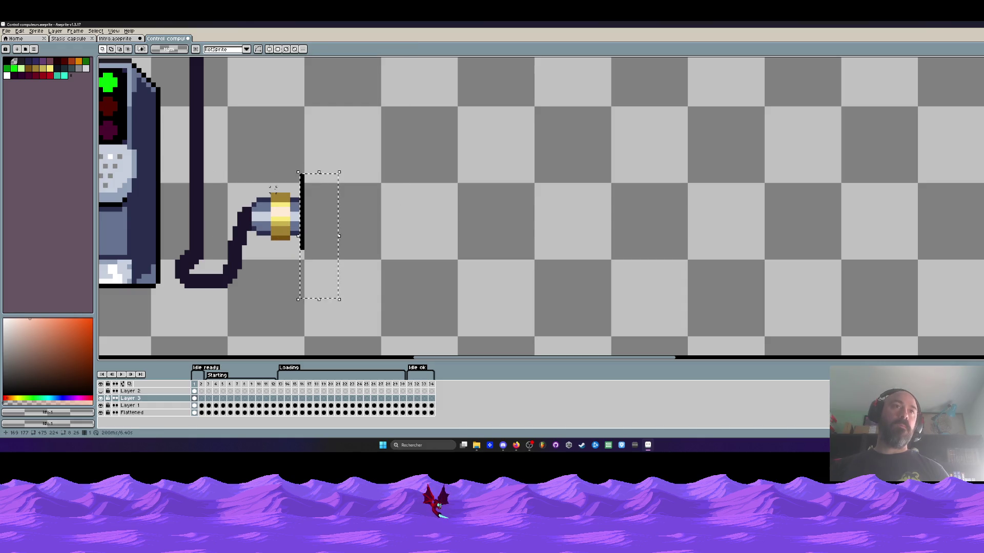
{"action": "left_click_drag", "start_coordinate": [280, 168], "coordinate": [409, 352]}
{"action": "key", "text": "Delete"}
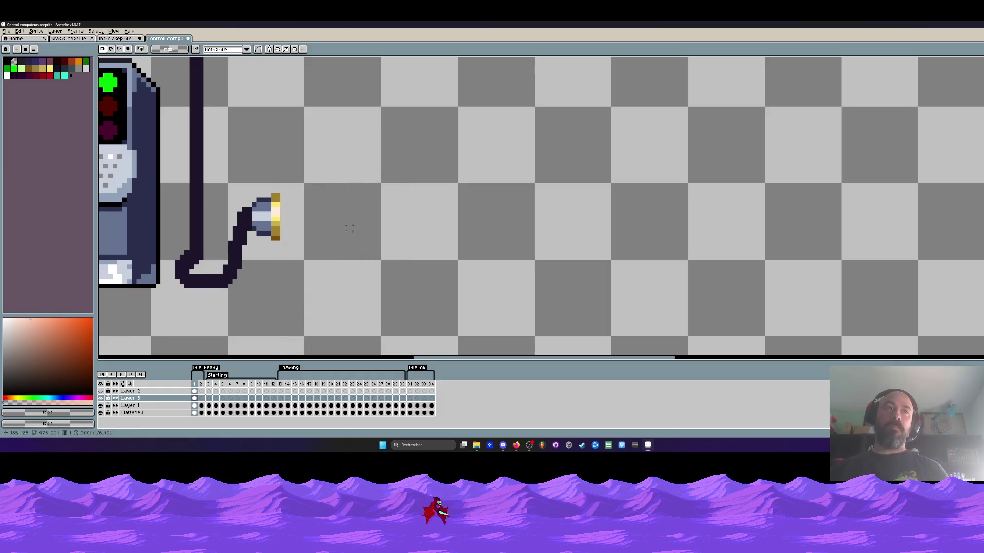
{"action": "scroll", "coordinate": [349, 229], "scroll_direction": "down", "scroll_amount": 5}
{"action": "scroll", "coordinate": [408, 187], "scroll_direction": "up", "scroll_amount": 3}
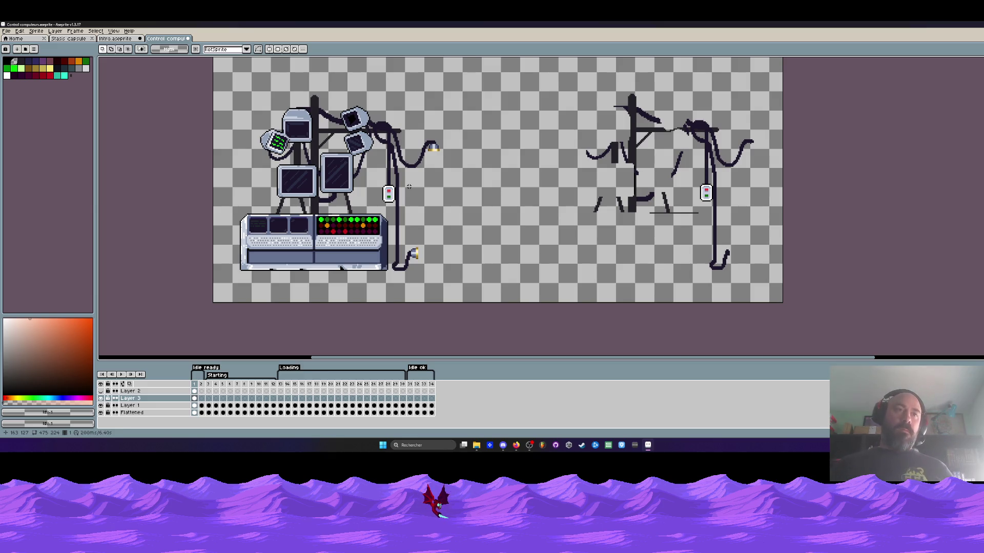
{"action": "scroll", "coordinate": [302, 195], "scroll_direction": "up", "scroll_amount": 3}
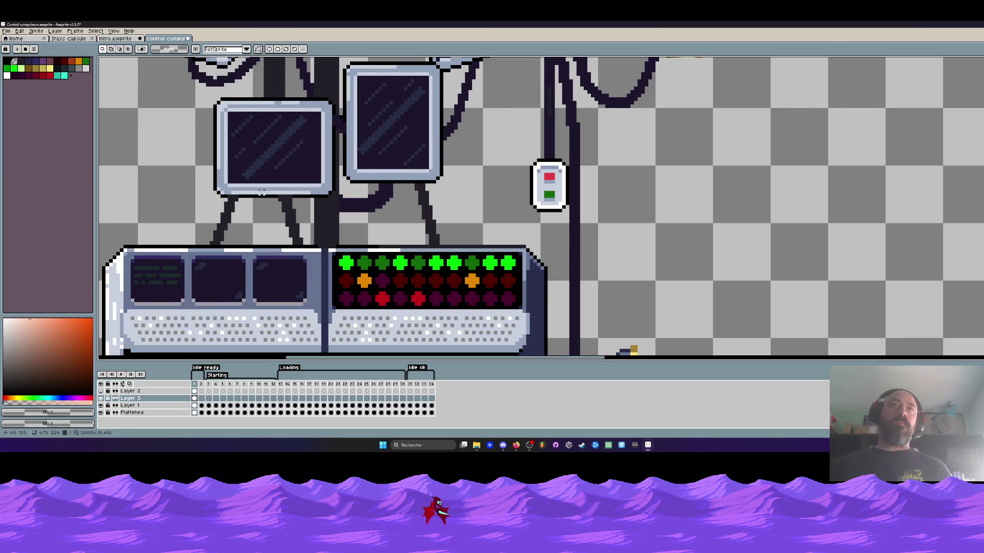
Toggle Layer 1 and Layer 3 visibility to compare what each layer holds
{"action": "scroll", "coordinate": [261, 193], "scroll_direction": "down", "scroll_amount": 1}
{"action": "left_click_drag", "start_coordinate": [261, 192], "coordinate": [284, 218]}
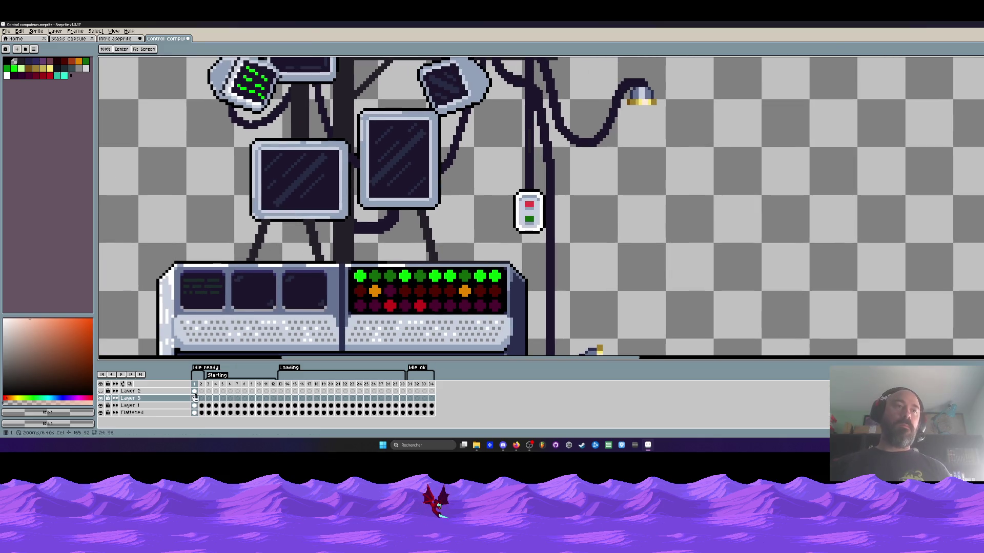
{"action": "left_click", "coordinate": [101, 406]}
{"action": "left_click", "coordinate": [101, 406]}
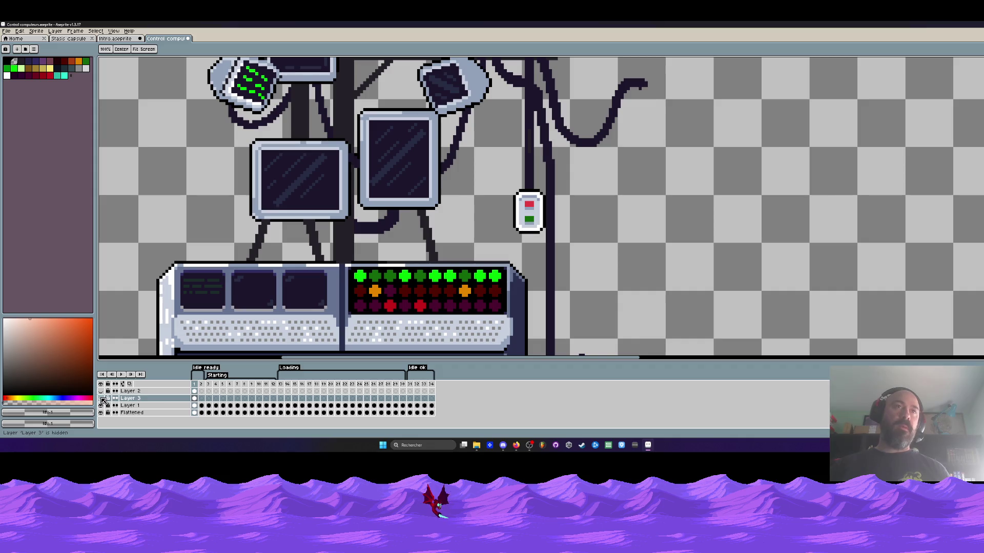
{"action": "left_click", "coordinate": [101, 391]}
{"action": "left_click", "coordinate": [101, 405]}
{"action": "left_click", "coordinate": [101, 405]}
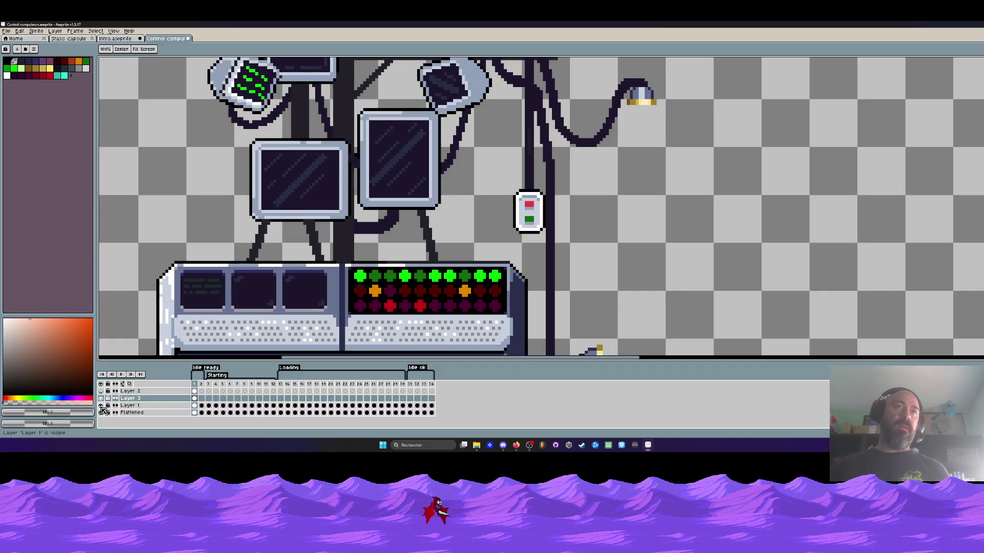
On Layer 1 frame 1, sample black from the monitor stand and switch to the Curve tool
{"action": "left_click", "coordinate": [188, 408]}
{"action": "key", "text": "i"}
{"action": "scroll", "coordinate": [285, 204], "scroll_direction": "up", "scroll_amount": 5}
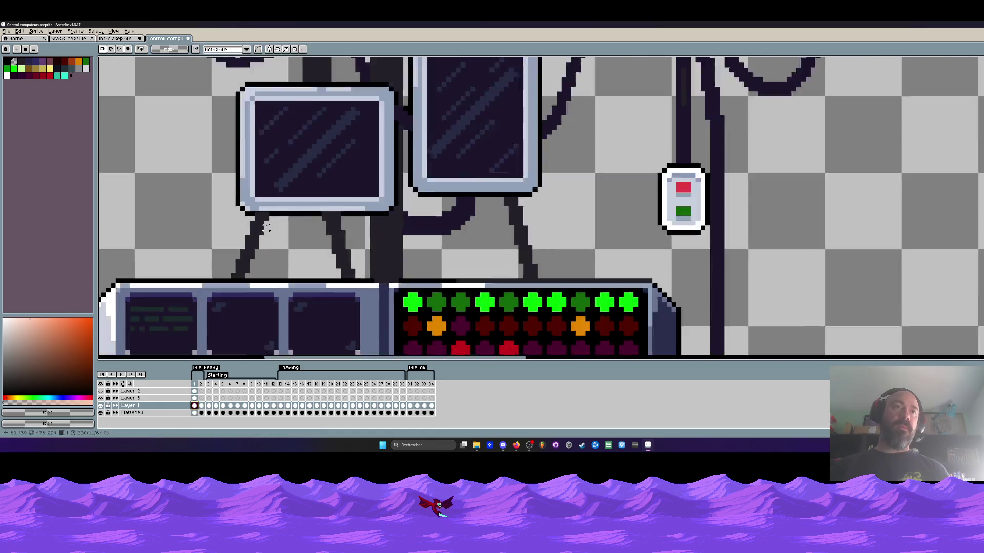
{"action": "left_click", "coordinate": [285, 204]}
{"action": "key", "text": "shift+l"}
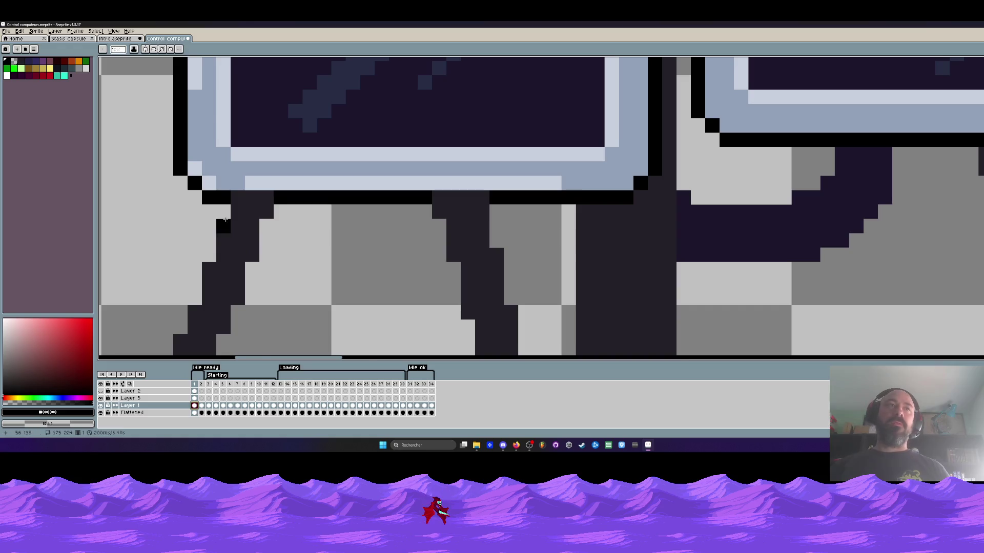
{"action": "scroll", "coordinate": [226, 171], "scroll_direction": "up", "scroll_amount": 1}
{"action": "scroll", "coordinate": [229, 178], "scroll_direction": "down", "scroll_amount": 2}
Draw a dark line under the monitor's bottom edge, then advance twelve frames
{"action": "mouse_move", "coordinate": [229, 179]}
{"action": "left_mouse_down"}
{"action": "mouse_move", "coordinate": [386, 174]}
{"action": "mouse_move", "coordinate": [303, 197]}
{"action": "mouse_move", "coordinate": [227, 186]}
{"action": "mouse_move", "coordinate": [386, 173]}
{"action": "left_mouse_up"}
{"action": "key", "text": "Right"}
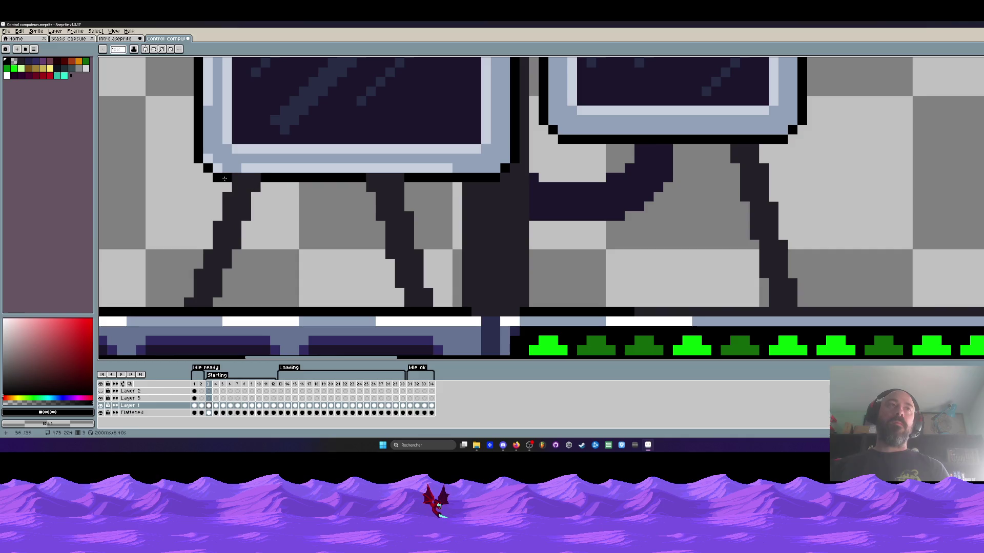
{"action": "key", "text": "Right"}
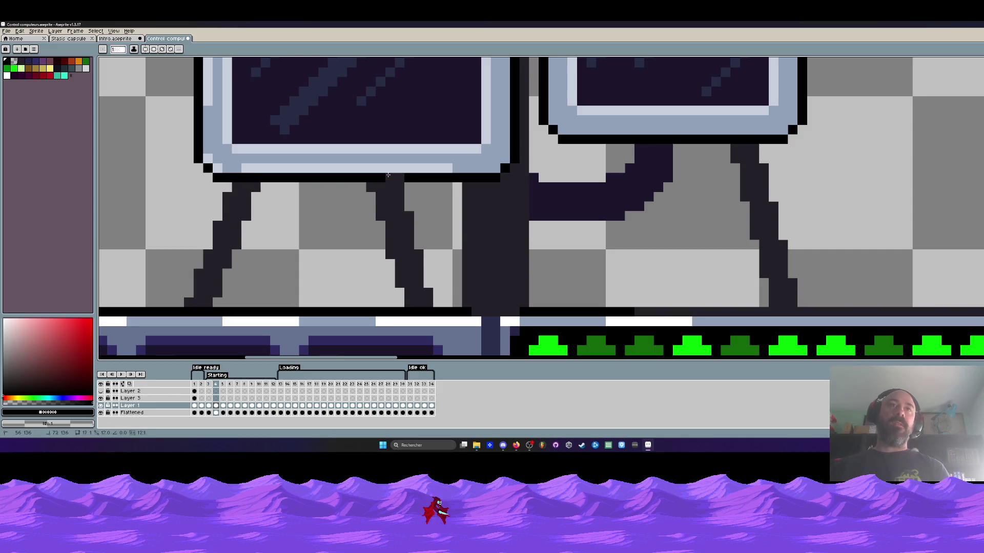
{"action": "key", "text": "Right"}
{"action": "key", "text": "Right"}
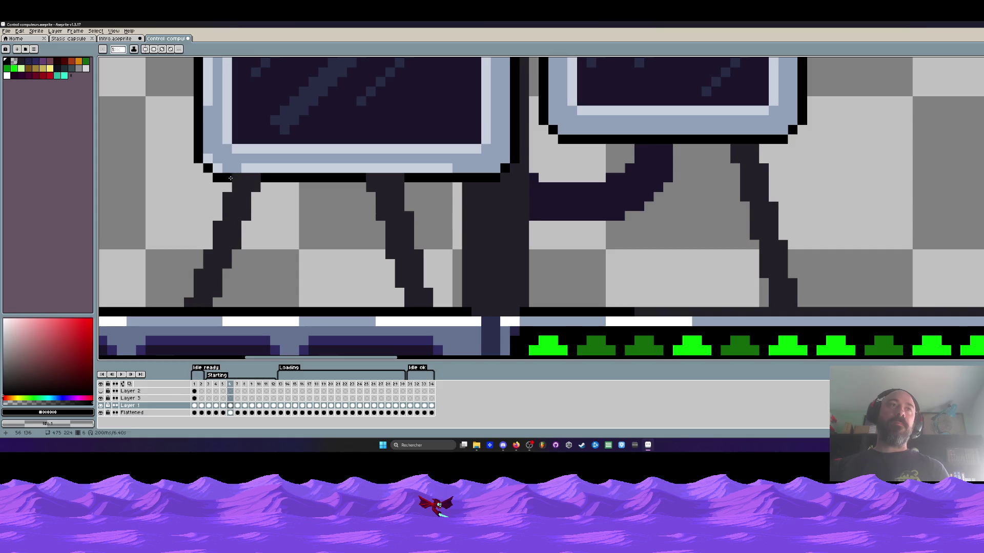
{"action": "key", "text": "Right"}
{"action": "key", "text": "Right"}
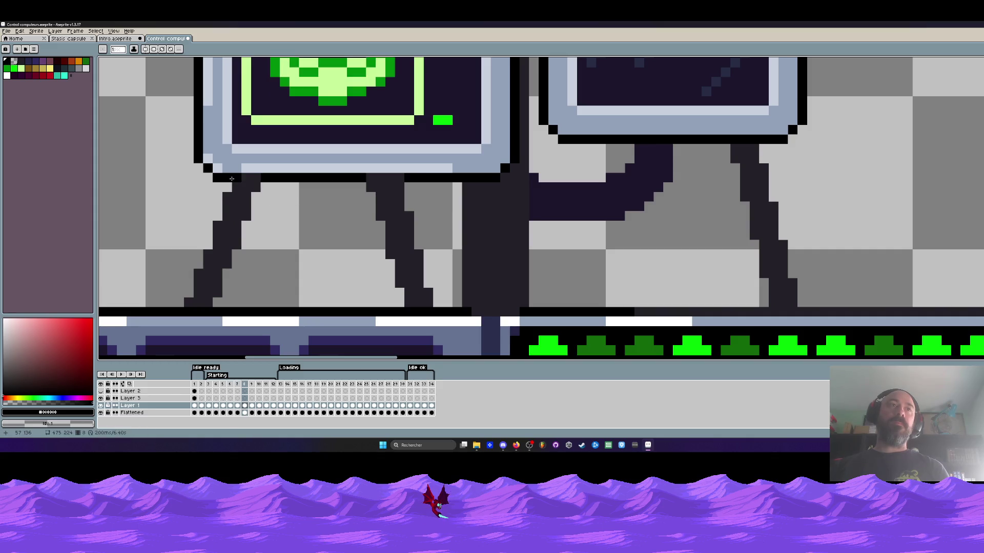
{"action": "key", "text": "Right"}
{"action": "key", "text": "Right"}
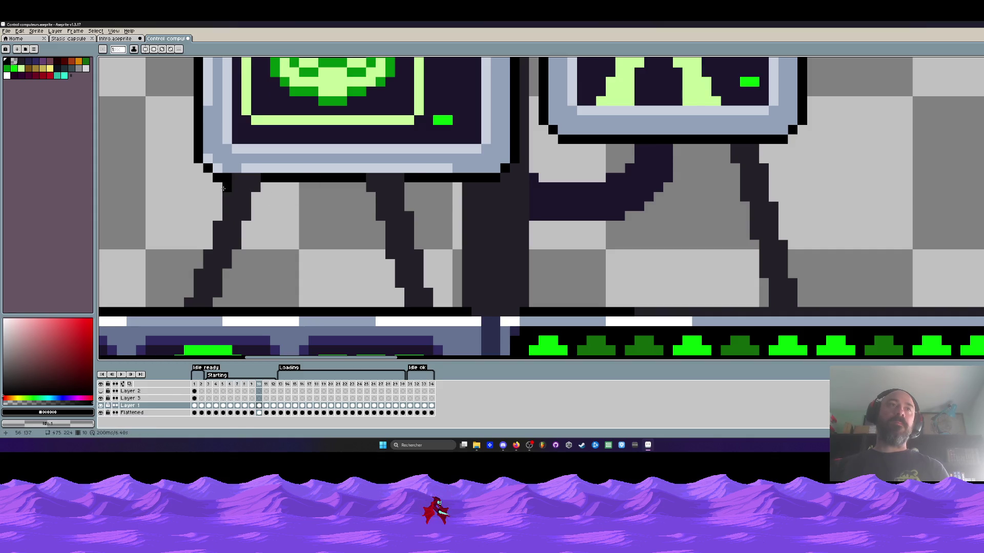
{"action": "key", "text": "Right"}
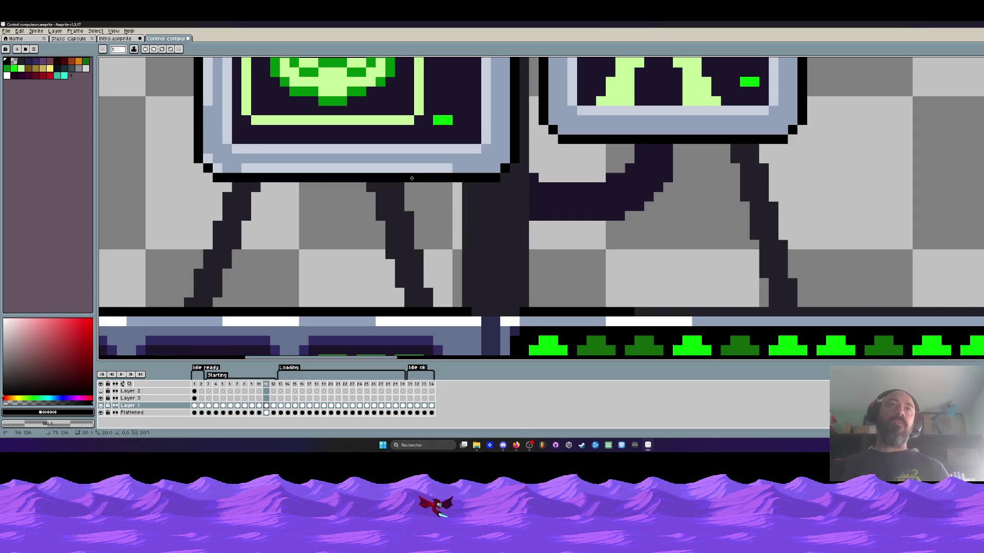
{"action": "key", "text": "Right"}
{"action": "key", "text": "Right"}
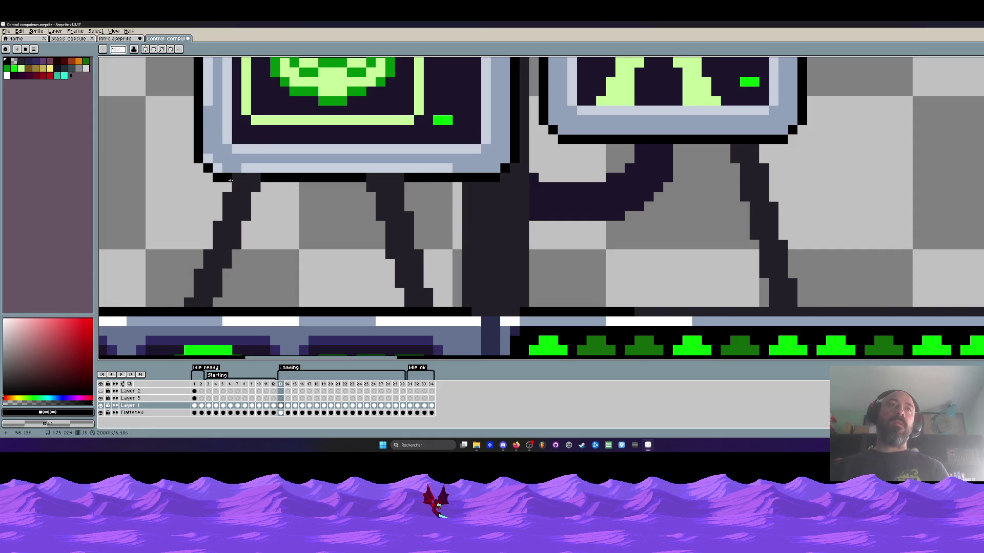
{"action": "key", "text": "Right"}
{"action": "key", "text": "Right"}
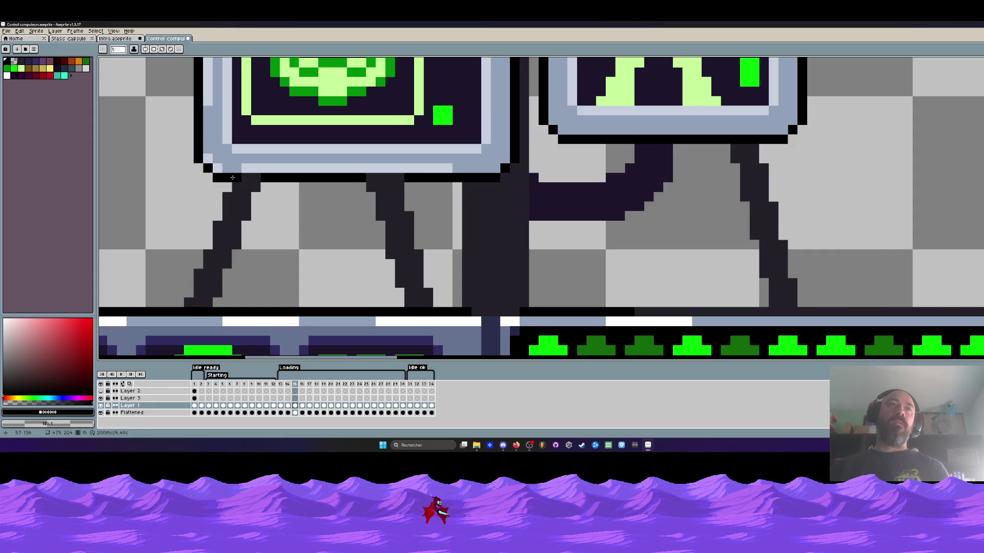
{"action": "key", "text": "Right"}
{"action": "key", "text": "Right"}
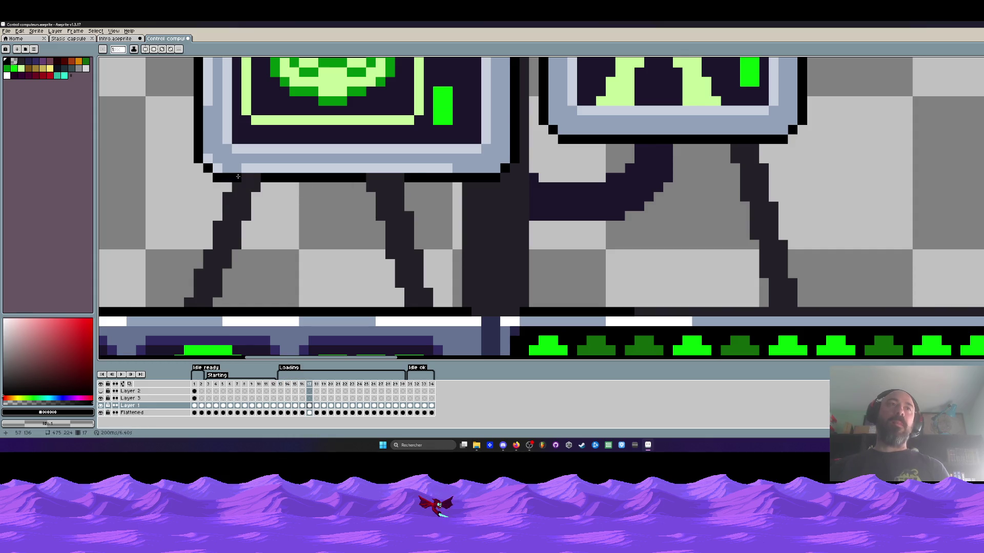
{"action": "key", "text": "Right"}
{"action": "key", "text": "Right"}
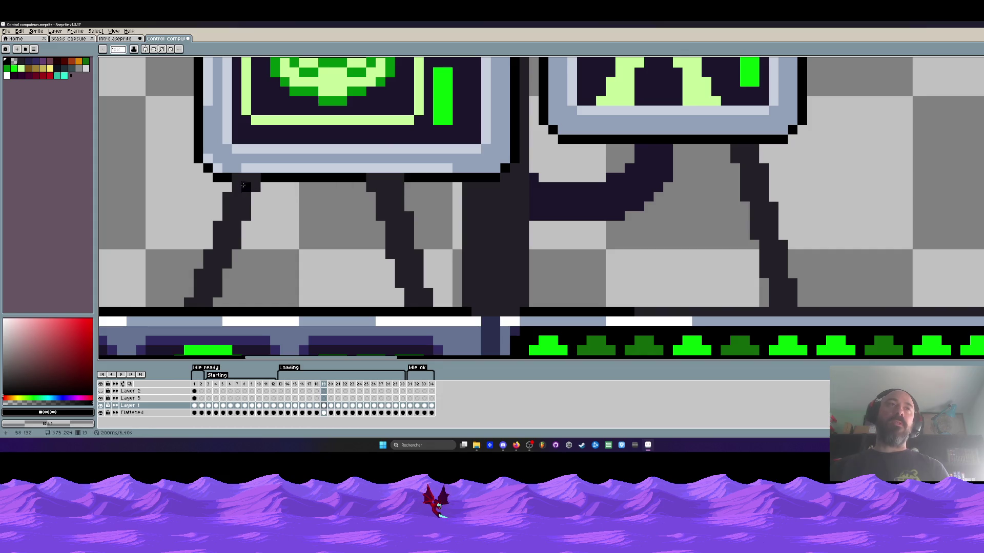
{"action": "key", "text": "Right"}
{"action": "key", "text": "Right"}
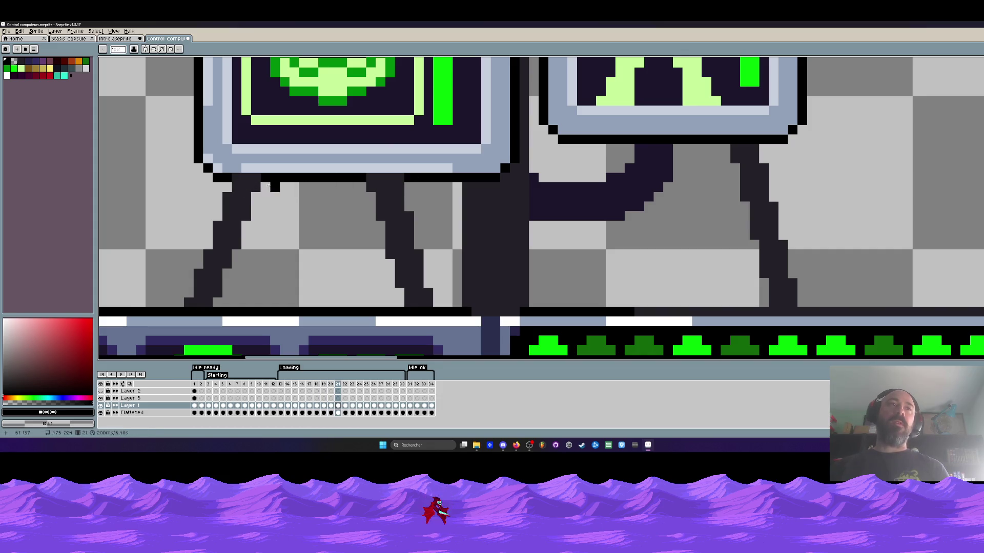
{"action": "key", "text": "Right"}
Redraw the dark bottom-edge row under the monitor on the next several frames, fixing a misplaced line
{"action": "left_click_drag", "start_coordinate": [330, 187], "coordinate": [429, 183]}
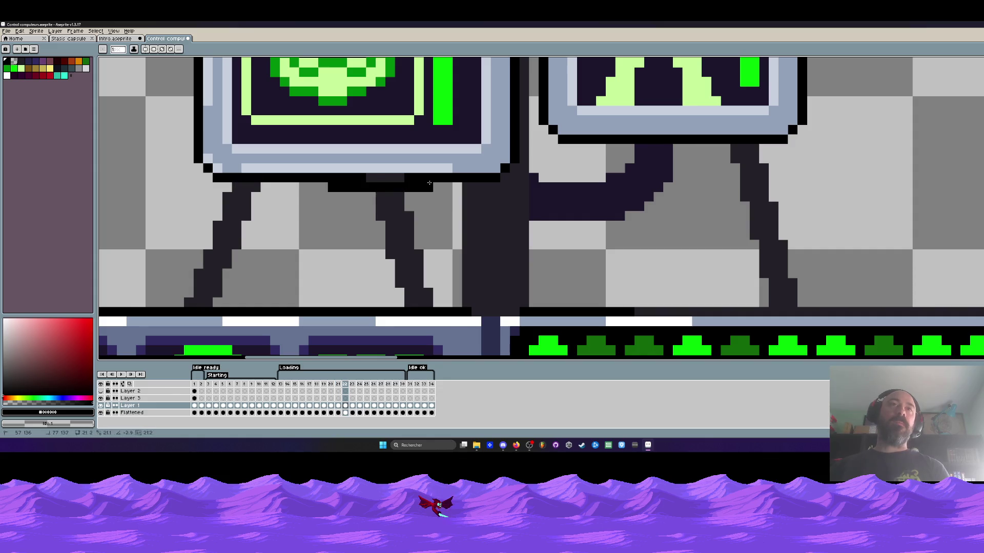
{"action": "key", "text": "ctrl+z"}
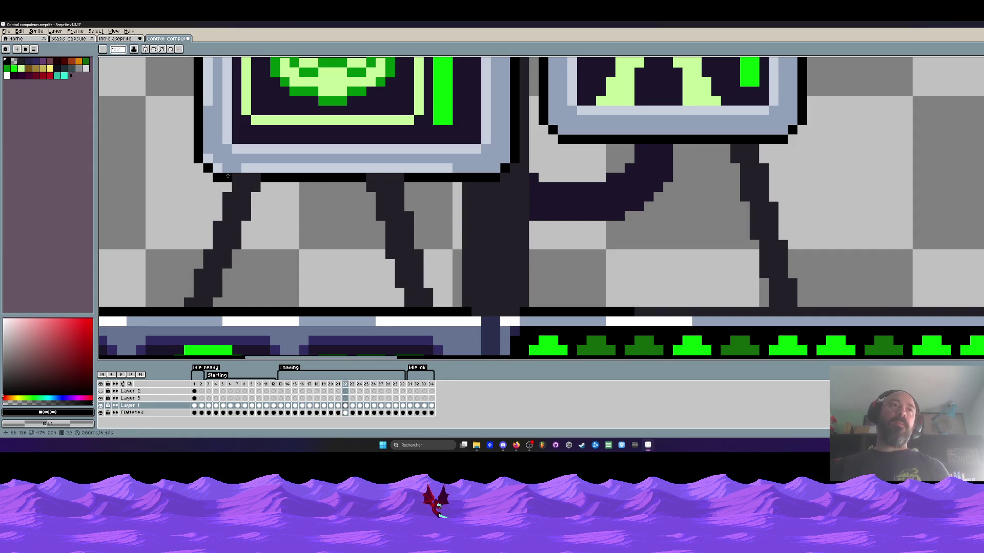
{"action": "left_click_drag", "start_coordinate": [231, 178], "coordinate": [404, 180]}
{"action": "key", "text": "Right"}
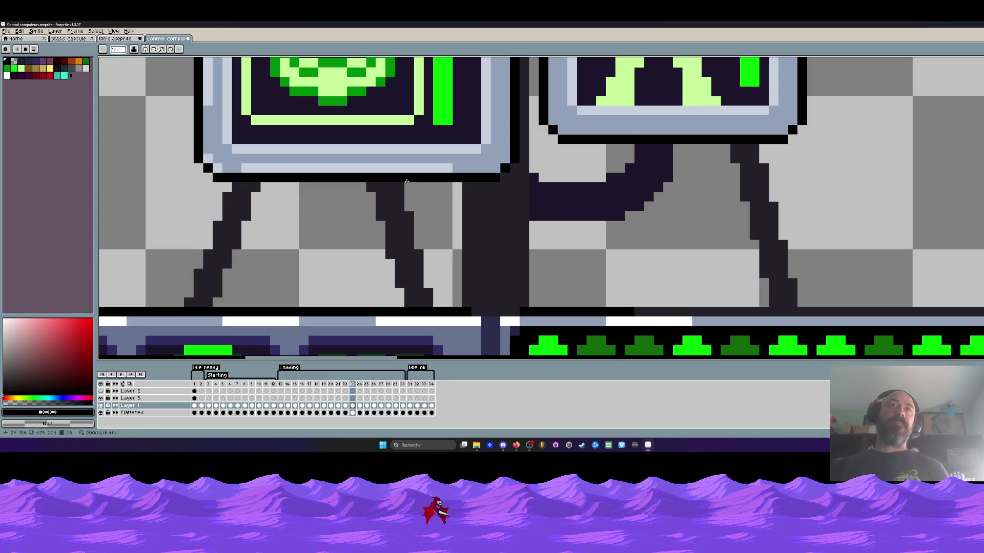
{"action": "key", "text": "Right"}
{"action": "left_click_drag", "start_coordinate": [242, 179], "coordinate": [408, 180]}
{"action": "key", "text": "Right"}
{"action": "left_click_drag", "start_coordinate": [241, 179], "coordinate": [410, 179]}
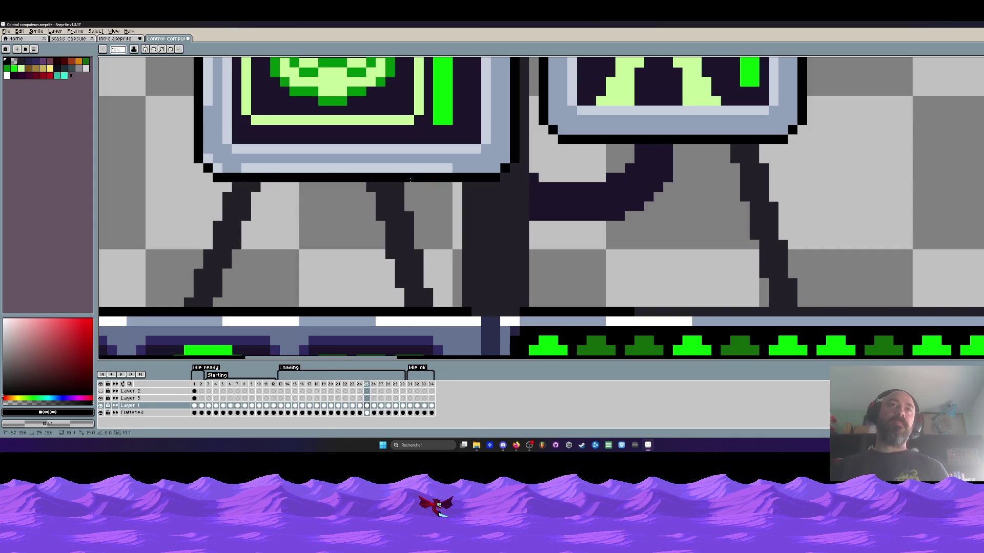
{"action": "key", "text": "Right"}
{"action": "left_click_drag", "start_coordinate": [232, 178], "coordinate": [408, 179]}
{"action": "key", "text": "Right"}
{"action": "left_click_drag", "start_coordinate": [232, 178], "coordinate": [430, 177]}
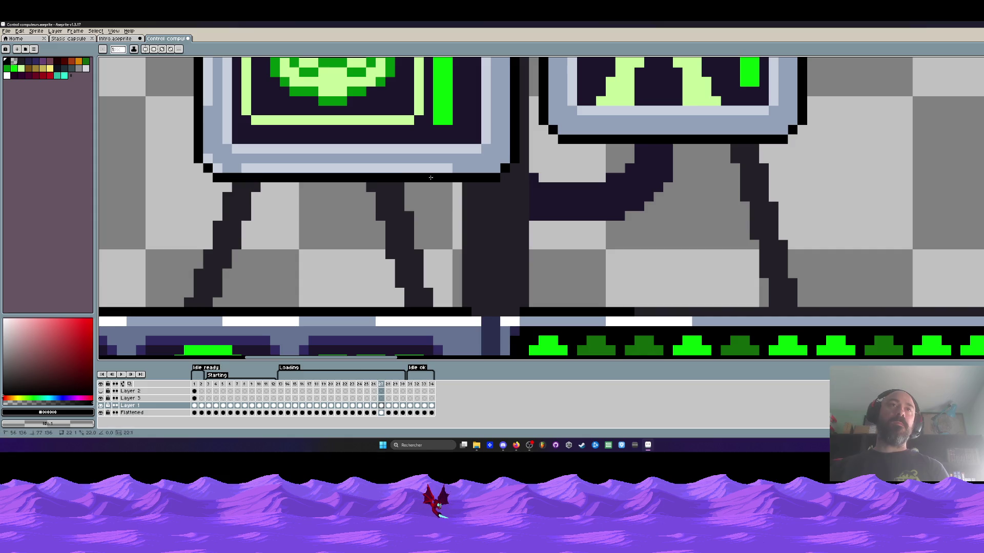
{"action": "key", "text": "Right"}
Continue the dark bottom-edge row on the remaining frames through the last, wrapping to frame 1
{"action": "key", "text": "Right"}
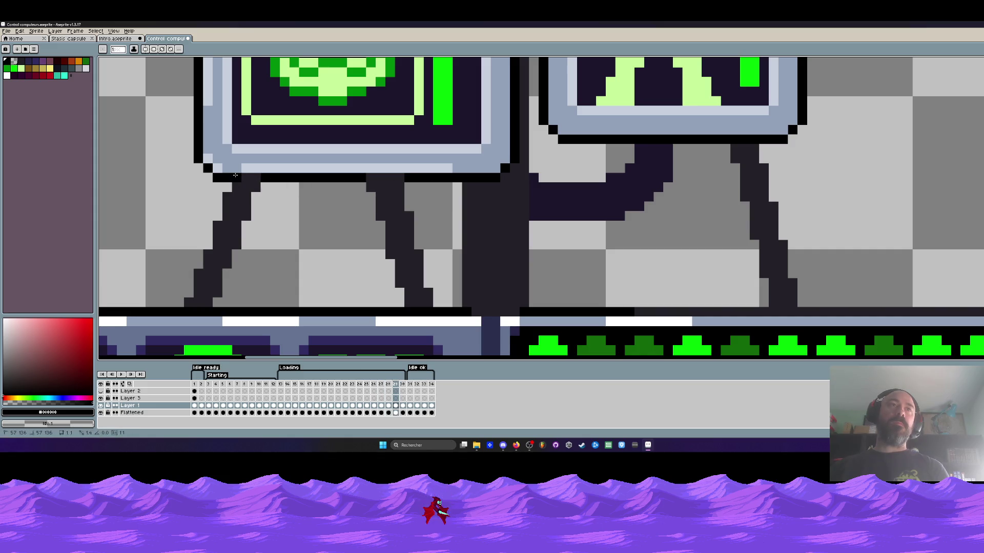
{"action": "left_click_drag", "start_coordinate": [235, 175], "coordinate": [402, 180]}
{"action": "key", "text": "Right"}
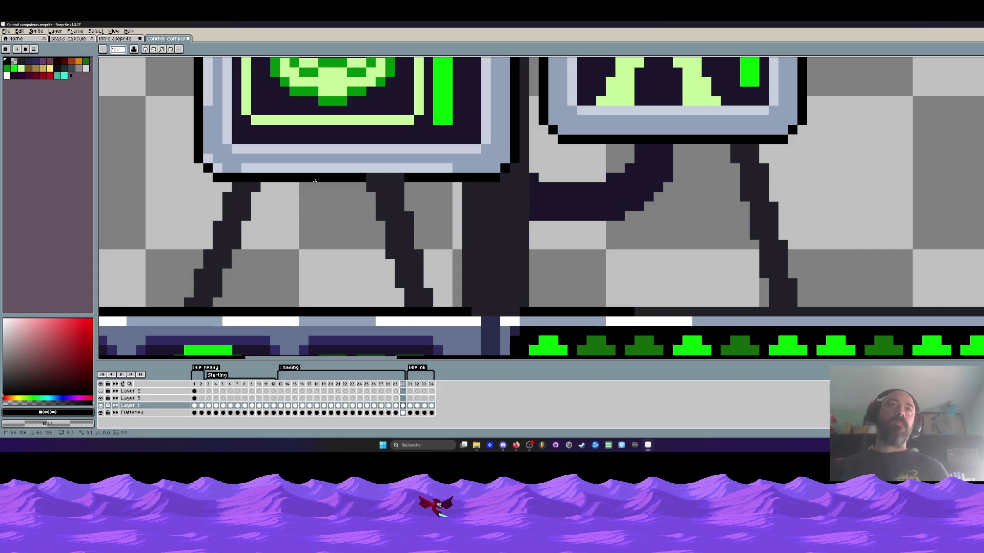
{"action": "key", "text": "Right"}
{"action": "left_click_drag", "start_coordinate": [237, 175], "coordinate": [402, 178]}
{"action": "key", "text": "Right"}
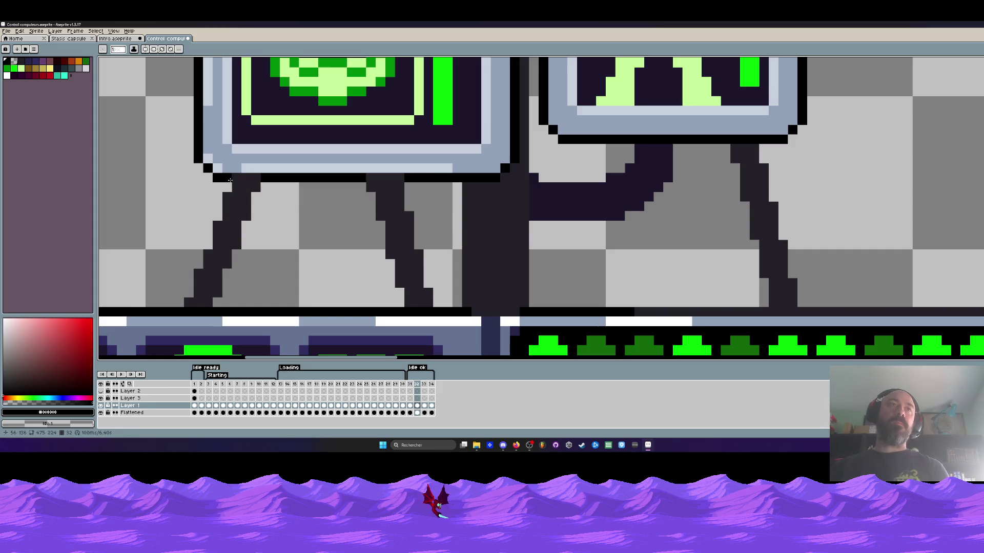
{"action": "left_click_drag", "start_coordinate": [228, 177], "coordinate": [403, 178]}
{"action": "key", "text": "Right"}
{"action": "left_click_drag", "start_coordinate": [225, 177], "coordinate": [402, 178]}
{"action": "key", "text": "Right"}
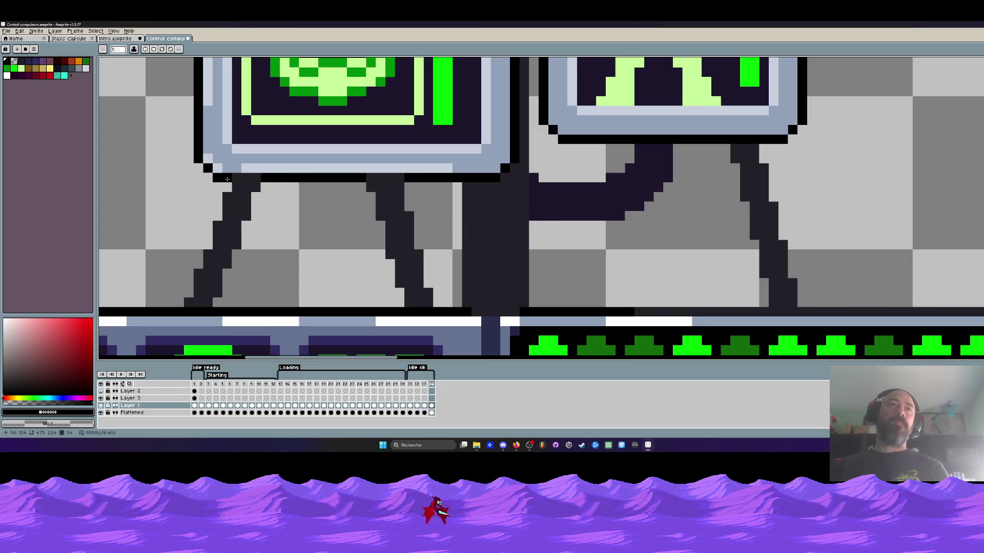
{"action": "left_click_drag", "start_coordinate": [232, 176], "coordinate": [404, 179]}
{"action": "key", "text": "Right"}
{"action": "scroll", "coordinate": [247, 182], "scroll_direction": "down", "scroll_amount": 3}
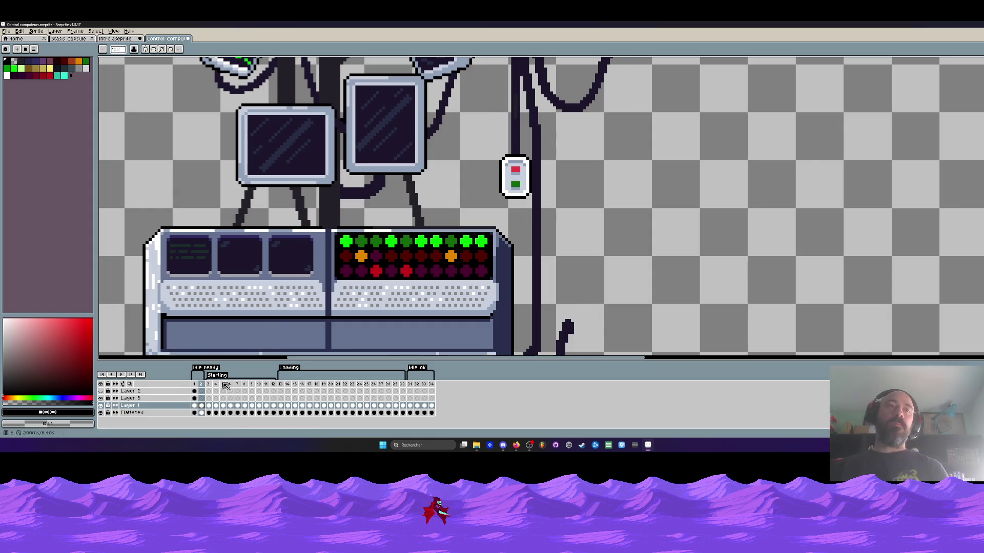
Zoom out to fit the sprite and play the animation, then stop it
{"action": "key", "text": "Right"}
{"action": "key", "text": "Right"}
{"action": "key", "text": "Right"}
{"action": "key", "text": "minus"}
{"action": "key", "text": "Return"}
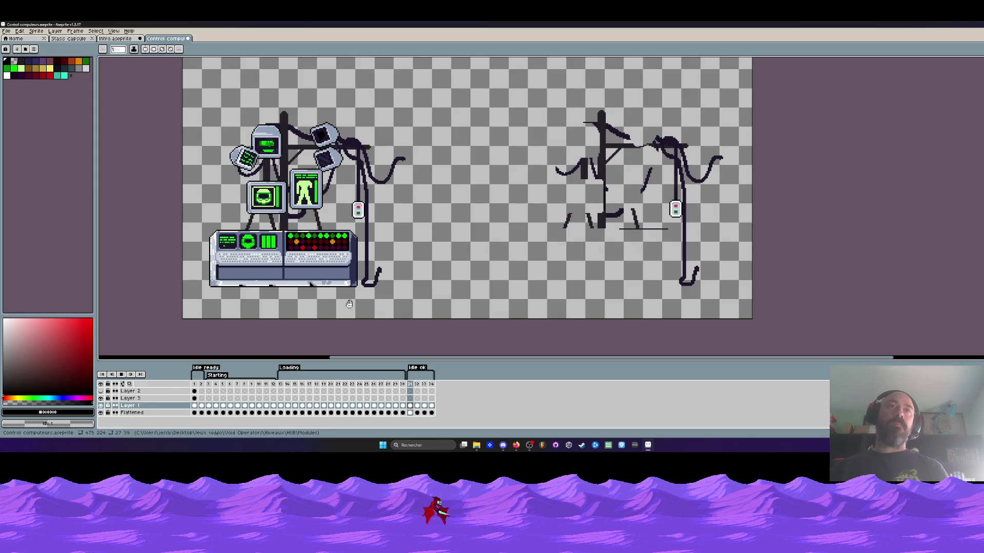
{"action": "key", "text": "Return"}
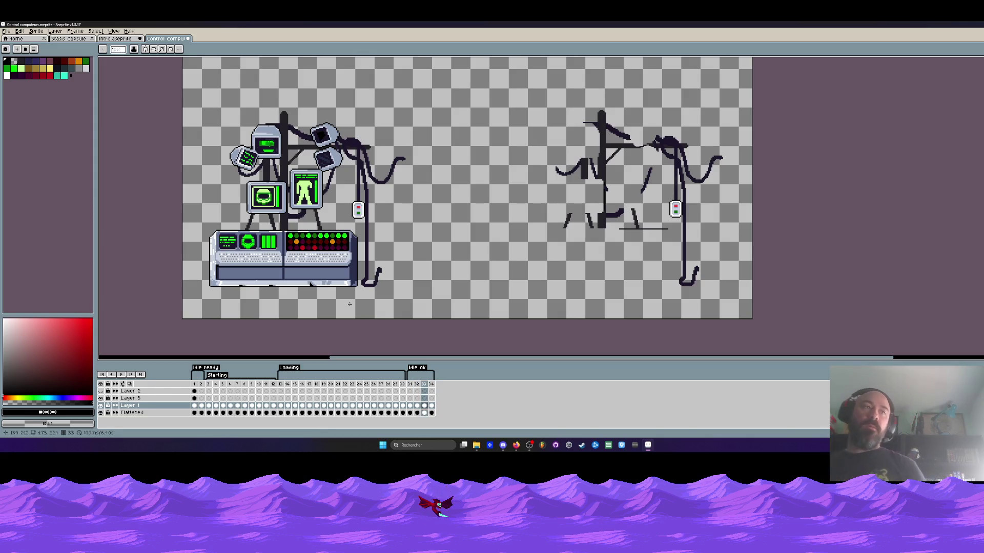
Extend Layer 3's yellow lamps cel across frames 2 to 5
{"action": "left_click", "coordinate": [195, 399]}
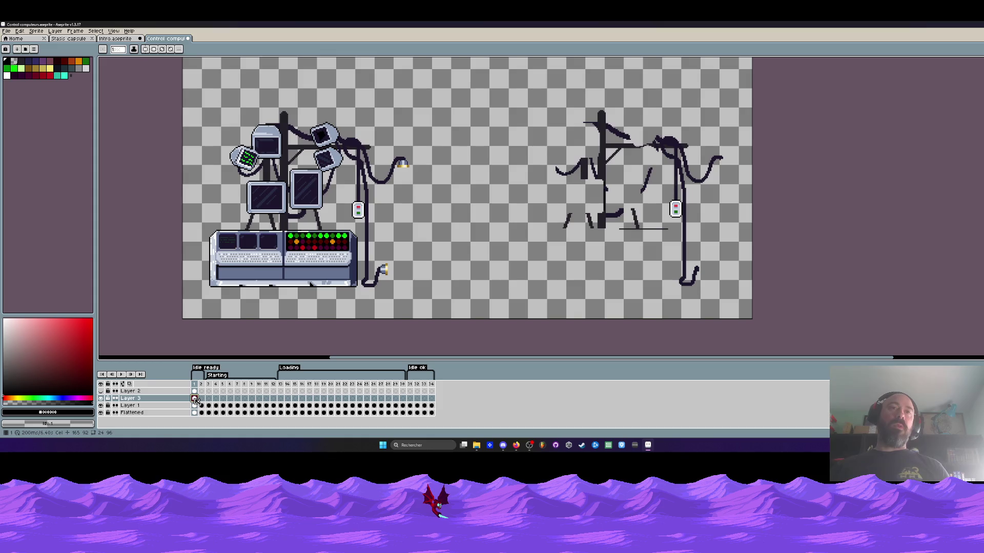
{"action": "left_click", "coordinate": [101, 398]}
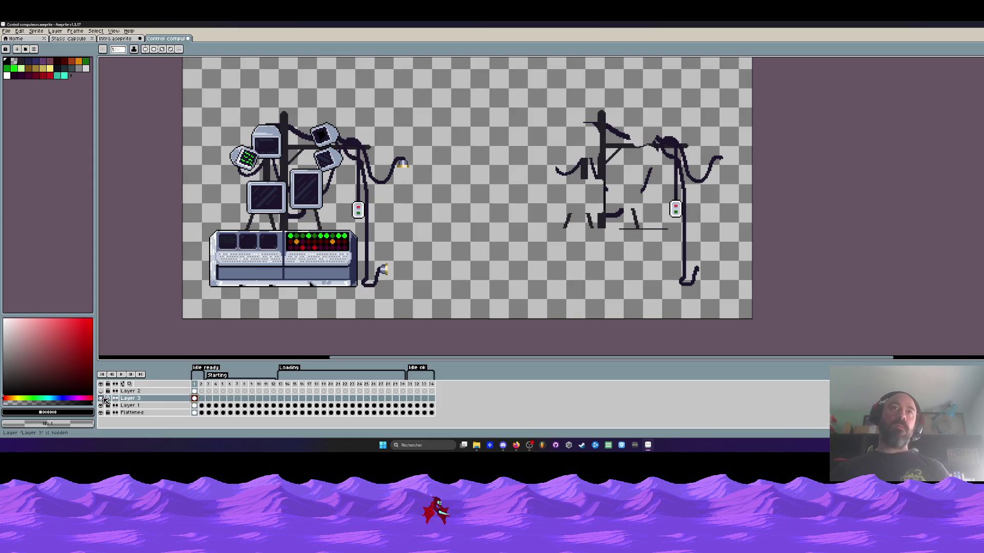
{"action": "left_click", "coordinate": [202, 406]}
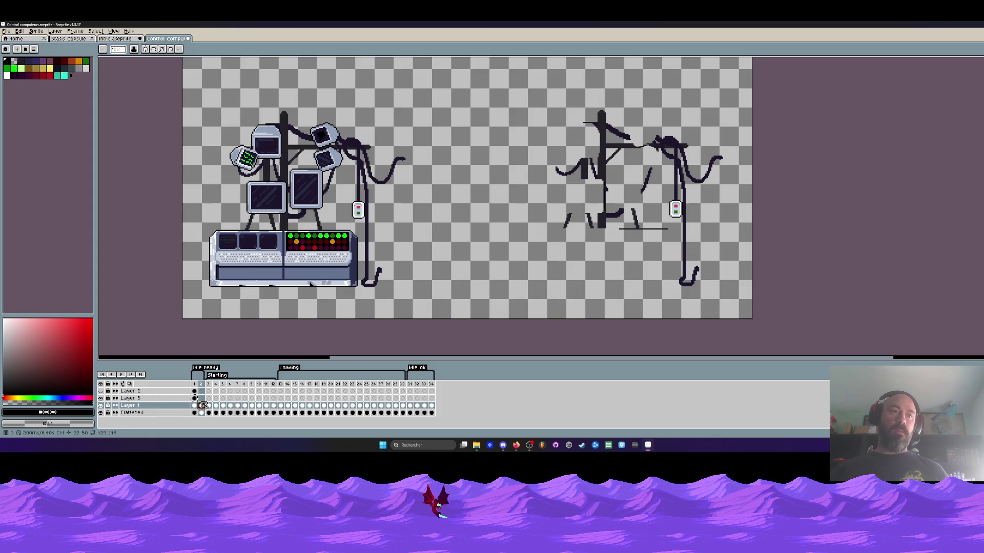
{"action": "left_click", "coordinate": [200, 399]}
{"action": "left_click_drag", "start_coordinate": [202, 404], "coordinate": [406, 404]}
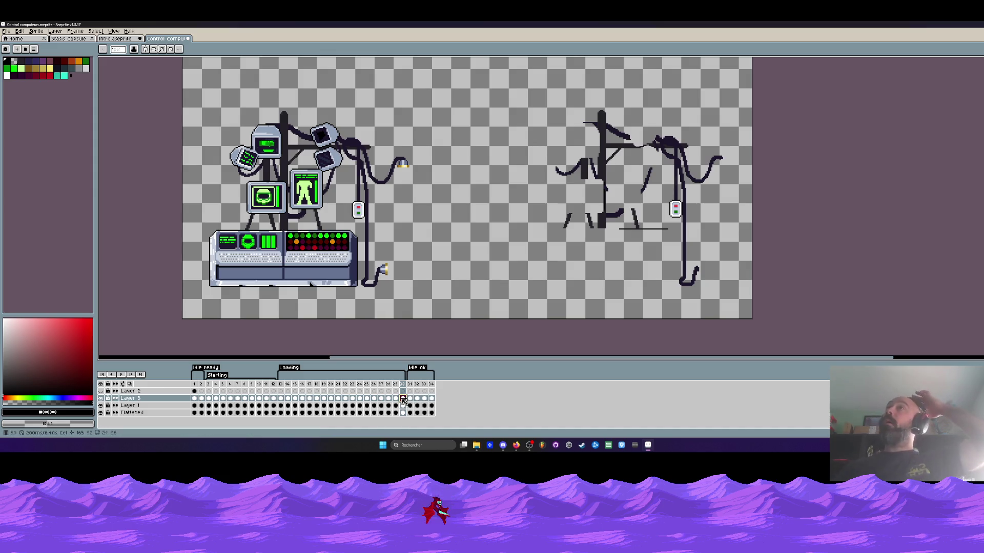
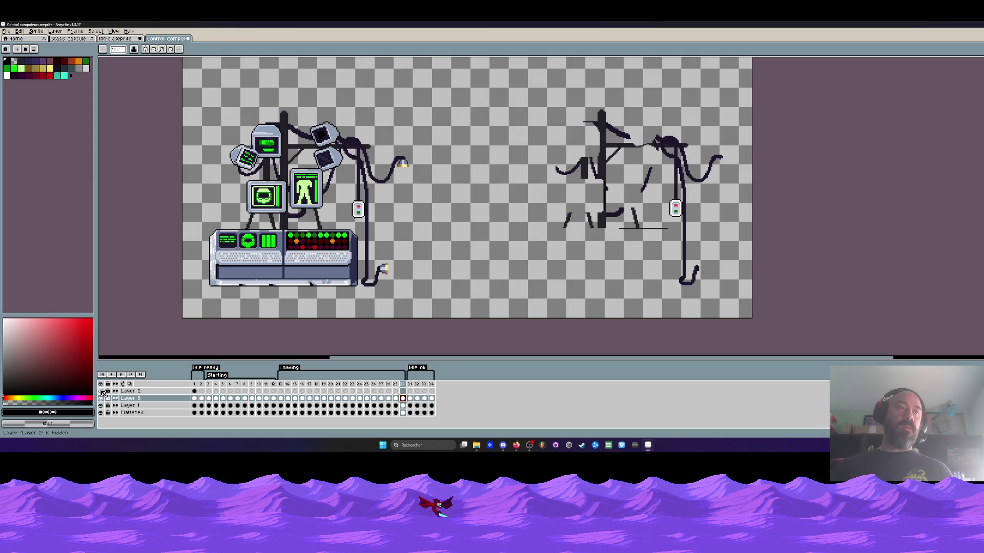
Reveal Layer 2 on frame 1 to confirm it holds the stasis capsule, then delete it
{"action": "left_click", "coordinate": [194, 391]}
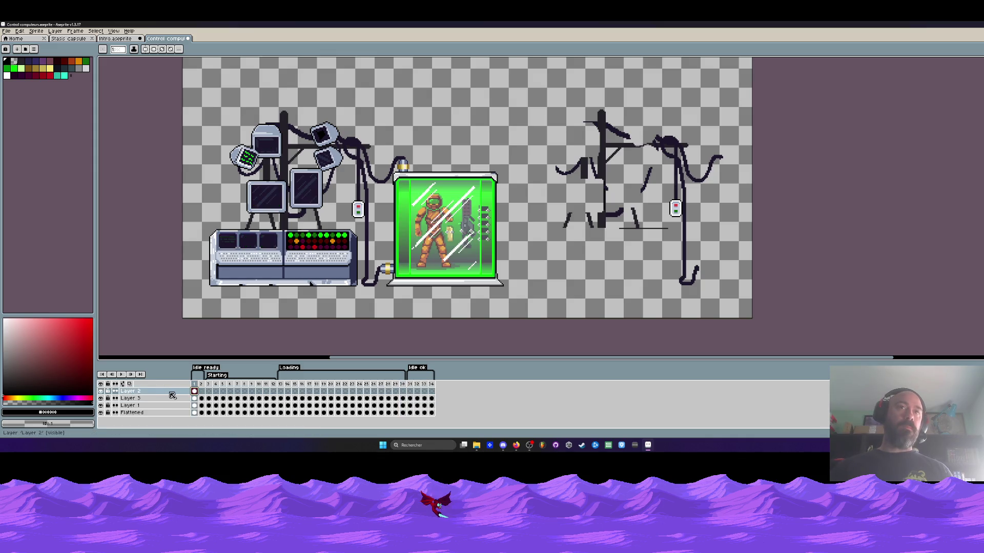
{"action": "left_click", "coordinate": [101, 392]}
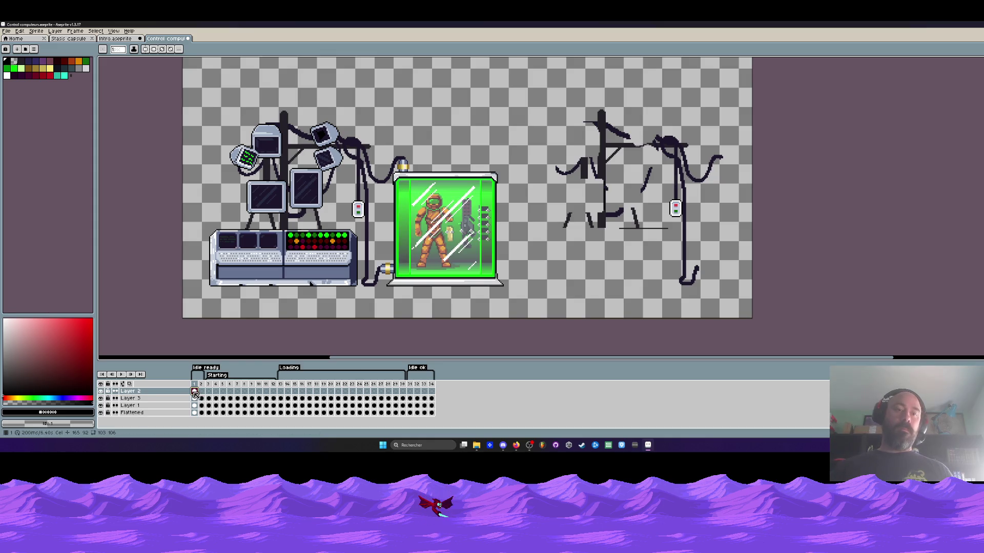
{"action": "key", "text": "Delete"}
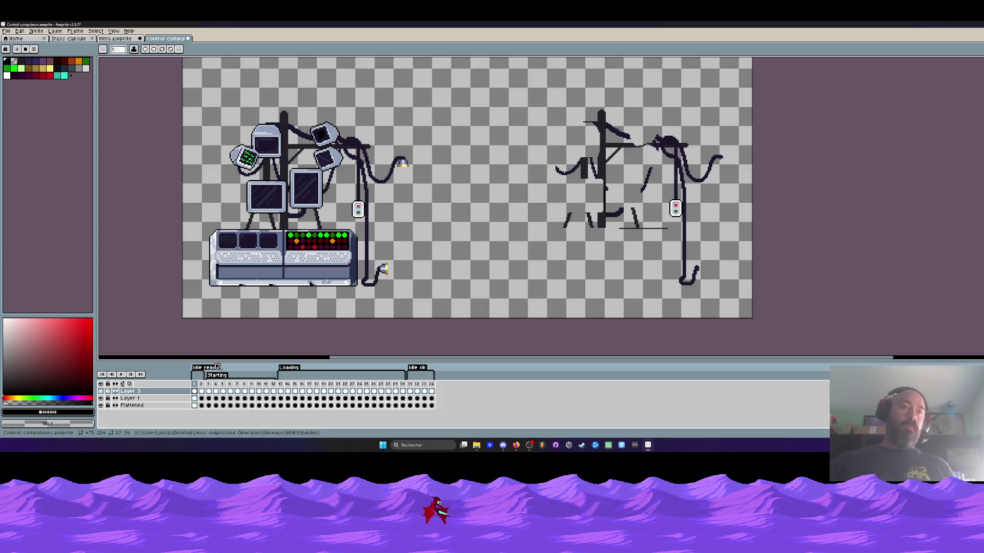
Tag frames 1–34 with a new 'Loop' tag and play the animation
{"action": "left_click_drag", "start_coordinate": [196, 391], "coordinate": [453, 391]}
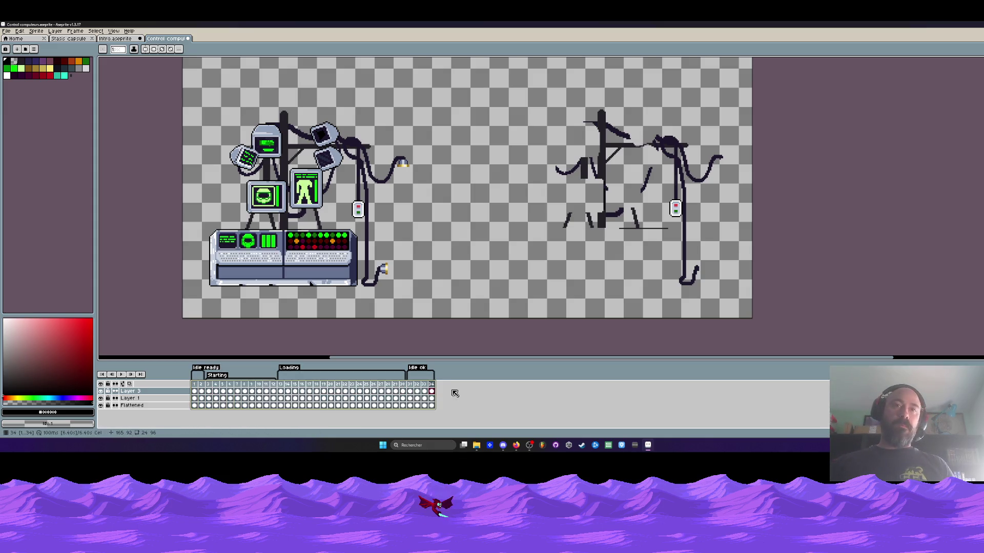
{"action": "right_click", "coordinate": [433, 390]}
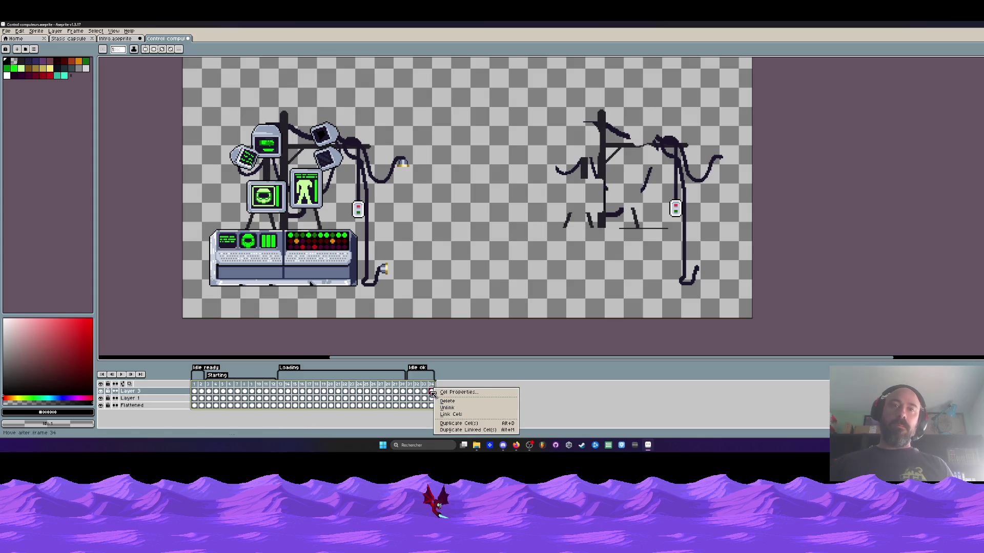
{"action": "left_click", "coordinate": [444, 402]}
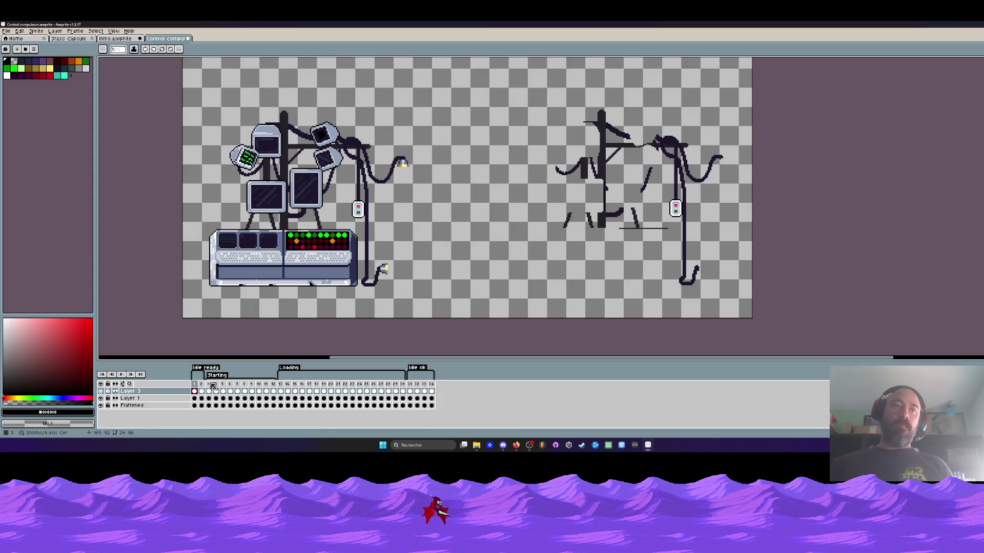
{"action": "left_click_drag", "start_coordinate": [194, 384], "coordinate": [432, 384]}
{"action": "right_click", "coordinate": [434, 391]}
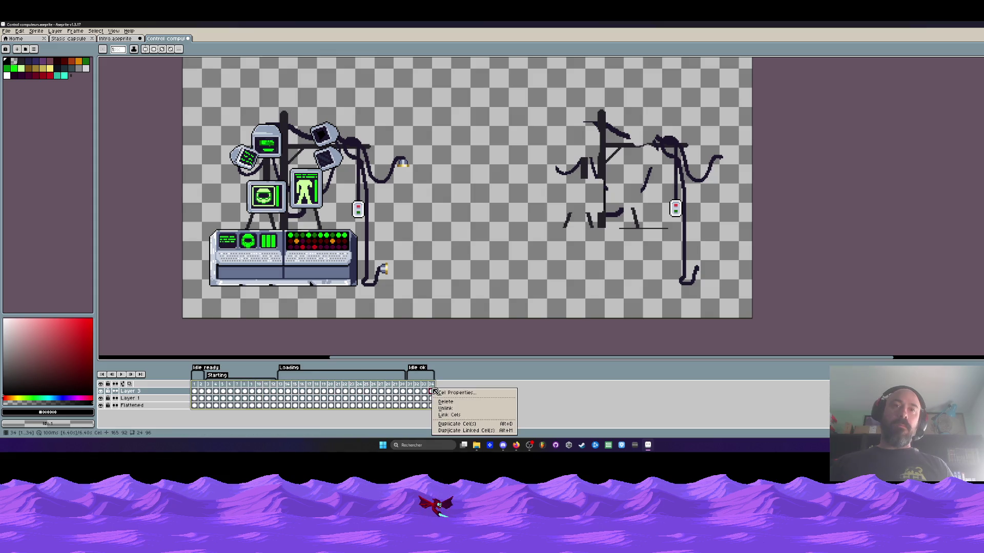
{"action": "left_click", "coordinate": [424, 386]}
{"action": "right_click", "coordinate": [424, 386]}
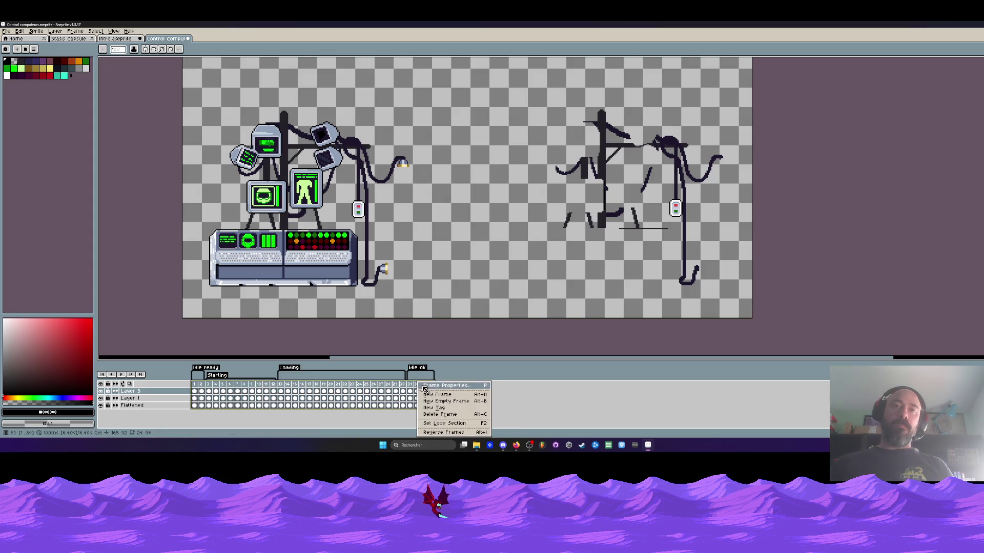
{"action": "left_click", "coordinate": [442, 423]}
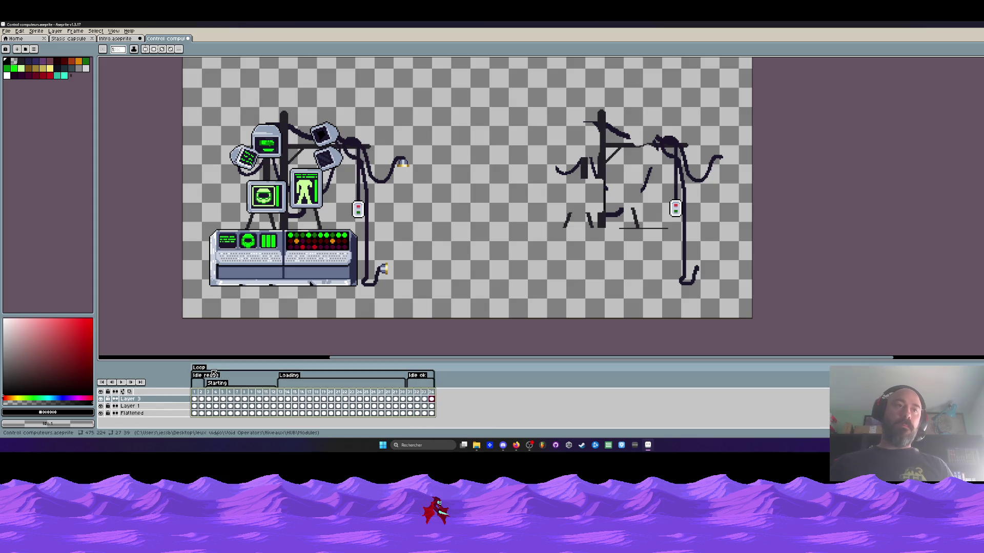
{"action": "scroll", "coordinate": [215, 374], "scroll_direction": "down", "scroll_amount": 1}
{"action": "left_click", "coordinate": [124, 368]}
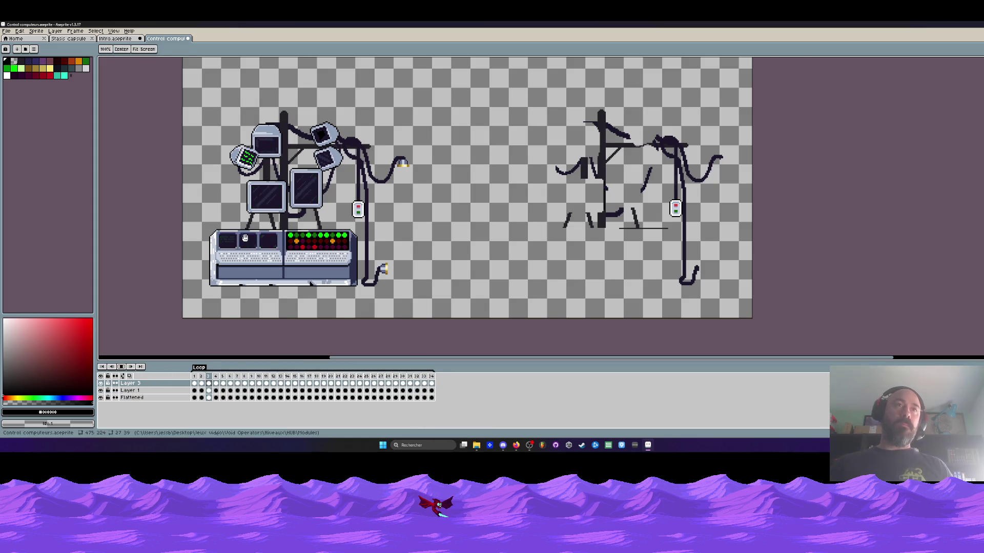
Draw and colour the console's monitors and cables beside the line-art sketch, then zoom out to fit
{"action": "scroll", "coordinate": [305, 200], "scroll_direction": "up", "scroll_amount": 1}
{"action": "scroll", "coordinate": [304, 200], "scroll_direction": "up", "scroll_amount": 1}
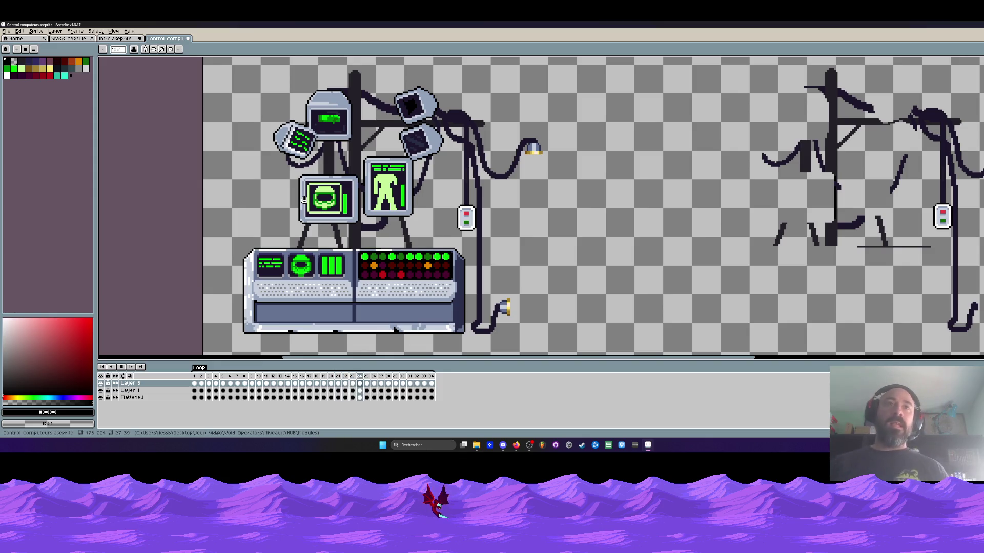
{"action": "scroll", "coordinate": [335, 204], "scroll_direction": "down", "scroll_amount": 3}
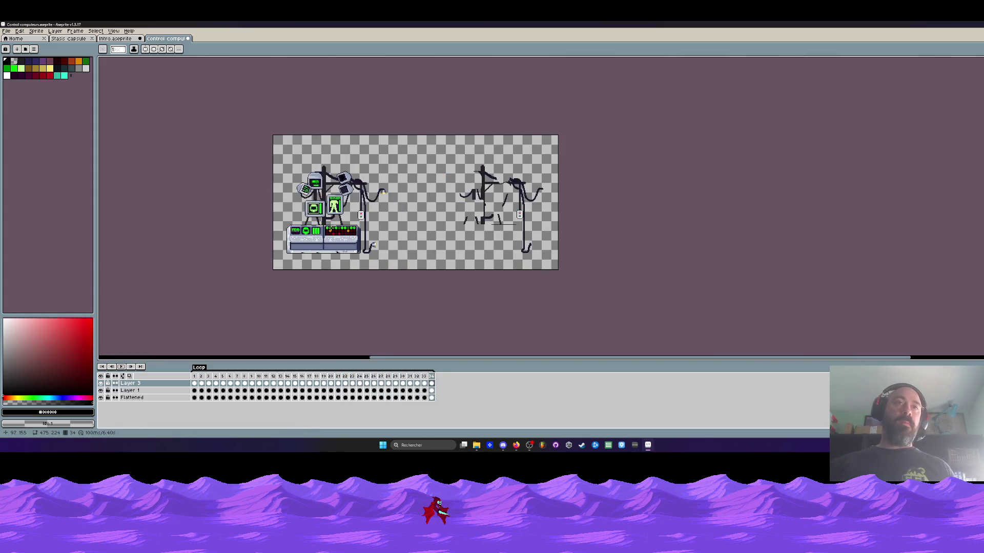
Crop the canvas to 192×224, cutting off the line-art sketch, then play the animation
{"action": "scroll", "coordinate": [335, 204], "scroll_direction": "up", "scroll_amount": 2}
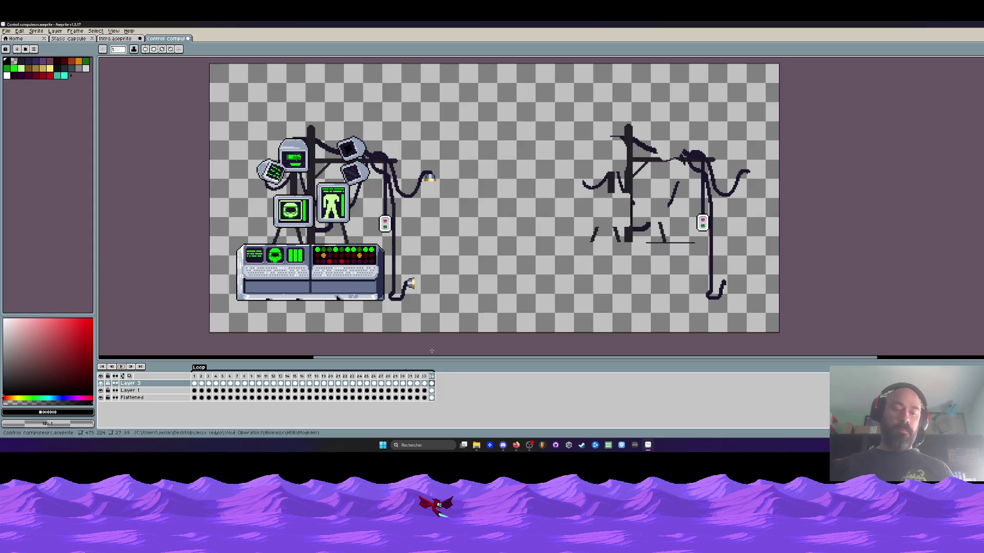
{"action": "key", "text": "ctrl+alt+c"}
{"action": "left_click_drag", "start_coordinate": [780, 179], "coordinate": [441, 192]}
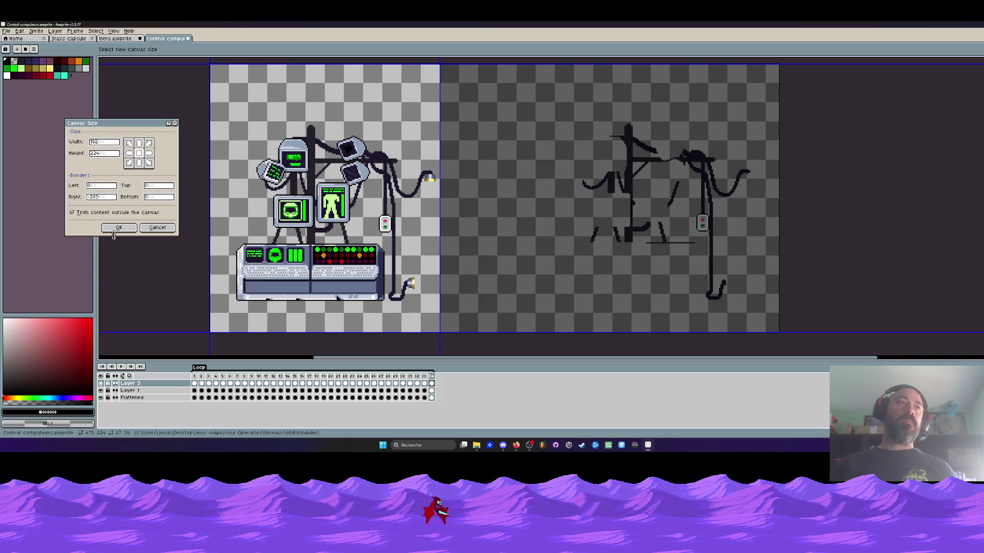
{"action": "left_click", "coordinate": [119, 227]}
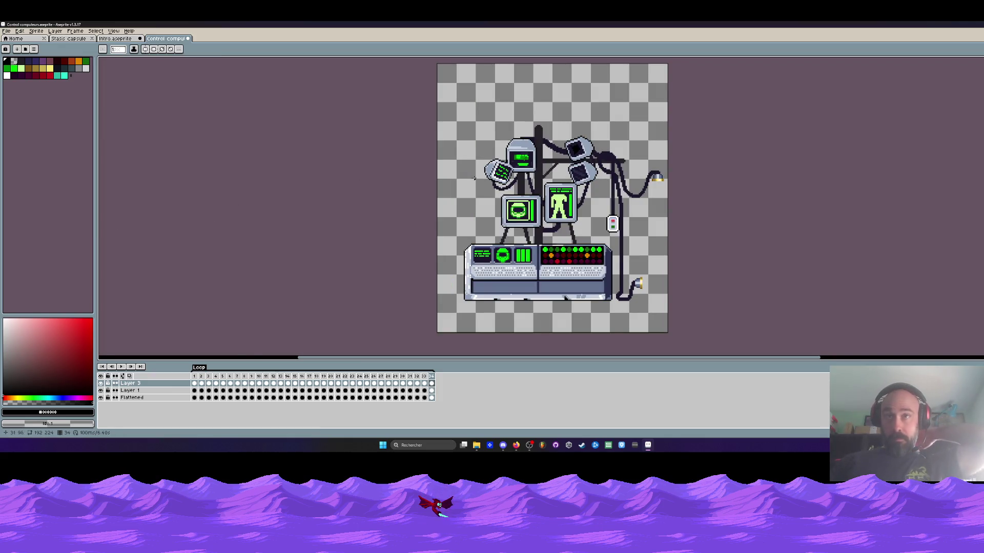
{"action": "key", "text": "Return"}
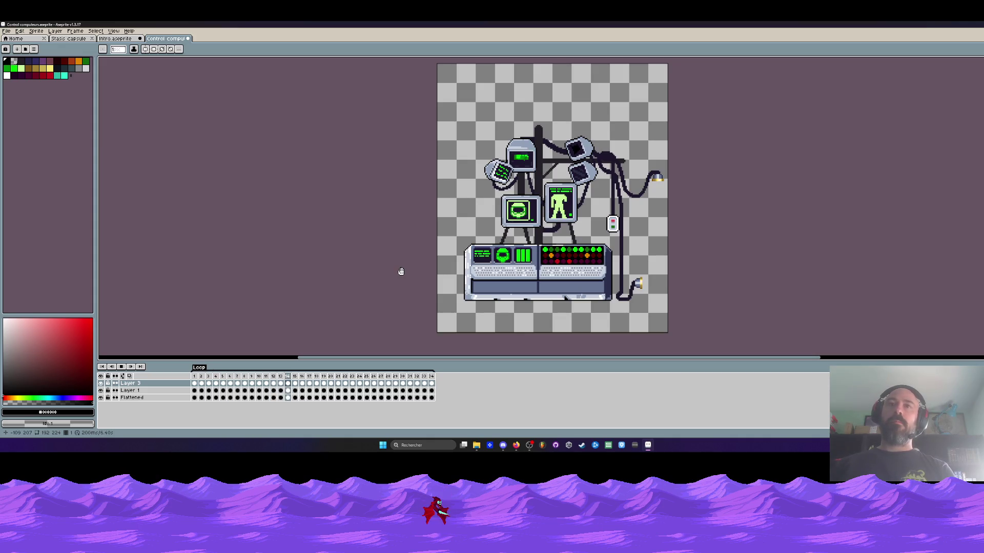
Pick the dark navy cable colour and paint it down the right-hand cable
{"action": "right_click", "coordinate": [156, 383]}
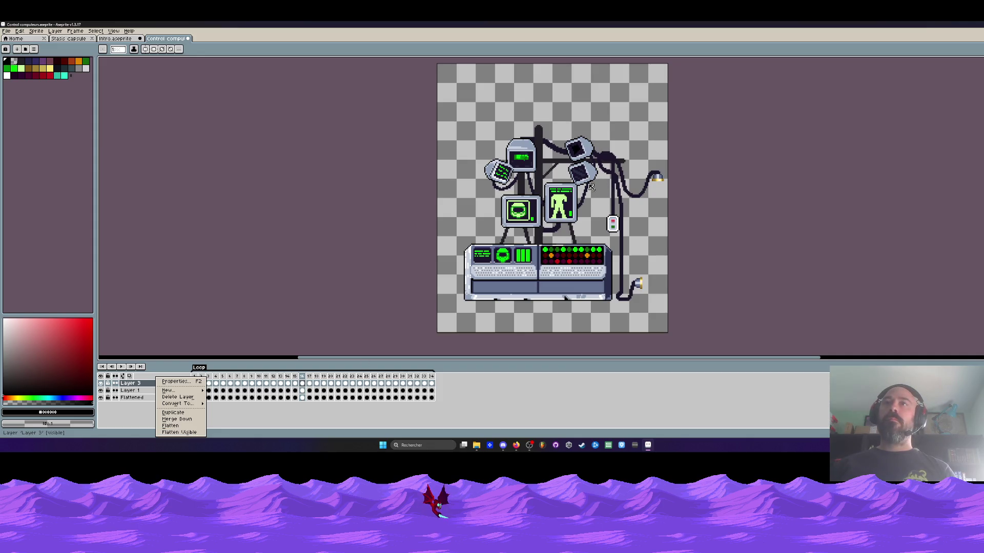
{"action": "left_click", "coordinate": [602, 93]}
{"action": "scroll", "coordinate": [536, 210], "scroll_direction": "up", "scroll_amount": 1}
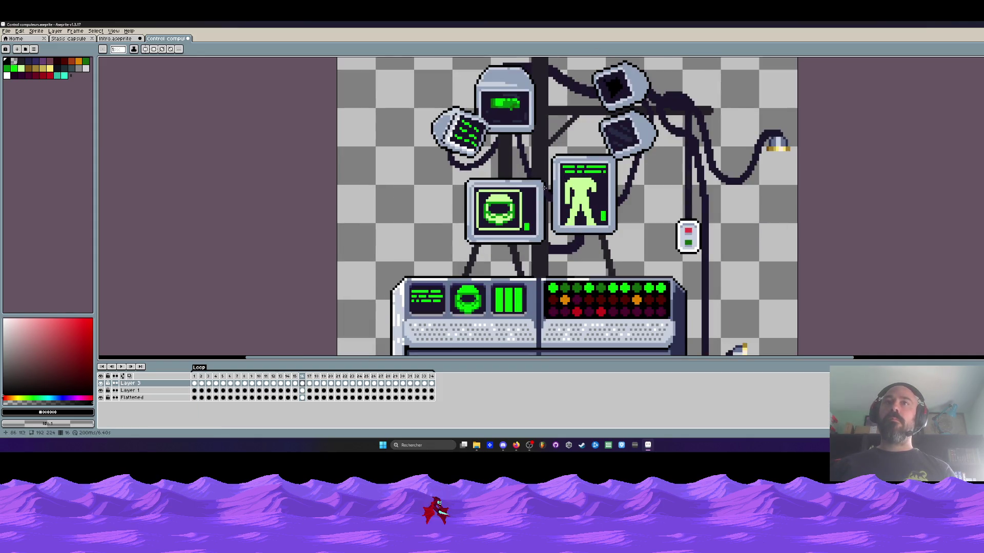
{"action": "scroll", "coordinate": [544, 188], "scroll_direction": "up", "scroll_amount": 1}
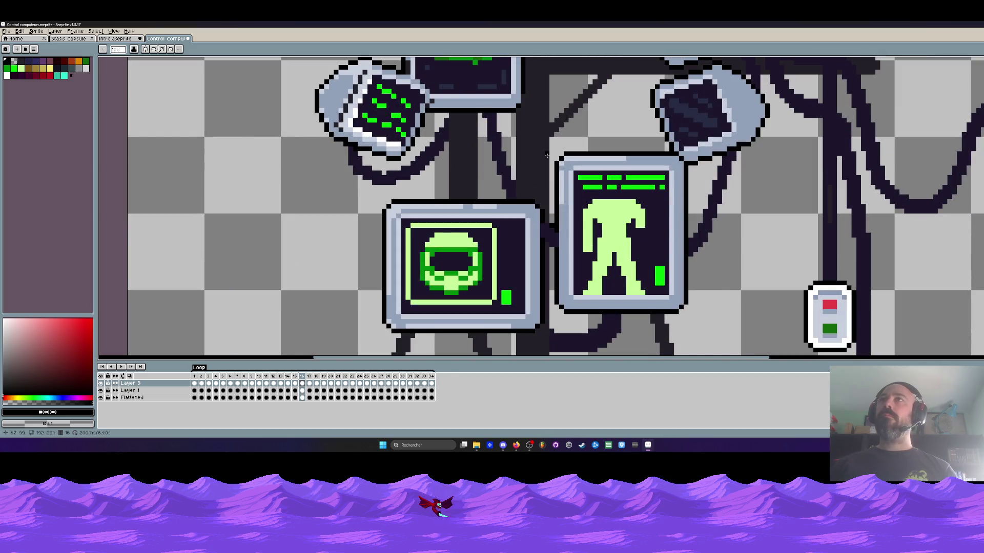
{"action": "scroll", "coordinate": [830, 197], "scroll_direction": "up", "scroll_amount": 1}
{"action": "scroll", "coordinate": [831, 197], "scroll_direction": "down", "scroll_amount": 2}
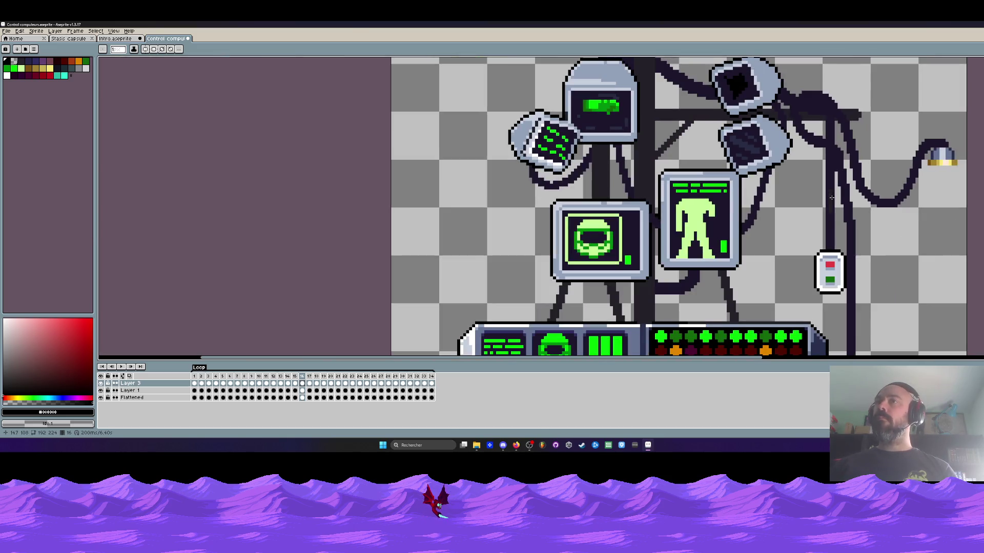
{"action": "scroll", "coordinate": [831, 232], "scroll_direction": "up", "scroll_amount": 1}
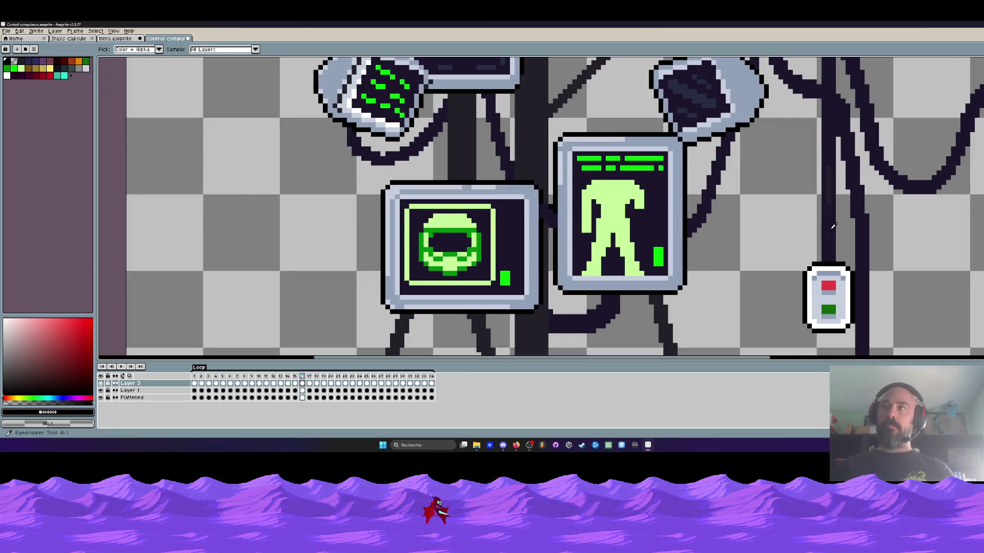
{"action": "left_click", "coordinate": [831, 223], "text": "alt"}
{"action": "scroll", "coordinate": [833, 225], "scroll_direction": "up", "scroll_amount": 4}
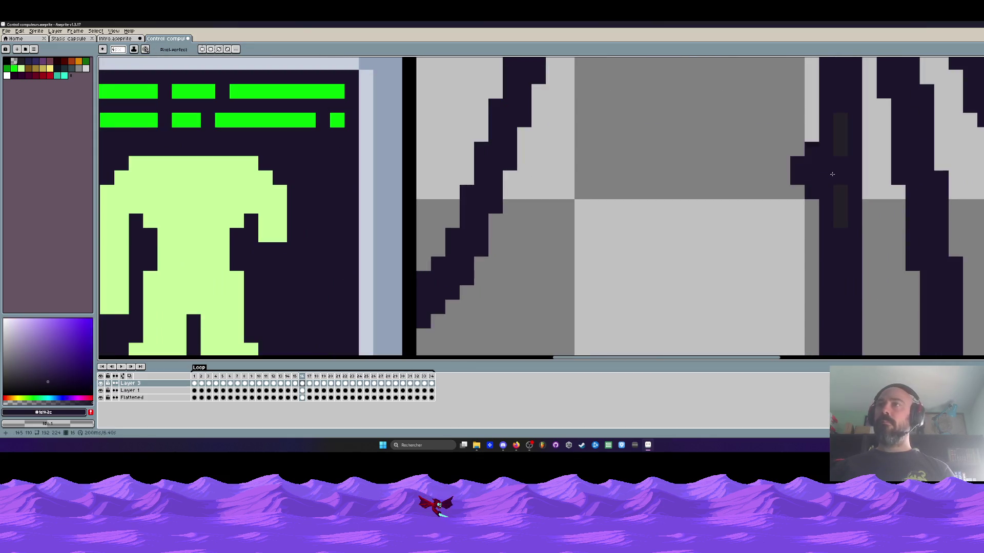
{"action": "left_click_drag", "start_coordinate": [840, 113], "coordinate": [837, 241]}
{"action": "scroll", "coordinate": [838, 240], "scroll_direction": "down", "scroll_amount": 4}
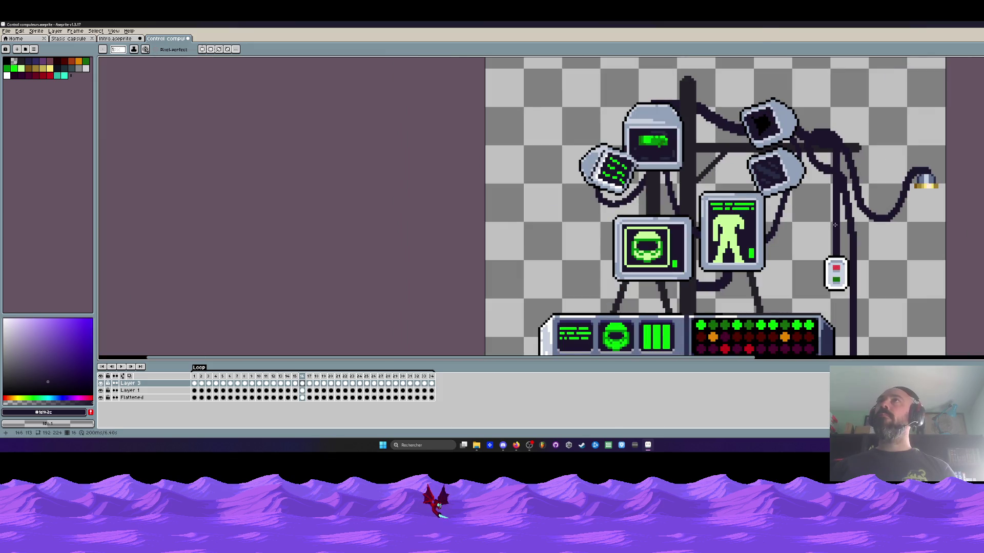
Step frame by frame through the animation to check the growing green readout
{"action": "left_click", "coordinate": [194, 390]}
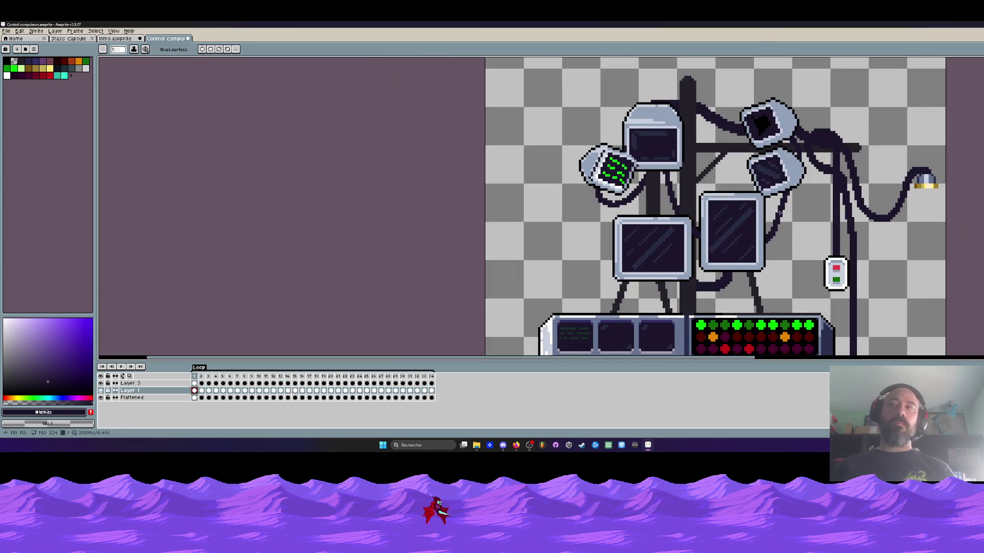
{"action": "scroll", "coordinate": [835, 201], "scroll_direction": "up", "scroll_amount": 3}
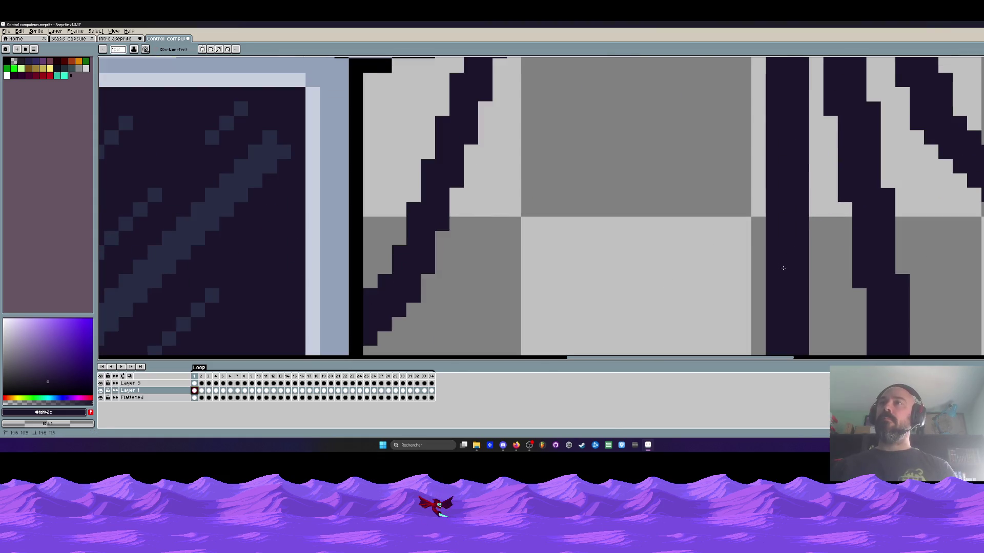
{"action": "key", "text": "Right"}
{"action": "key", "text": "Right"}
{"action": "key", "text": "Right"}
{"action": "key", "text": "Right"}
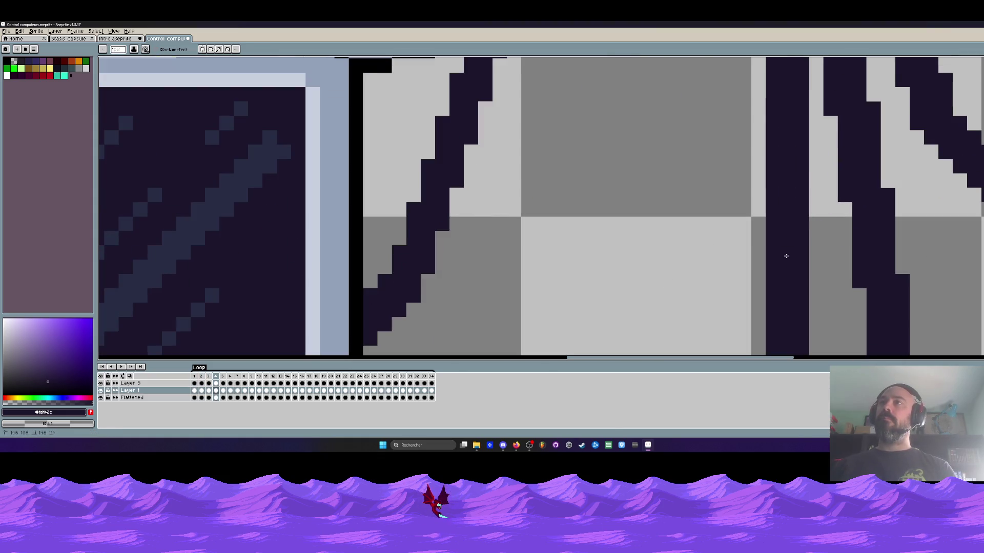
{"action": "key", "text": "Right"}
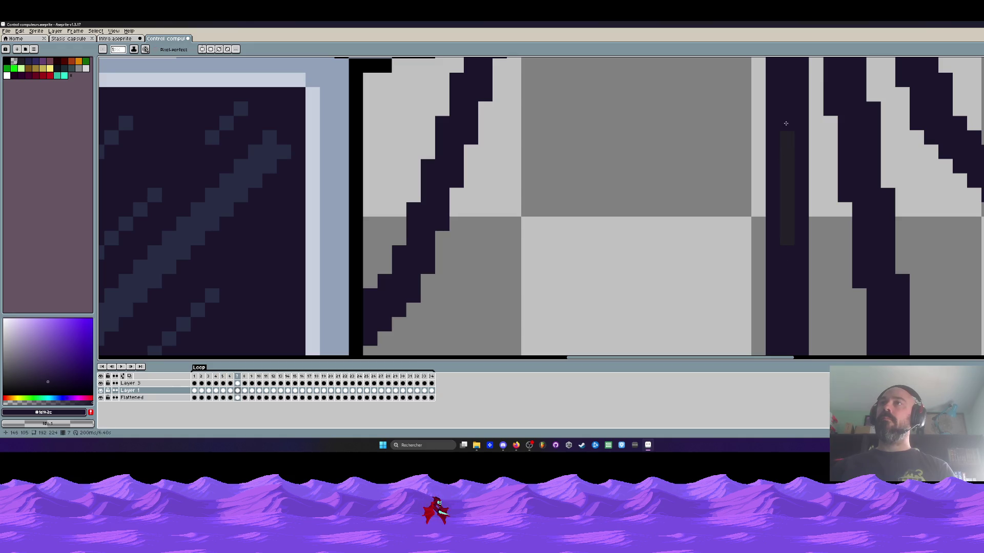
{"action": "key", "text": "Right"}
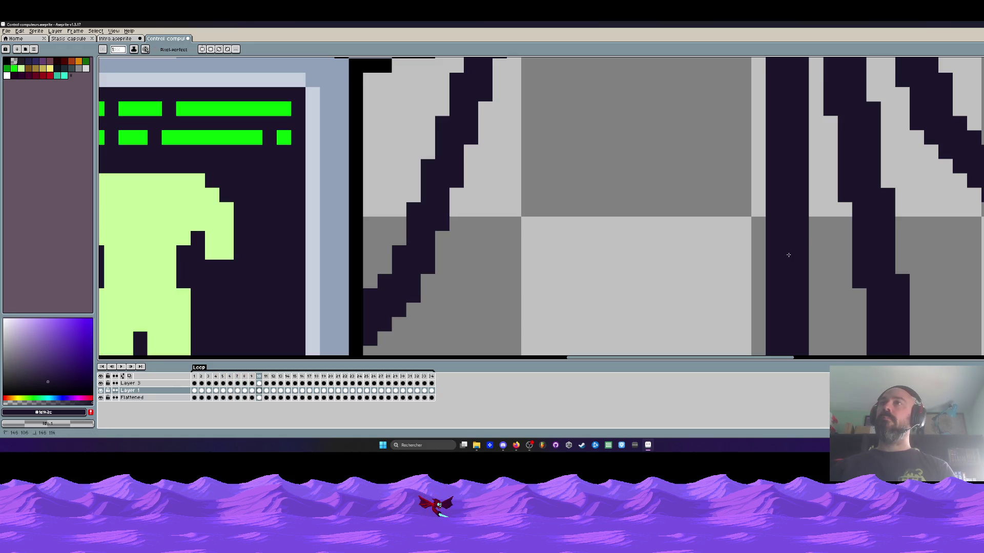
{"action": "key", "text": "Right"}
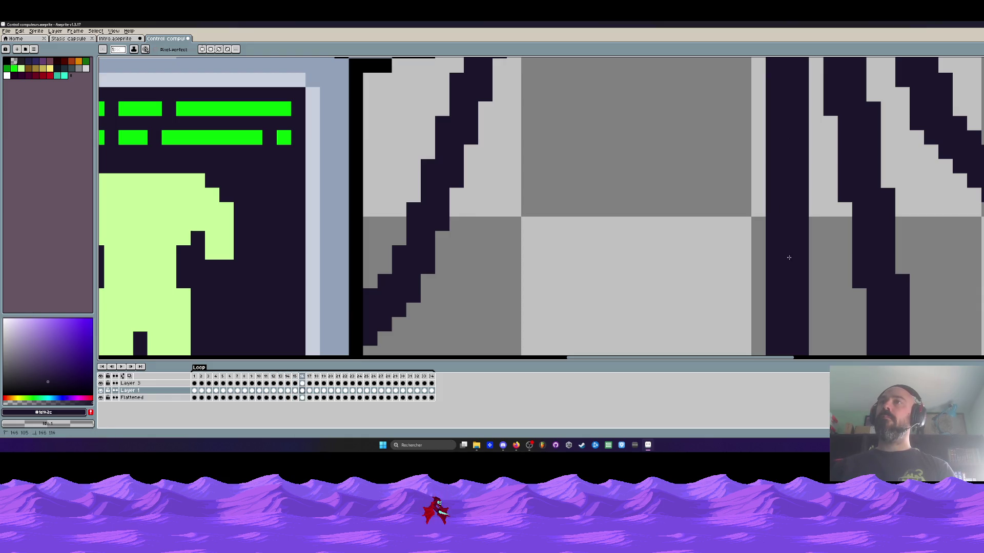
{"action": "key", "text": "Right"}
{"action": "key", "text": "Right"}
{"action": "key", "text": "Right"}
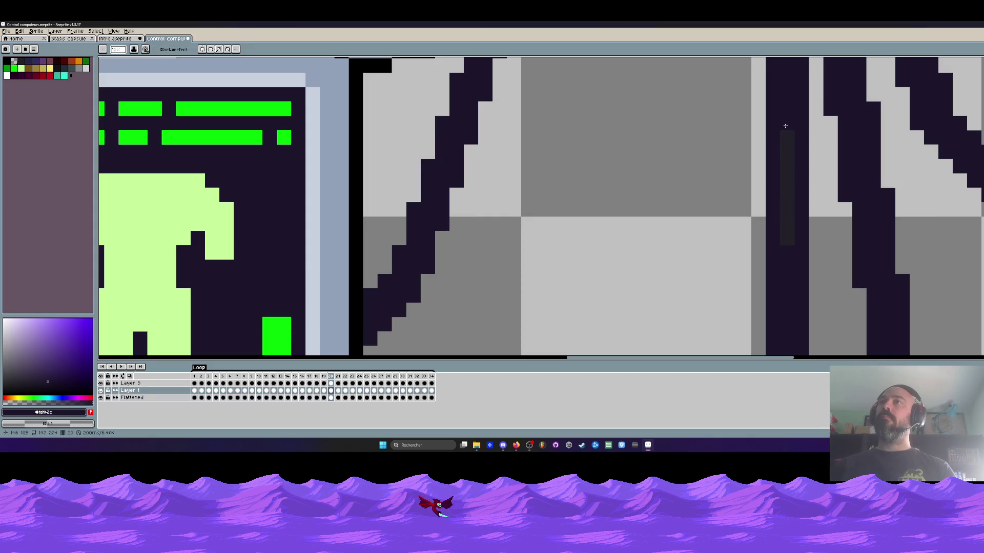
{"action": "key", "text": "Right"}
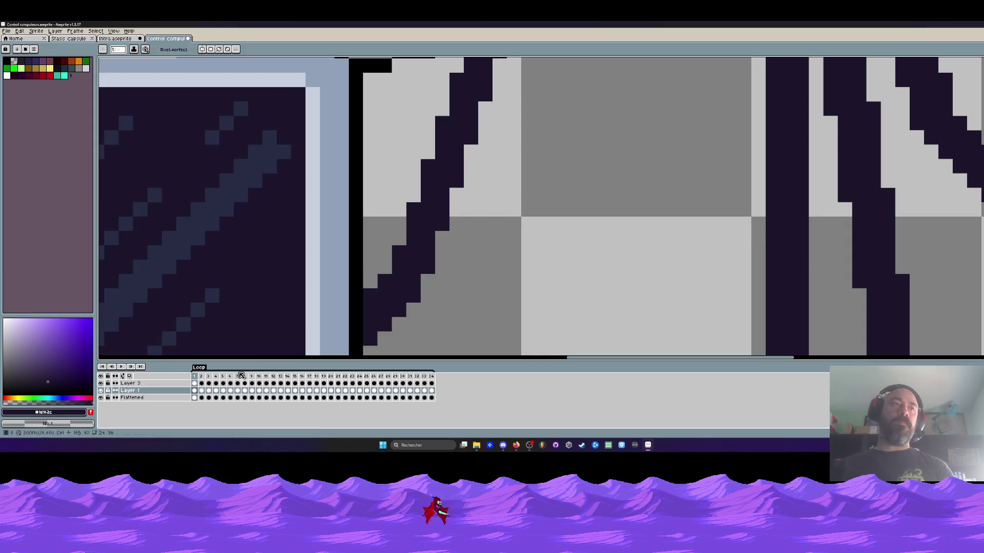
{"action": "left_click", "coordinate": [130, 383]}
Flatten the control computer's layers into a single Flattened layer
{"action": "right_click", "coordinate": [138, 383]}
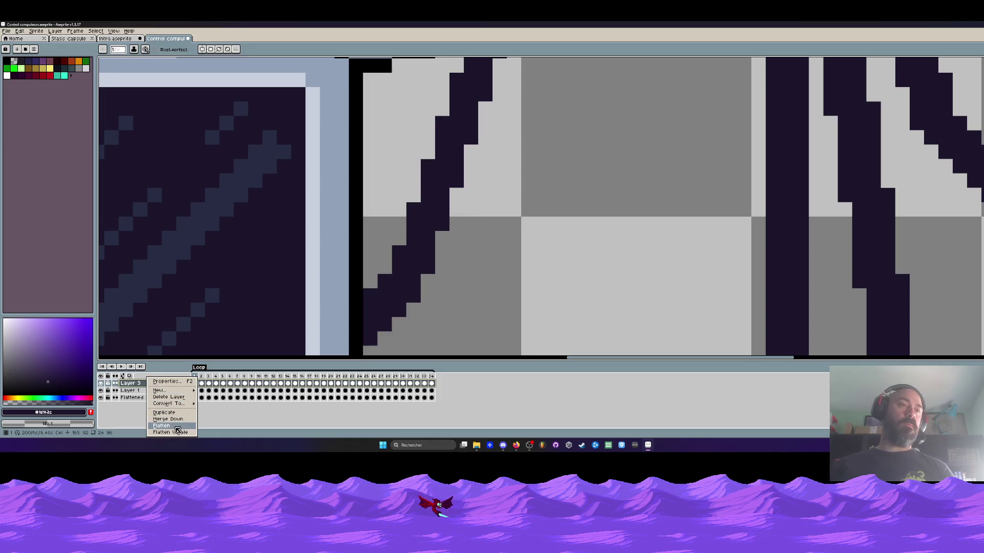
{"action": "left_click", "coordinate": [176, 426]}
{"action": "scroll", "coordinate": [342, 205], "scroll_direction": "down", "scroll_amount": 5}
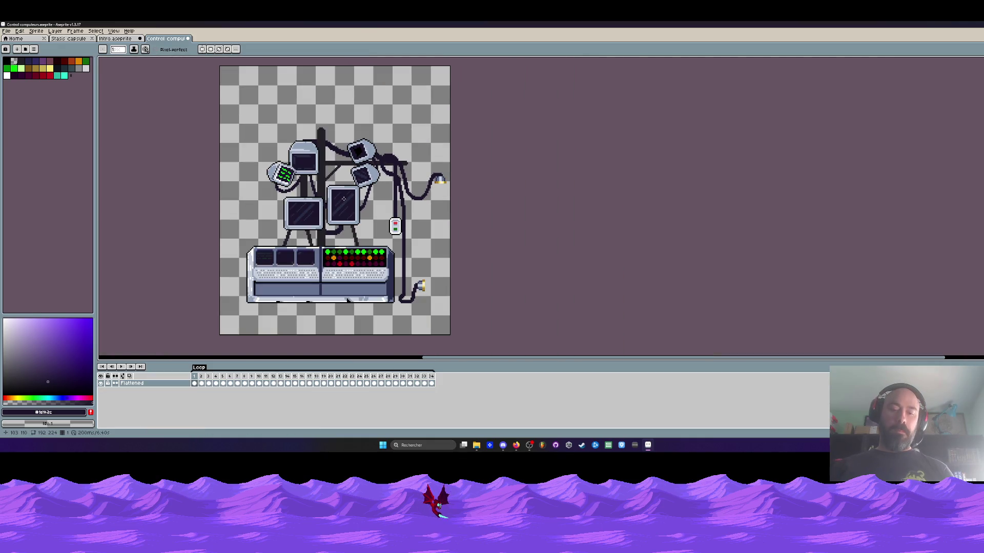
Select the whole canvas across the animation frames, then switch to Intro.aseprite
{"action": "key", "text": "m"}
{"action": "key", "text": "ctrl+a"}
{"action": "scroll", "coordinate": [500, 341], "scroll_direction": "down", "scroll_amount": 1}
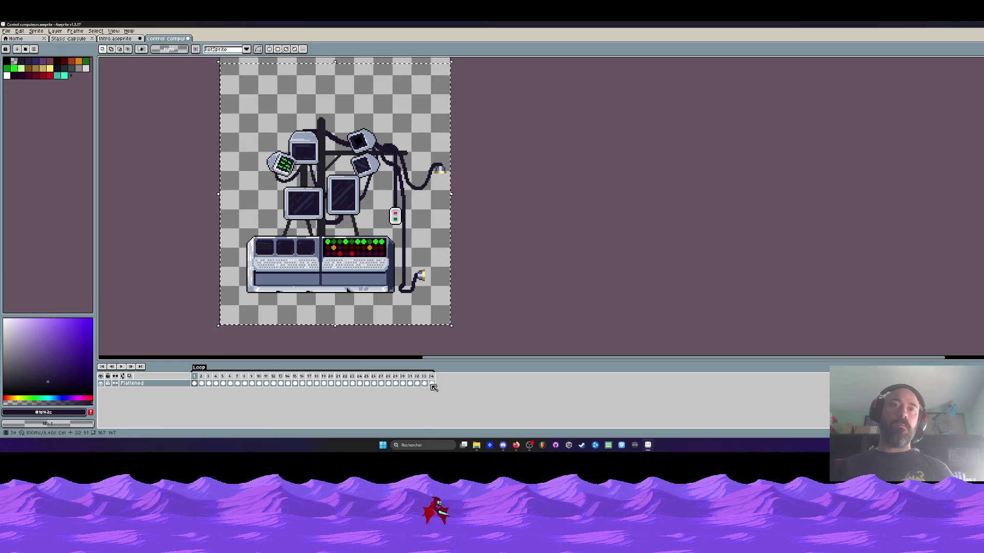
{"action": "left_click_drag", "start_coordinate": [432, 385], "coordinate": [207, 390]}
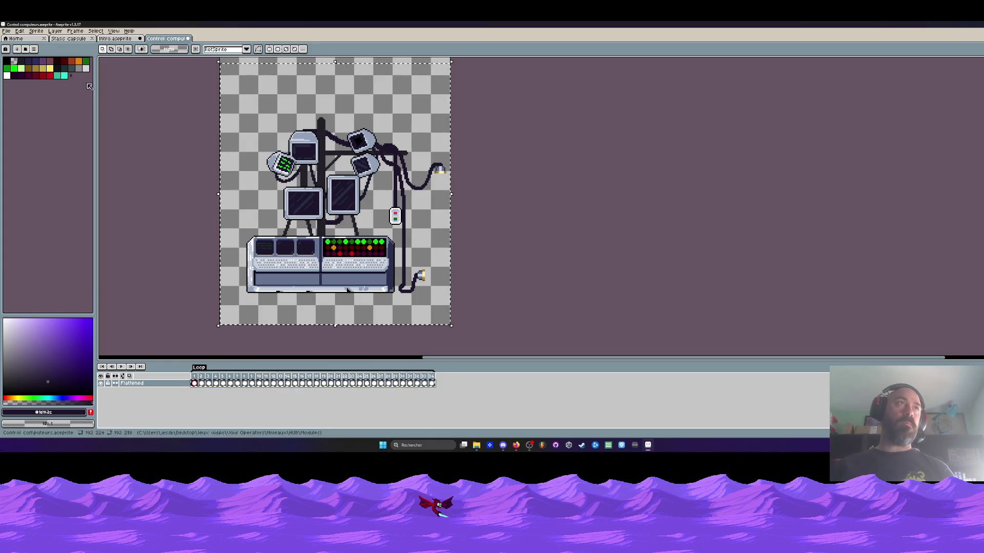
{"action": "left_click", "coordinate": [118, 40]}
{"action": "scroll", "coordinate": [428, 171], "scroll_direction": "down", "scroll_amount": 5}
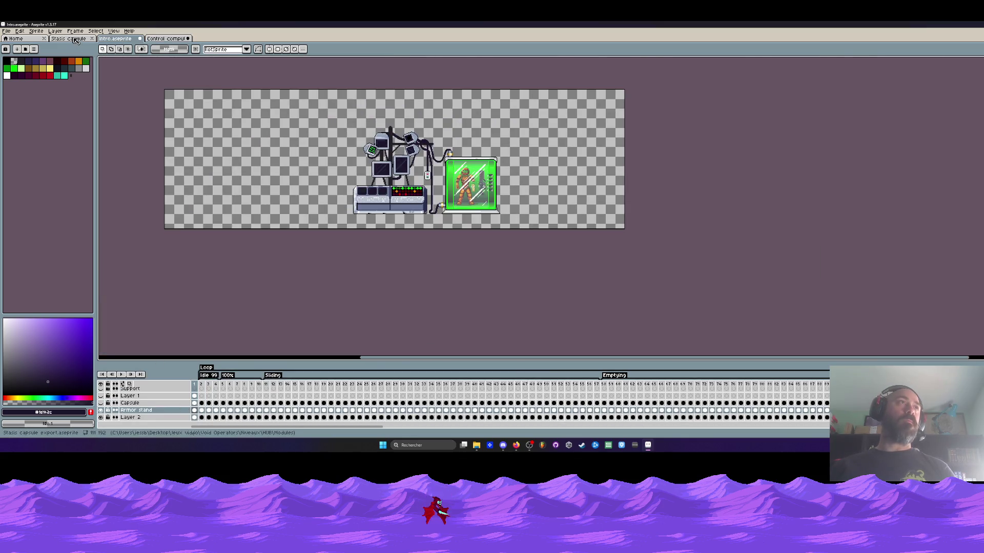
Copy the first 58 intro frames and paste them after frame 337
{"action": "mouse_move", "coordinate": [287, 427]}
{"action": "left_mouse_down"}
{"action": "mouse_move", "coordinate": [297, 427]}
{"action": "mouse_move", "coordinate": [255, 429]}
{"action": "left_mouse_up"}
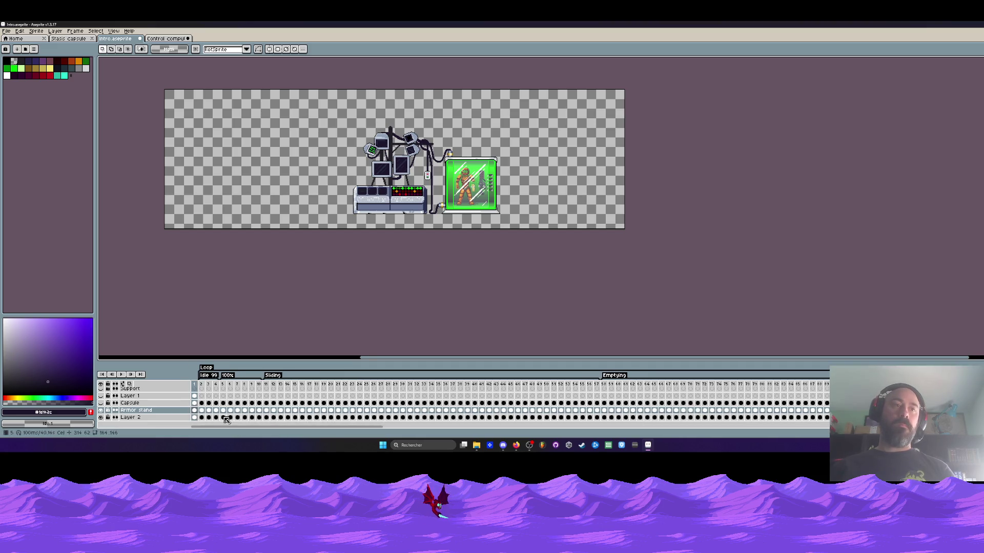
{"action": "mouse_move", "coordinate": [196, 413]}
{"action": "left_mouse_down"}
{"action": "mouse_move", "coordinate": [828, 404]}
{"action": "mouse_move", "coordinate": [827, 417]}
{"action": "mouse_move", "coordinate": [773, 417]}
{"action": "left_mouse_up"}
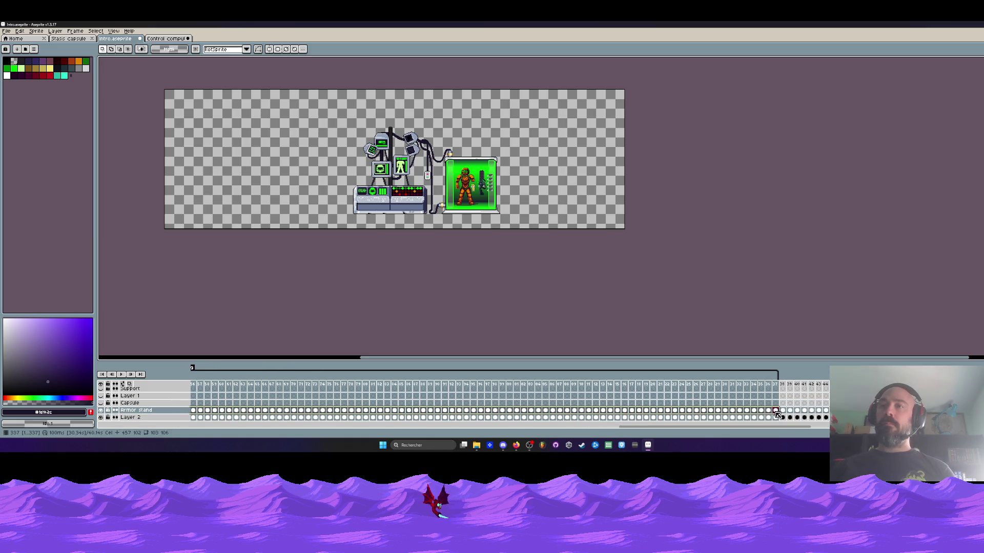
{"action": "key", "text": "Right"}
{"action": "key", "text": "Right"}
{"action": "key", "text": "Right"}
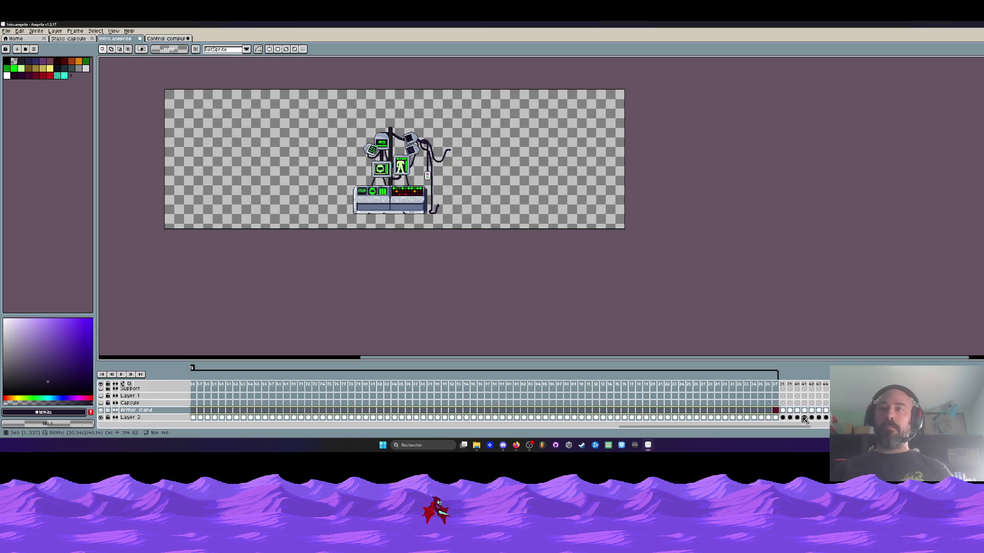
{"action": "key", "text": "ctrl+v"}
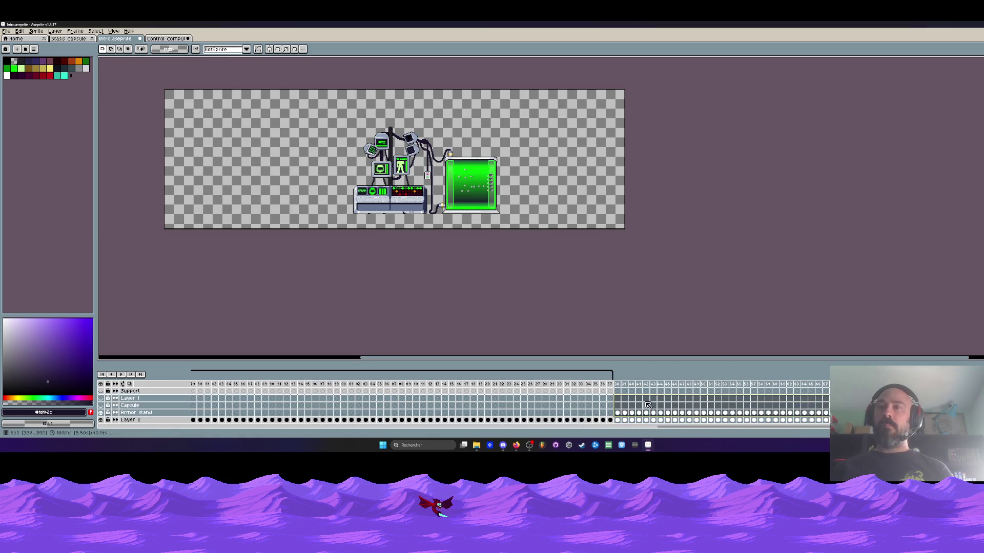
{"action": "scroll", "coordinate": [620, 390], "scroll_direction": "right", "scroll_amount": 5}
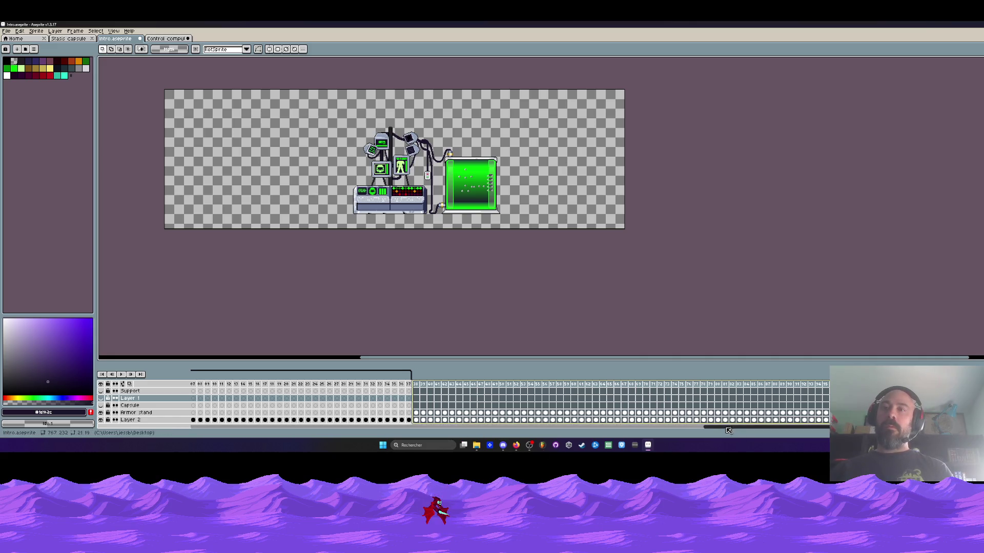
{"action": "scroll", "coordinate": [633, 420], "scroll_direction": "left", "scroll_amount": 4}
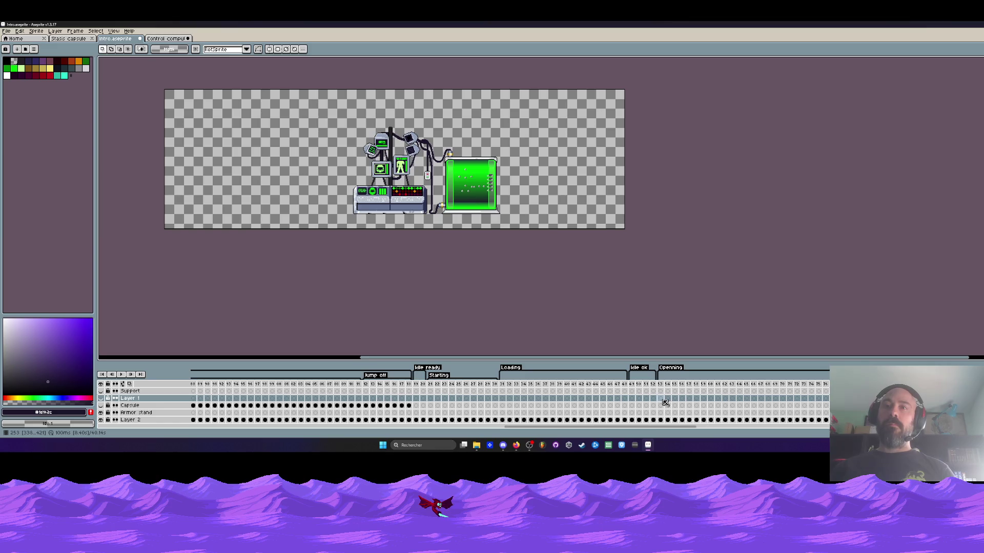
Paste the control computer at frame 53 on Armor stand and move it beside the original
{"action": "left_click", "coordinate": [662, 399]}
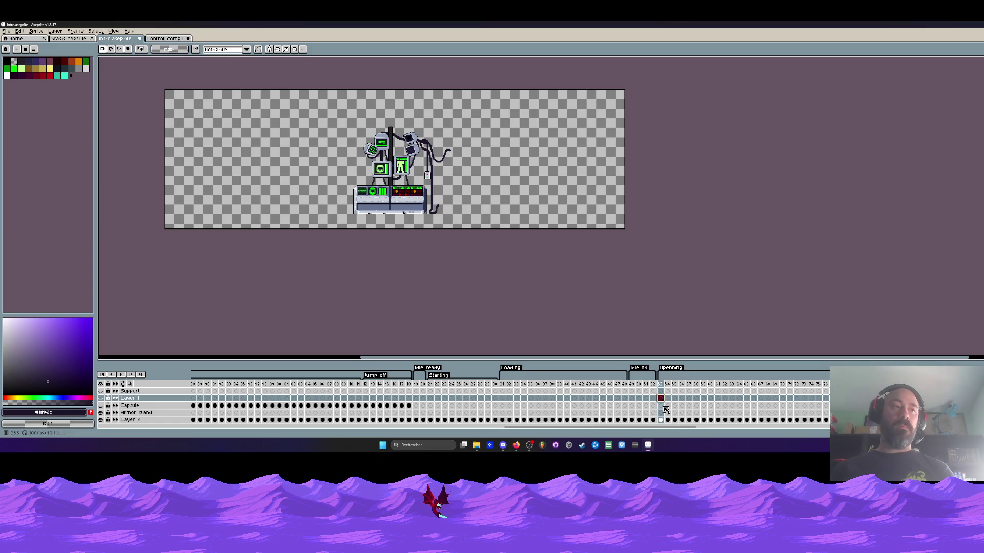
{"action": "left_click", "coordinate": [661, 413]}
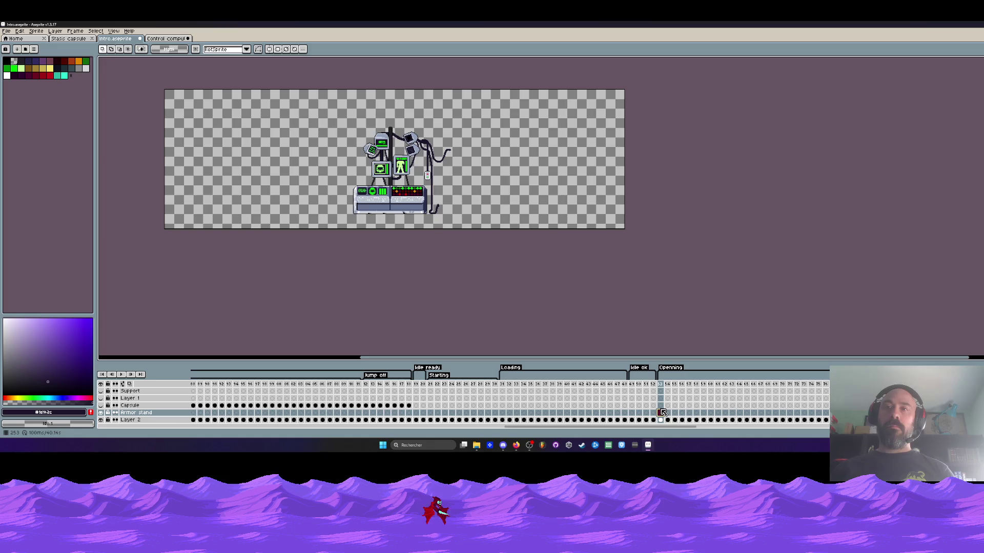
{"action": "key", "text": "ctrl+v"}
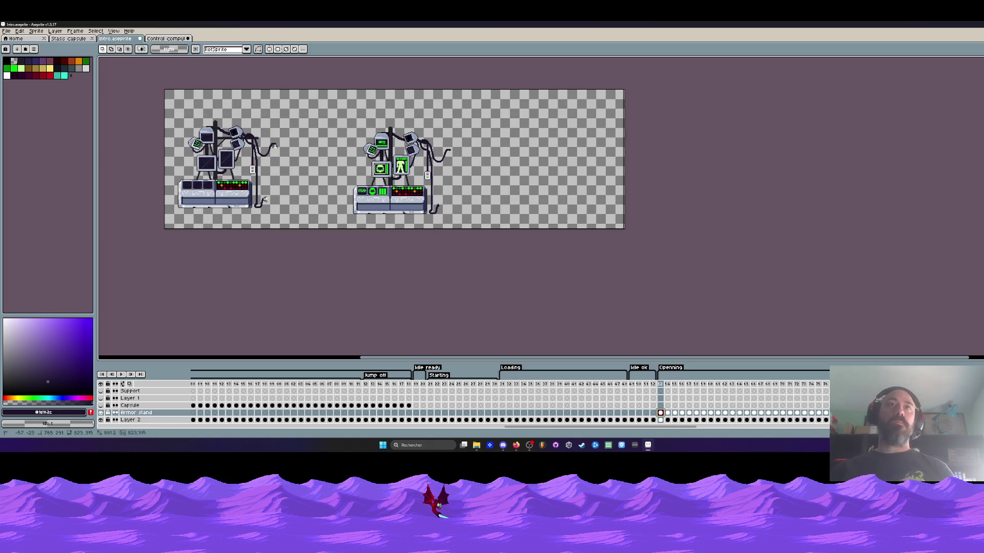
{"action": "key", "text": "ctrl+z"}
{"action": "key", "text": "ctrl+z"}
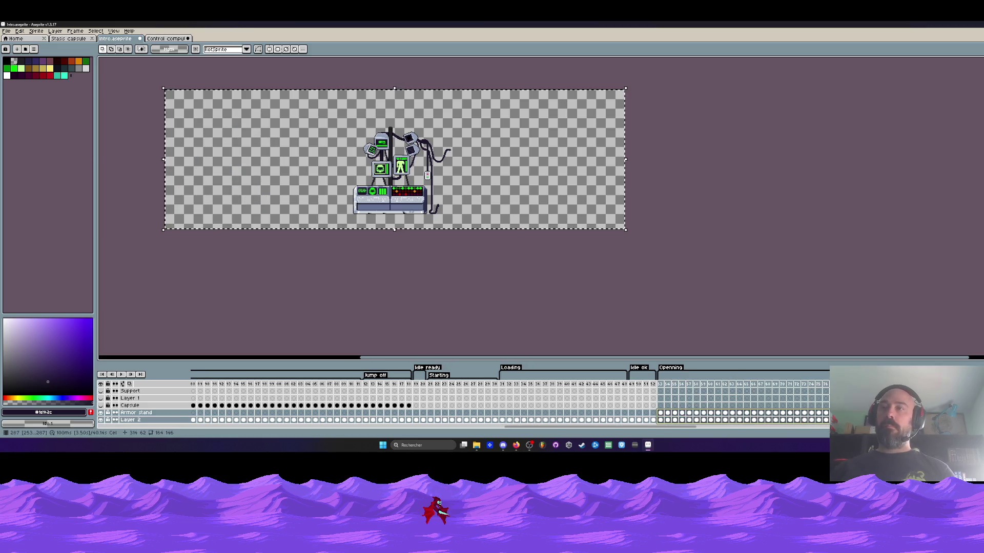
{"action": "key", "text": "ctrl+v"}
{"action": "mouse_move", "coordinate": [234, 172]}
{"action": "left_mouse_down"}
{"action": "mouse_move", "coordinate": [480, 190]}
{"action": "mouse_move", "coordinate": [490, 182]}
{"action": "mouse_move", "coordinate": [418, 180]}
{"action": "left_mouse_up"}
{"action": "scroll", "coordinate": [430, 195], "scroll_direction": "up", "scroll_amount": 2}
{"action": "scroll", "coordinate": [440, 205], "scroll_direction": "down", "scroll_amount": 2}
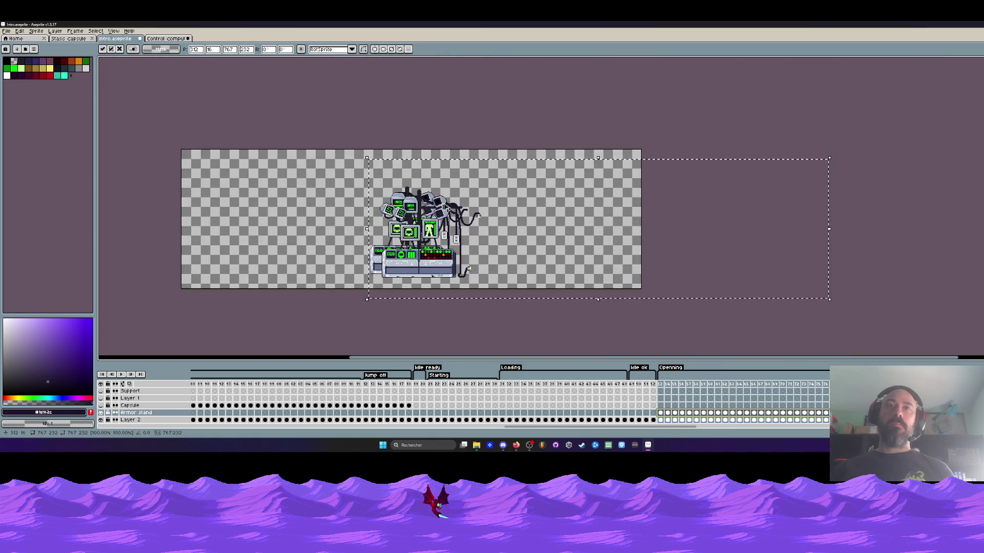
{"action": "left_click", "coordinate": [662, 414]}
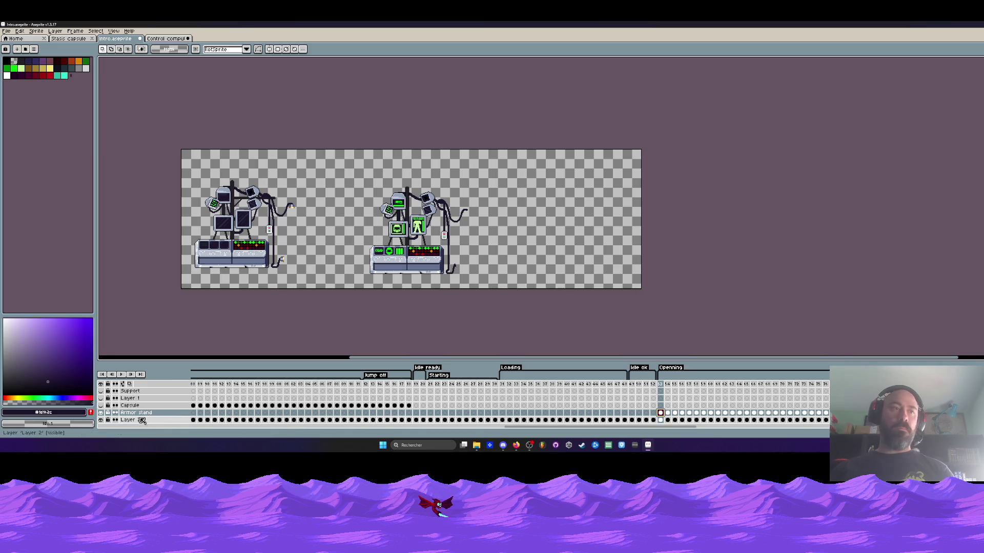
{"action": "key", "text": "ctrl+z"}
{"action": "key", "text": "ctrl+z"}
{"action": "key", "text": "ctrl+z"}
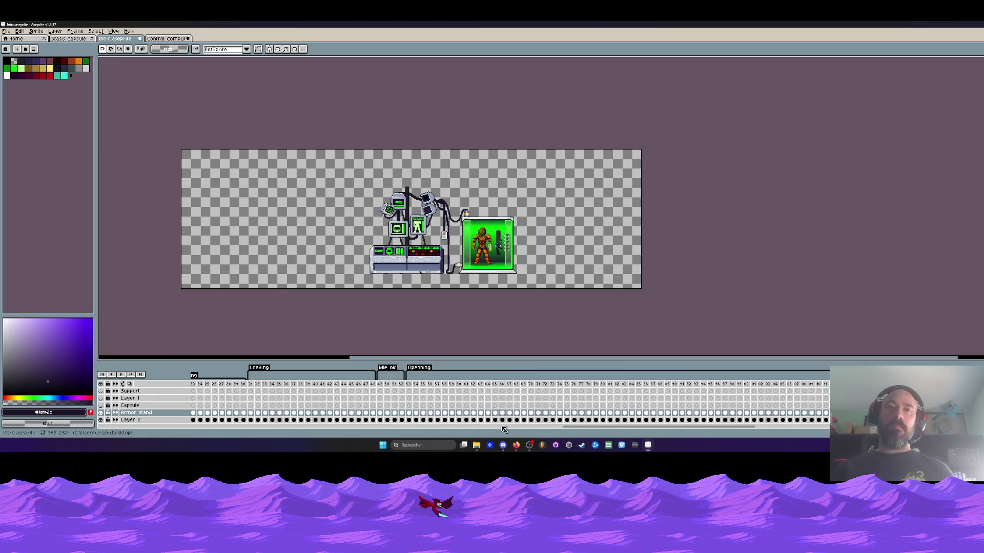
Toggle the Armor stand capsule's visibility at frames 37–38 to compare
{"action": "left_click", "coordinate": [301, 420]}
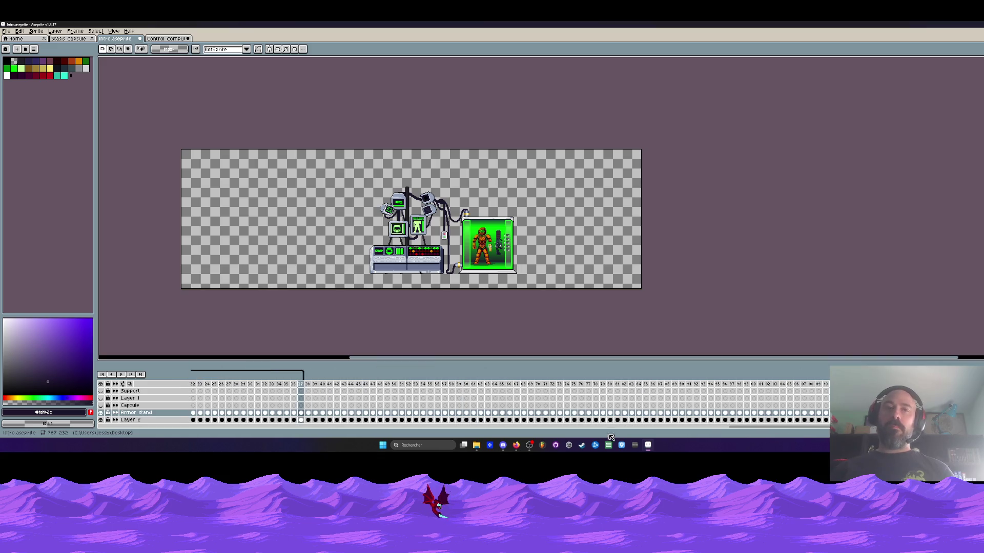
{"action": "left_click", "coordinate": [308, 412]}
{"action": "left_click", "coordinate": [102, 413]}
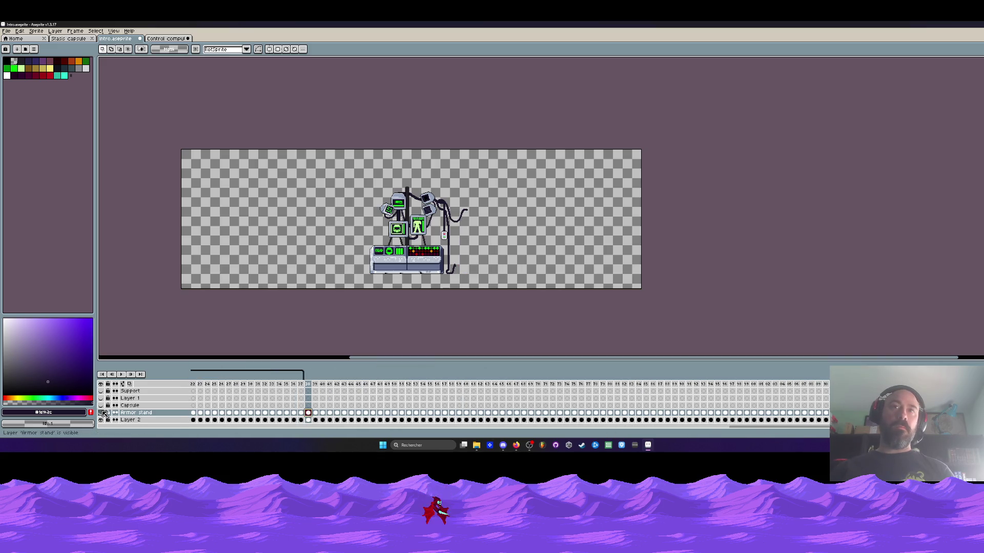
{"action": "left_click", "coordinate": [102, 413]}
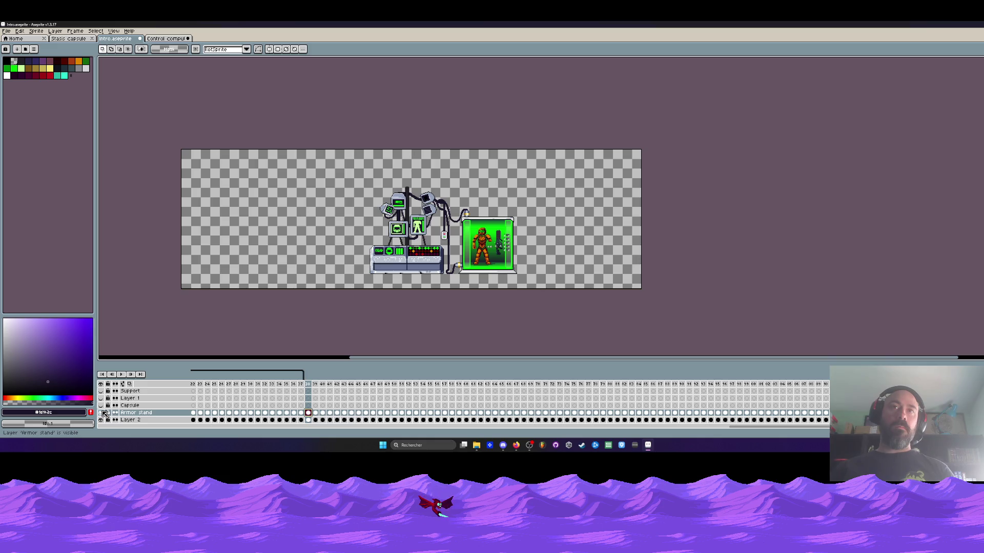
{"action": "left_click", "coordinate": [102, 413]}
{"action": "left_click", "coordinate": [102, 413]}
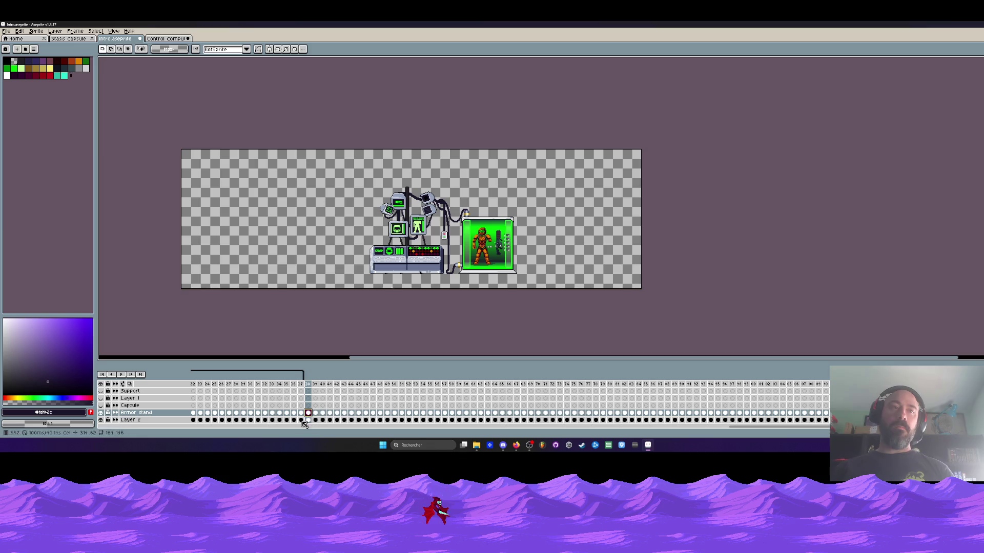
Select frames 1 to 51 on Layer 2
{"action": "mouse_move", "coordinate": [709, 428]}
{"action": "left_mouse_down"}
{"action": "mouse_move", "coordinate": [325, 448]}
{"action": "mouse_move", "coordinate": [212, 431]}
{"action": "left_mouse_up"}
{"action": "left_click", "coordinate": [195, 421]}
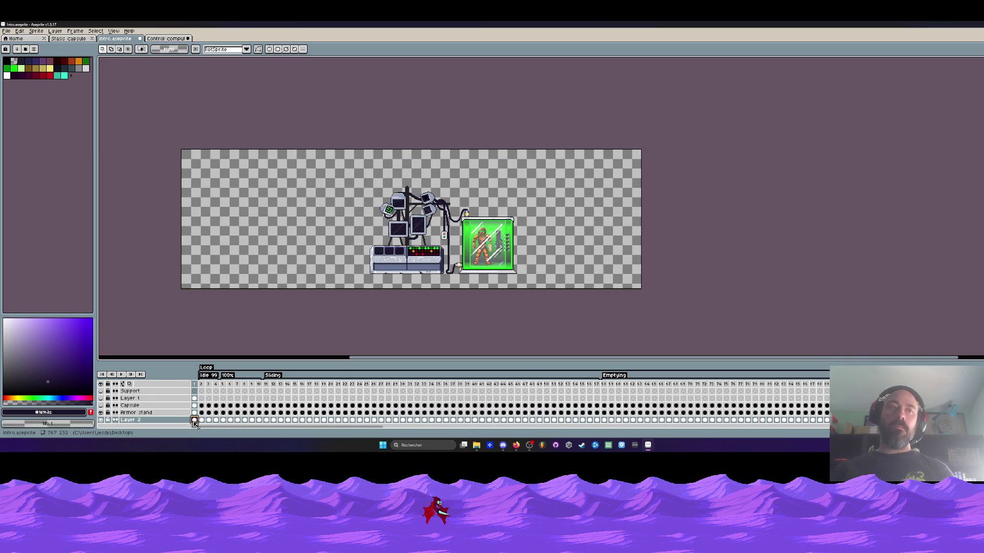
{"action": "left_click_drag", "start_coordinate": [195, 420], "coordinate": [598, 422]}
Copy the control computer's frames, return to Intro.aseprite and restore Layer 2 after deleting it
{"action": "key", "text": "ctrl+Tab"}
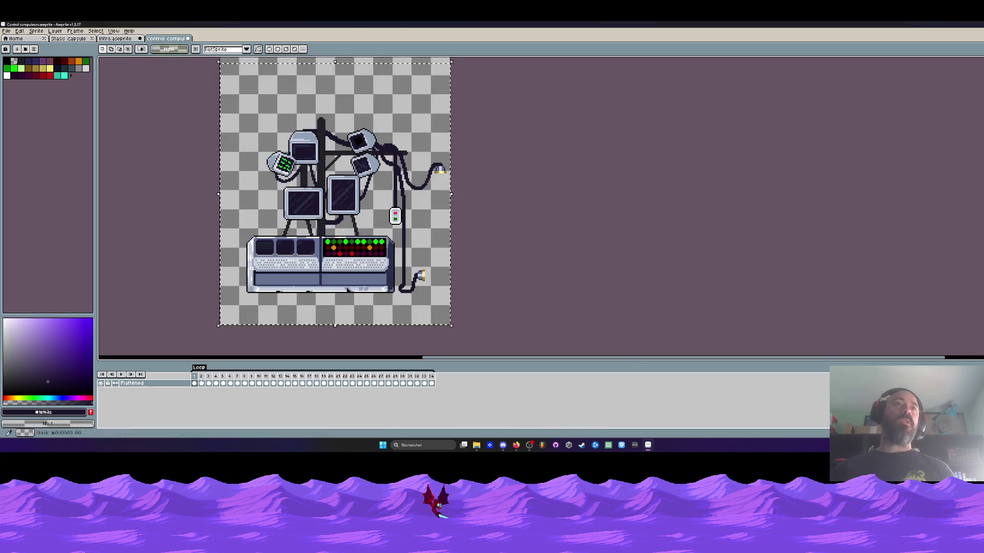
{"action": "key", "text": "ctrl+a"}
{"action": "mouse_move", "coordinate": [195, 383]}
{"action": "left_mouse_down"}
{"action": "mouse_move", "coordinate": [406, 383]}
{"action": "mouse_move", "coordinate": [192, 385]}
{"action": "left_mouse_up"}
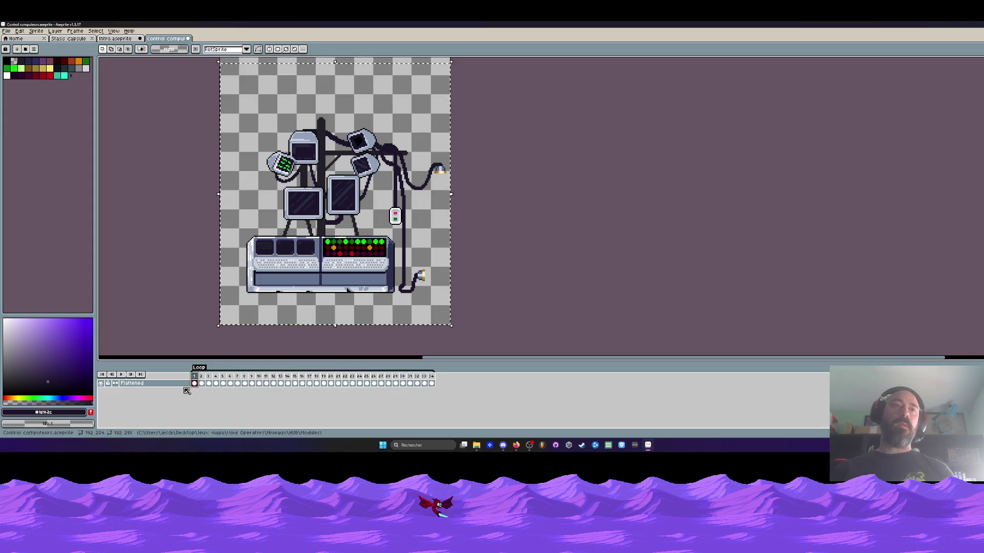
{"action": "left_click", "coordinate": [104, 41]}
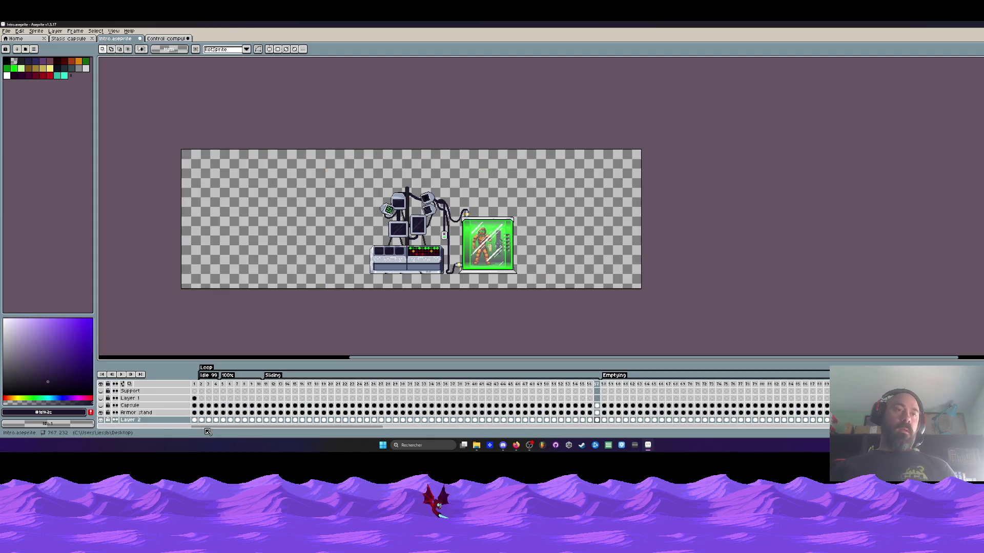
{"action": "left_click", "coordinate": [158, 423]}
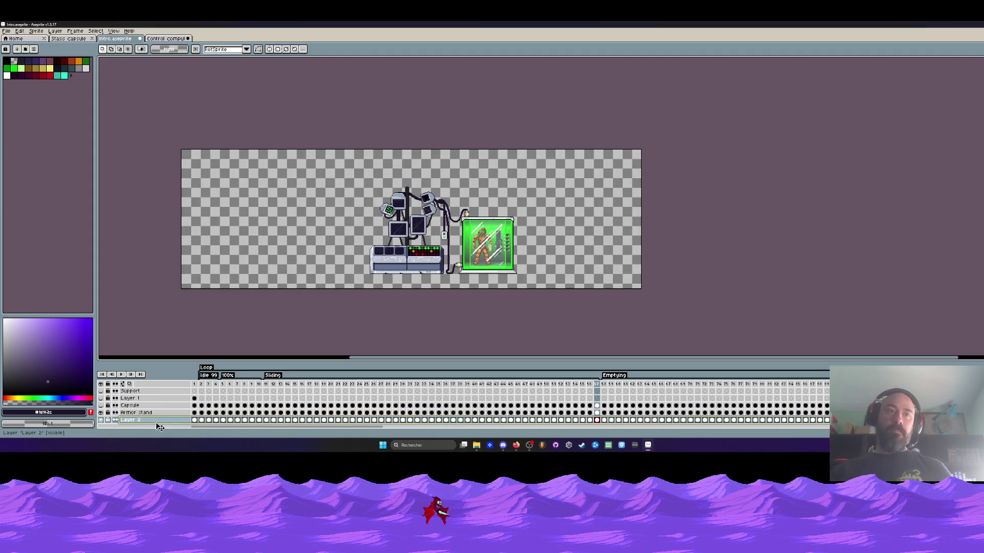
{"action": "key", "text": "Delete"}
{"action": "key", "text": "ctrl+z"}
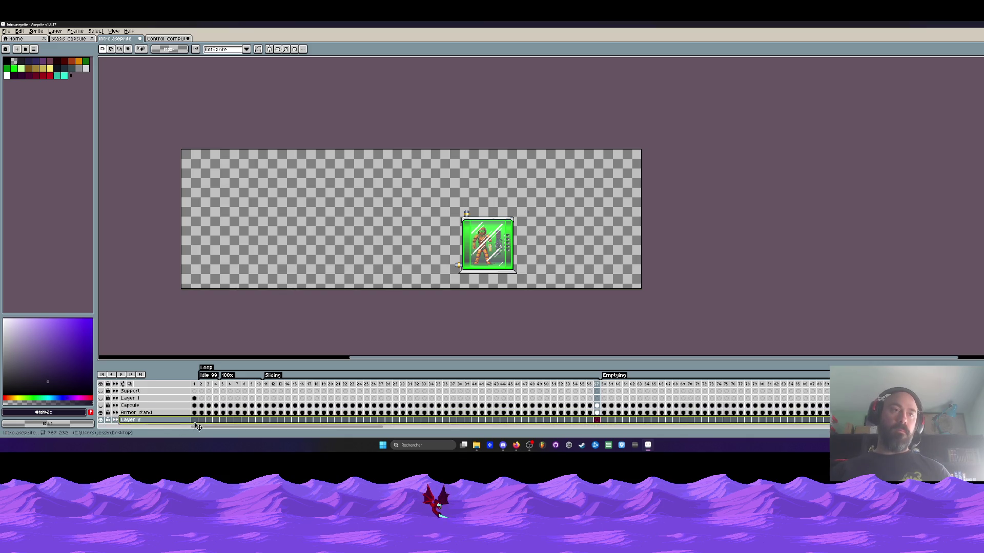
Paste the computer artwork into Layer 2 starting at frame 2
{"action": "key", "text": "ctrl+v"}
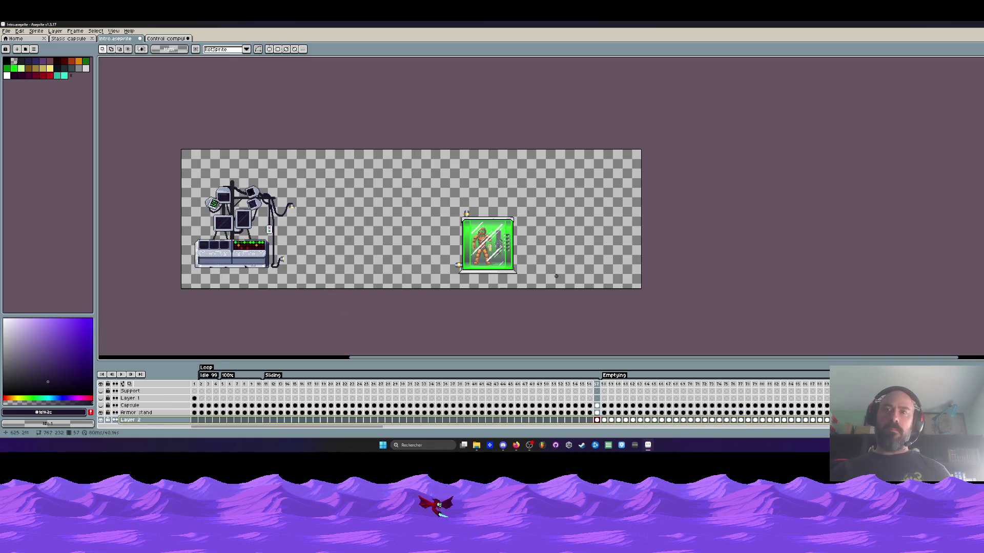
{"action": "scroll", "coordinate": [555, 275], "scroll_direction": "down", "scroll_amount": 1}
{"action": "key", "text": "ctrl+z"}
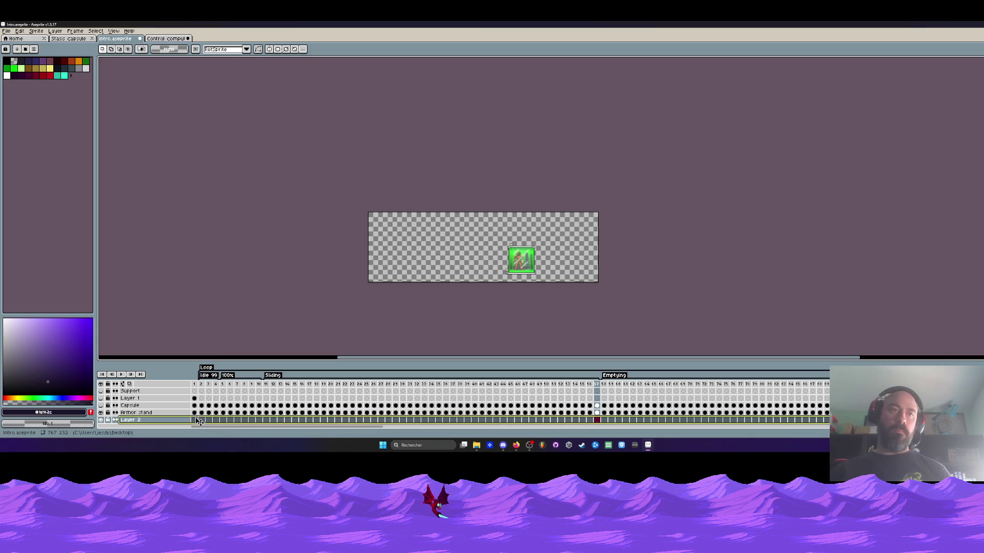
{"action": "left_click", "coordinate": [202, 420]}
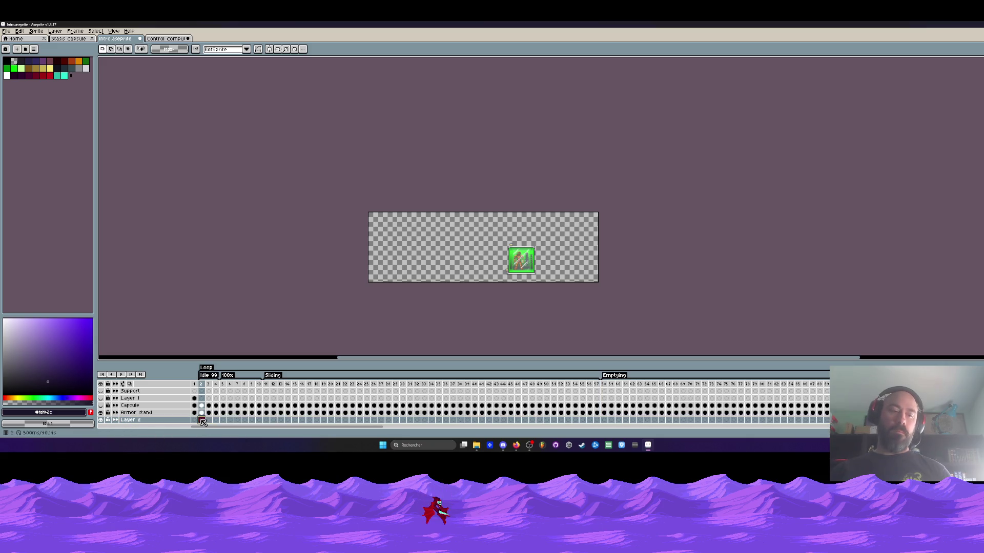
{"action": "key", "text": "ctrl+v"}
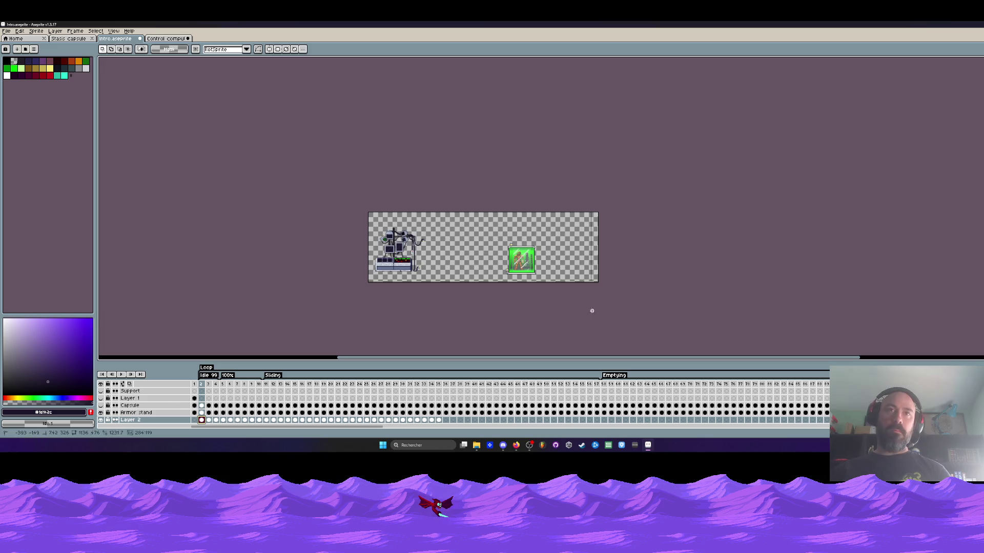
Move the computer art across frames 2–35 to sit beside the capsule, apply, and minimise Aseprite
{"action": "key", "text": "ctrl+a"}
{"action": "left_click_drag", "start_coordinate": [438, 421], "coordinate": [215, 421]}
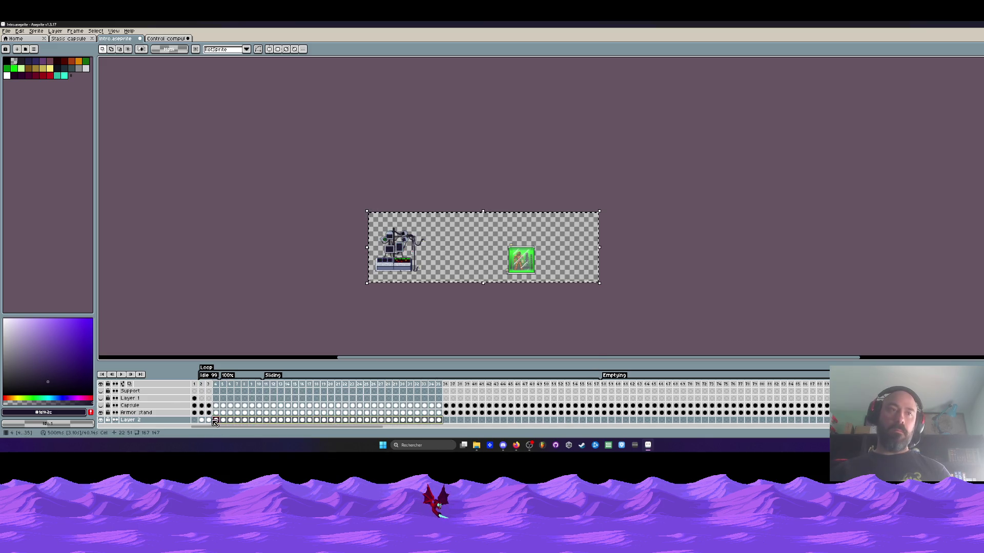
{"action": "scroll", "coordinate": [371, 175], "scroll_direction": "up", "scroll_amount": 3}
{"action": "mouse_move", "coordinate": [287, 174]}
{"action": "left_mouse_down"}
{"action": "mouse_move", "coordinate": [371, 175]}
{"action": "mouse_move", "coordinate": [351, 174]}
{"action": "left_mouse_up"}
{"action": "scroll", "coordinate": [538, 173], "scroll_direction": "up", "scroll_amount": 2}
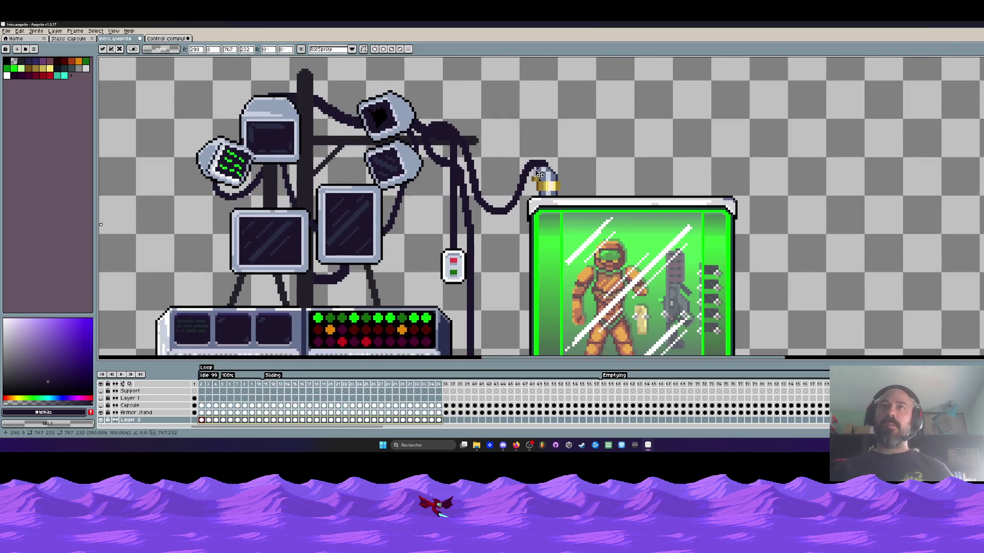
{"action": "left_click_drag", "start_coordinate": [538, 174], "coordinate": [542, 177]}
{"action": "scroll", "coordinate": [542, 177], "scroll_direction": "down", "scroll_amount": 3}
{"action": "scroll", "coordinate": [542, 177], "scroll_direction": "up", "scroll_amount": 2}
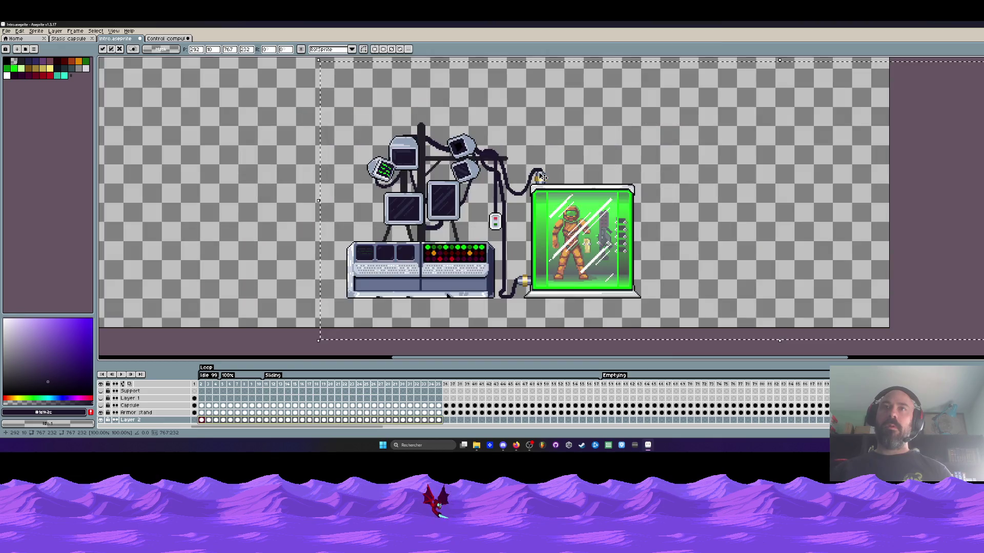
{"action": "key", "text": "Return"}
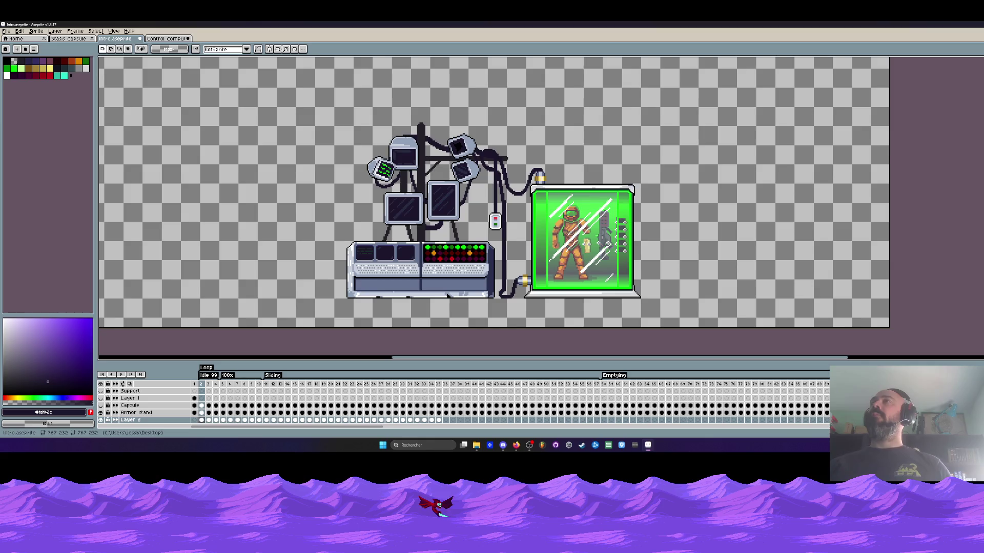
{"action": "left_click", "coordinate": [954, 25]}
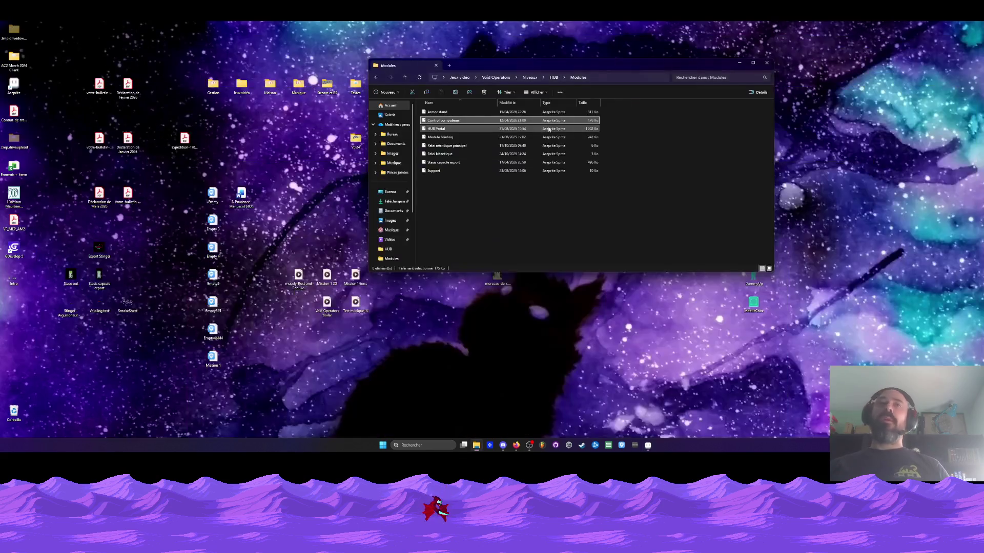
Open the Armor stand file and marquee the small connector atop the capsule
{"action": "left_click", "coordinate": [437, 112]}
{"action": "left_click", "coordinate": [647, 445]}
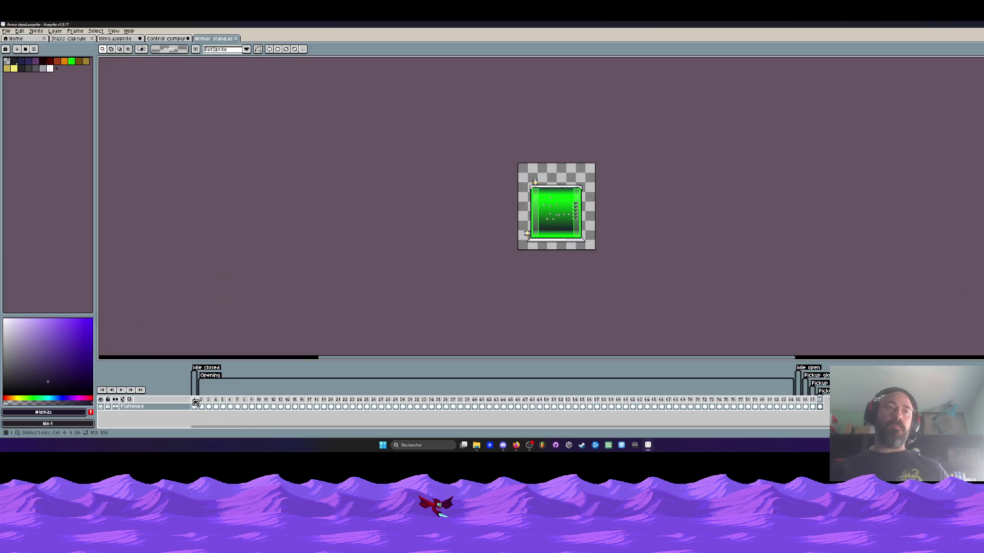
{"action": "scroll", "coordinate": [529, 209], "scroll_direction": "up", "scroll_amount": 4}
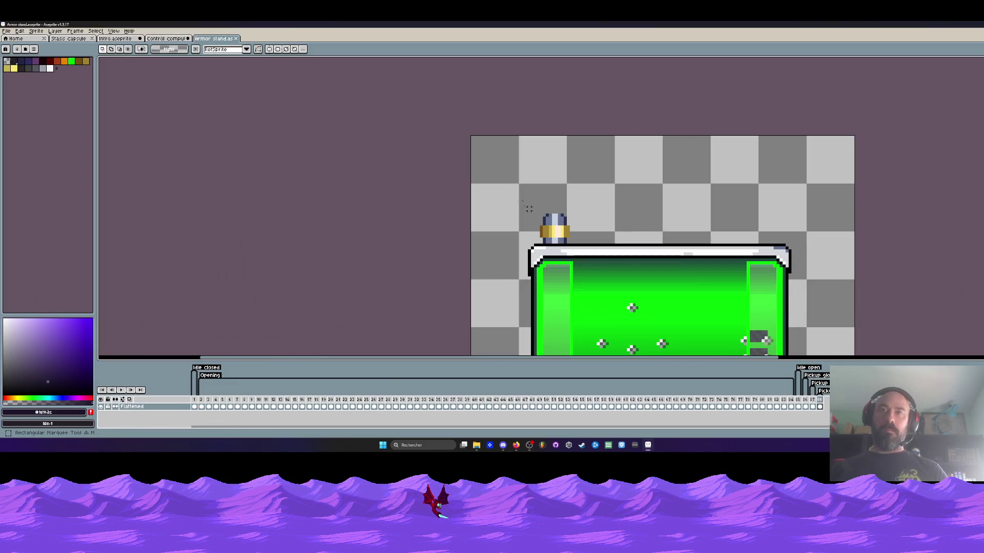
{"action": "left_click_drag", "start_coordinate": [507, 188], "coordinate": [585, 226]}
{"action": "scroll", "coordinate": [572, 214], "scroll_direction": "down", "scroll_amount": 3}
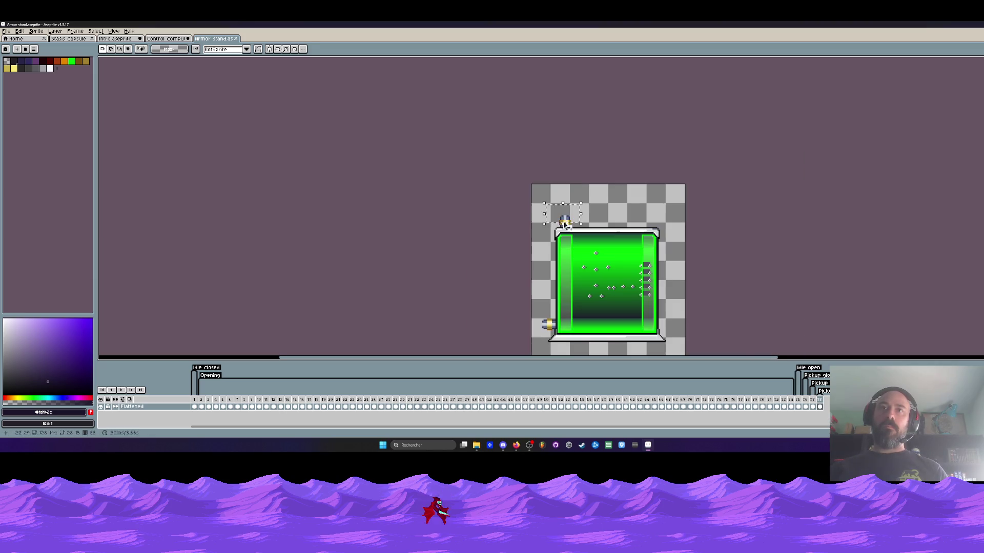
Marquee the lower-left side connector across frames 1–88, then deselect and switch sprites
{"action": "scroll", "coordinate": [557, 333], "scroll_direction": "up", "scroll_amount": 3}
{"action": "left_click_drag", "start_coordinate": [497, 282], "coordinate": [535, 331]}
{"action": "left_click_drag", "start_coordinate": [820, 408], "coordinate": [194, 408]}
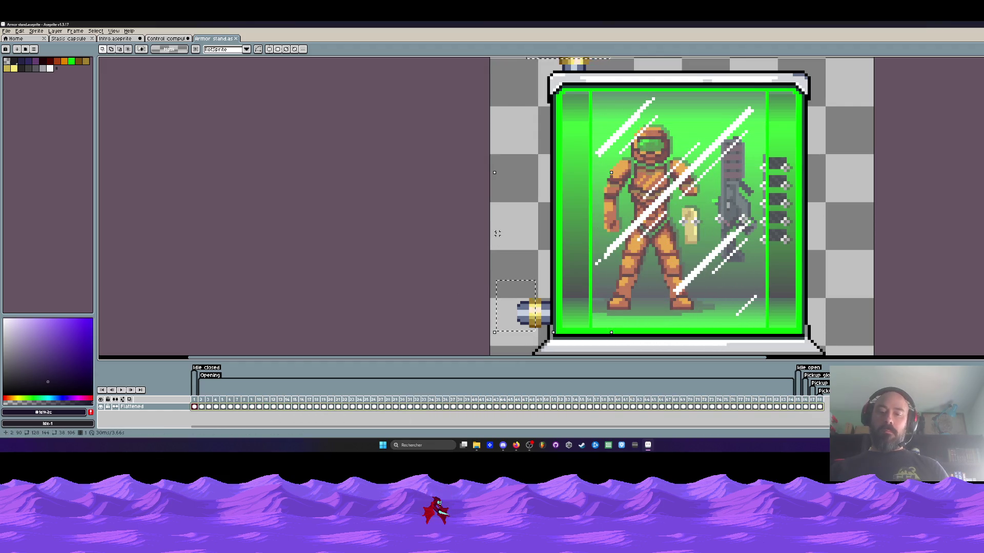
{"action": "key", "text": "ctrl+d"}
{"action": "scroll", "coordinate": [521, 200], "scroll_direction": "down", "scroll_amount": 3}
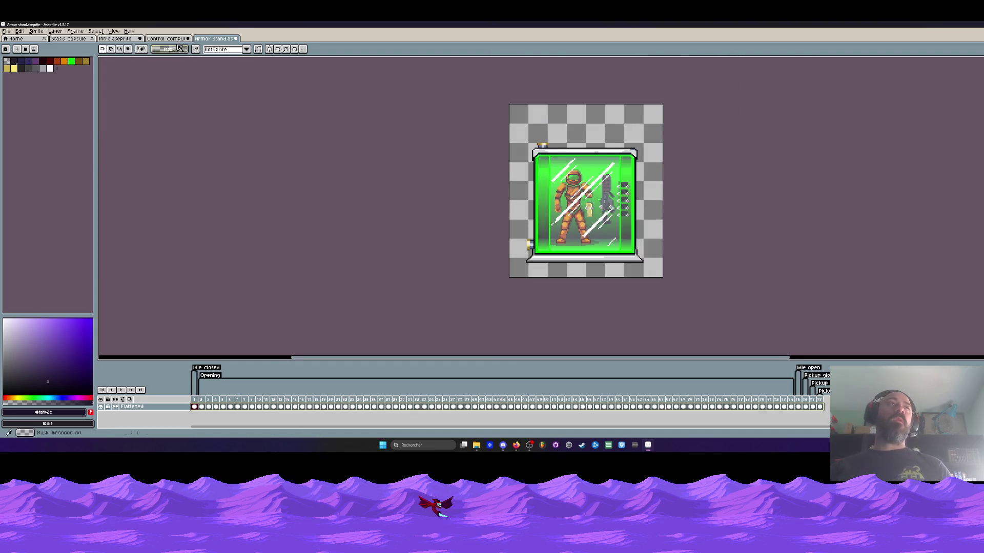
{"action": "left_click", "coordinate": [167, 38]}
Back in the intro scene, preview frames 1–14 and compare frames 1 and 2 on Layer 2
{"action": "left_click", "coordinate": [122, 40]}
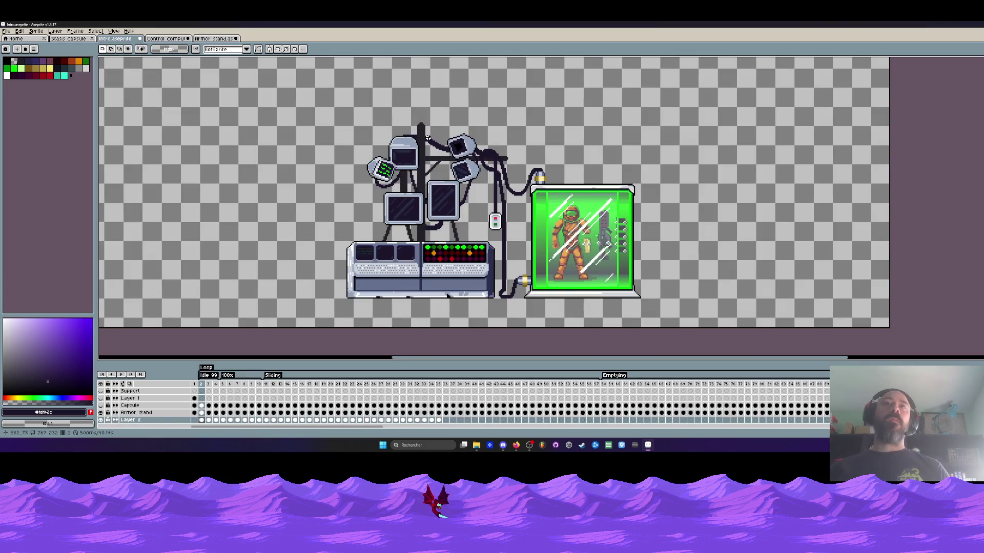
{"action": "scroll", "coordinate": [427, 139], "scroll_direction": "down", "scroll_amount": 2}
{"action": "scroll", "coordinate": [565, 207], "scroll_direction": "up", "scroll_amount": 2}
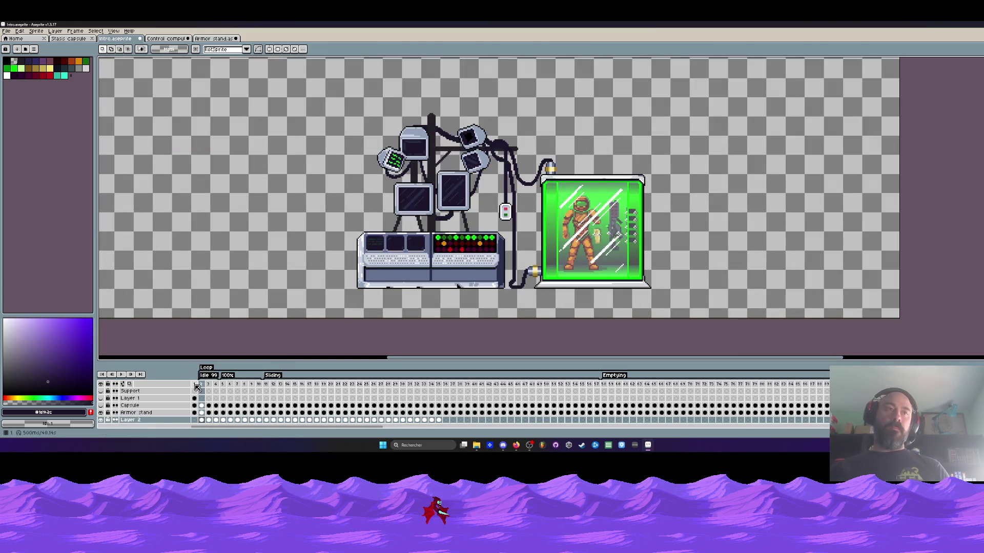
{"action": "left_click_drag", "start_coordinate": [197, 388], "coordinate": [287, 385]}
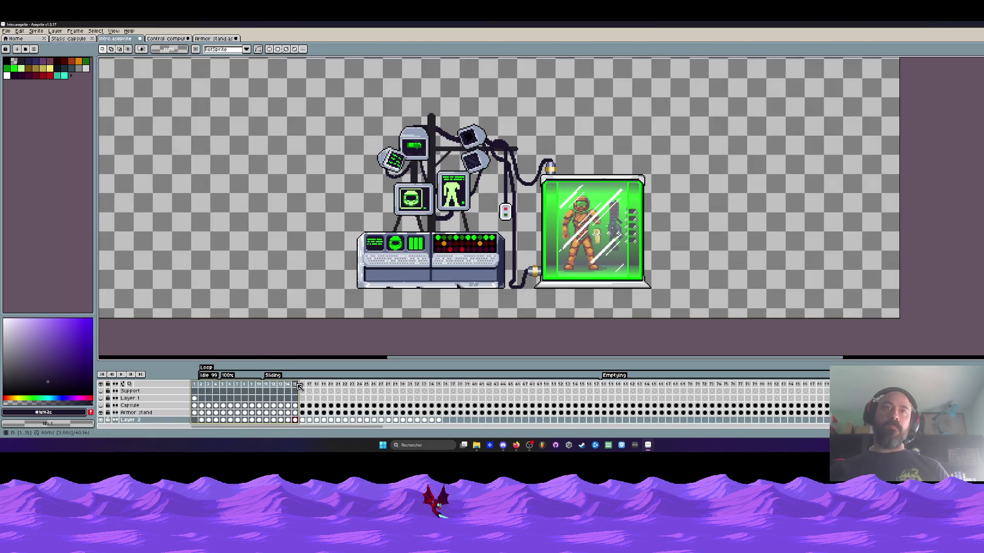
{"action": "left_click", "coordinate": [203, 420]}
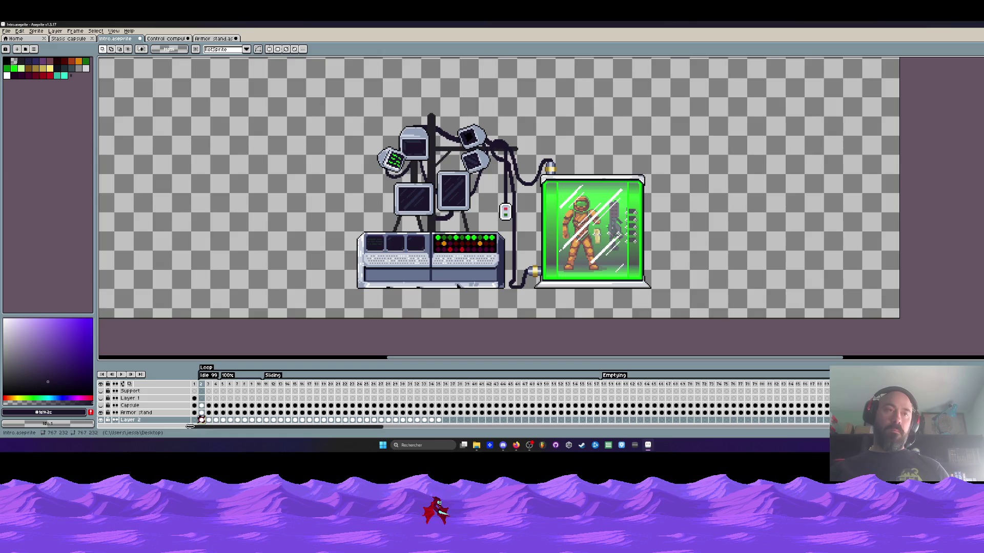
{"action": "left_click", "coordinate": [196, 420]}
{"action": "left_click", "coordinate": [201, 420]}
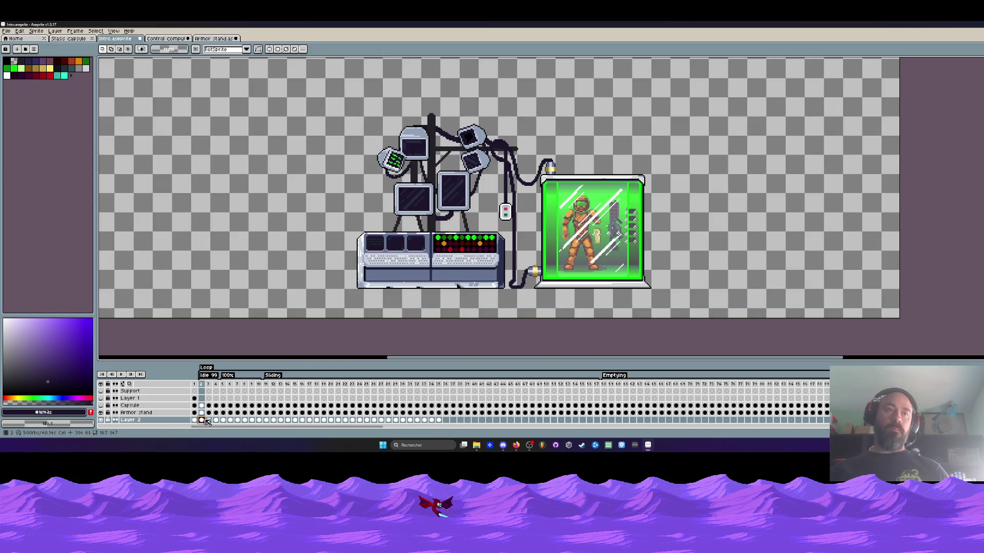
Move Layer 2's cels from frames 2–35 later, so they start near frame 220
{"action": "left_click_drag", "start_coordinate": [203, 420], "coordinate": [439, 420]}
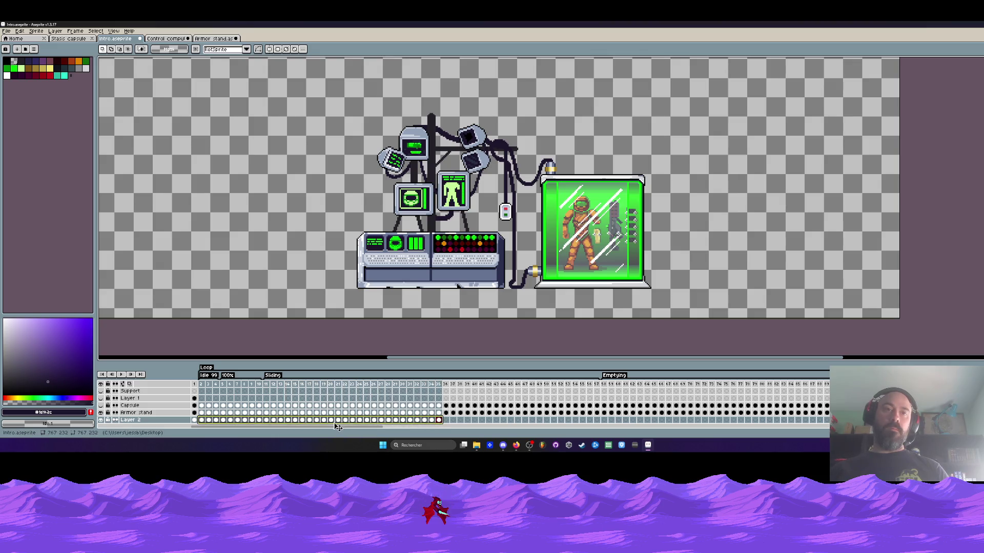
{"action": "left_click_drag", "start_coordinate": [285, 420], "coordinate": [877, 417]}
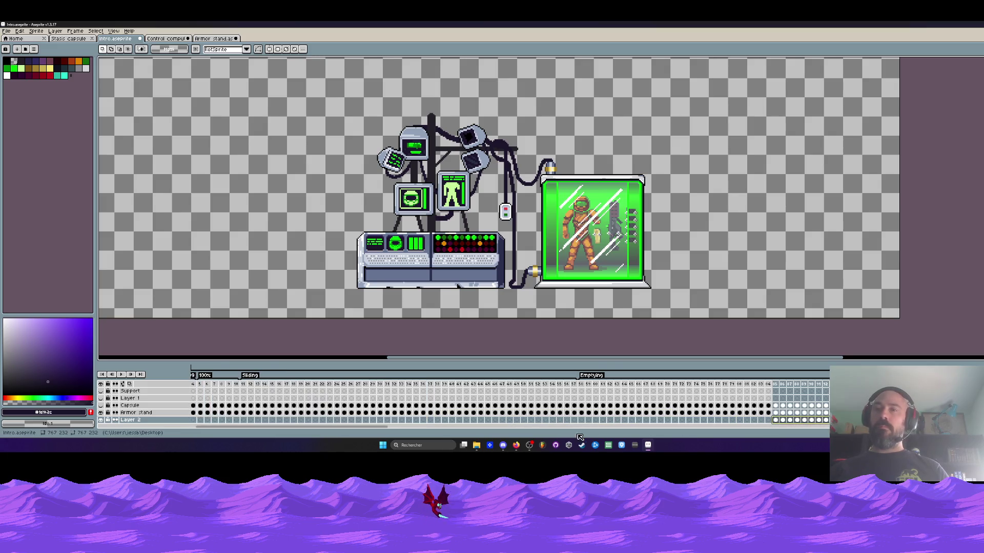
{"action": "mouse_move", "coordinate": [376, 427]}
{"action": "left_mouse_down"}
{"action": "mouse_move", "coordinate": [496, 433]}
{"action": "mouse_move", "coordinate": [589, 420]}
{"action": "mouse_move", "coordinate": [825, 421]}
{"action": "left_mouse_up"}
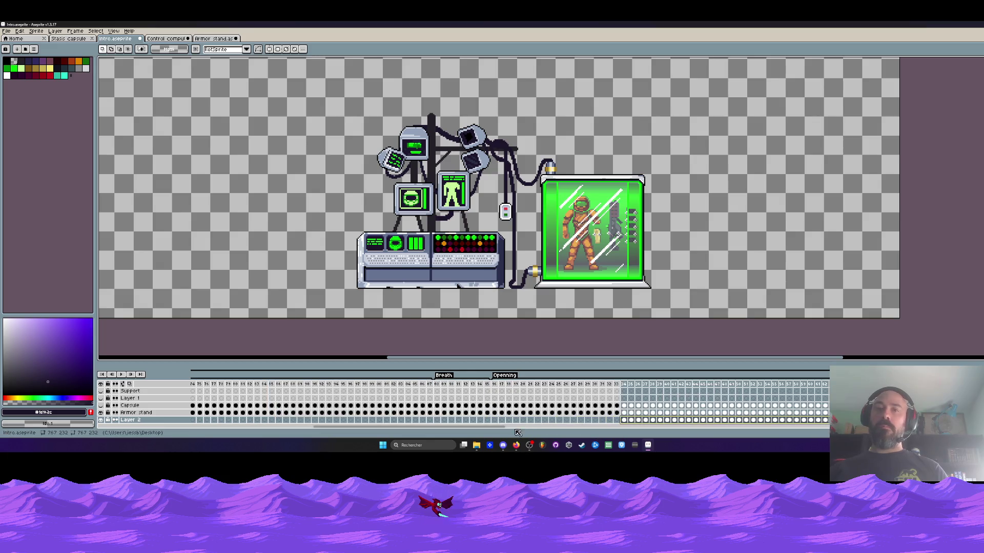
{"action": "left_click_drag", "start_coordinate": [496, 431], "coordinate": [621, 432]}
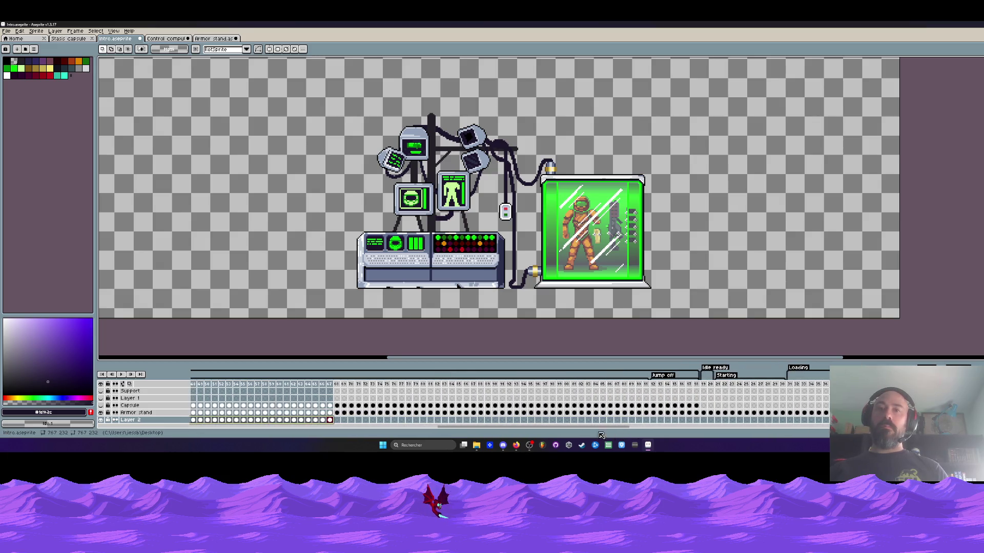
{"action": "left_click_drag", "start_coordinate": [331, 420], "coordinate": [820, 420]}
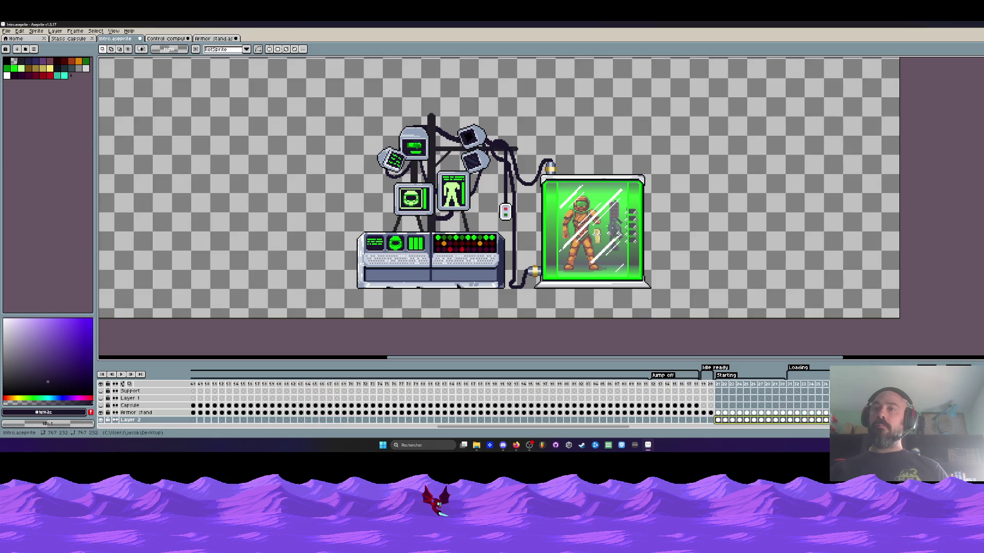
{"action": "left_click", "coordinate": [712, 389]}
{"action": "left_click_drag", "start_coordinate": [720, 388], "coordinate": [775, 391]}
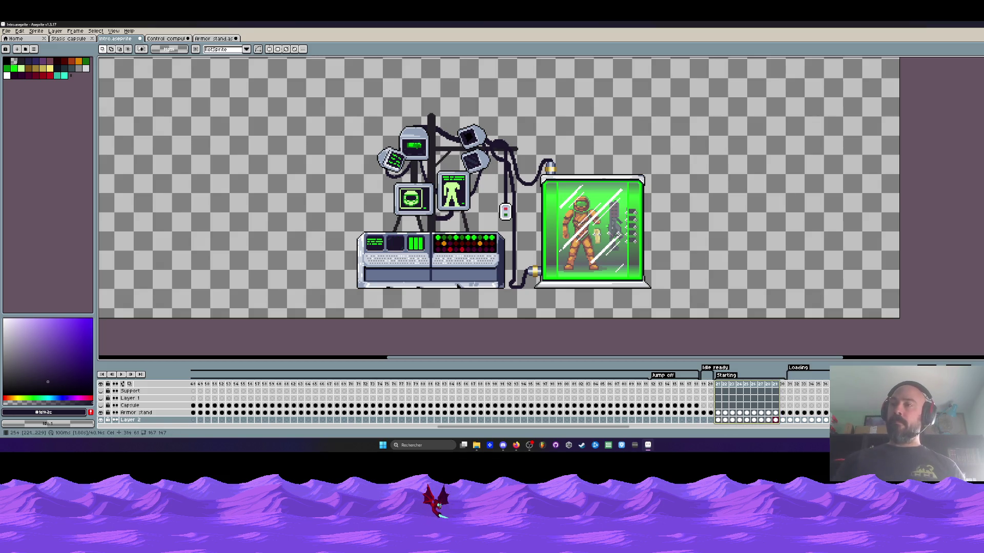
{"action": "left_click", "coordinate": [718, 420]}
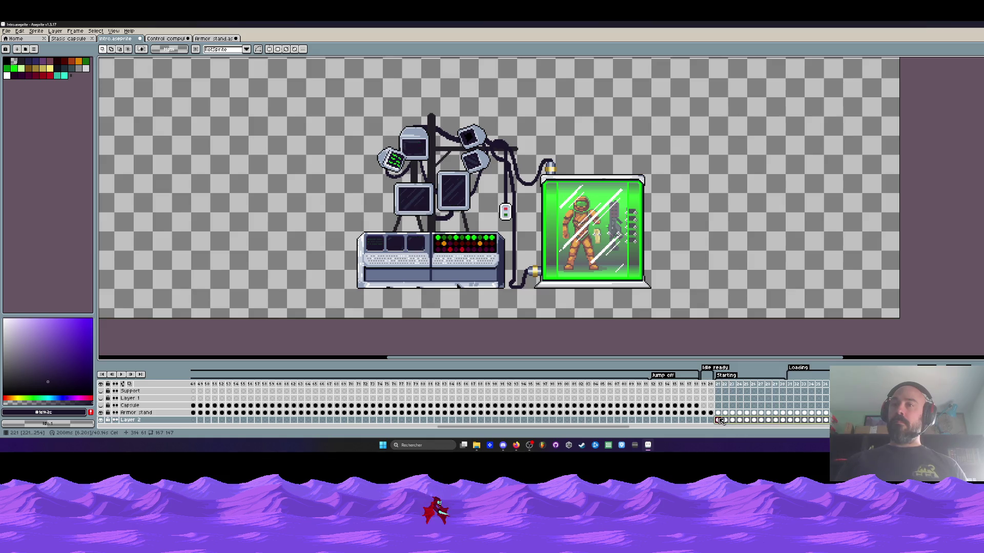
{"action": "left_click_drag", "start_coordinate": [720, 420], "coordinate": [713, 420]}
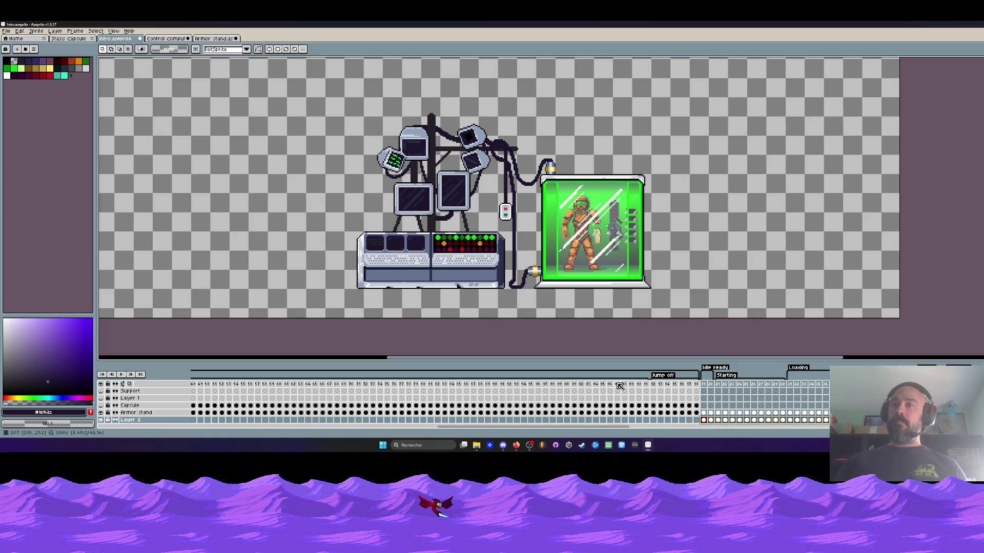
Preview frames 207–251 and settle on frame 220, where the monitors are still dark
{"action": "left_click_drag", "start_coordinate": [617, 384], "coordinate": [722, 387]}
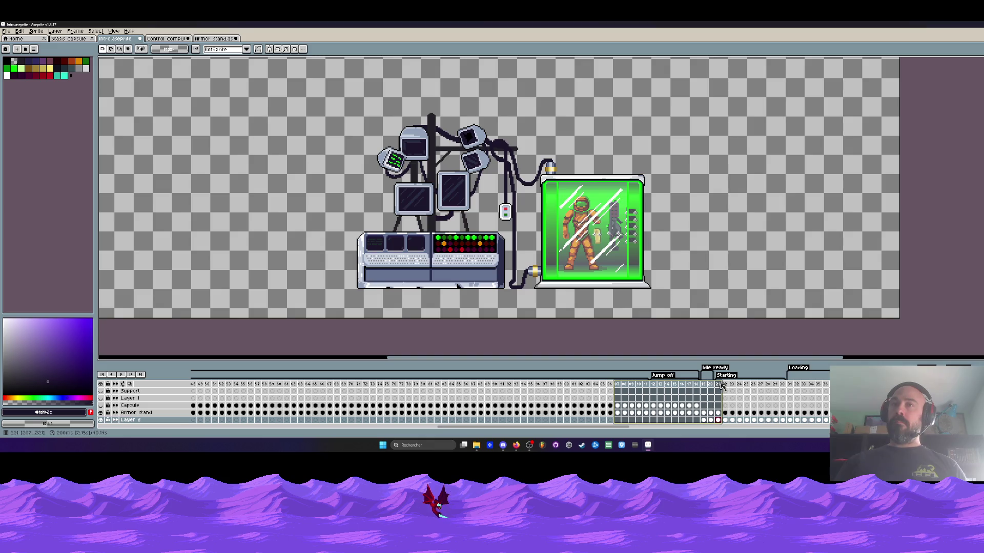
{"action": "scroll", "coordinate": [636, 414], "scroll_direction": "right", "scroll_amount": 5}
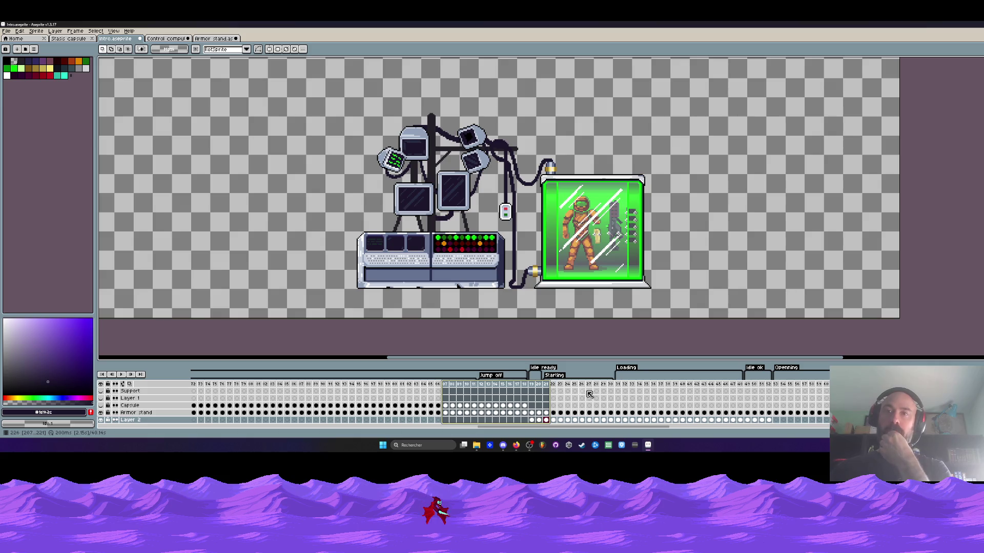
{"action": "left_click_drag", "start_coordinate": [532, 420], "coordinate": [733, 423]}
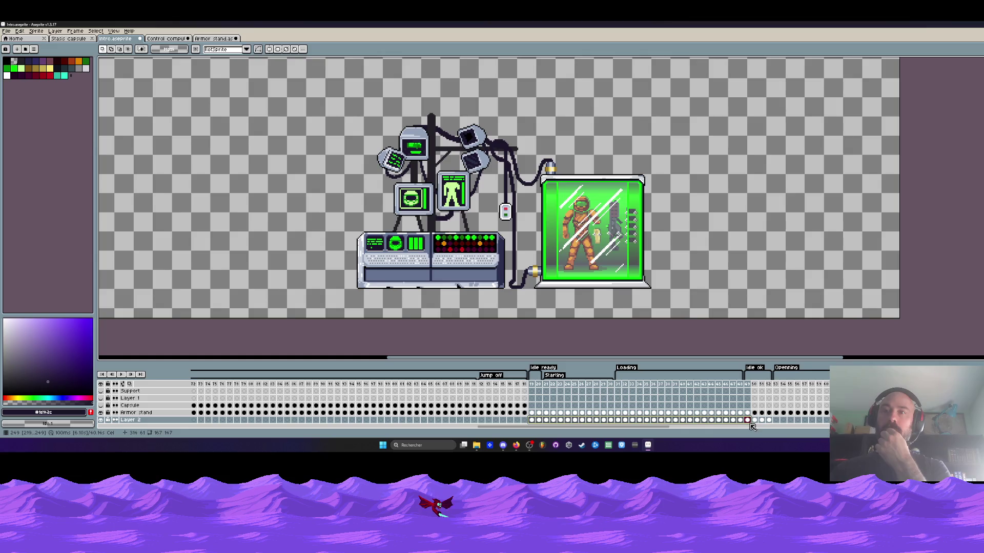
{"action": "left_click_drag", "start_coordinate": [752, 427], "coordinate": [772, 423]}
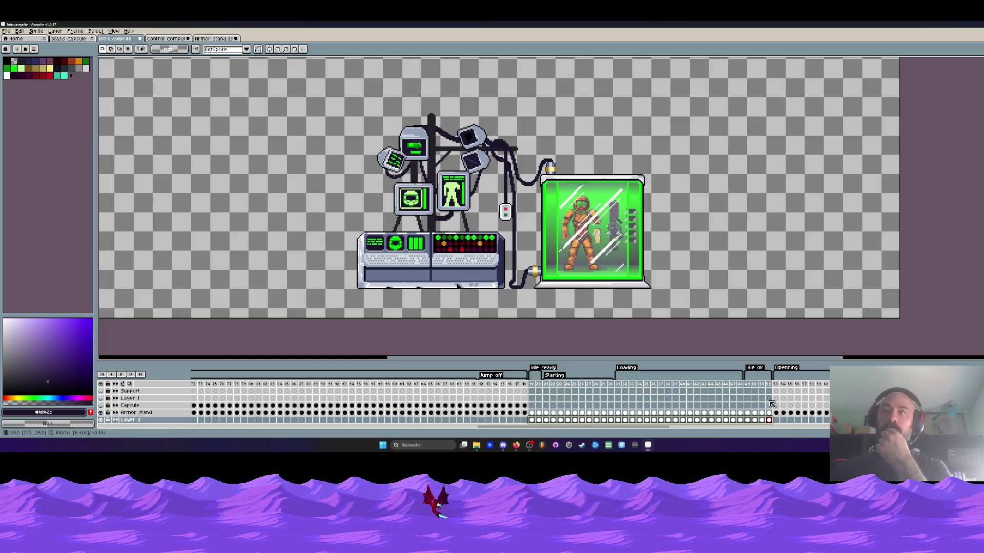
{"action": "left_click", "coordinate": [531, 390]}
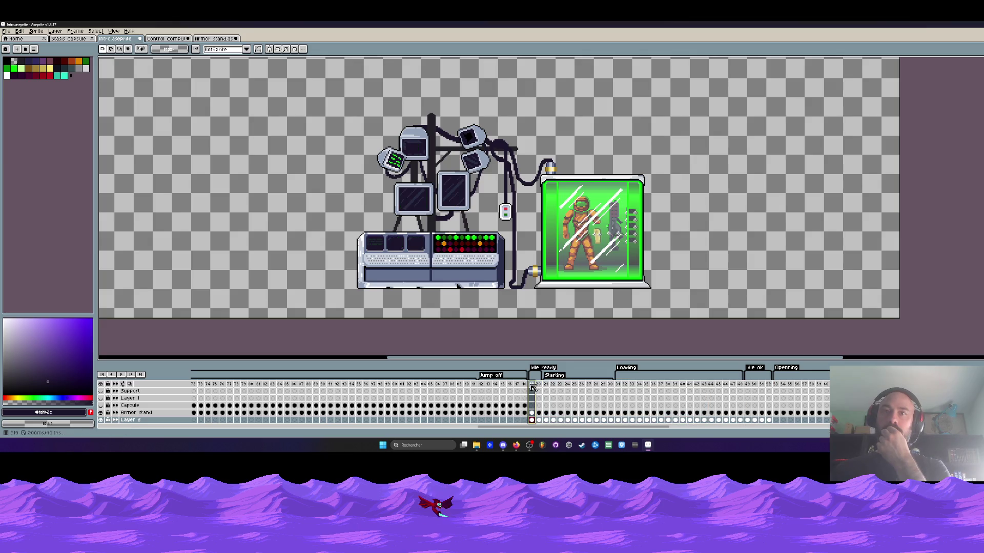
{"action": "left_click_drag", "start_coordinate": [545, 389], "coordinate": [600, 391]}
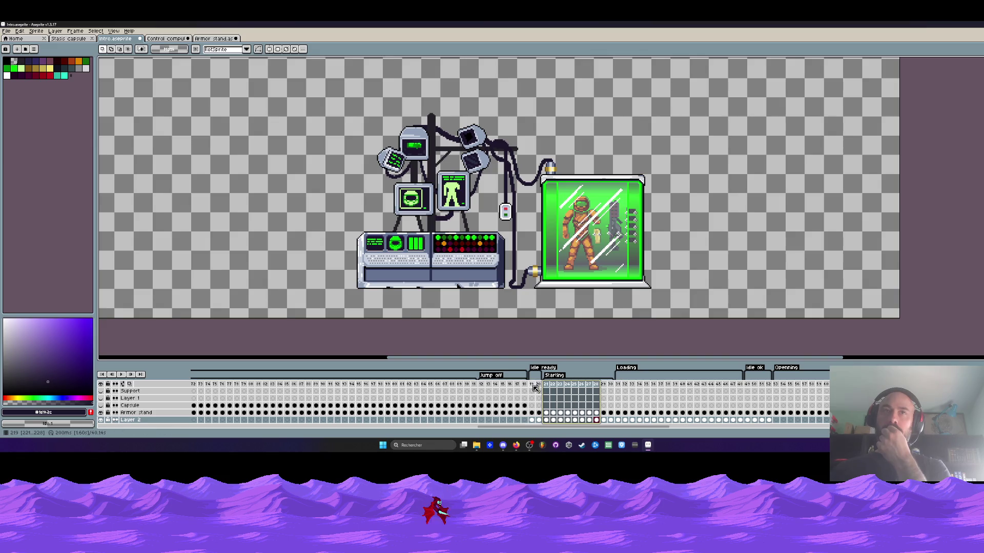
{"action": "left_click_drag", "start_coordinate": [535, 389], "coordinate": [540, 390]}
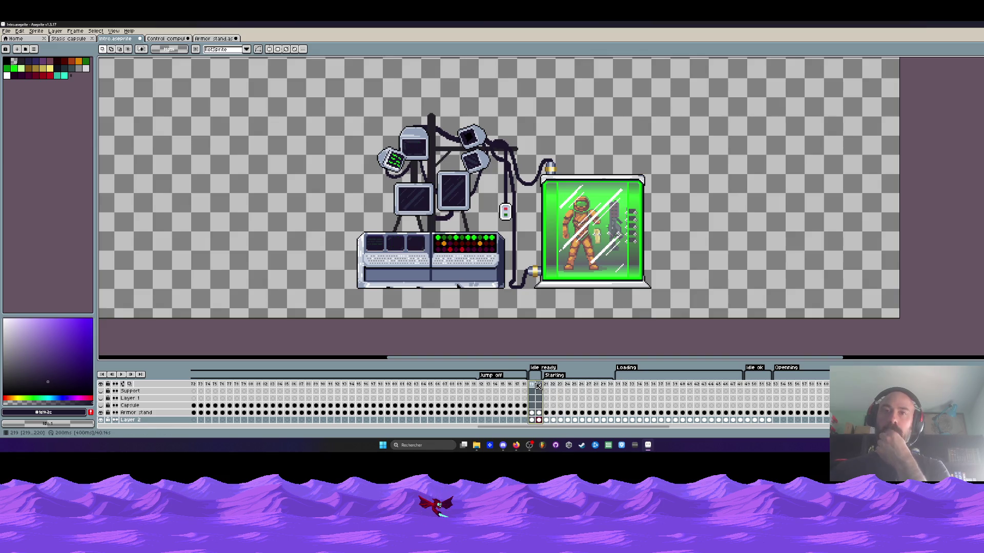
{"action": "scroll", "coordinate": [508, 235], "scroll_direction": "up", "scroll_amount": 3}
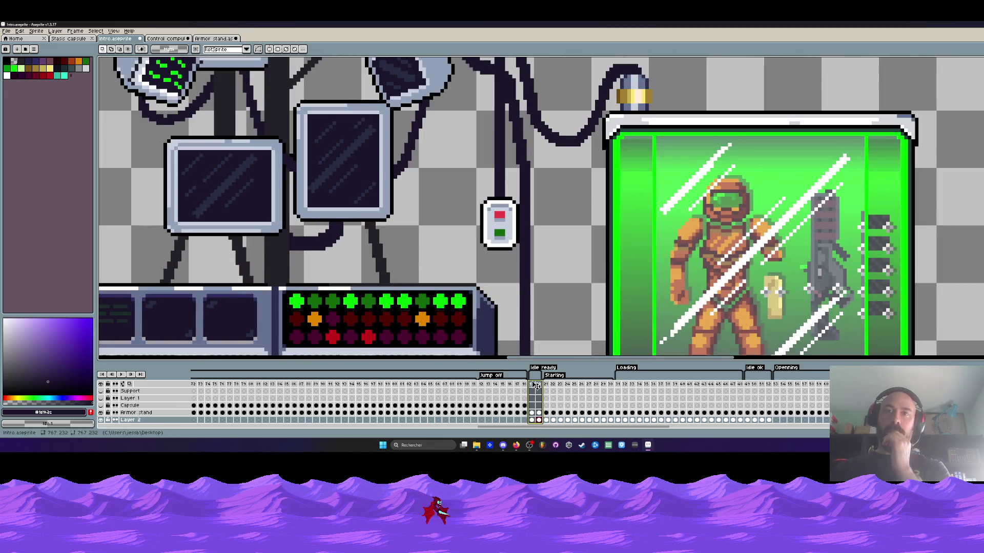
Jump back to the animation's first frame in the timeline
{"action": "scroll", "coordinate": [520, 184], "scroll_direction": "down", "scroll_amount": 1}
{"action": "scroll", "coordinate": [277, 280], "scroll_direction": "up", "scroll_amount": 3}
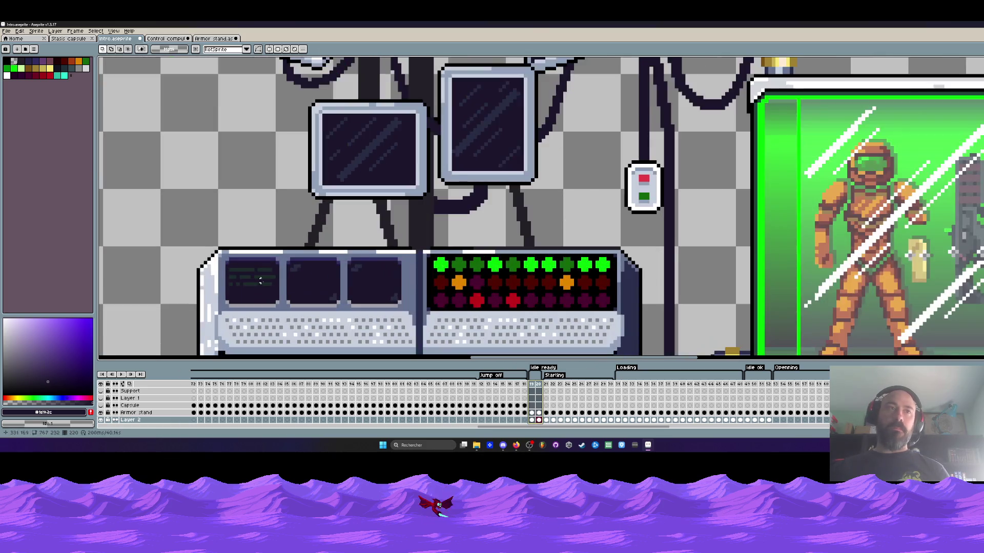
{"action": "key", "text": "i"}
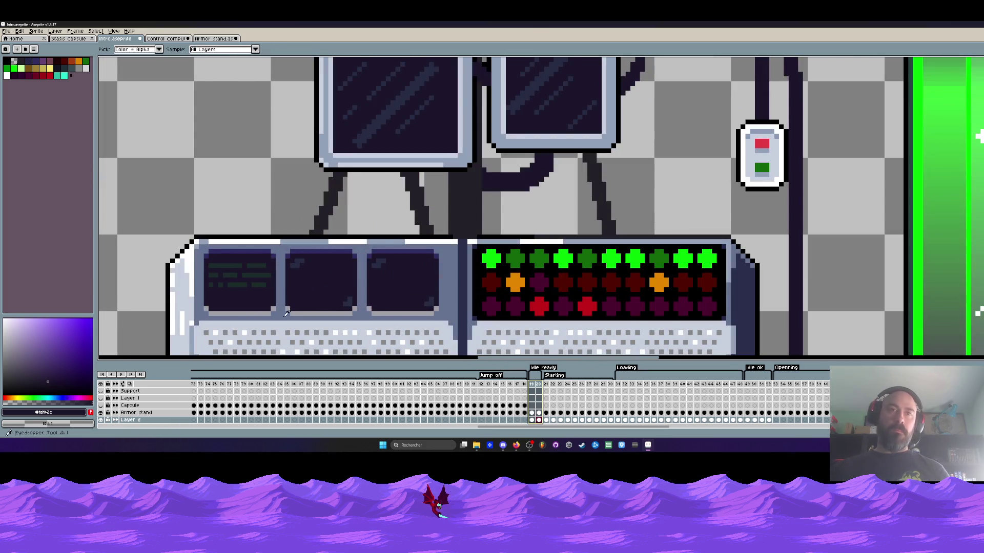
{"action": "left_click_drag", "start_coordinate": [522, 429], "coordinate": [237, 428]}
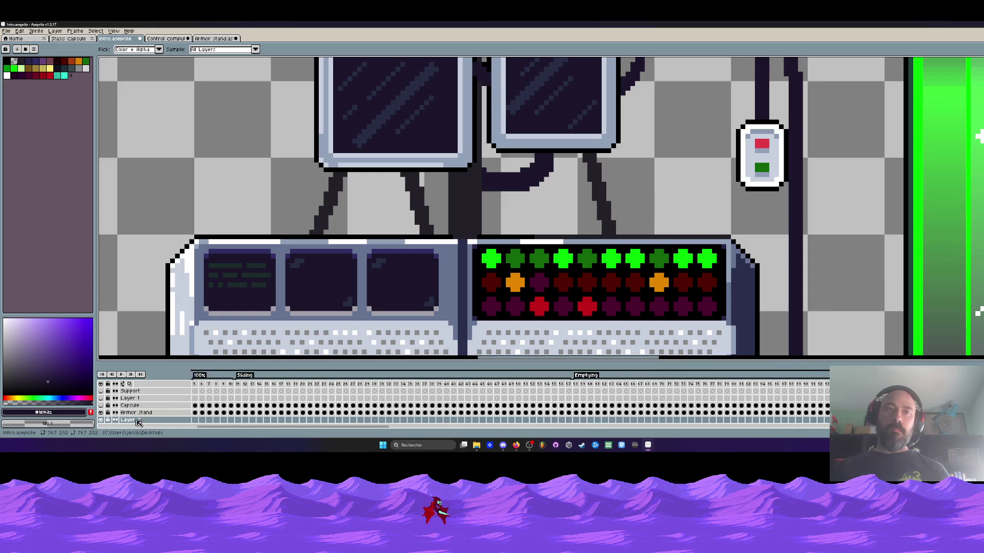
{"action": "left_click", "coordinate": [195, 420]}
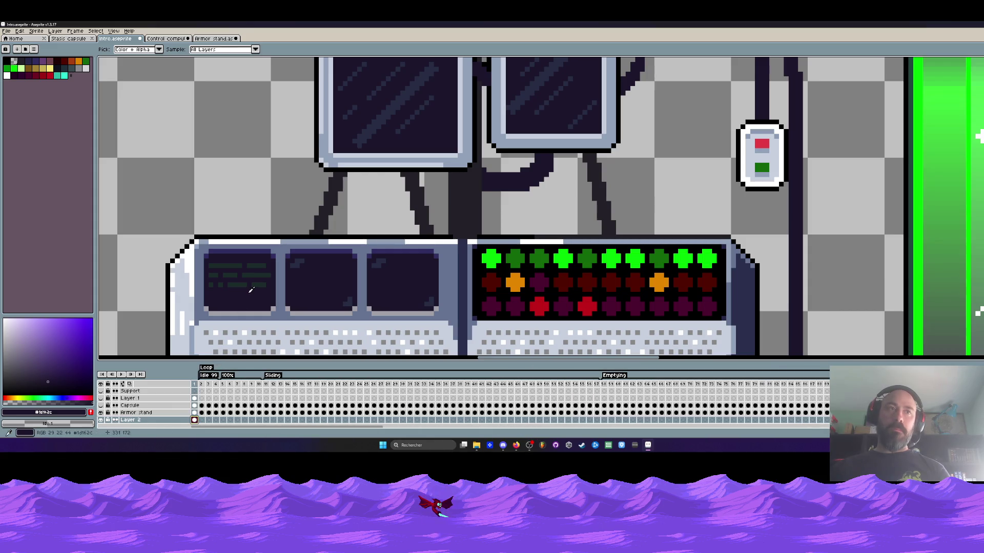
{"action": "scroll", "coordinate": [265, 289], "scroll_direction": "down", "scroll_amount": 2}
{"action": "scroll", "coordinate": [266, 289], "scroll_direction": "up", "scroll_amount": 1}
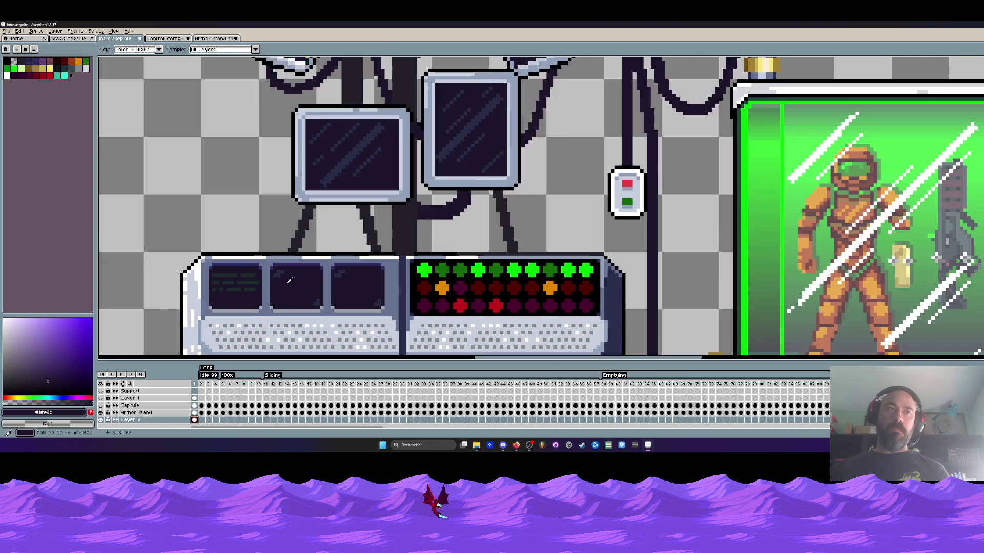
Copy the monitor screen's green readout, then scroll the timeline back toward frame 219
{"action": "key", "text": "m"}
{"action": "scroll", "coordinate": [268, 269], "scroll_direction": "up", "scroll_amount": 1}
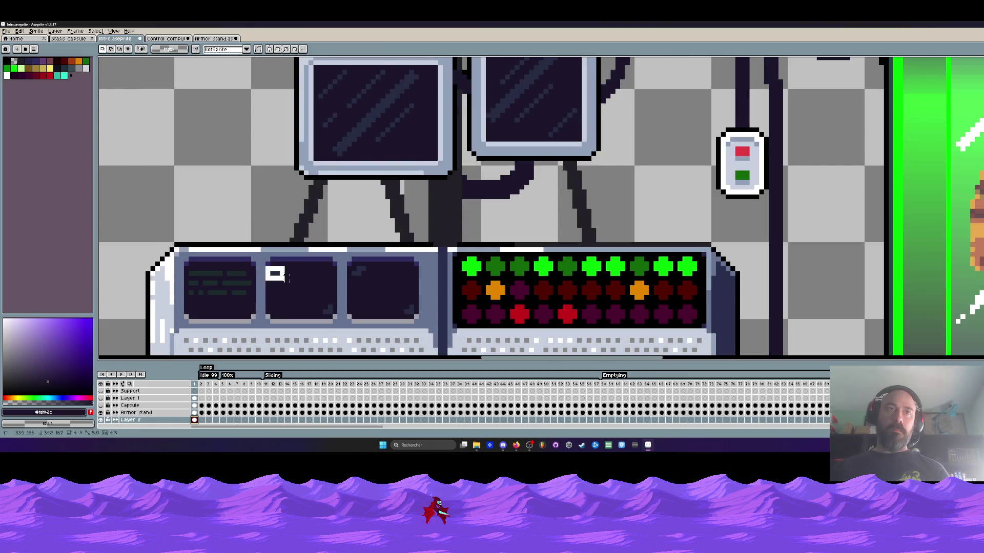
{"action": "mouse_move", "coordinate": [264, 266]}
{"action": "left_mouse_down"}
{"action": "mouse_move", "coordinate": [339, 315]}
{"action": "mouse_move", "coordinate": [303, 292]}
{"action": "mouse_move", "coordinate": [220, 277]}
{"action": "mouse_move", "coordinate": [228, 299]}
{"action": "left_mouse_up"}
{"action": "scroll", "coordinate": [228, 298], "scroll_direction": "down", "scroll_amount": 3}
{"action": "key", "text": "Return"}
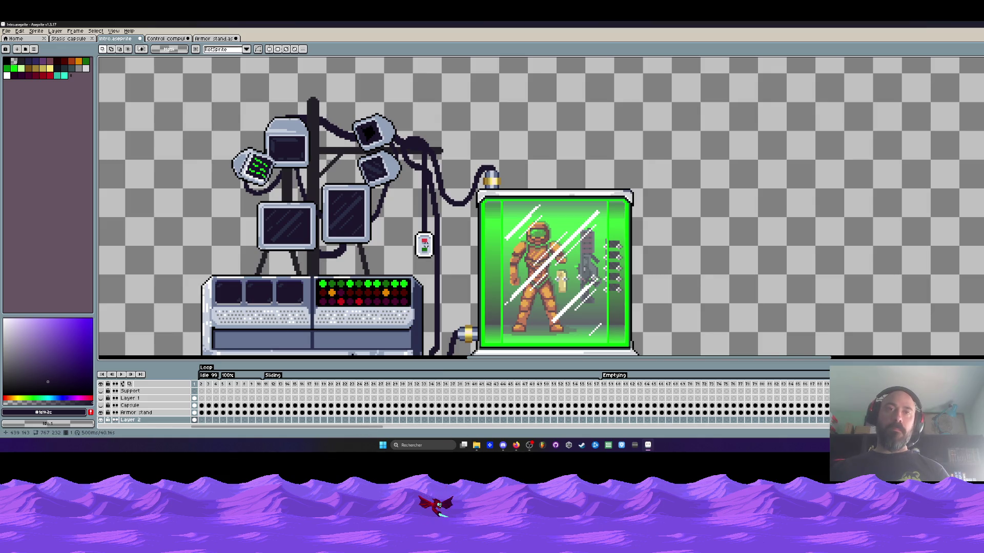
{"action": "mouse_move", "coordinate": [272, 428]}
{"action": "left_mouse_down"}
{"action": "mouse_move", "coordinate": [407, 441]}
{"action": "mouse_move", "coordinate": [594, 433]}
{"action": "mouse_move", "coordinate": [584, 431]}
{"action": "left_mouse_up"}
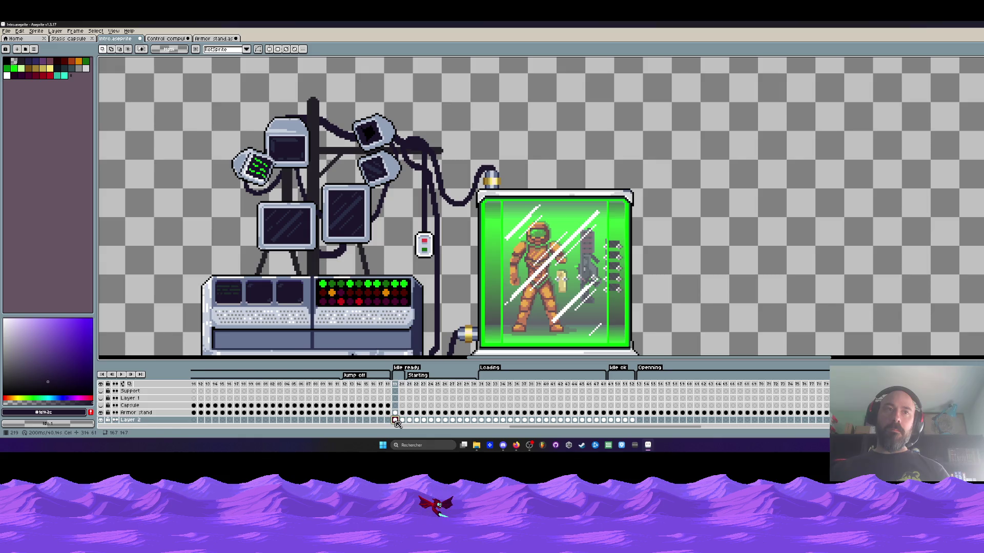
{"action": "scroll", "coordinate": [231, 299], "scroll_direction": "up", "scroll_amount": 3}
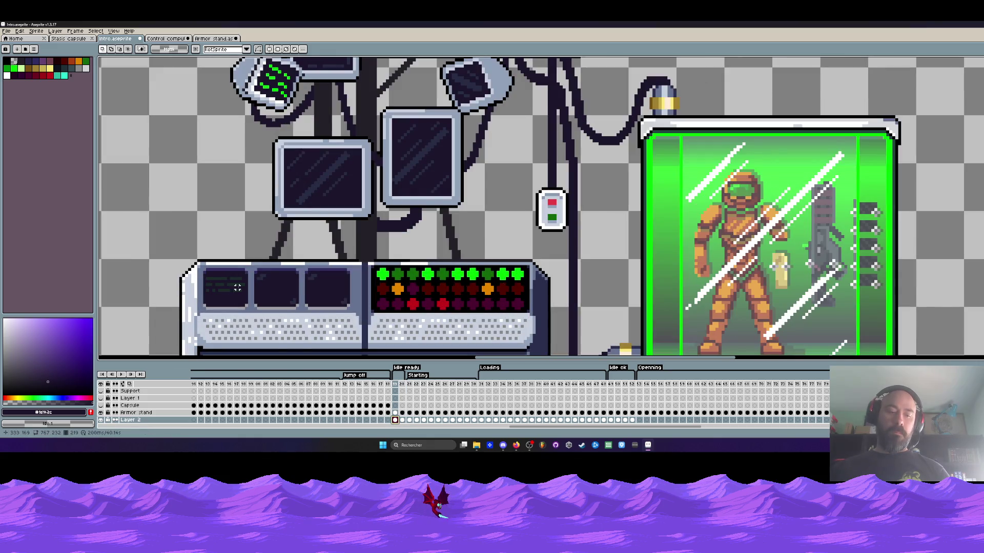
Paste the green readout onto the left monitor on frames 19 through 22
{"action": "key", "text": "ctrl+v"}
{"action": "scroll", "coordinate": [233, 299], "scroll_direction": "up", "scroll_amount": 2}
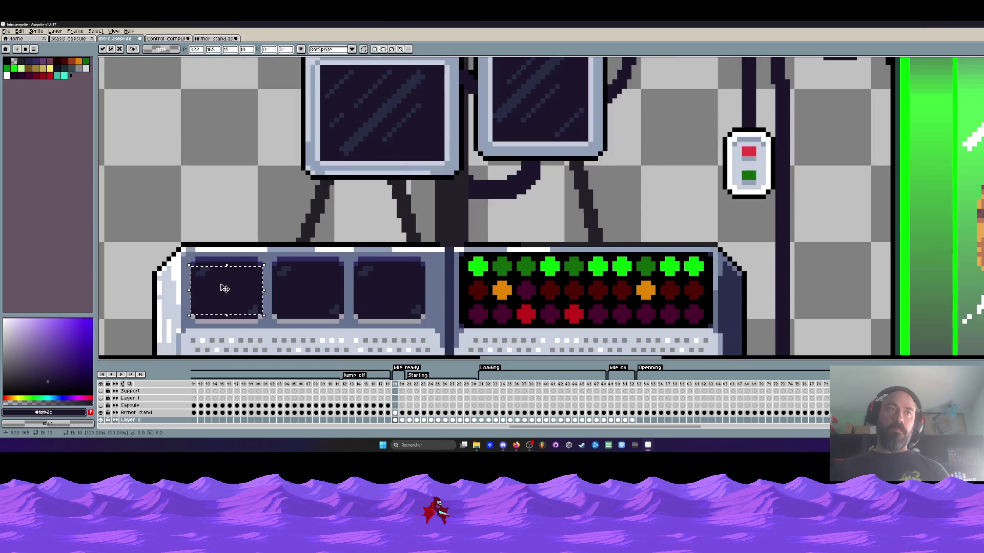
{"action": "key", "text": "Return"}
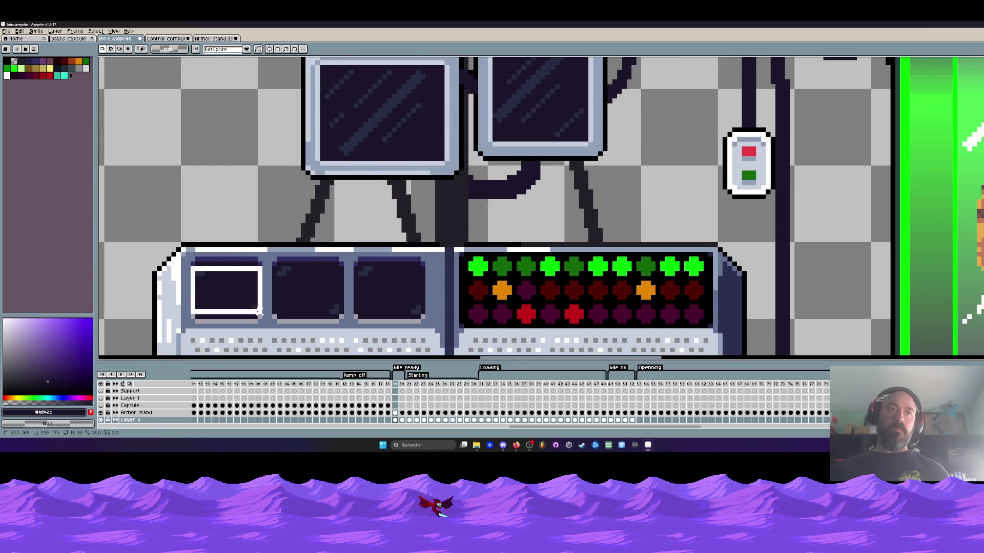
{"action": "key", "text": "period"}
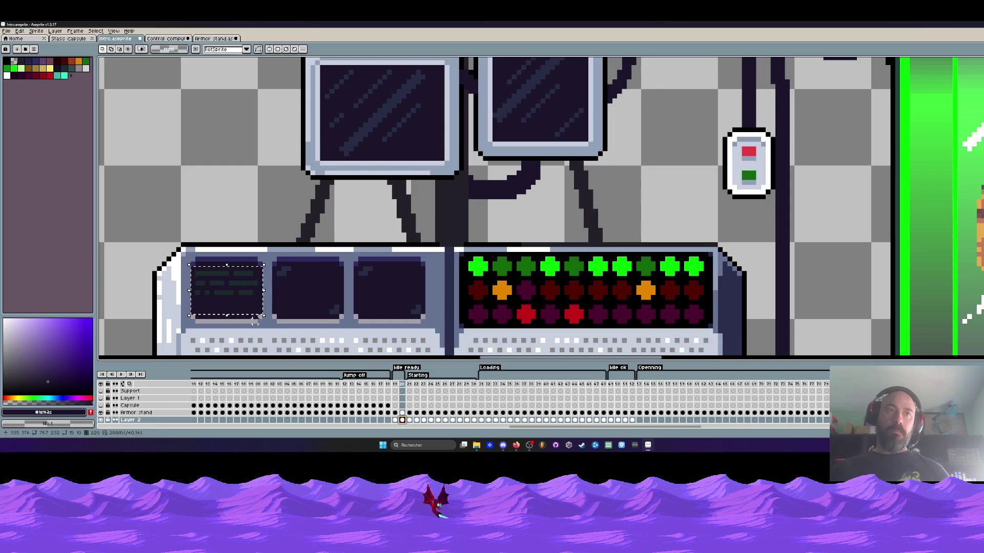
{"action": "left_click", "coordinate": [409, 419]}
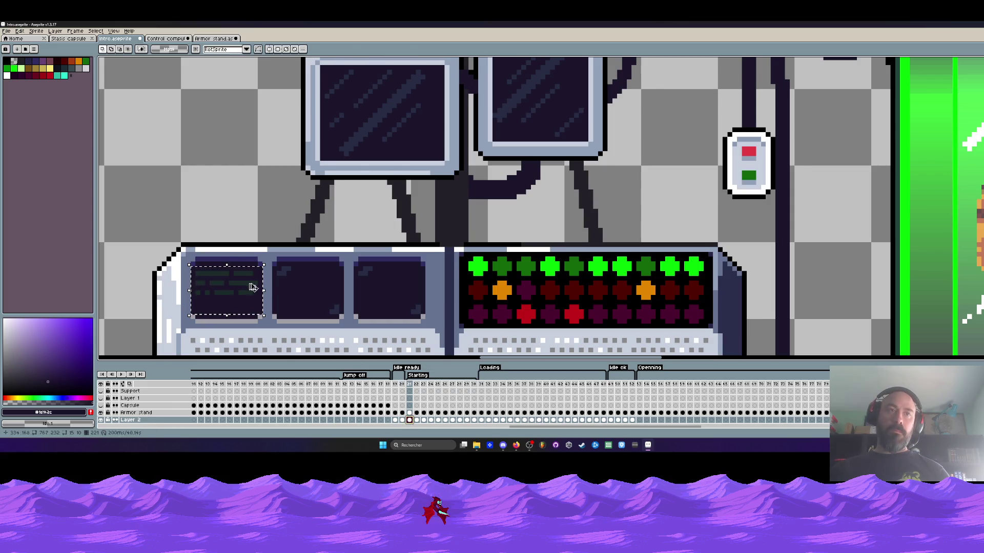
{"action": "key", "text": "ctrl+v"}
{"action": "left_click", "coordinate": [416, 419]}
{"action": "key", "text": "ctrl+v"}
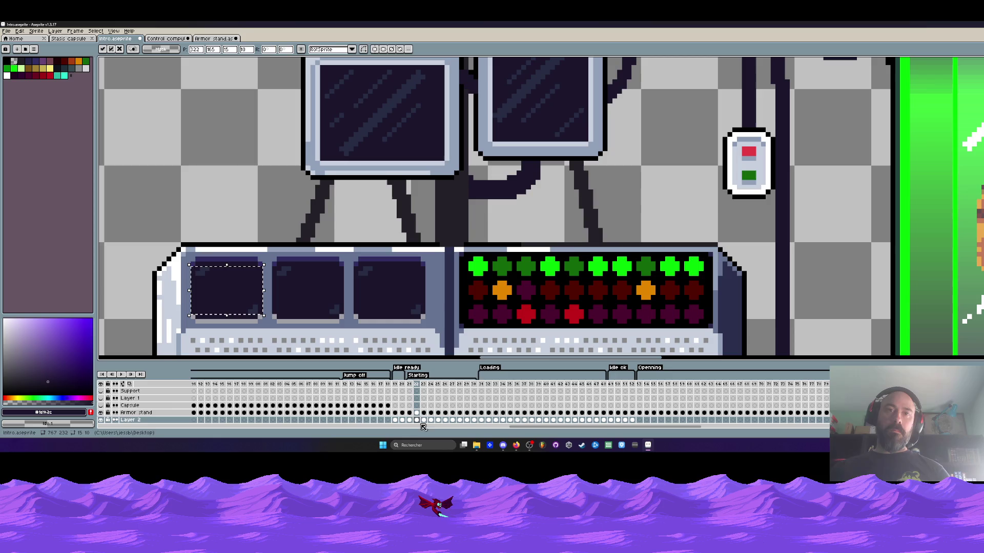
{"action": "left_click", "coordinate": [424, 420]}
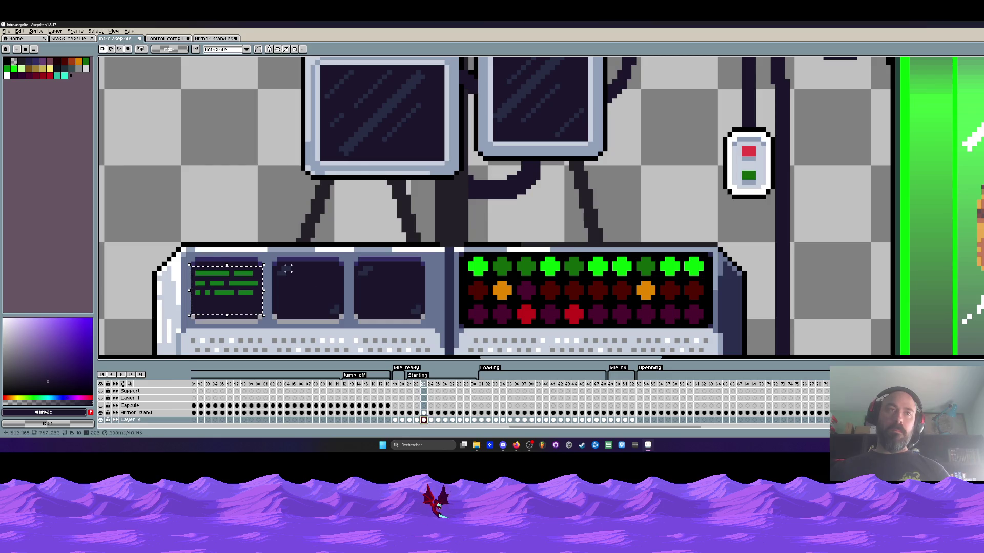
Check frames 19–20, undo the extra paste, and return to the first Idle ready frame
{"action": "mouse_move", "coordinate": [395, 385]}
{"action": "left_mouse_down"}
{"action": "mouse_move", "coordinate": [434, 388]}
{"action": "mouse_move", "coordinate": [398, 391]}
{"action": "mouse_move", "coordinate": [419, 391]}
{"action": "mouse_move", "coordinate": [410, 392]}
{"action": "left_mouse_up"}
{"action": "key", "text": "ctrl+z"}
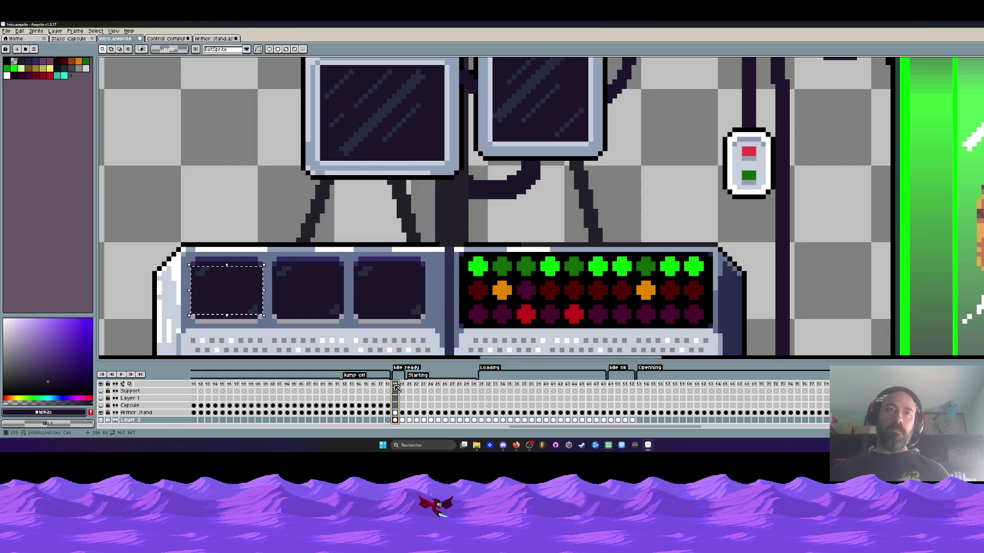
{"action": "left_click", "coordinate": [401, 387]}
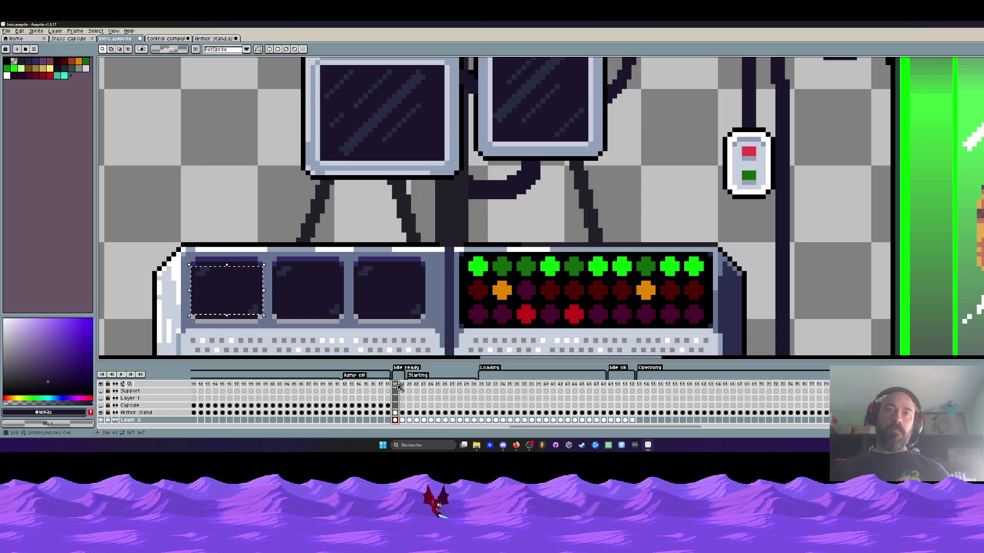
{"action": "scroll", "coordinate": [405, 390], "scroll_direction": "down", "scroll_amount": 1}
{"action": "scroll", "coordinate": [406, 392], "scroll_direction": "up", "scroll_amount": 1}
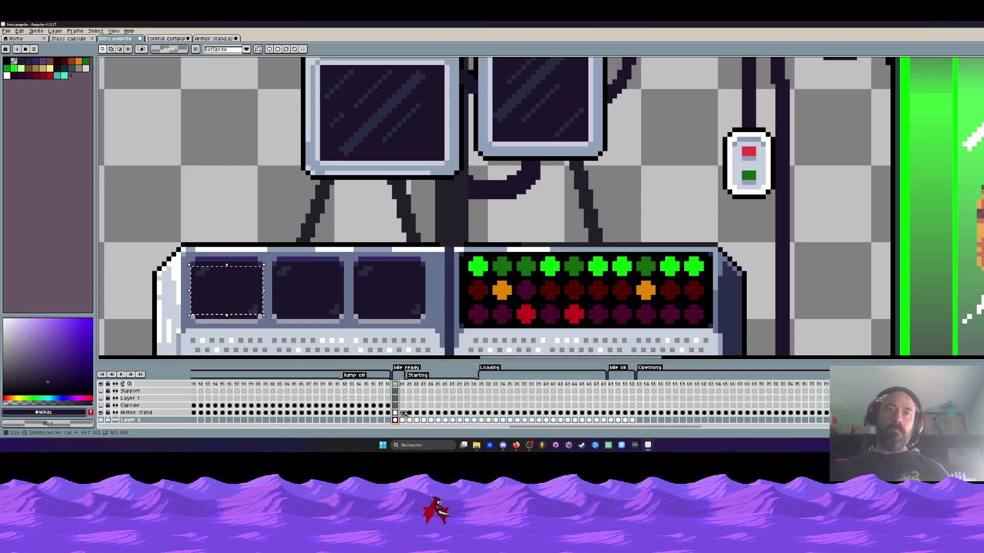
{"action": "scroll", "coordinate": [743, 197], "scroll_direction": "up", "scroll_amount": 1}
Pick the switch's bright green for filling and move the filled cels back to Armor stand
{"action": "key", "text": "g"}
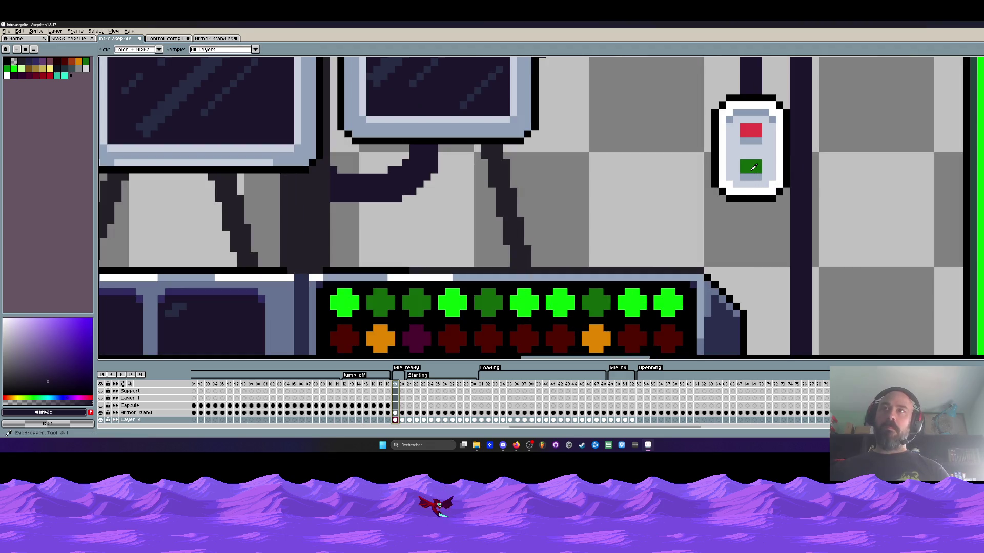
{"action": "key", "text": "x"}
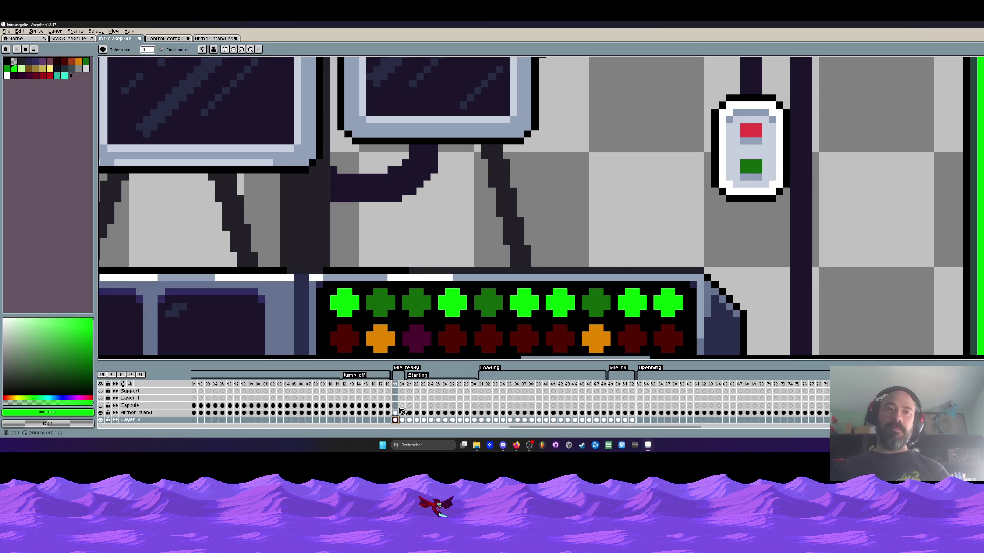
{"action": "key", "text": "ctrl+z"}
{"action": "scroll", "coordinate": [747, 168], "scroll_direction": "down", "scroll_amount": 4}
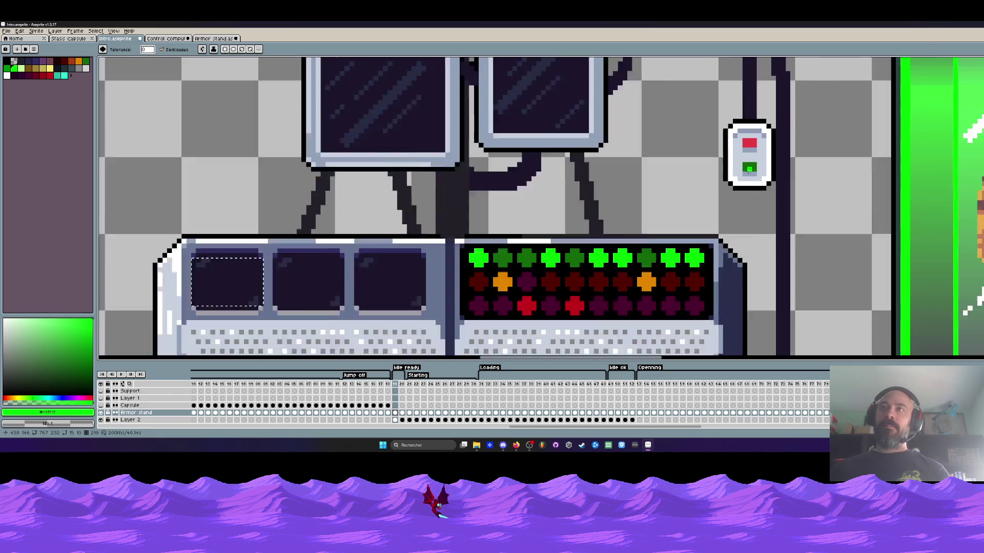
{"action": "scroll", "coordinate": [748, 210], "scroll_direction": "up", "scroll_amount": 3}
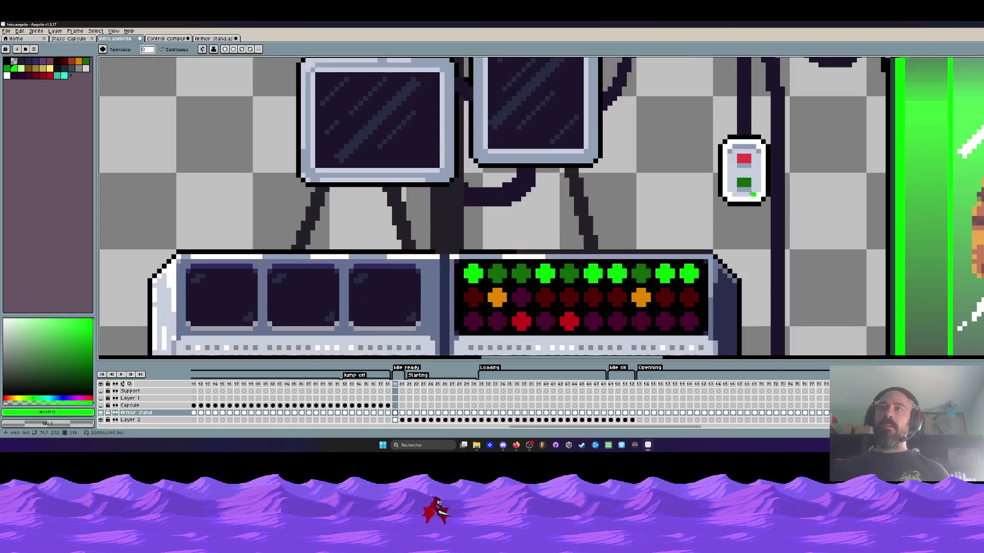
{"action": "key", "text": "ctrl+y"}
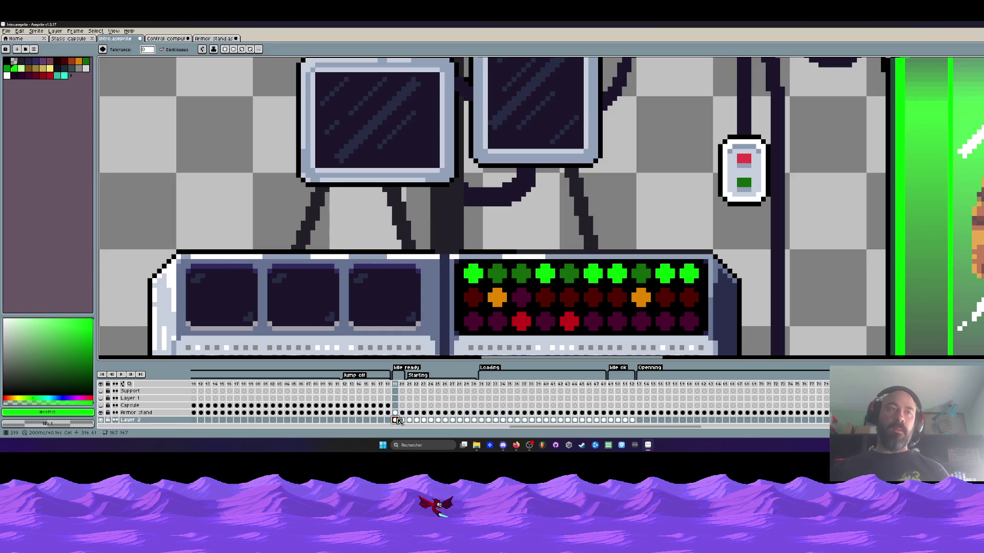
Select frames 19 and 20 and open their frame duration settings
{"action": "scroll", "coordinate": [715, 193], "scroll_direction": "down", "scroll_amount": 2}
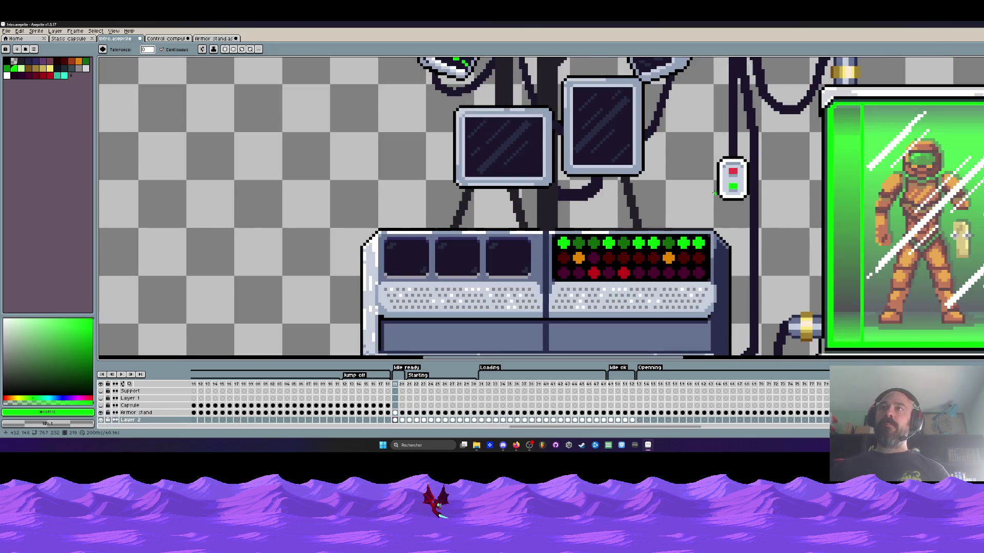
{"action": "left_click", "coordinate": [402, 385]}
{"action": "left_click_drag", "start_coordinate": [404, 385], "coordinate": [399, 385]}
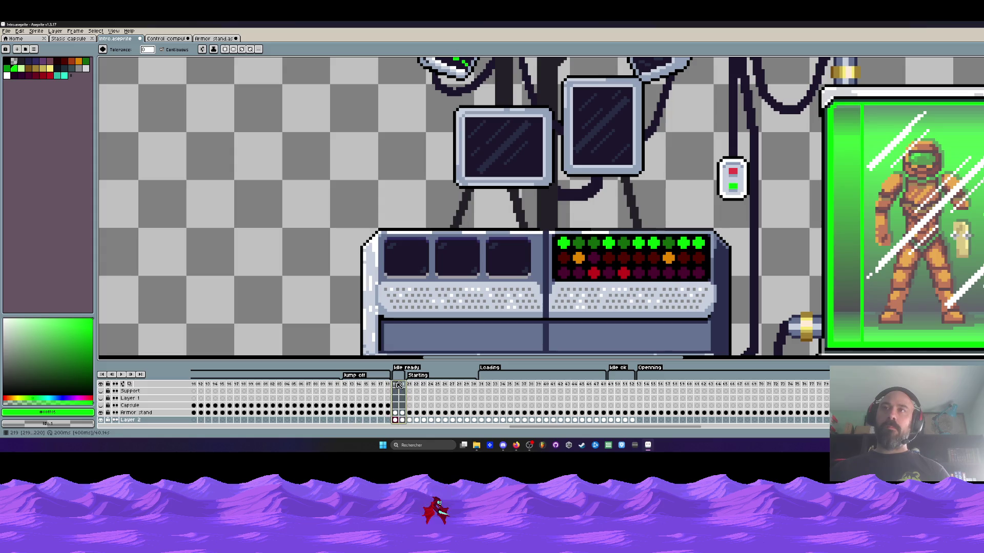
{"action": "double_click", "coordinate": [395, 388]}
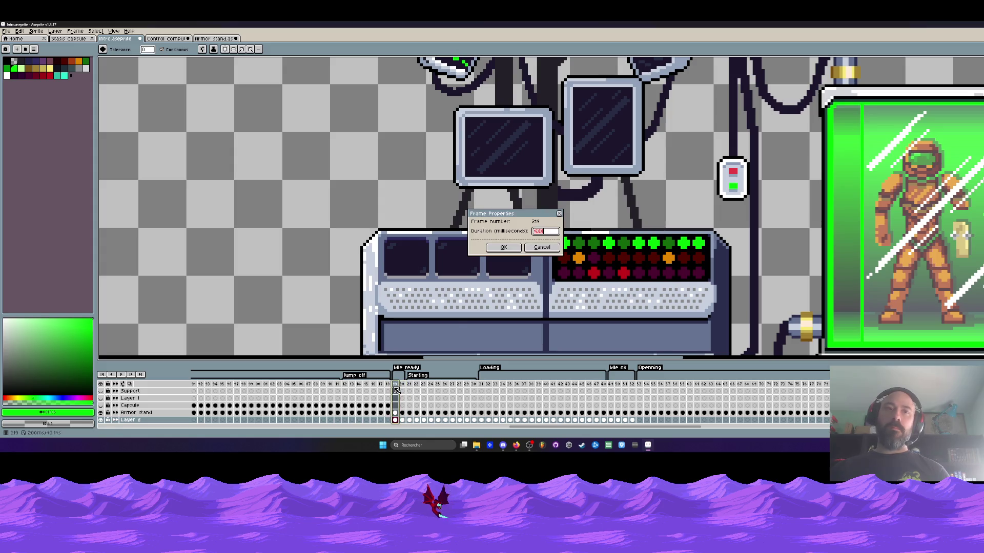
Confirm the new frame duration and play the animation
{"action": "left_click", "coordinate": [506, 248]}
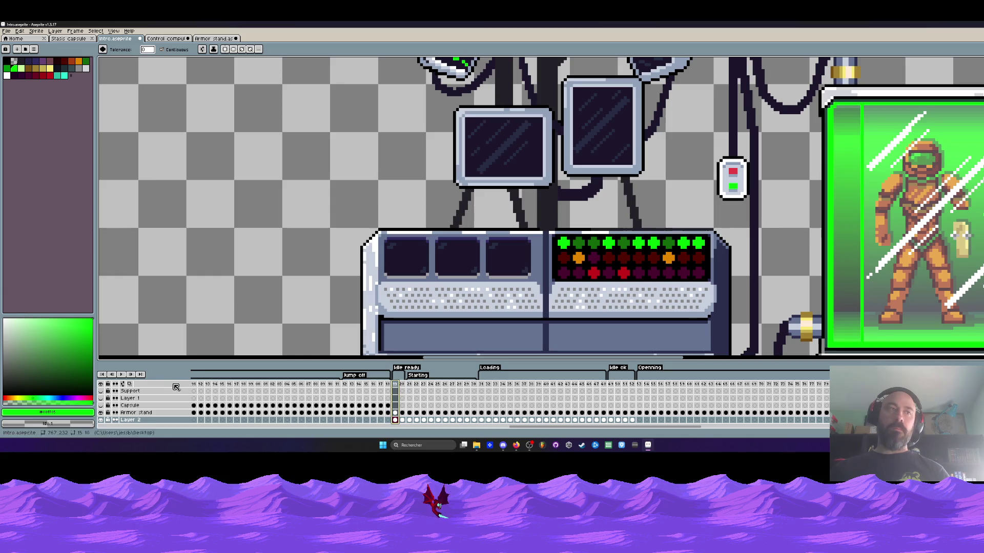
{"action": "left_click", "coordinate": [123, 377]}
{"action": "scroll", "coordinate": [717, 250], "scroll_direction": "down", "scroll_amount": 1}
{"action": "scroll", "coordinate": [717, 250], "scroll_direction": "down", "scroll_amount": 1}
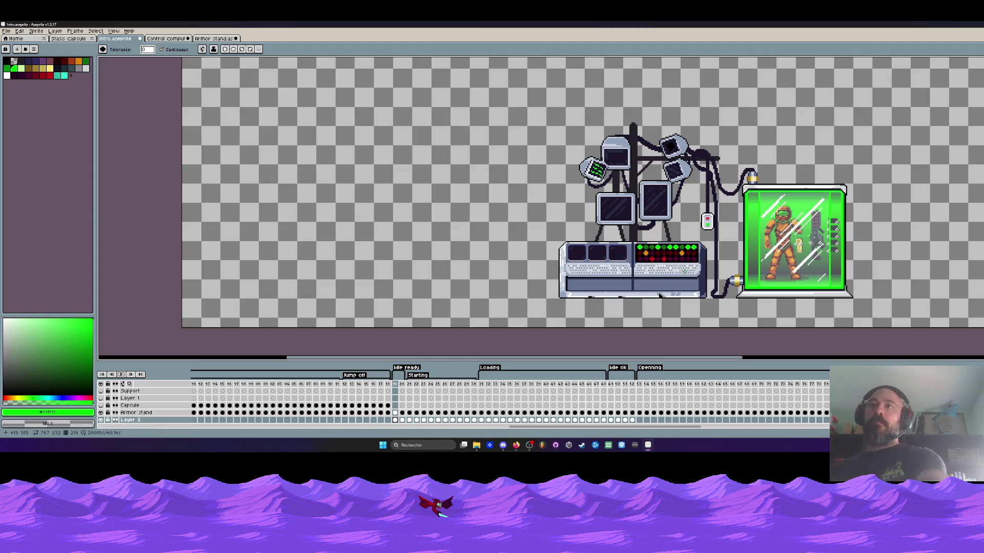
{"action": "key", "text": "Return"}
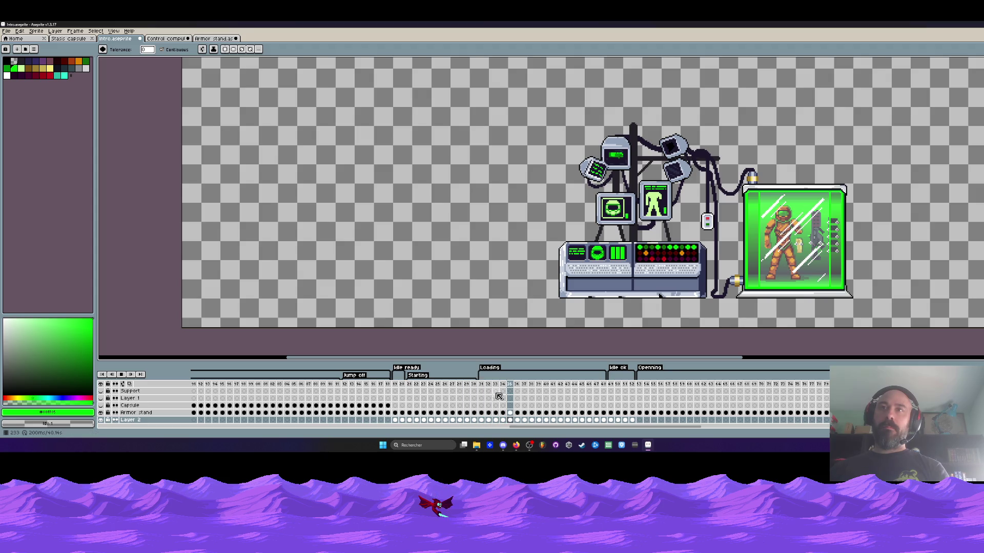
Set Loading frames 31–48 to 80 ms each and preview the faster playback
{"action": "left_click_drag", "start_coordinate": [481, 386], "coordinate": [560, 387]}
{"action": "left_click", "coordinate": [603, 386], "text": "shift"}
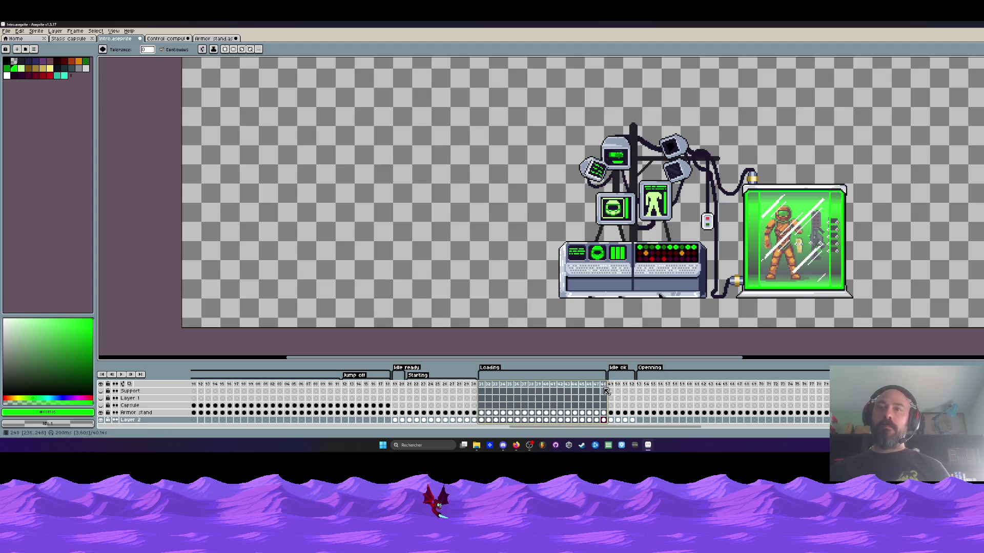
{"action": "double_click", "coordinate": [603, 385]}
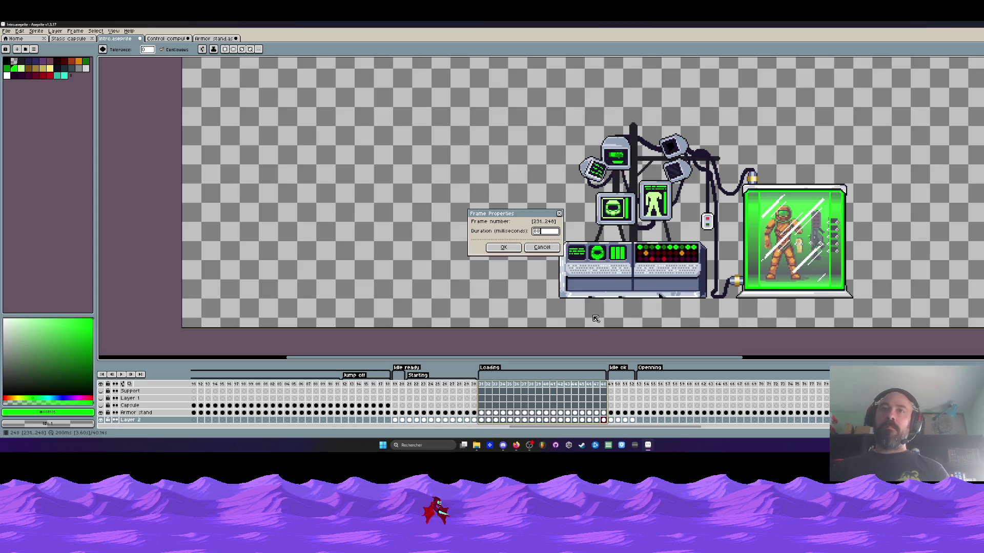
{"action": "type", "text": "0"}
{"action": "key", "text": "Return"}
{"action": "left_click", "coordinate": [481, 385]}
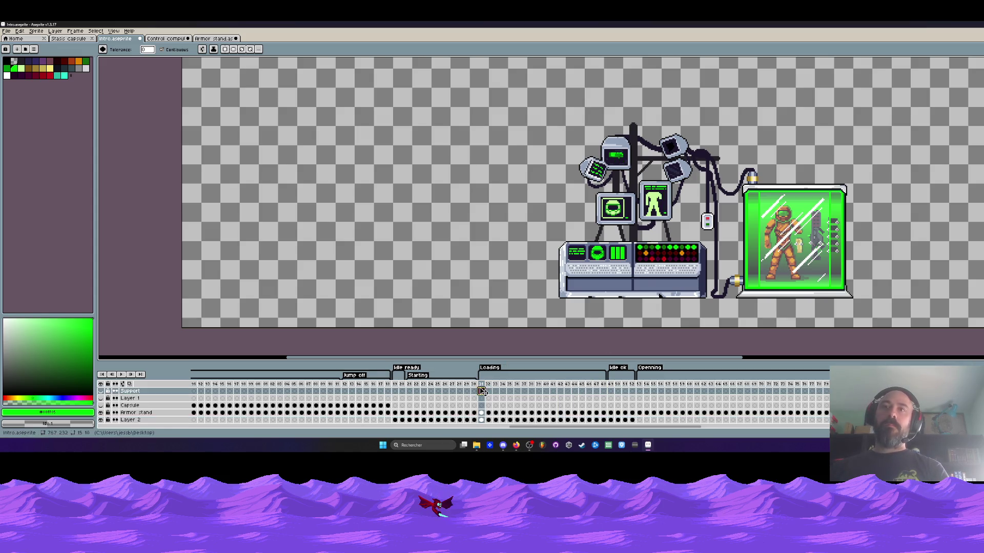
{"action": "key", "text": "Return"}
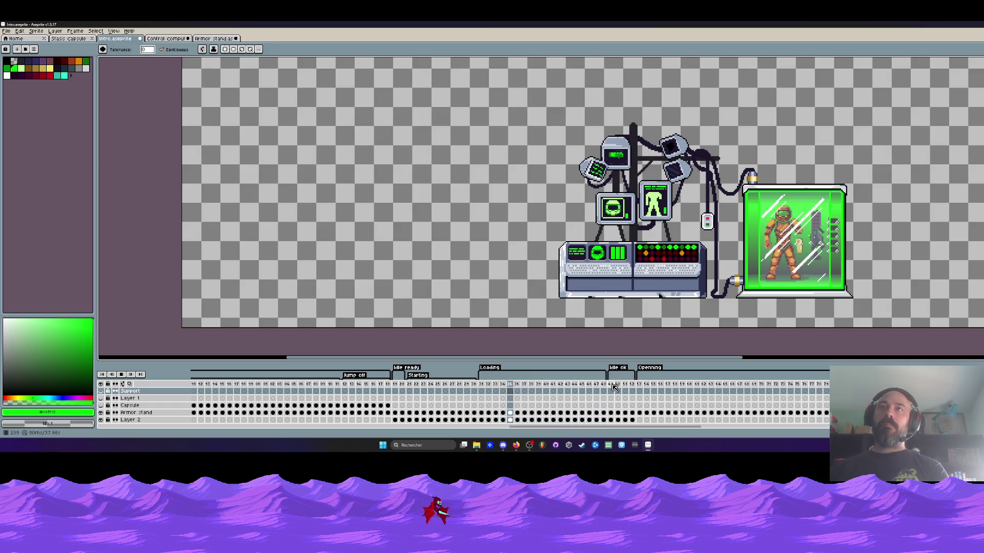
{"action": "key", "text": "Return"}
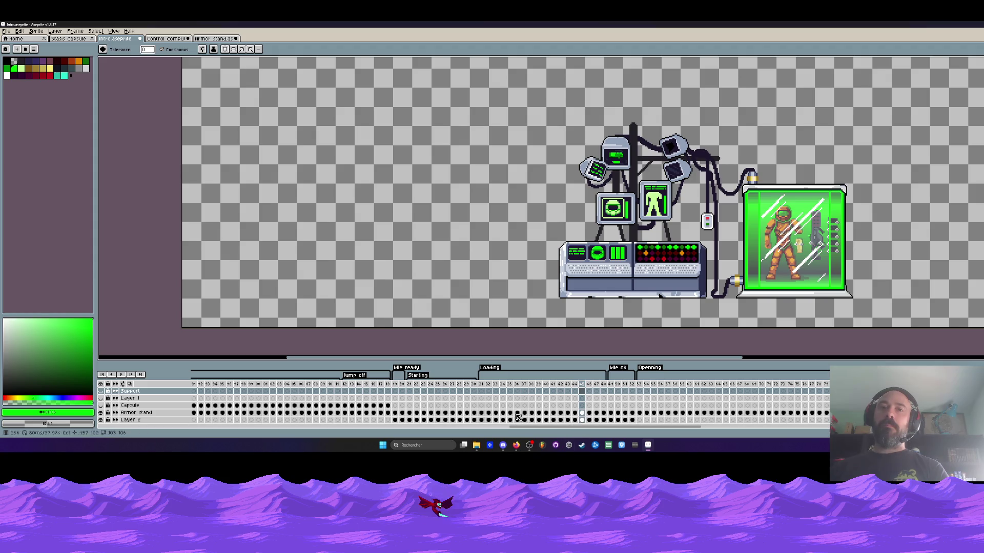
Play from frame 31 on Armor stand, then select the Layer 2 cel at frame 43
{"action": "left_click", "coordinate": [484, 414]}
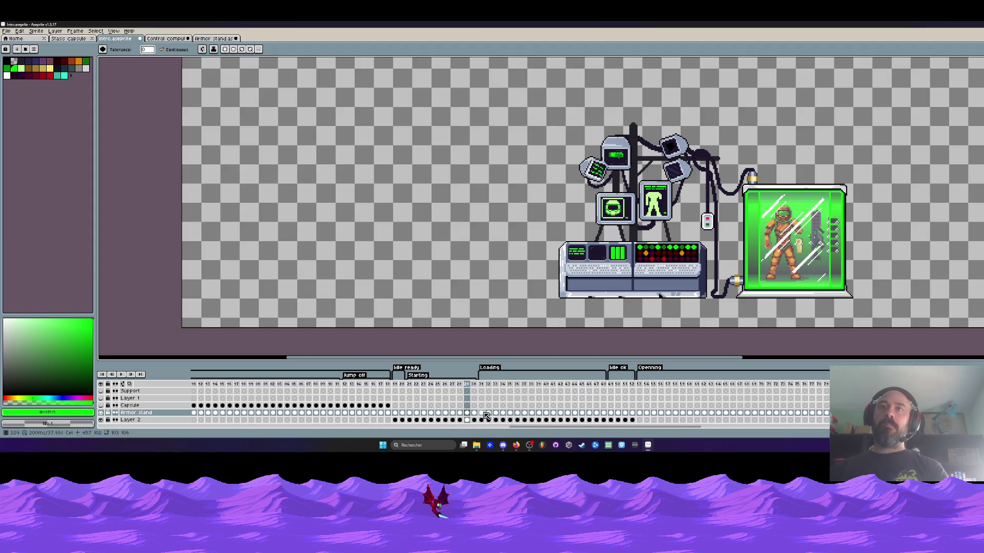
{"action": "key", "text": "Return"}
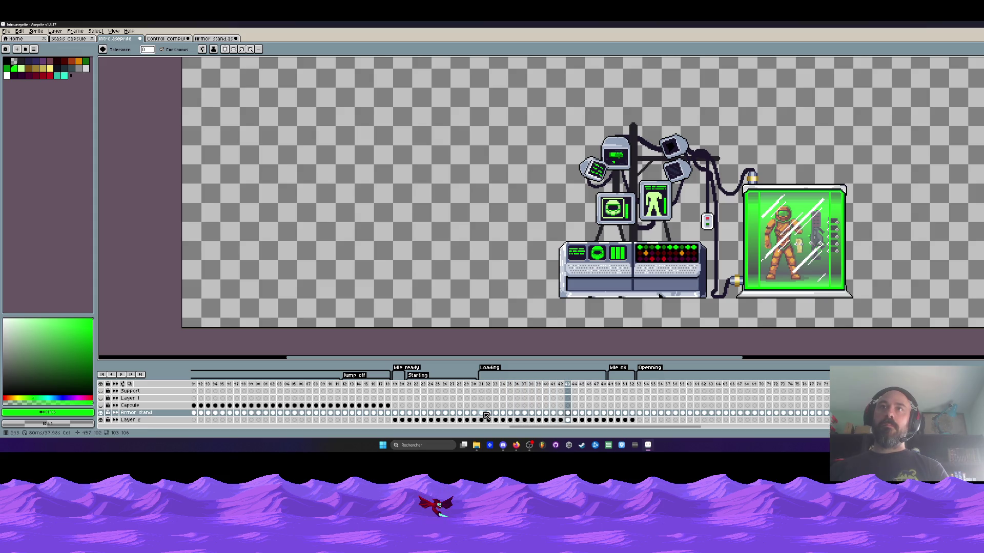
{"action": "left_click", "coordinate": [568, 420]}
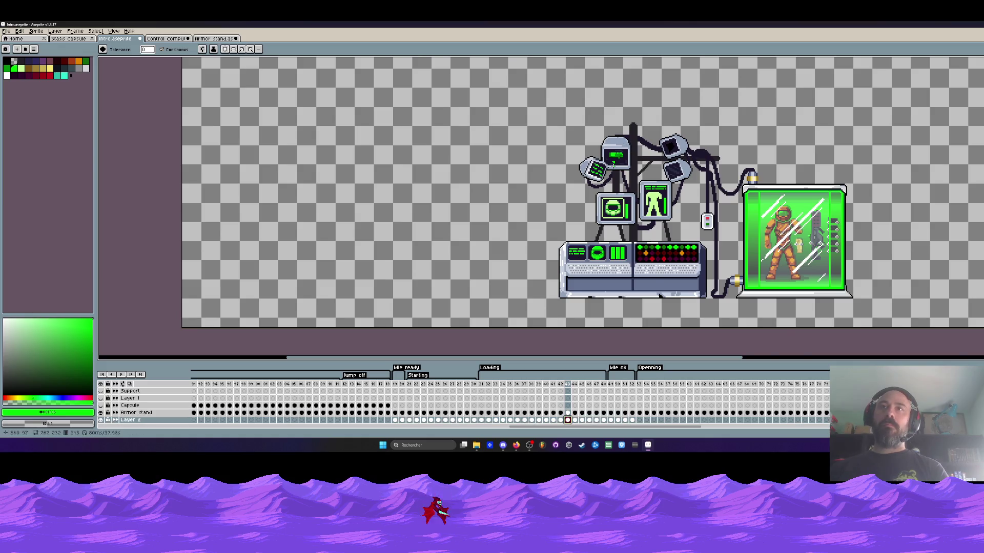
Pencil a thin green loading bar on the top monitor in the first Loading frames
{"action": "scroll", "coordinate": [613, 163], "scroll_direction": "up", "scroll_amount": 5}
{"action": "left_click", "coordinate": [568, 182]}
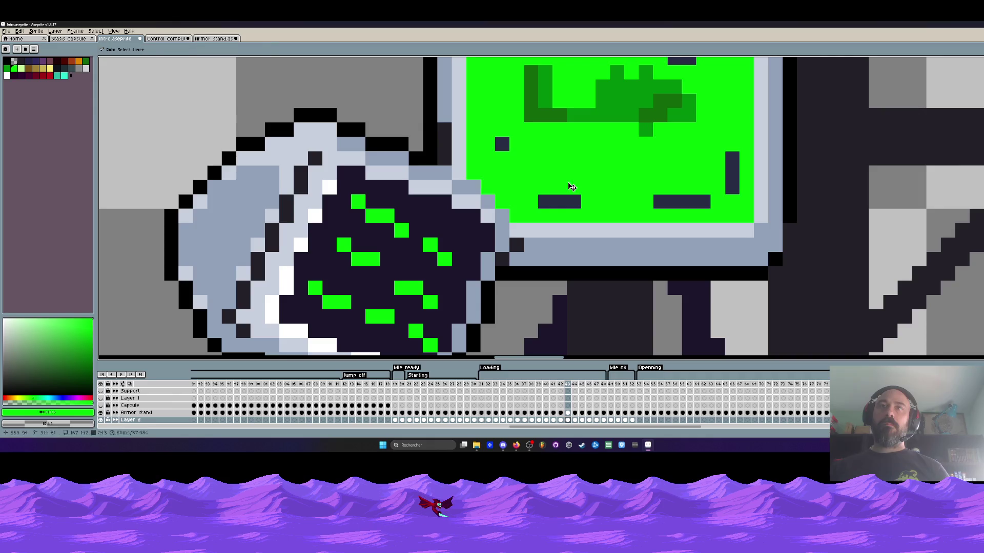
{"action": "key", "text": "ctrl+z"}
{"action": "key", "text": "b"}
{"action": "mouse_move", "coordinate": [563, 173]}
{"action": "left_mouse_down"}
{"action": "mouse_move", "coordinate": [509, 171]}
{"action": "mouse_move", "coordinate": [564, 185]}
{"action": "left_mouse_up"}
{"action": "scroll", "coordinate": [561, 183], "scroll_direction": "down", "scroll_amount": 4}
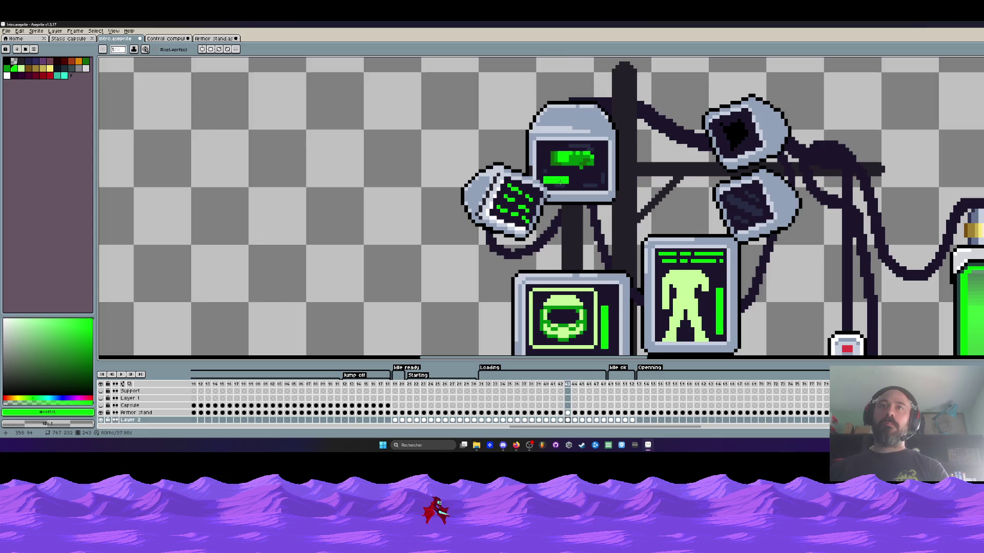
{"action": "key", "text": "Right"}
{"action": "scroll", "coordinate": [564, 170], "scroll_direction": "up", "scroll_amount": 3}
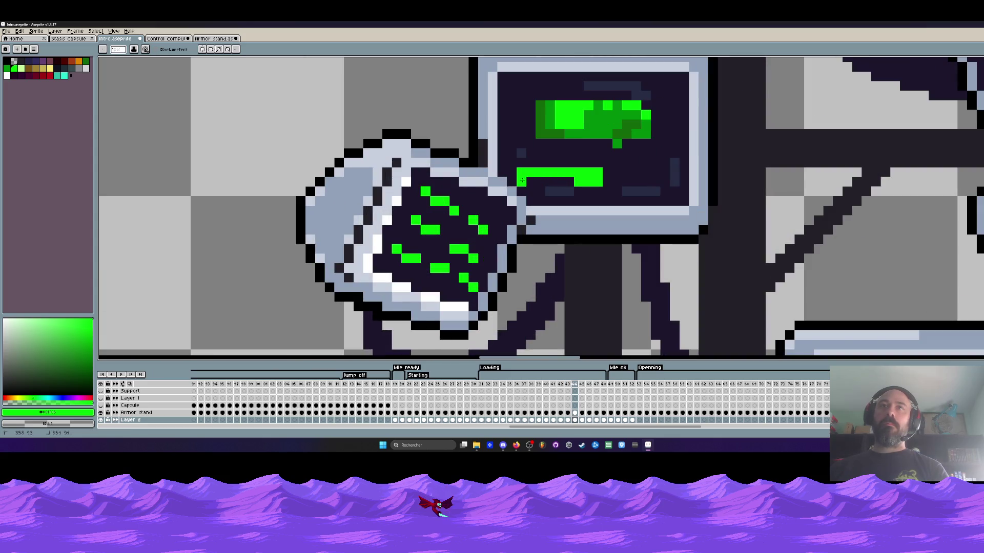
{"action": "key", "text": "Right"}
{"action": "left_click_drag", "start_coordinate": [570, 182], "coordinate": [531, 192]}
{"action": "left_click", "coordinate": [540, 182]}
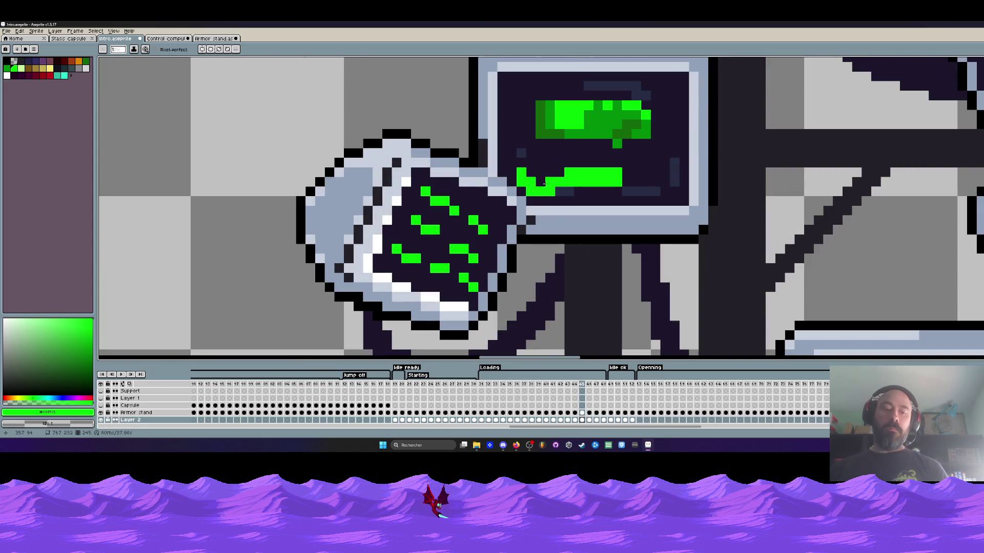
{"action": "key", "text": "ctrl+z"}
{"action": "left_click", "coordinate": [564, 179], "text": "shift"}
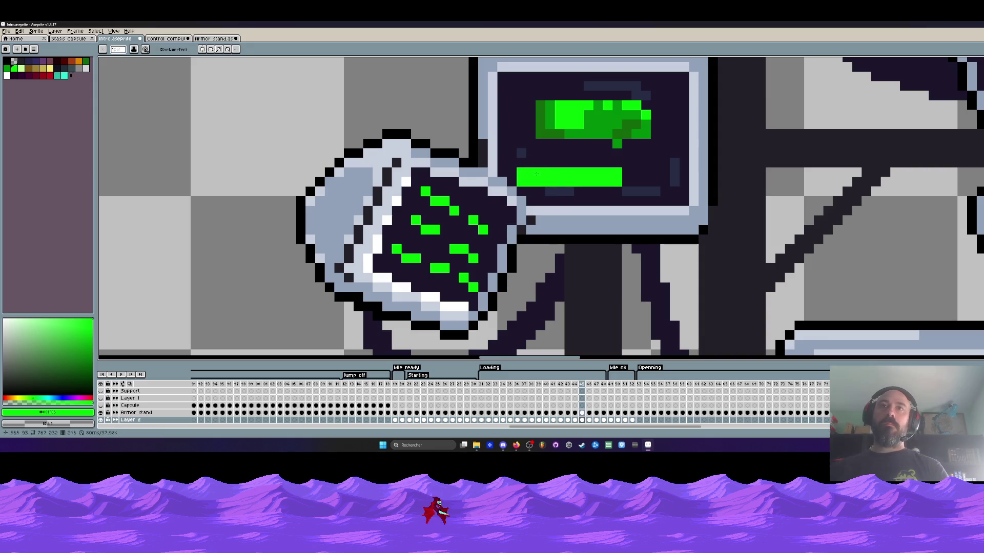
Lengthen the green bar on each following frame up to frame 48
{"action": "key", "text": "Right"}
{"action": "left_click_drag", "start_coordinate": [521, 183], "coordinate": [545, 182]}
{"action": "key", "text": "Right"}
{"action": "left_click", "coordinate": [567, 180], "text": "shift"}
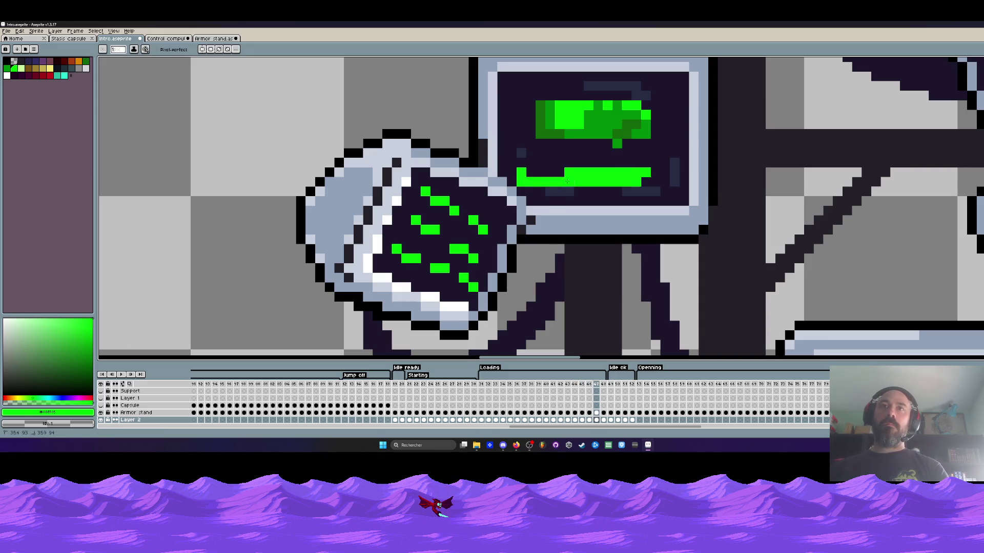
{"action": "key", "text": "Right"}
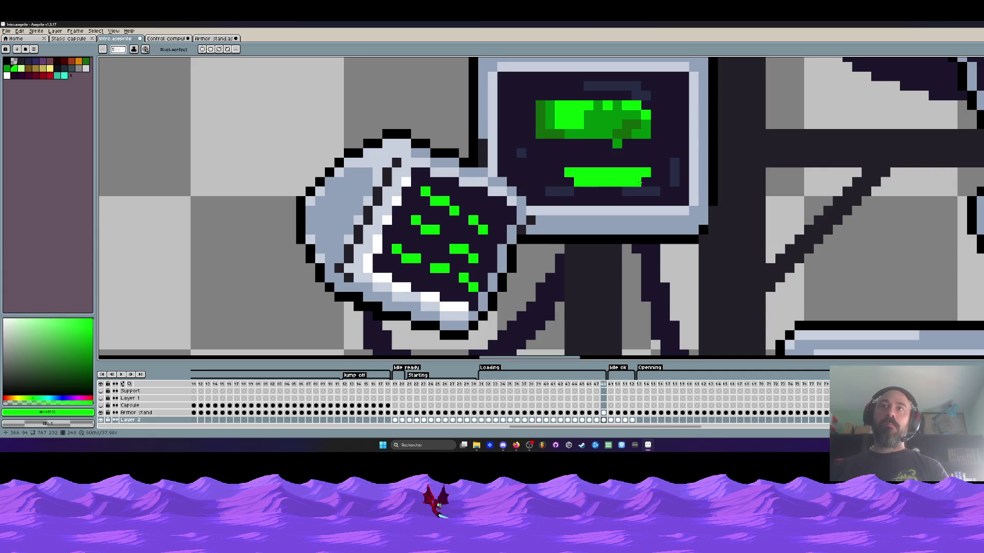
{"action": "mouse_move", "coordinate": [586, 176]}
{"action": "left_mouse_down"}
{"action": "mouse_move", "coordinate": [520, 174]}
{"action": "mouse_move", "coordinate": [575, 183]}
{"action": "left_mouse_up"}
Revisit frames 36–43 and reshape the bar on frame 42 into a clean rectangle
{"action": "key", "text": "Left"}
{"action": "key", "text": "Left"}
{"action": "key", "text": "Left"}
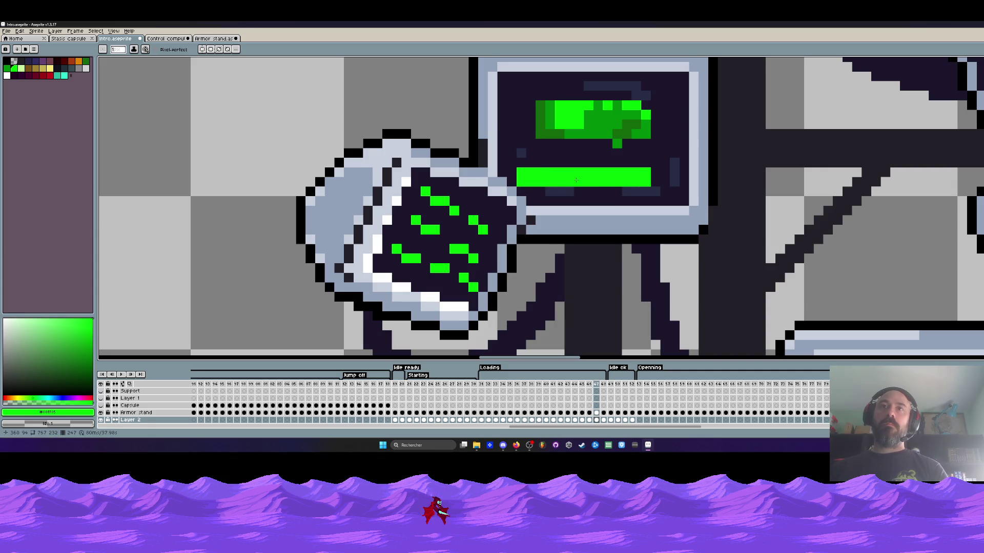
{"action": "key", "text": "Right"}
{"action": "key", "text": "Right"}
{"action": "key", "text": "Right"}
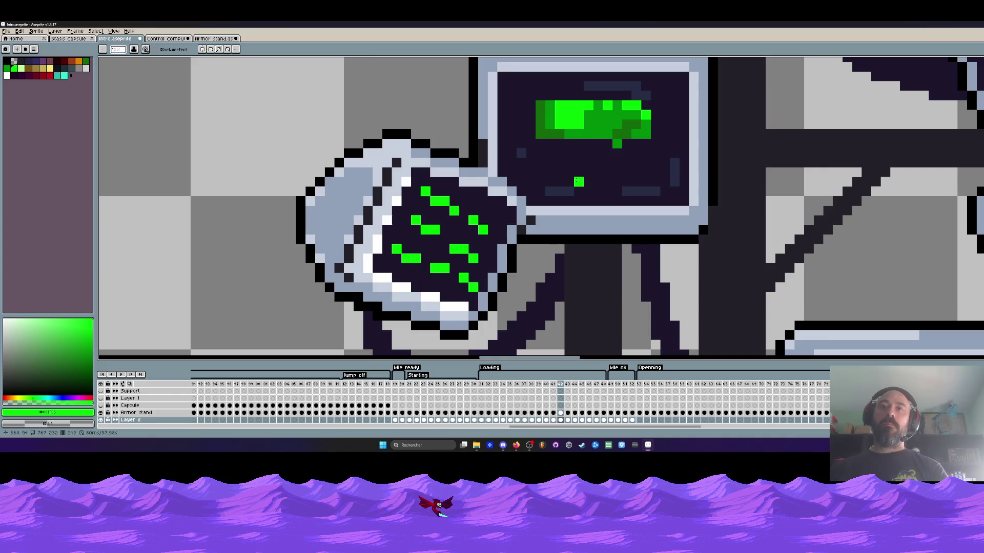
{"action": "key", "text": "Left"}
{"action": "key", "text": "Left"}
{"action": "key", "text": "Left"}
{"action": "key", "text": "Right"}
{"action": "key", "text": "Right"}
{"action": "key", "text": "Right"}
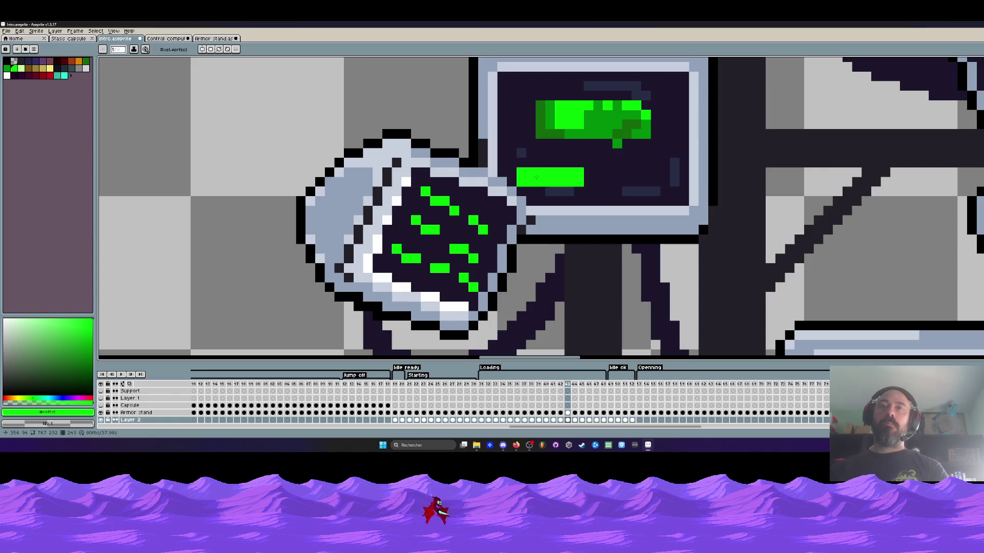
{"action": "key", "text": "Left"}
{"action": "scroll", "coordinate": [558, 174], "scroll_direction": "up", "scroll_amount": 1}
{"action": "mouse_move", "coordinate": [538, 185]}
{"action": "left_mouse_down"}
{"action": "mouse_move", "coordinate": [491, 169]}
{"action": "mouse_move", "coordinate": [548, 185]}
{"action": "mouse_move", "coordinate": [518, 170]}
{"action": "mouse_move", "coordinate": [623, 174]}
{"action": "mouse_move", "coordinate": [568, 178]}
{"action": "mouse_move", "coordinate": [568, 185]}
{"action": "mouse_move", "coordinate": [622, 185]}
{"action": "mouse_move", "coordinate": [501, 170]}
{"action": "left_mouse_up"}
{"action": "key", "text": "ctrl+z"}
Compare bar lengths on frames 41 and 42 and nearby frames, then play the animation
{"action": "key", "text": "Left"}
{"action": "key", "text": "Right"}
{"action": "key", "text": "Left"}
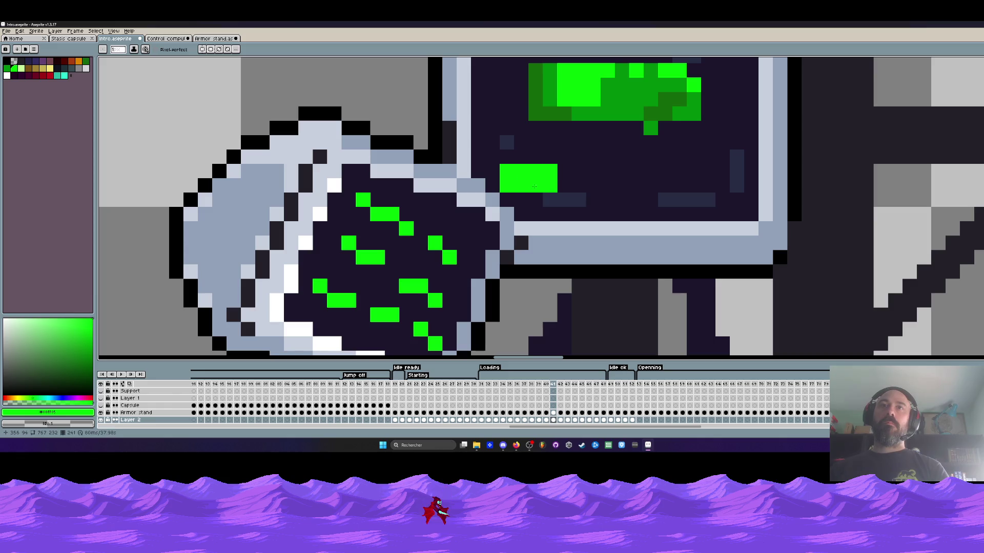
{"action": "key", "text": "Right"}
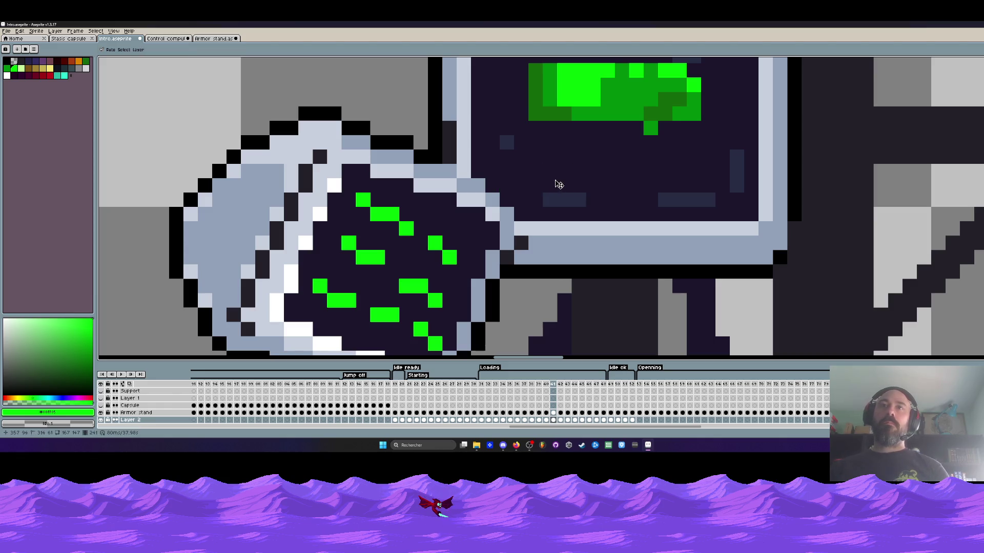
{"action": "key", "text": "Left"}
{"action": "key", "text": "Right"}
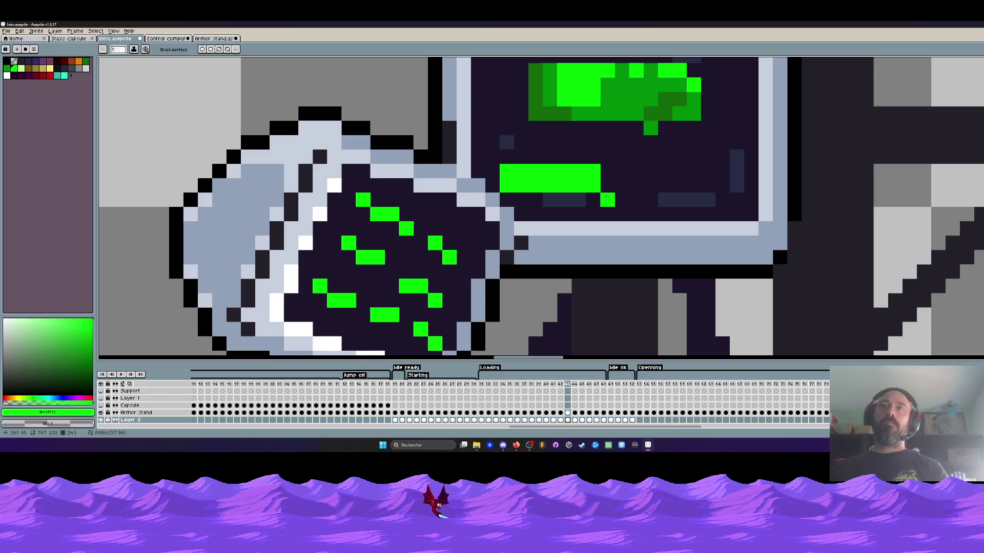
{"action": "key", "text": "Left"}
{"action": "key", "text": "Right"}
{"action": "key", "text": "Right"}
{"action": "key", "text": "Left"}
{"action": "key", "text": "Left"}
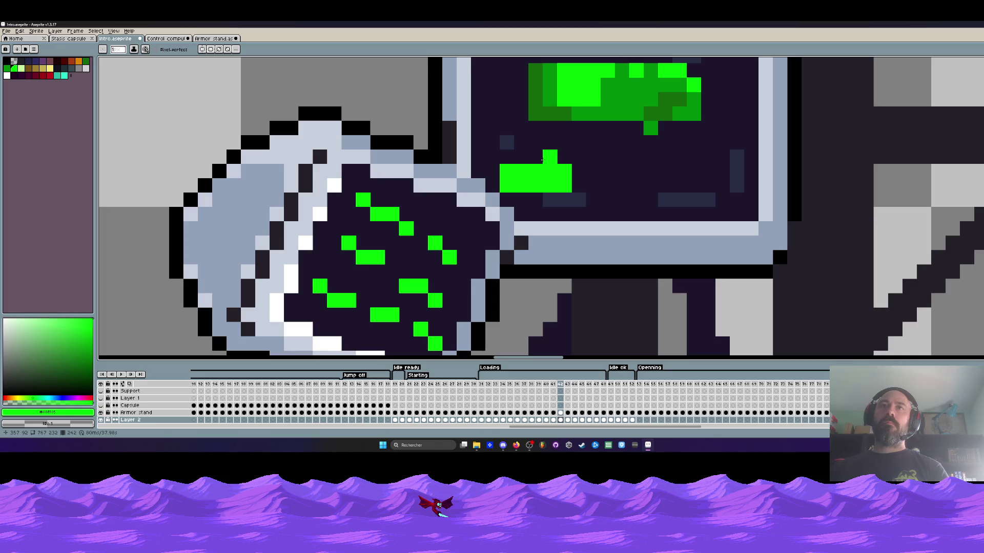
{"action": "key", "text": "Left"}
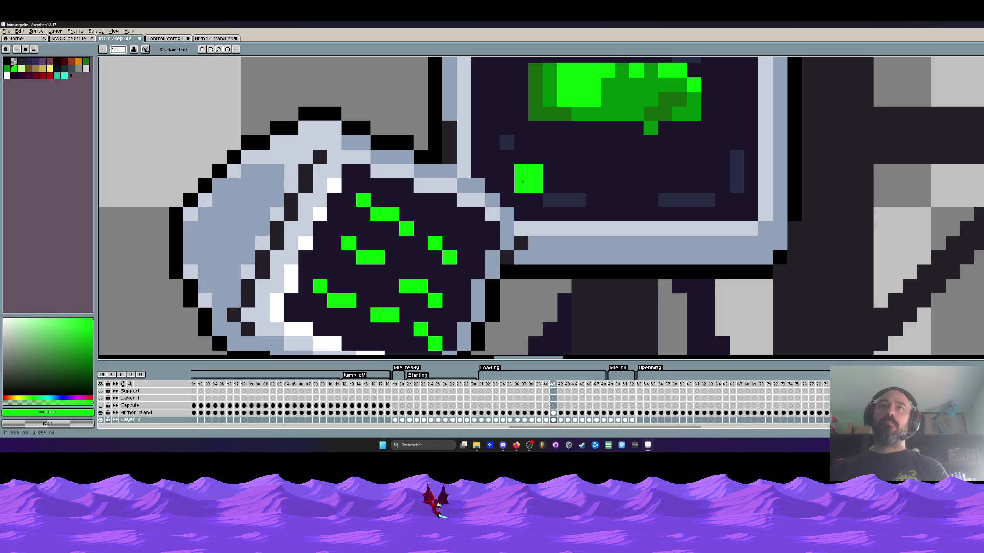
{"action": "scroll", "coordinate": [511, 181], "scroll_direction": "down", "scroll_amount": 1}
{"action": "key", "text": "Right"}
{"action": "key", "text": "Right"}
{"action": "key", "text": "Right"}
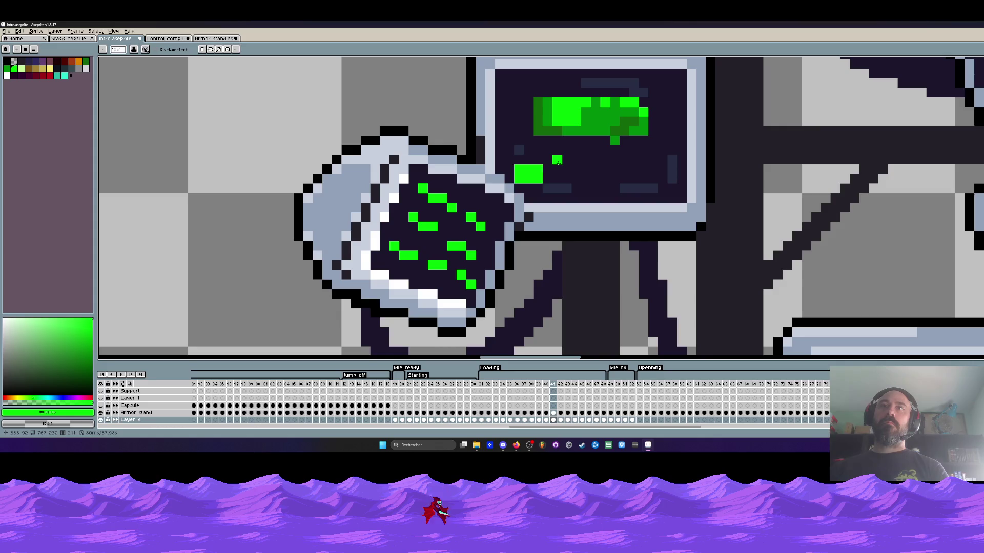
{"action": "key", "text": "Left"}
{"action": "key", "text": "Left"}
{"action": "key", "text": "Left"}
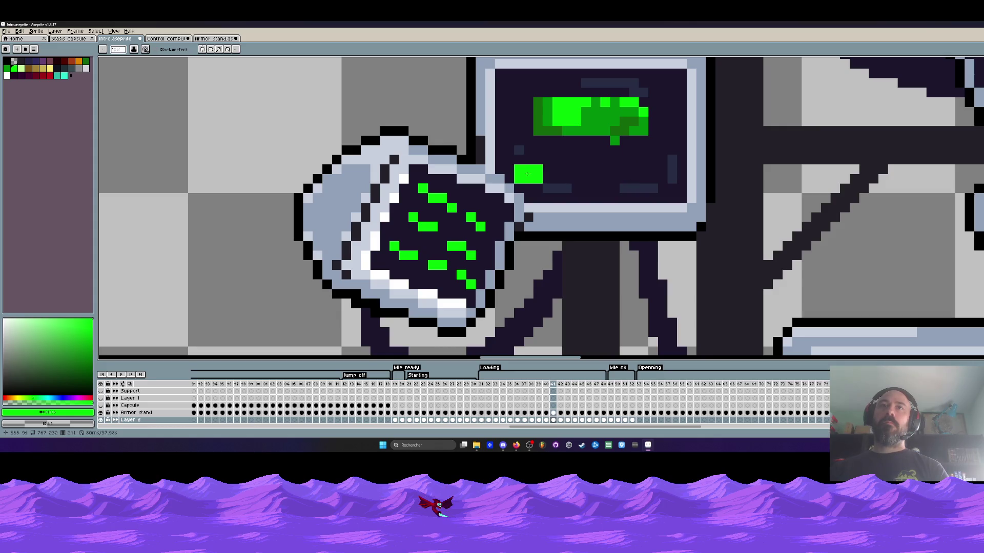
{"action": "scroll", "coordinate": [521, 176], "scroll_direction": "up", "scroll_amount": 1}
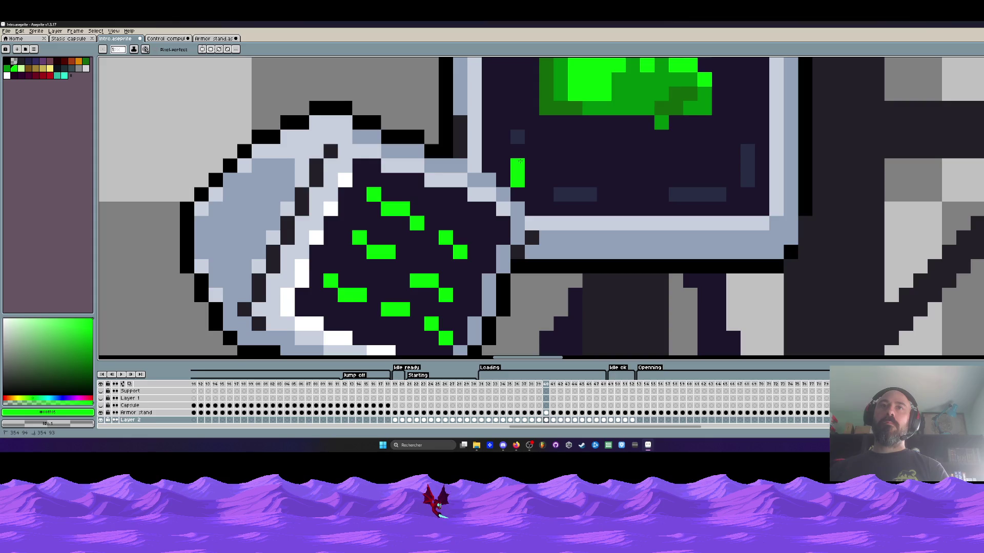
{"action": "scroll", "coordinate": [520, 177], "scroll_direction": "down", "scroll_amount": 3}
{"action": "key", "text": "Return"}
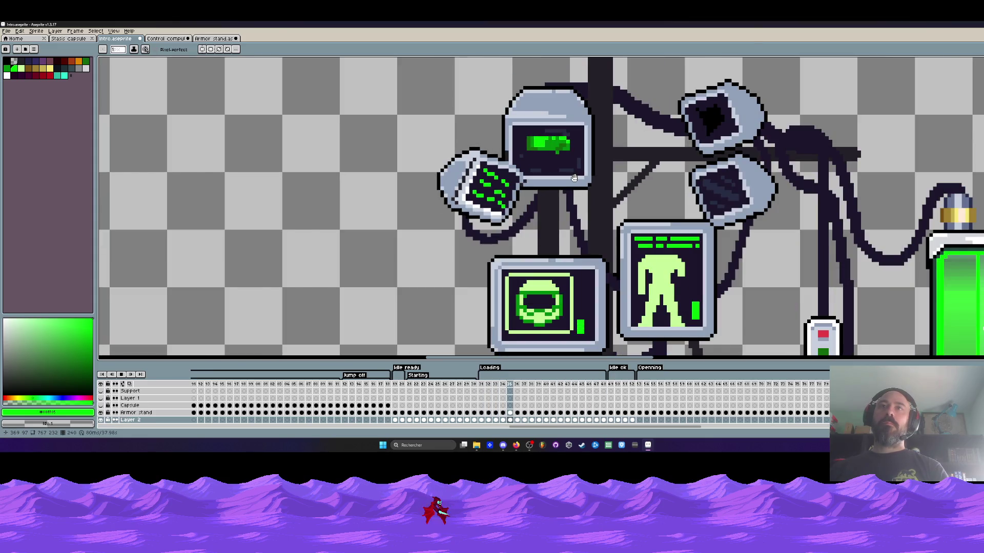
Zoom in on the top monitor and extend the lower green bar leftward on frame 50
{"action": "scroll", "coordinate": [560, 162], "scroll_direction": "up", "scroll_amount": 1}
{"action": "scroll", "coordinate": [560, 161], "scroll_direction": "down", "scroll_amount": 1}
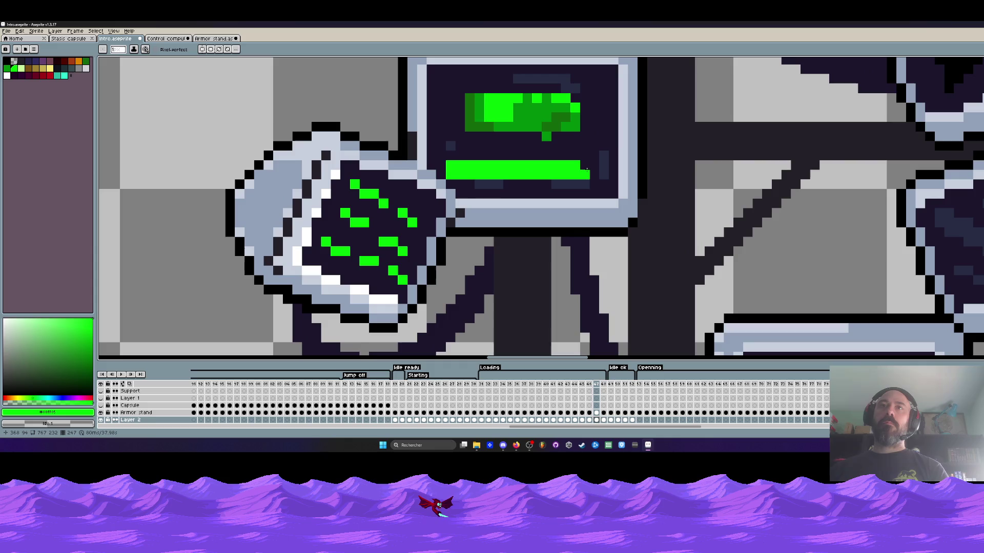
{"action": "scroll", "coordinate": [589, 164], "scroll_direction": "down", "scroll_amount": 1}
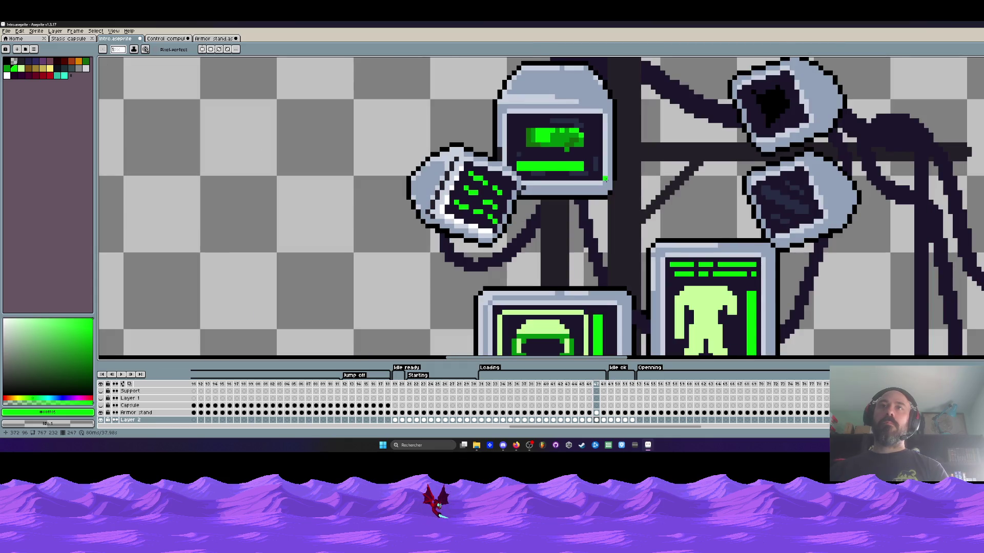
{"action": "scroll", "coordinate": [588, 164], "scroll_direction": "down", "scroll_amount": 2}
{"action": "scroll", "coordinate": [593, 189], "scroll_direction": "down", "scroll_amount": 2}
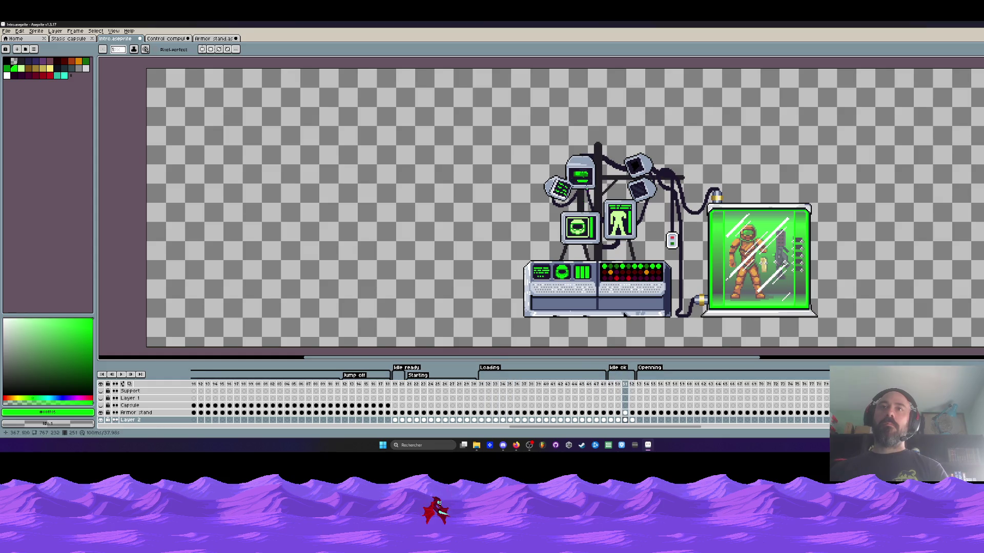
{"action": "scroll", "coordinate": [581, 168], "scroll_direction": "up", "scroll_amount": 3}
{"action": "scroll", "coordinate": [591, 181], "scroll_direction": "up", "scroll_amount": 2}
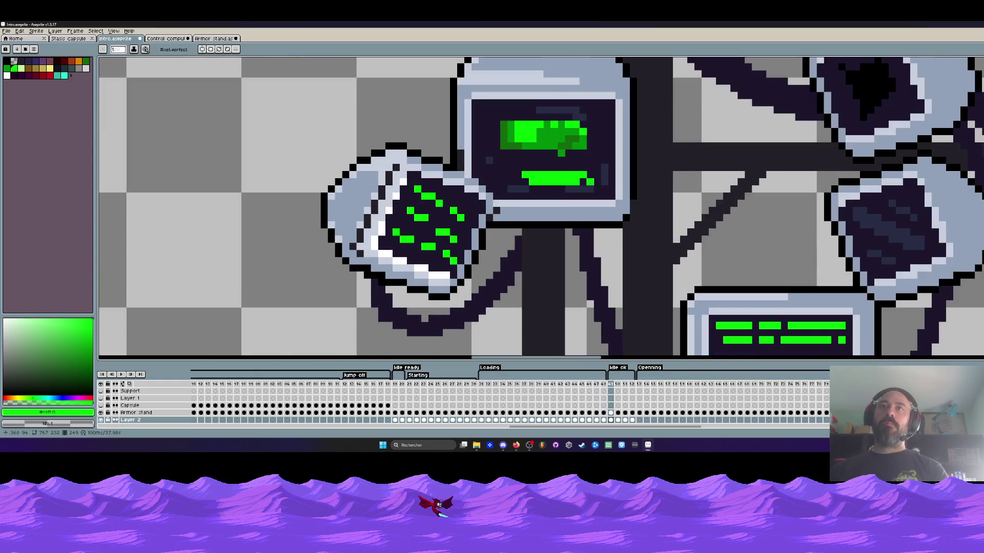
{"action": "left_click_drag", "start_coordinate": [533, 179], "coordinate": [502, 173]}
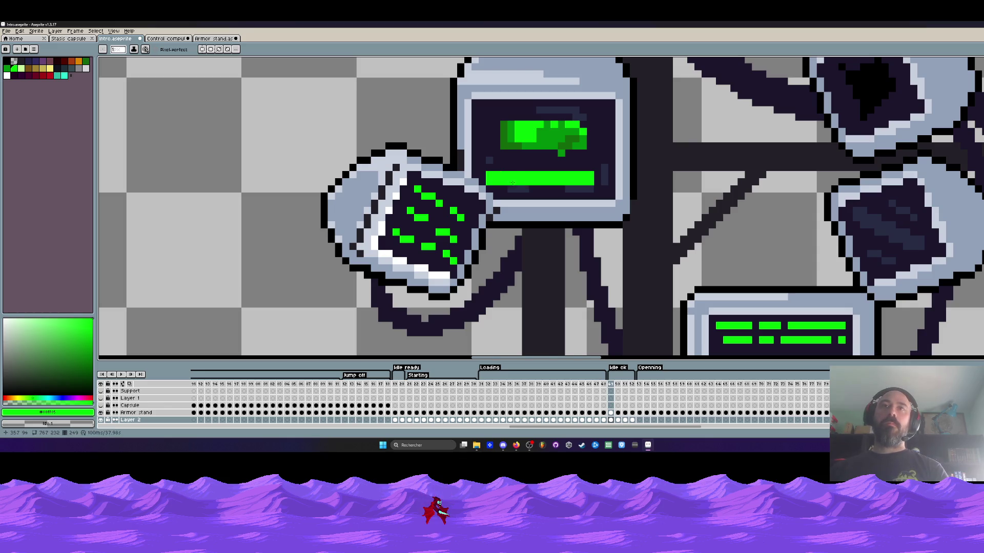
Fill the lower green bar to full length on frames 51 and 52, then play back
{"action": "scroll", "coordinate": [512, 182], "scroll_direction": "down", "scroll_amount": 2}
{"action": "scroll", "coordinate": [544, 180], "scroll_direction": "up", "scroll_amount": 3}
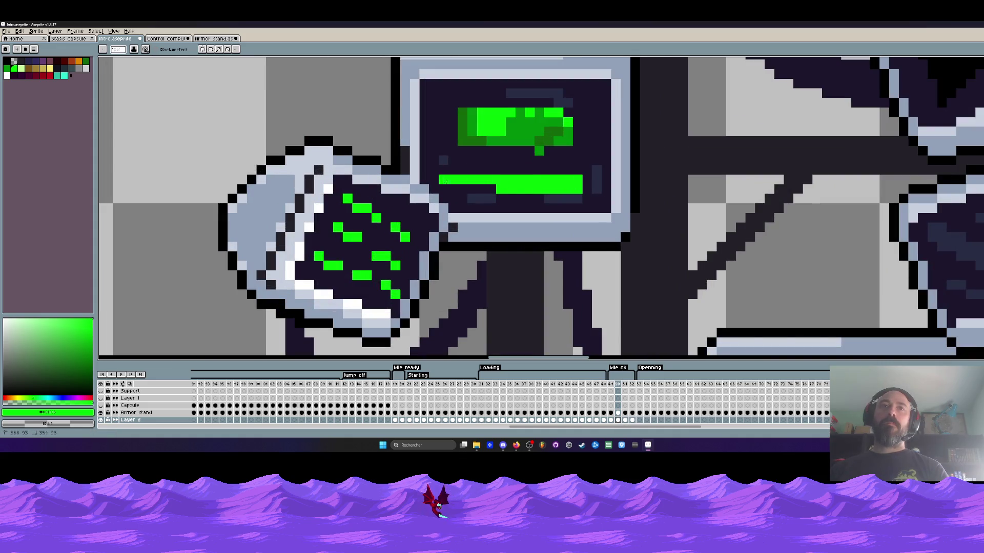
{"action": "key", "text": "Right"}
{"action": "left_click_drag", "start_coordinate": [568, 188], "coordinate": [462, 182]}
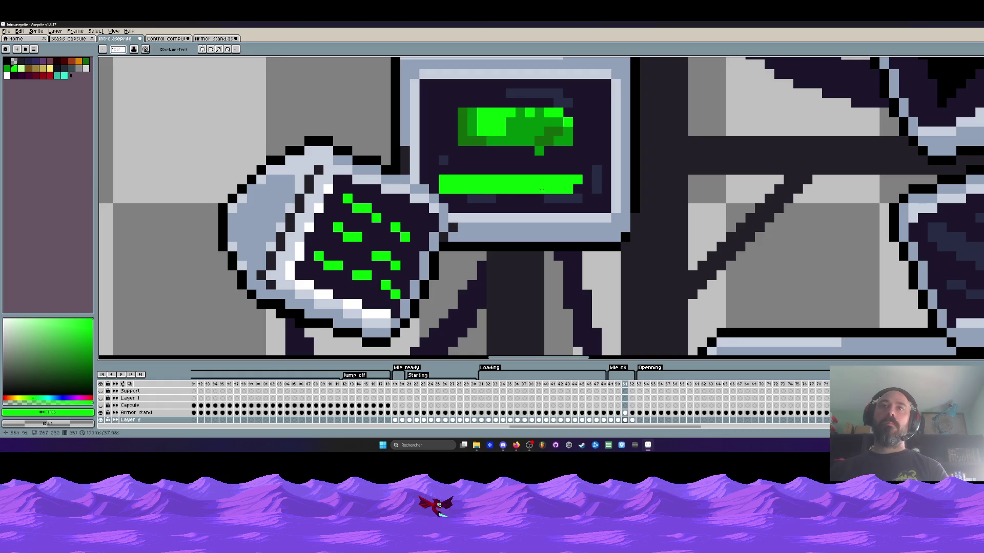
{"action": "key", "text": "Right"}
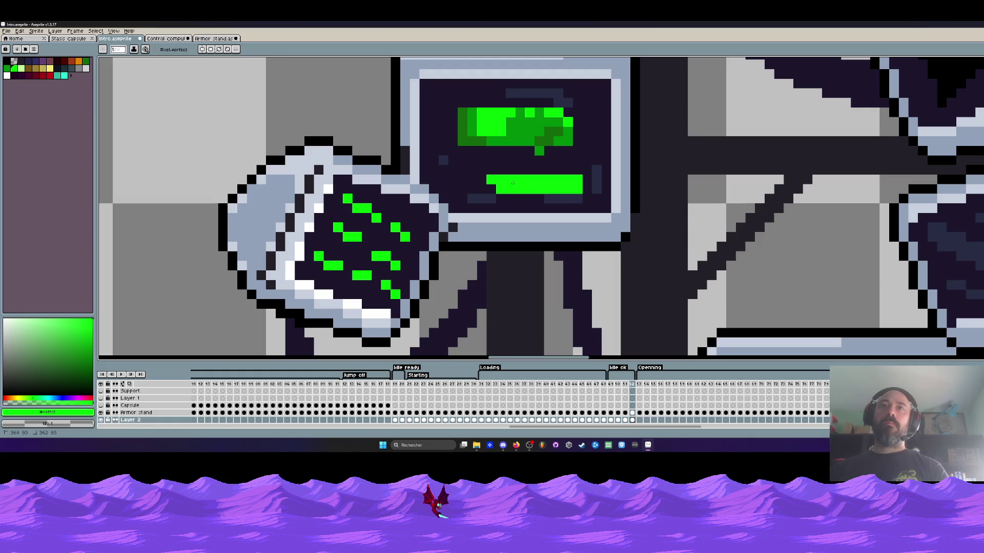
{"action": "left_click_drag", "start_coordinate": [442, 188], "coordinate": [500, 188]}
{"action": "scroll", "coordinate": [512, 194], "scroll_direction": "down", "scroll_amount": 2}
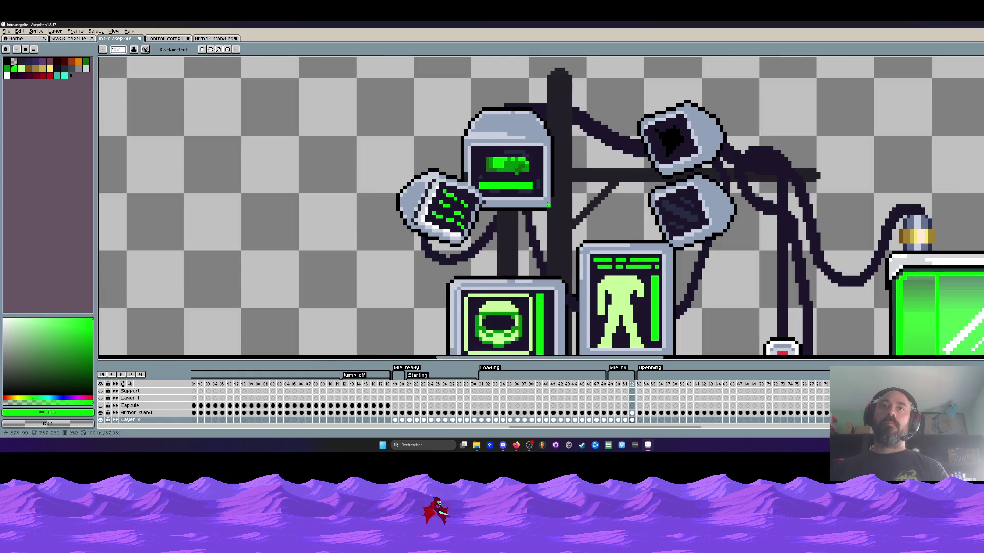
{"action": "key", "text": "Right"}
{"action": "key", "text": "Return"}
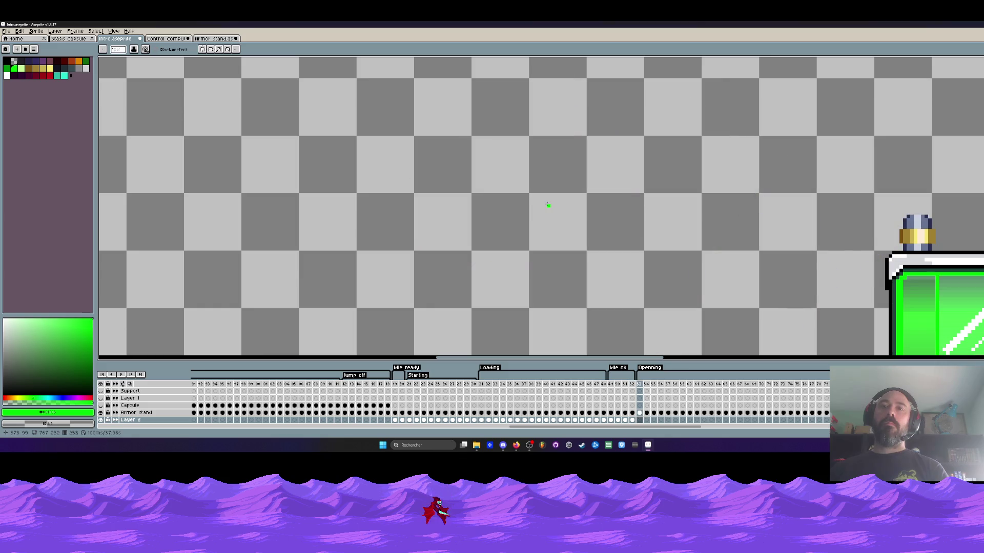
Save intro.aseprite, then bring up the Armor stand sprite document
{"action": "scroll", "coordinate": [545, 188], "scroll_direction": "down", "scroll_amount": 2}
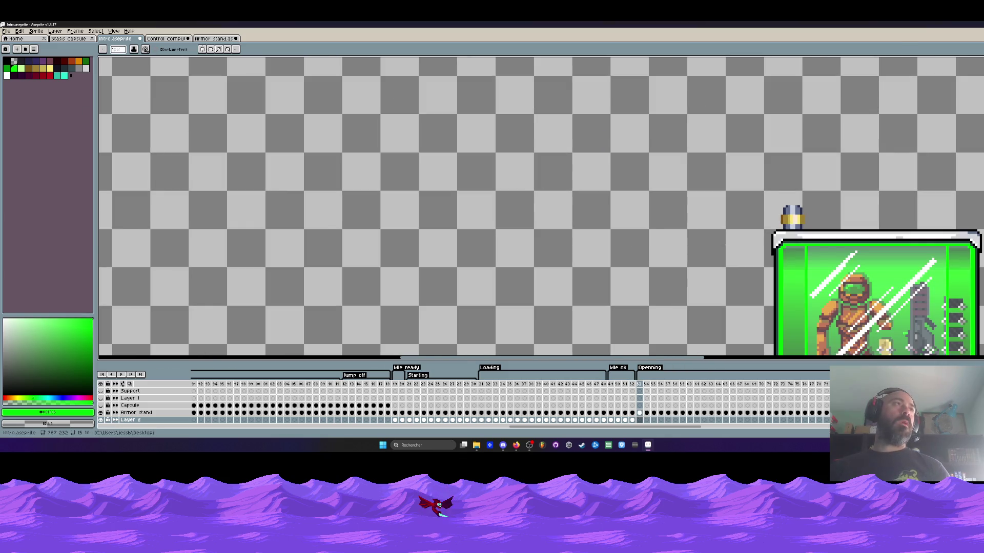
{"action": "left_click", "coordinate": [9, 32]}
{"action": "right_click", "coordinate": [494, 209]}
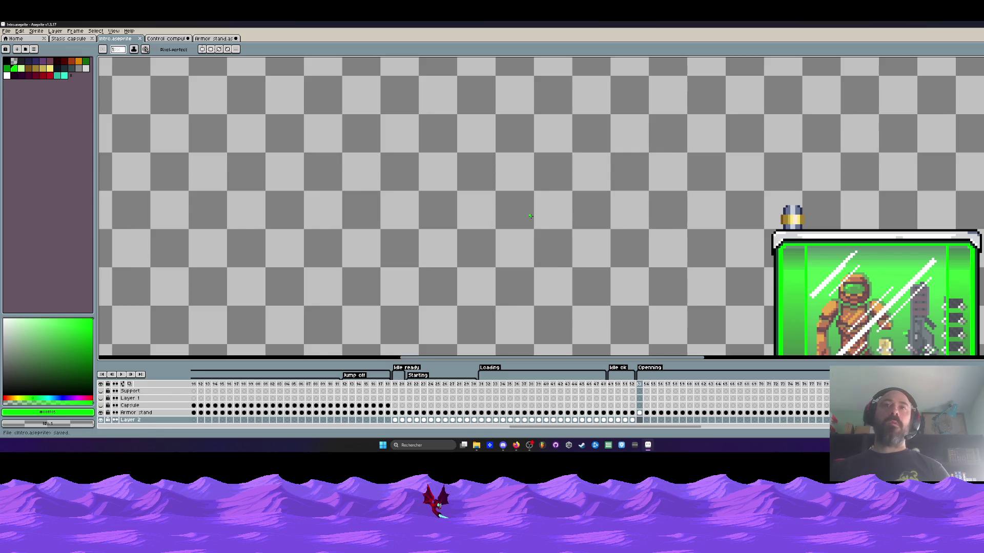
{"action": "key", "text": "space"}
{"action": "scroll", "coordinate": [554, 253], "scroll_direction": "down", "scroll_amount": 3}
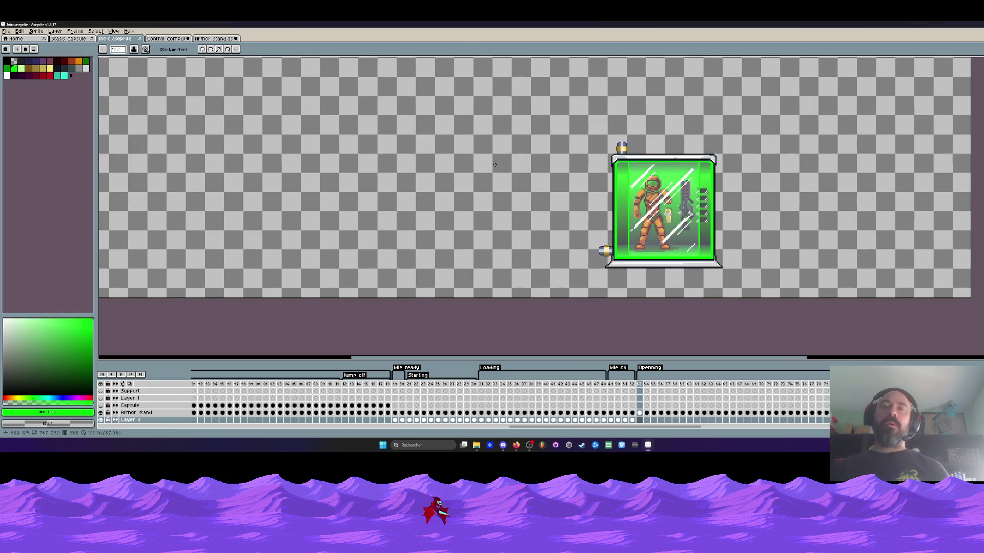
{"action": "left_click", "coordinate": [214, 38]}
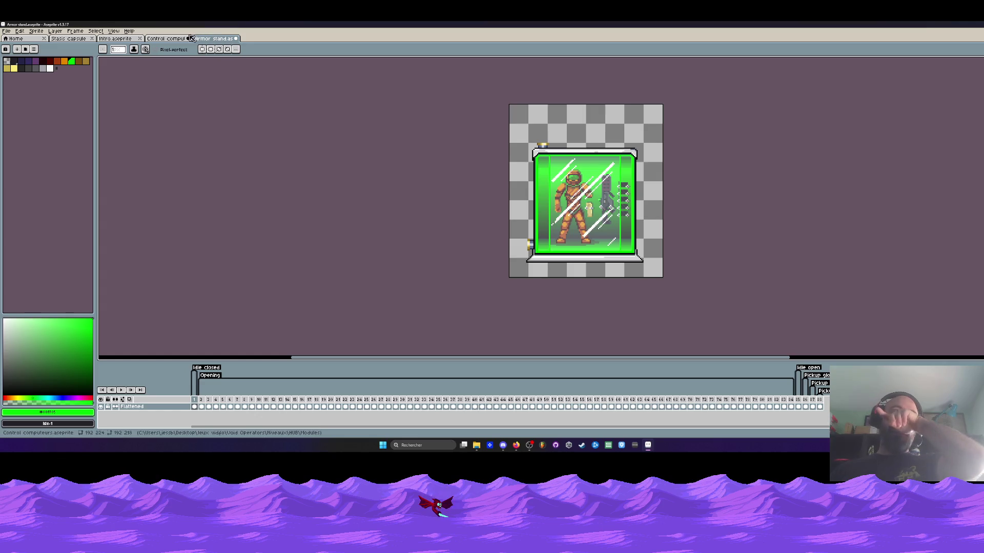
Widen the Stasis capsule canvas to the right to 294 px
{"action": "left_click", "coordinate": [71, 38]}
{"action": "scroll", "coordinate": [584, 196], "scroll_direction": "up", "scroll_amount": 1}
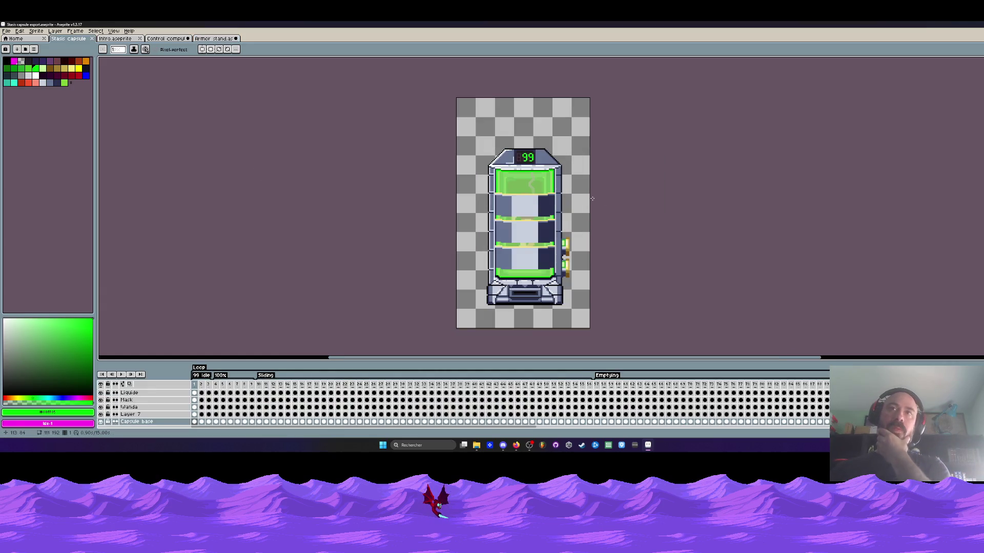
{"action": "scroll", "coordinate": [585, 196], "scroll_direction": "down", "scroll_amount": 1}
{"action": "key", "text": "c"}
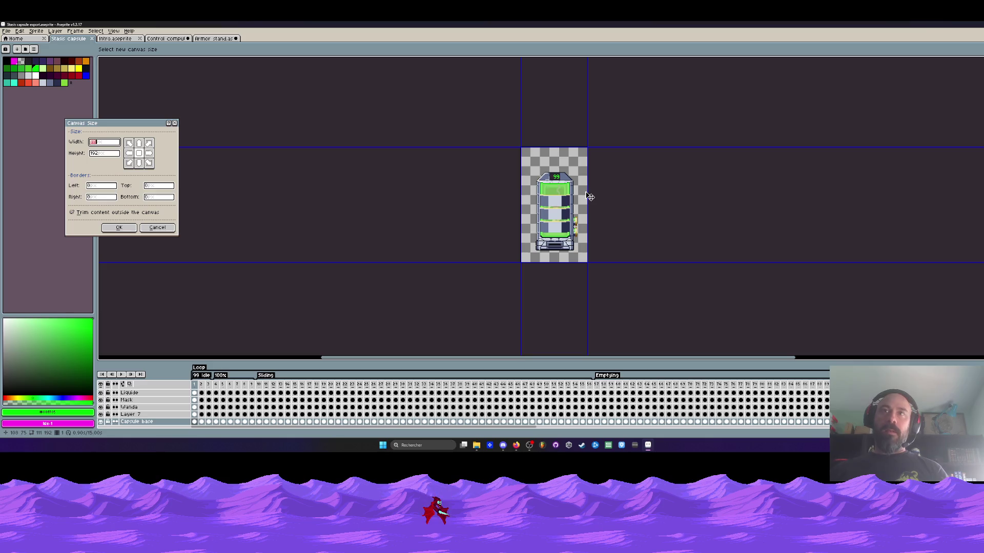
{"action": "key", "text": "Escape"}
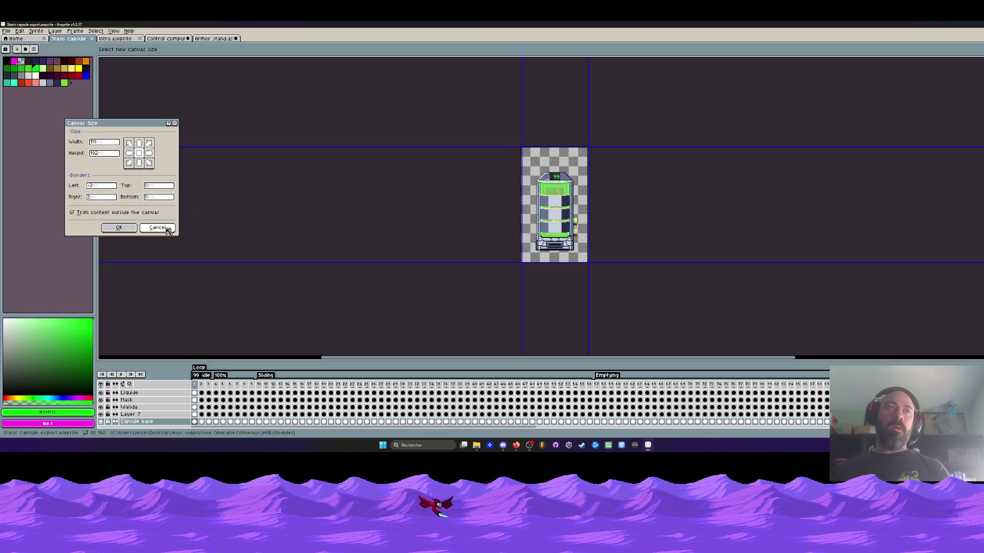
{"action": "key", "text": "ctrl+alt+c"}
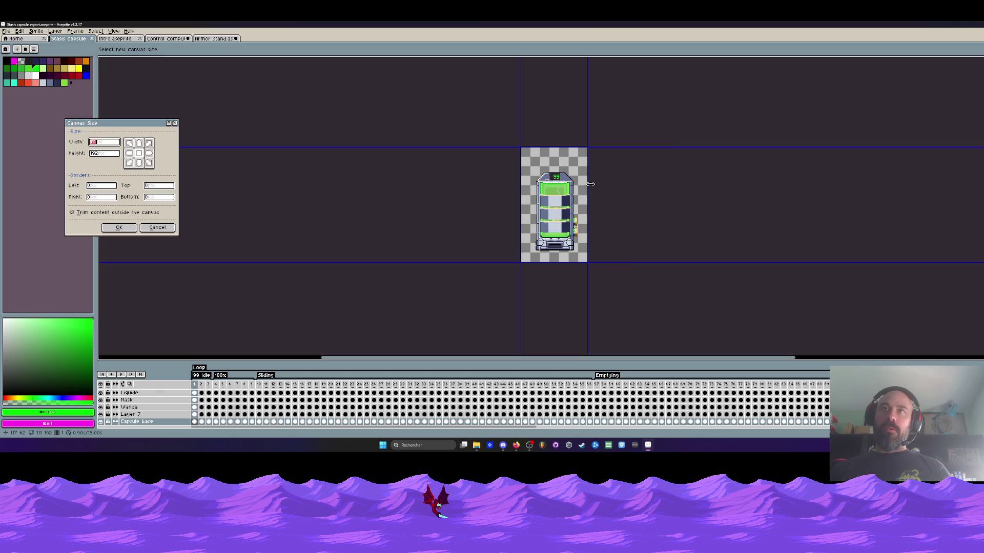
{"action": "left_click_drag", "start_coordinate": [589, 198], "coordinate": [697, 190]}
{"action": "left_click", "coordinate": [119, 227]}
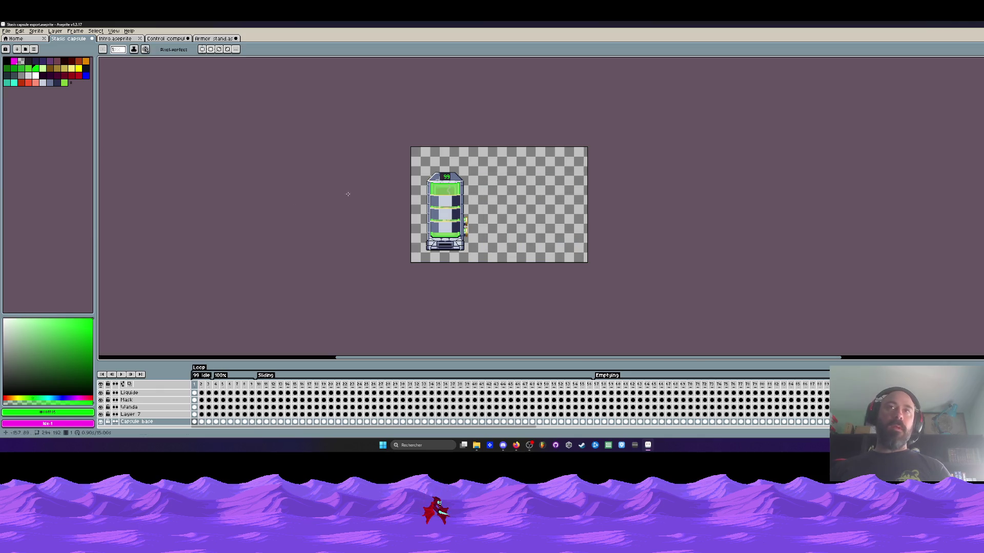
Extend the canvas upward to 315 px tall, then return to Intro
{"action": "mouse_move", "coordinate": [472, 176]}
{"action": "left_mouse_down"}
{"action": "mouse_move", "coordinate": [507, 242]}
{"action": "mouse_move", "coordinate": [493, 140]}
{"action": "left_mouse_up"}
{"action": "key", "text": "ctrl+alt+c"}
{"action": "left_click", "coordinate": [119, 228]}
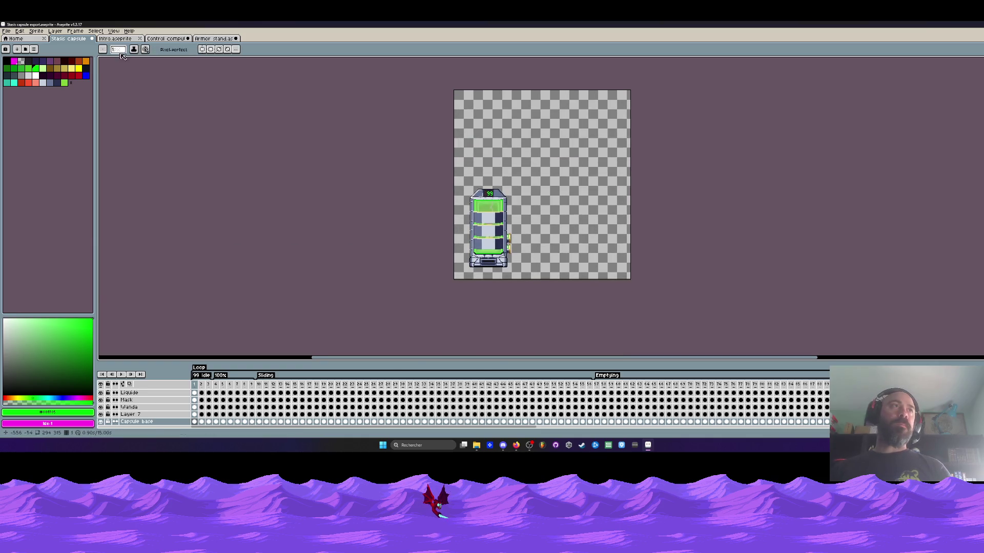
{"action": "left_click", "coordinate": [118, 40]}
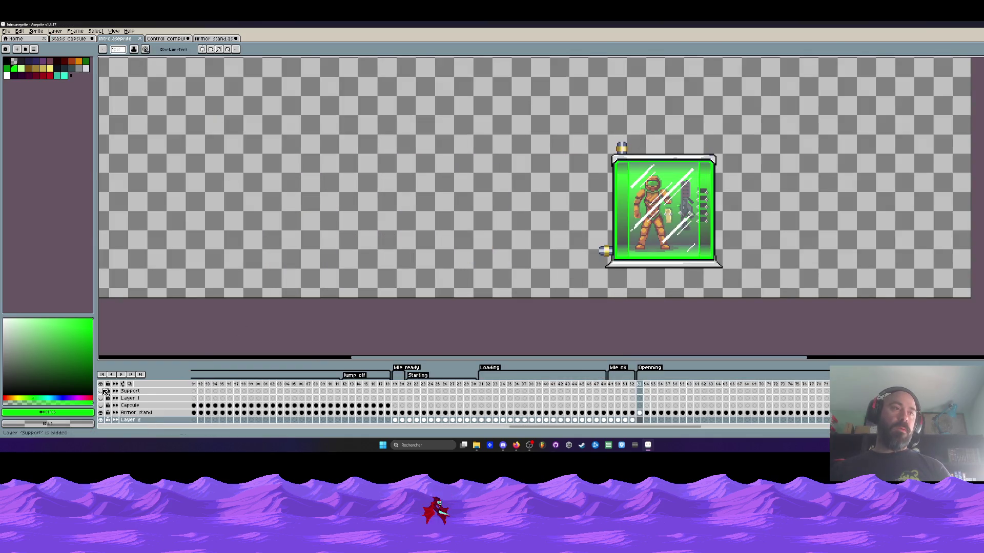
Scroll the timeline back and select frame 1 of the Capsule layer
{"action": "scroll", "coordinate": [308, 230], "scroll_direction": "down", "scroll_amount": 2}
{"action": "scroll", "coordinate": [364, 257], "scroll_direction": "up", "scroll_amount": 1}
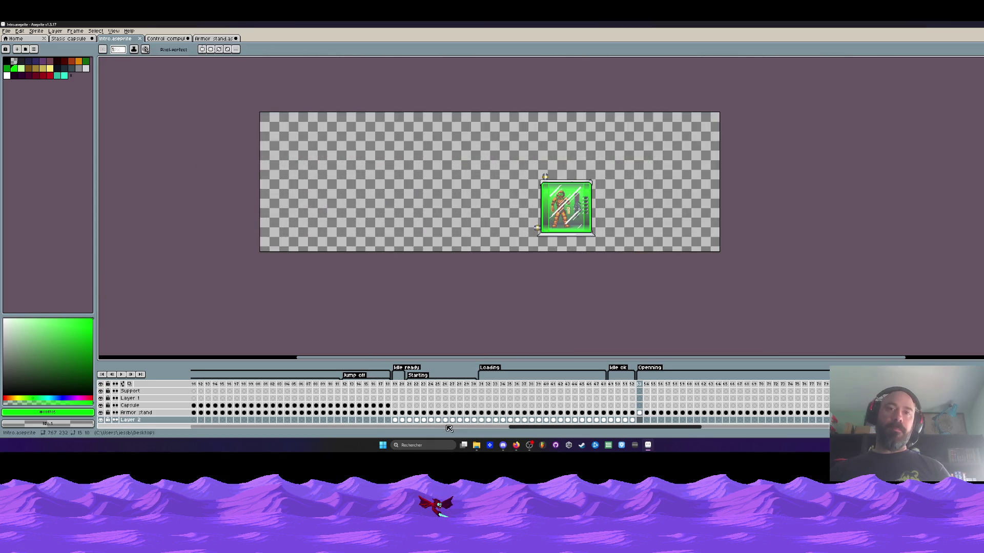
{"action": "left_click_drag", "start_coordinate": [516, 427], "coordinate": [195, 427]}
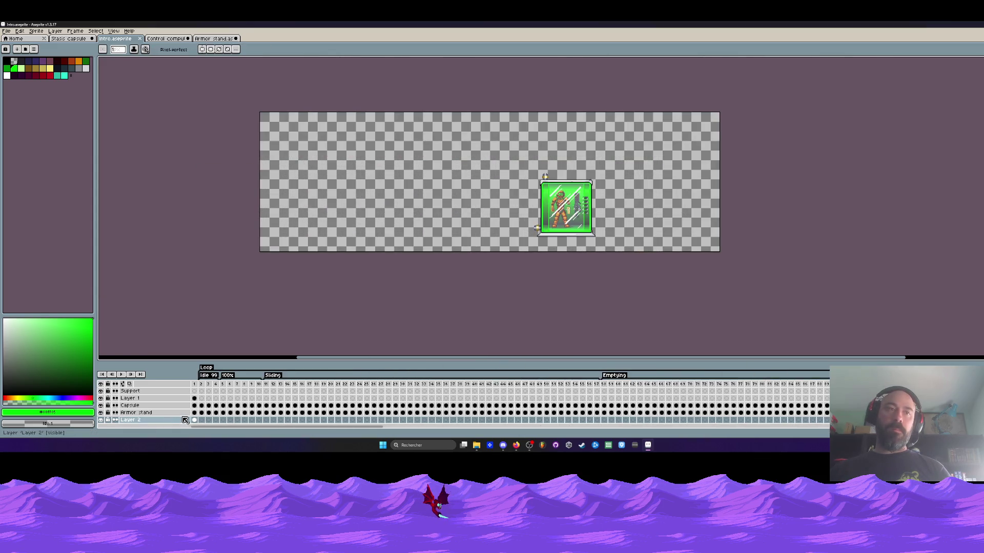
{"action": "left_click", "coordinate": [196, 406]}
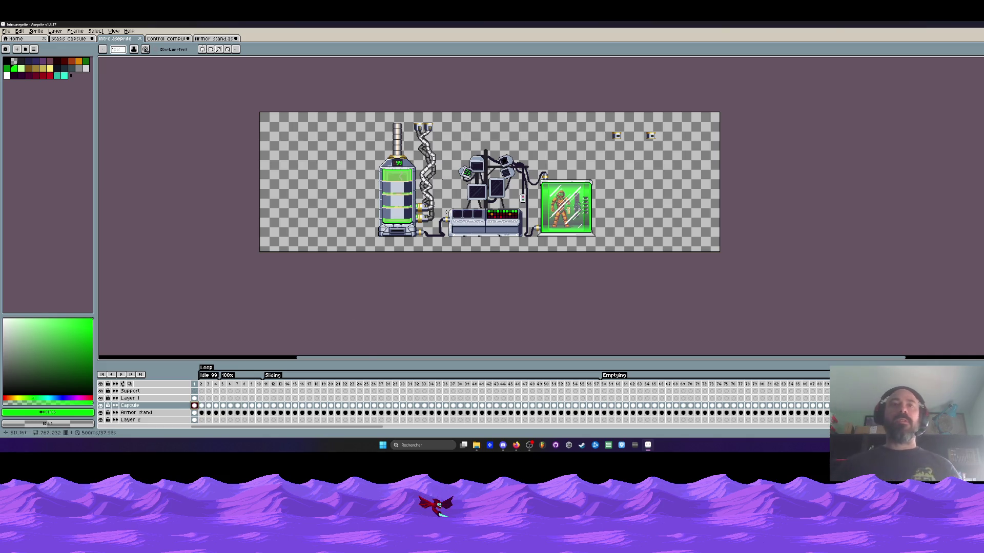
Zoom in on the console, select Layer 2's frame 1, and ready the rectangular marquee
{"action": "scroll", "coordinate": [446, 212], "scroll_direction": "up", "scroll_amount": 3}
{"action": "scroll", "coordinate": [423, 200], "scroll_direction": "up", "scroll_amount": 1}
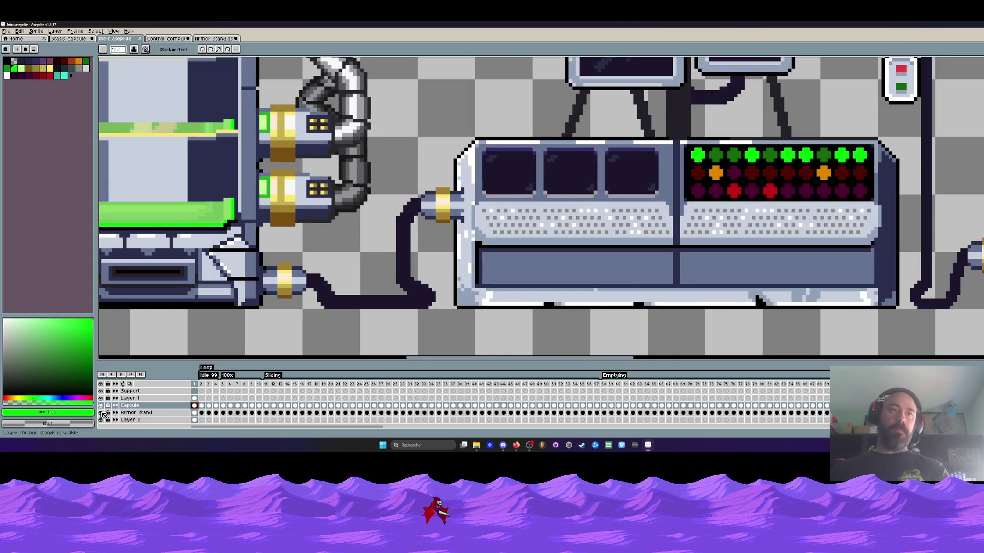
{"action": "left_click", "coordinate": [134, 413]}
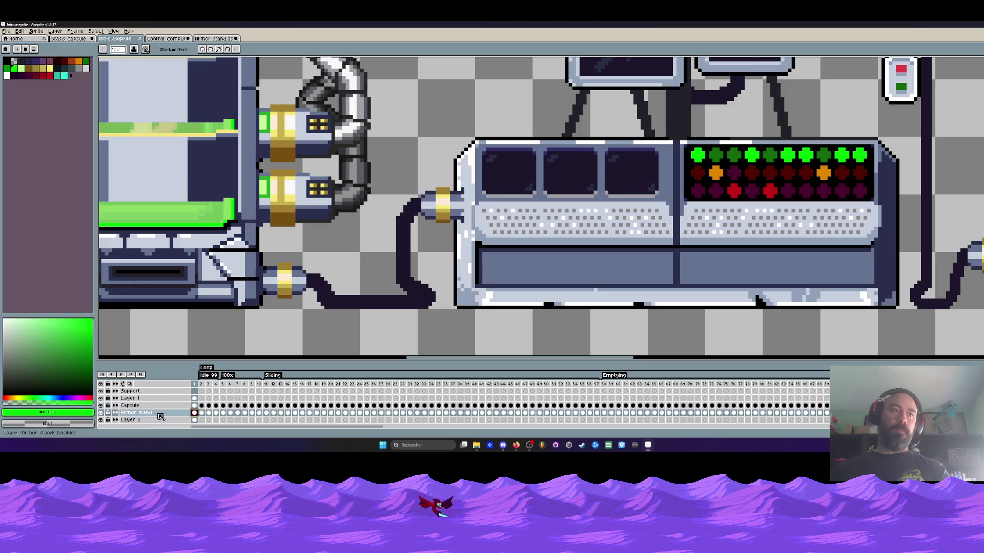
{"action": "left_click", "coordinate": [201, 419]}
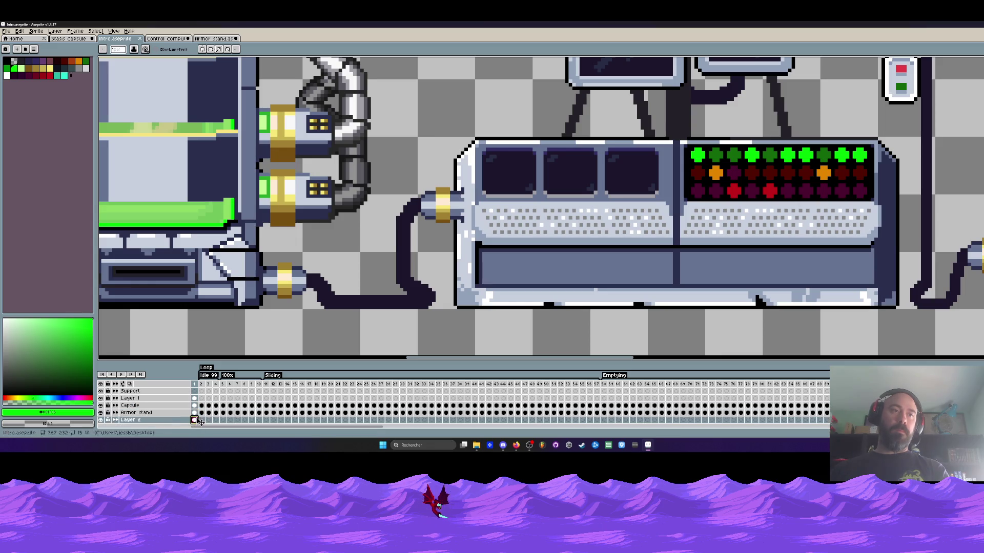
{"action": "left_click", "coordinate": [194, 419]}
{"action": "key", "text": "m"}
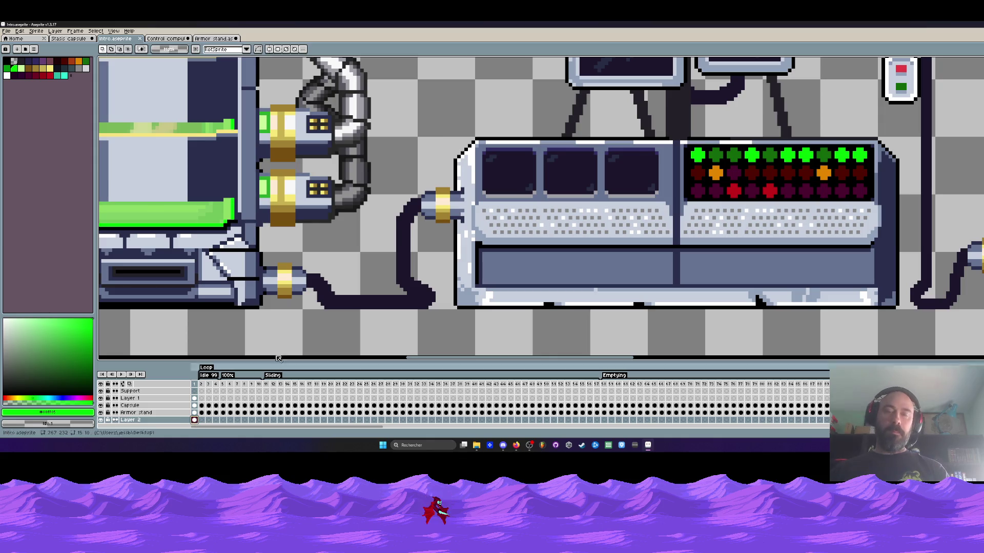
{"action": "scroll", "coordinate": [435, 199], "scroll_direction": "up", "scroll_amount": 2}
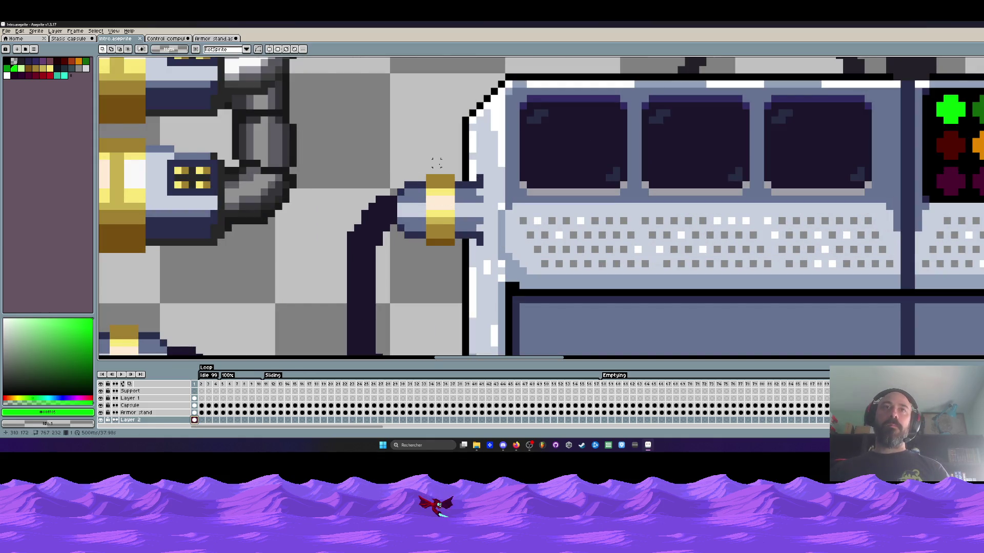
{"action": "left_click_drag", "start_coordinate": [436, 163], "coordinate": [493, 255]}
{"action": "scroll", "coordinate": [471, 209], "scroll_direction": "down", "scroll_amount": 2}
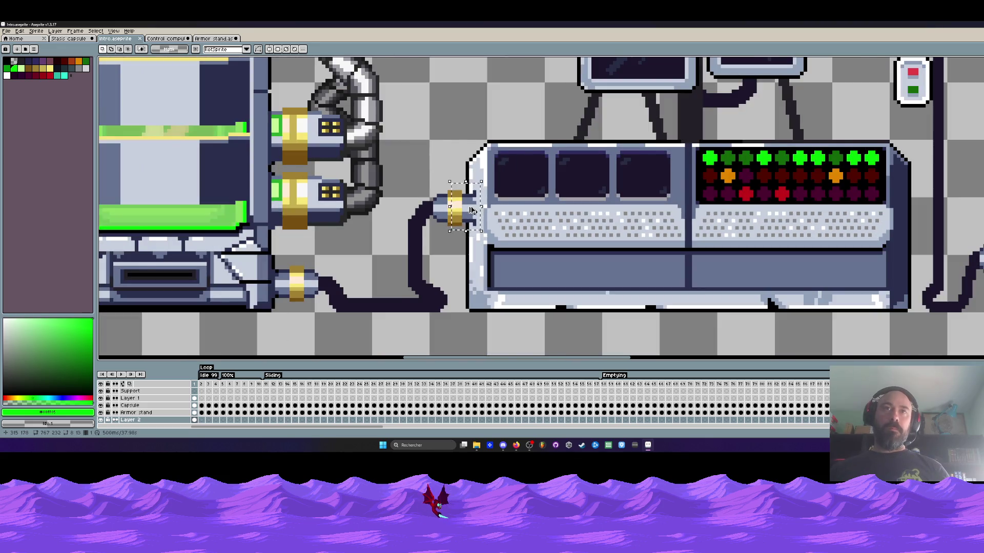
{"action": "scroll", "coordinate": [472, 210], "scroll_direction": "up", "scroll_amount": 2}
{"action": "left_click_drag", "start_coordinate": [452, 178], "coordinate": [505, 267]}
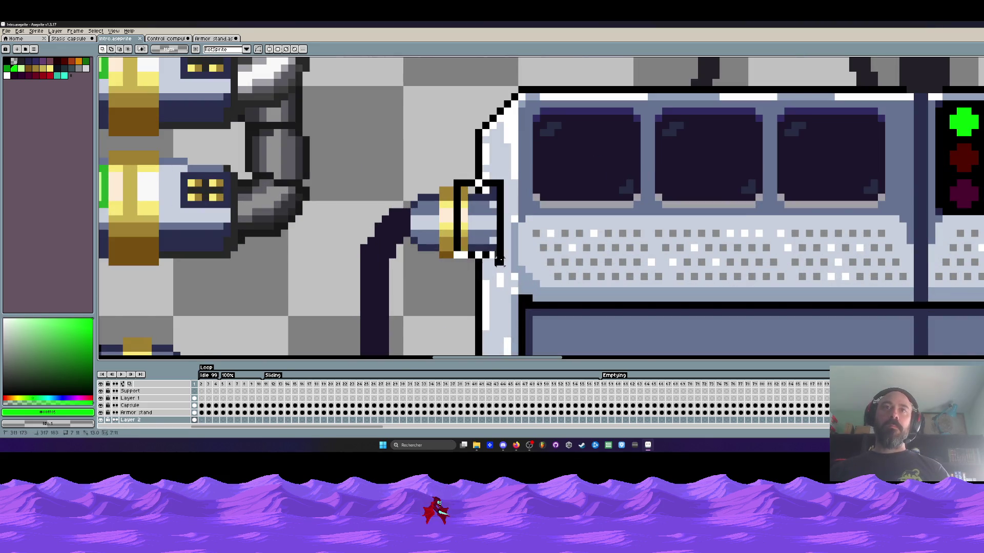
{"action": "mouse_move", "coordinate": [453, 176]}
{"action": "left_mouse_down"}
{"action": "mouse_move", "coordinate": [450, 120]}
{"action": "mouse_move", "coordinate": [454, 175]}
{"action": "left_mouse_up"}
{"action": "left_click", "coordinate": [194, 405]}
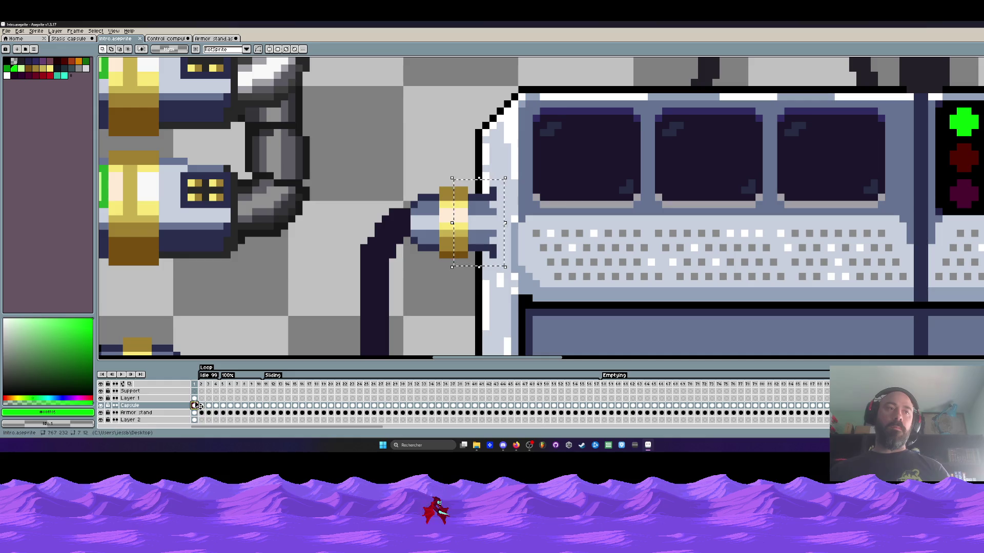
{"action": "left_click", "coordinate": [196, 399]}
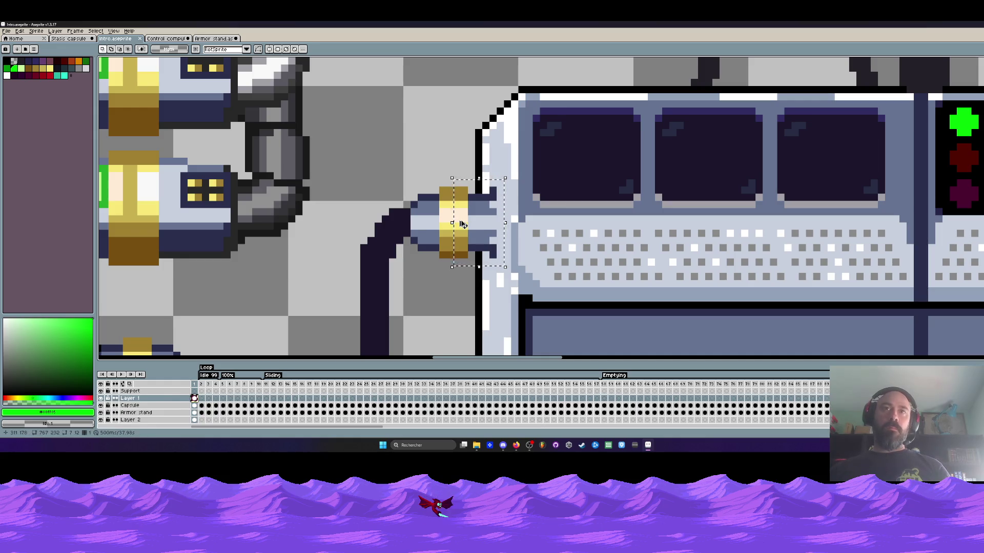
{"action": "scroll", "coordinate": [459, 224], "scroll_direction": "down", "scroll_amount": 4}
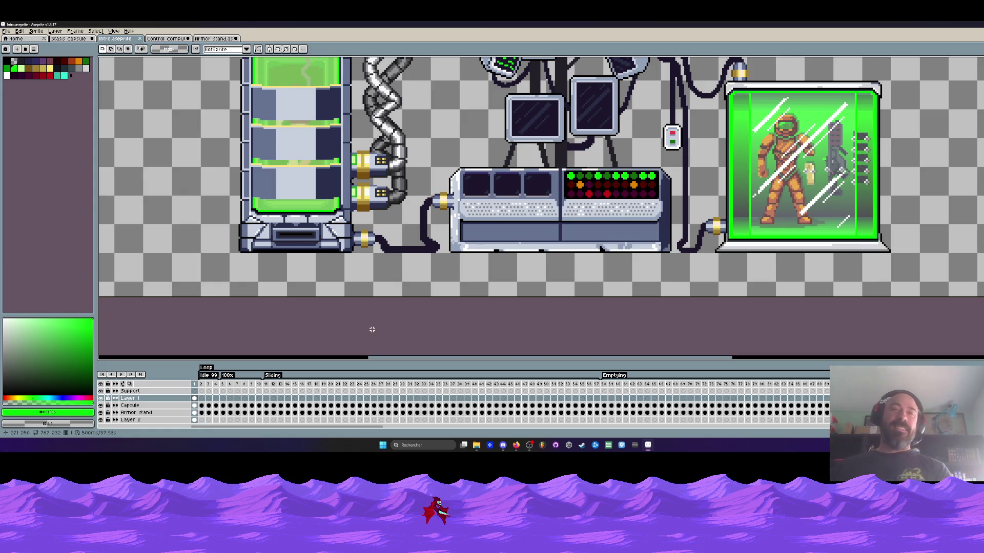
Look over the Armor stand and Control computers sprites, then return to Intro
{"action": "left_click", "coordinate": [212, 39]}
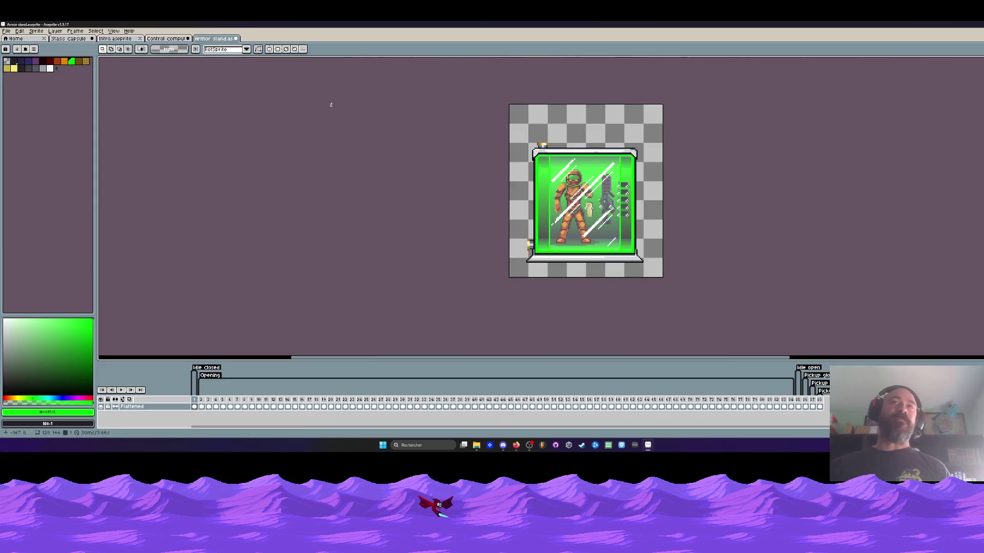
{"action": "left_click", "coordinate": [161, 38]}
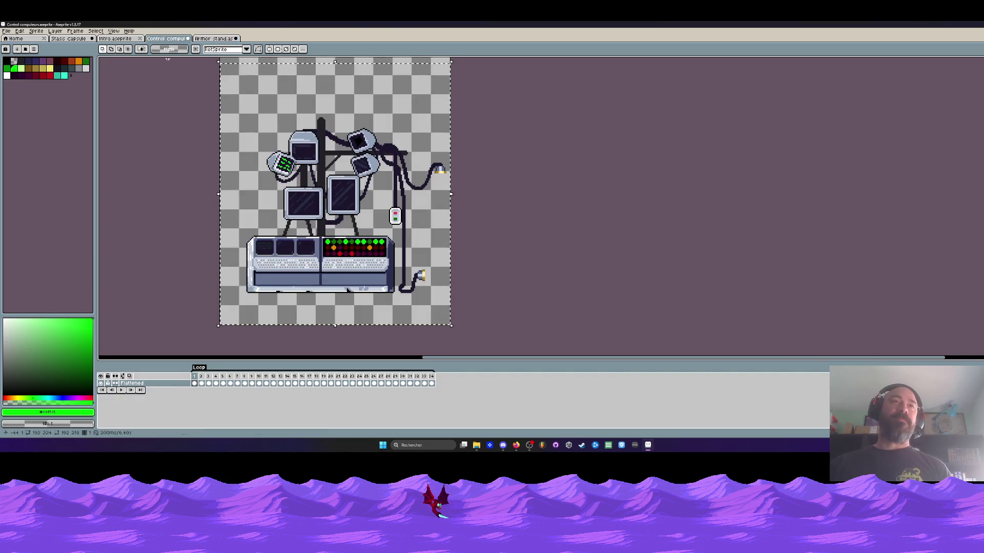
{"action": "left_click", "coordinate": [195, 384]}
{"action": "scroll", "coordinate": [254, 269], "scroll_direction": "up", "scroll_amount": 5}
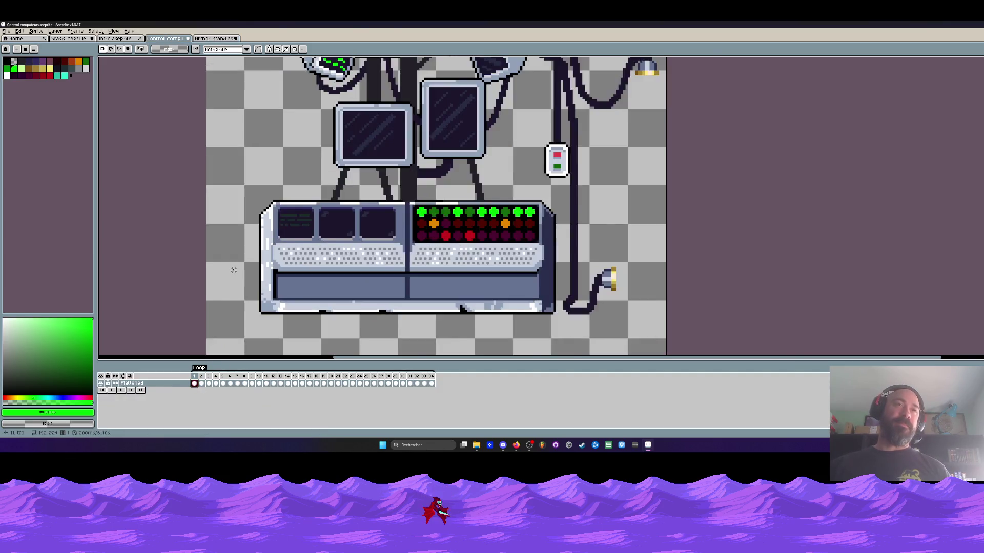
{"action": "scroll", "coordinate": [663, 207], "scroll_direction": "down", "scroll_amount": 6}
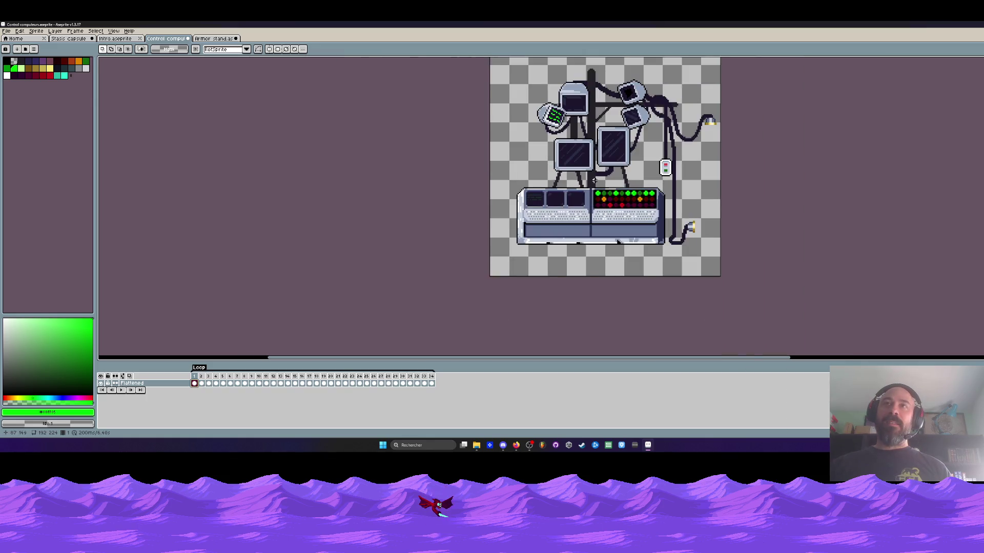
{"action": "left_click", "coordinate": [115, 38]}
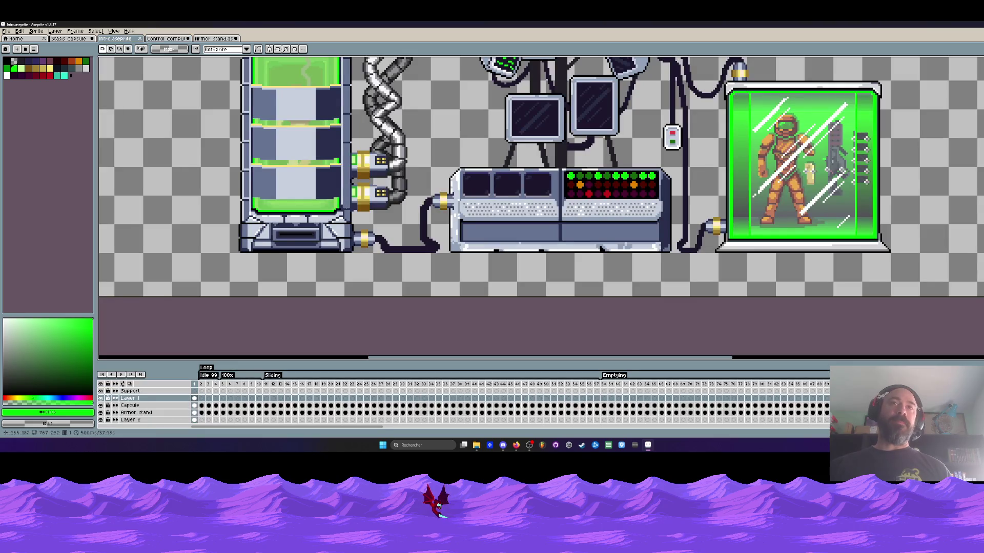
Pick up the pipe connector on Layer 1's first frame and compare the Control computers console
{"action": "left_click", "coordinate": [195, 400]}
{"action": "scroll", "coordinate": [441, 192], "scroll_direction": "up", "scroll_amount": 3}
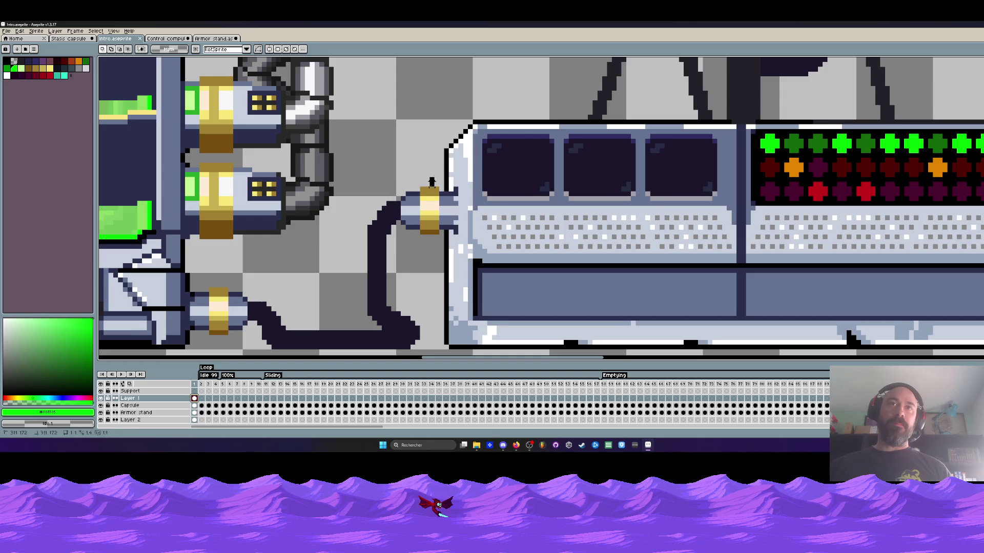
{"action": "left_click", "coordinate": [432, 182]}
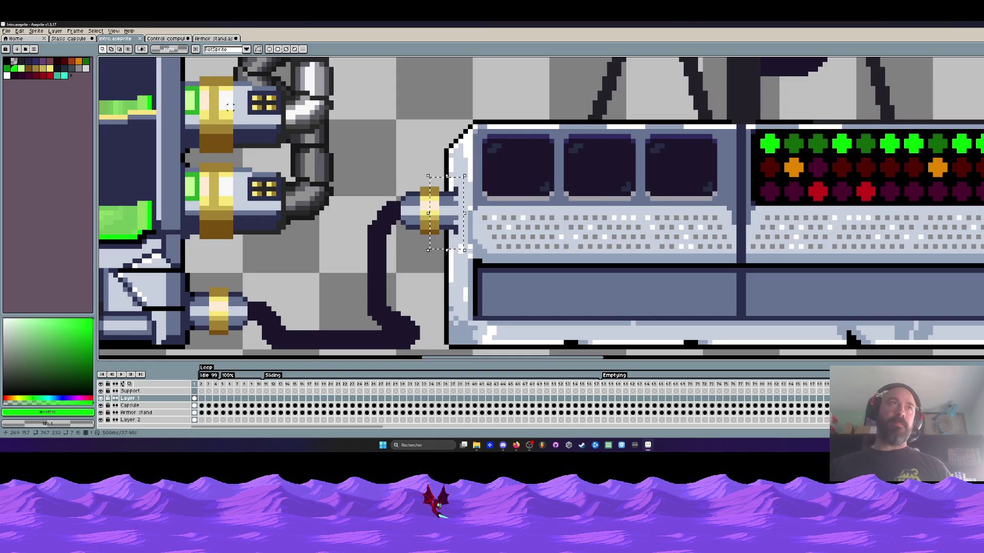
{"action": "left_click", "coordinate": [166, 39]}
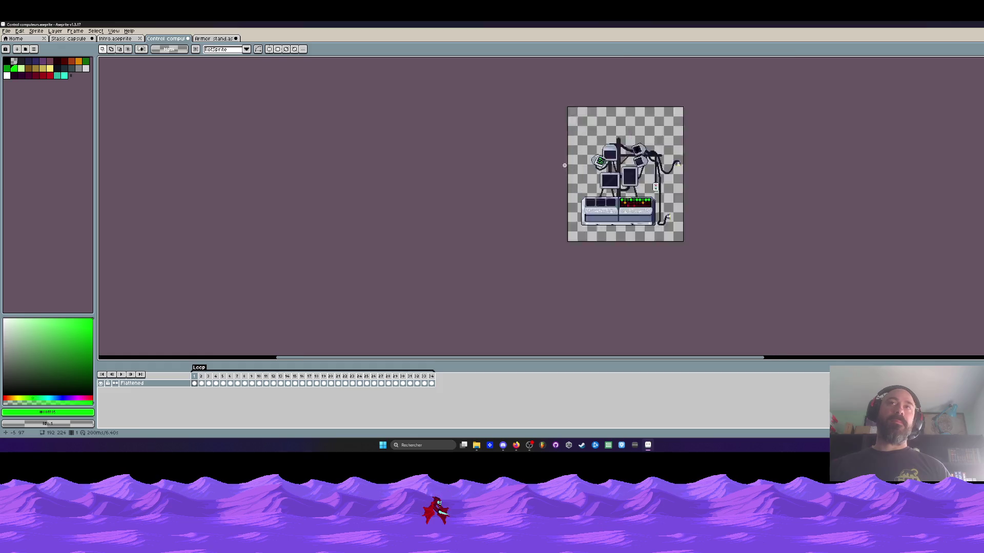
{"action": "scroll", "coordinate": [564, 165], "scroll_direction": "up", "scroll_amount": 1}
{"action": "left_click_drag", "start_coordinate": [416, 345], "coordinate": [295, 329]}
{"action": "scroll", "coordinate": [422, 271], "scroll_direction": "up", "scroll_amount": 2}
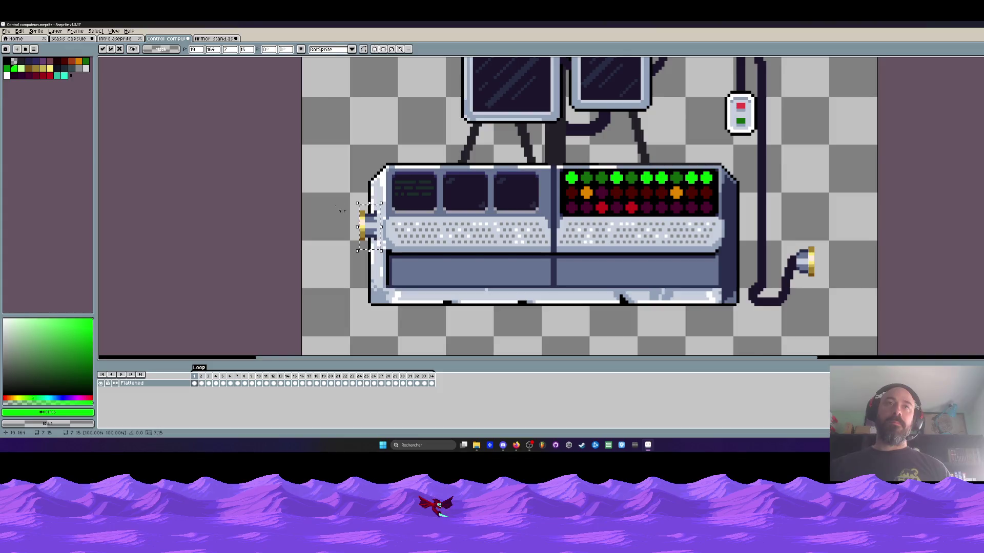
{"action": "scroll", "coordinate": [336, 204], "scroll_direction": "down", "scroll_amount": 1}
Marquee-select the intro's left connector and cable, then show the Control computers sprite
{"action": "left_click", "coordinate": [115, 39]}
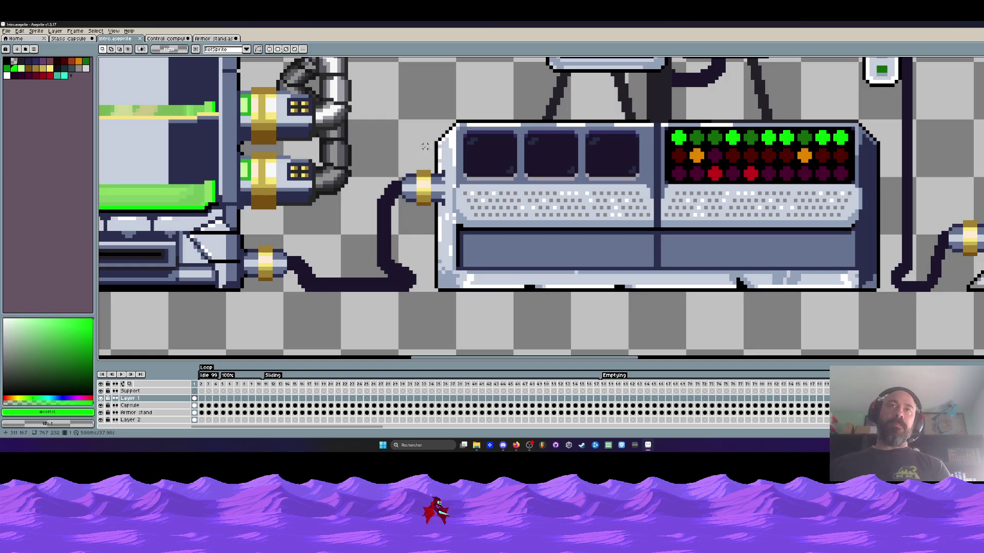
{"action": "left_click_drag", "start_coordinate": [350, 101], "coordinate": [490, 297]}
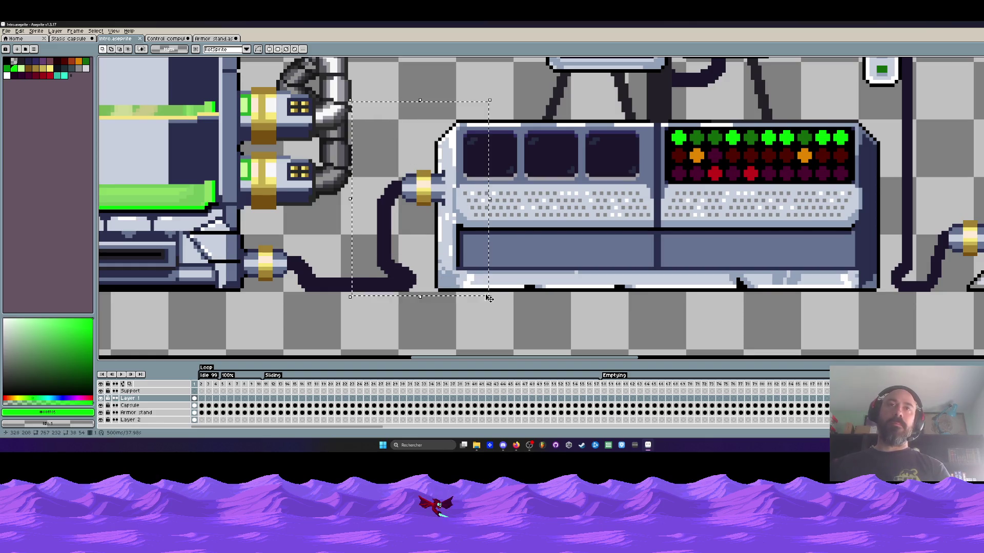
{"action": "scroll", "coordinate": [429, 163], "scroll_direction": "up", "scroll_amount": 1}
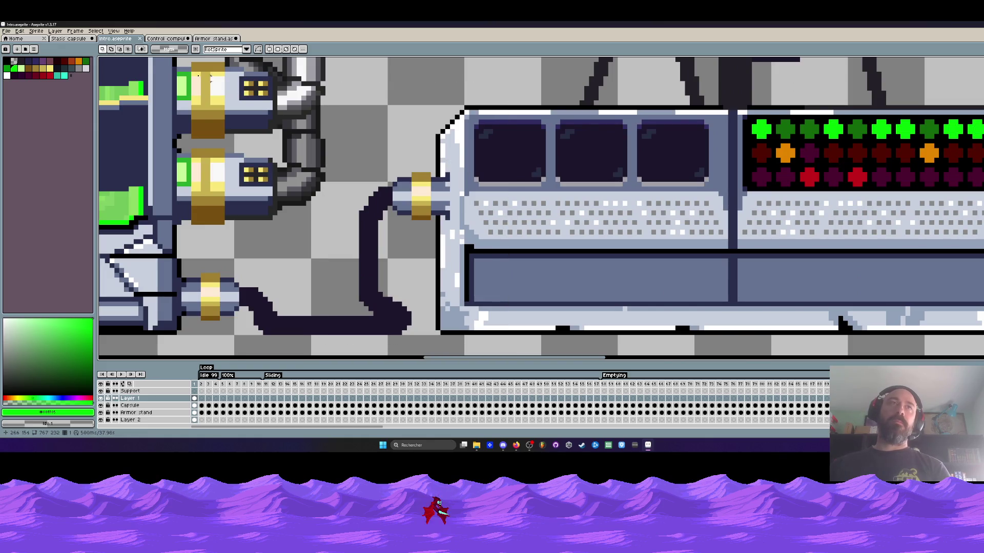
{"action": "left_click", "coordinate": [163, 40]}
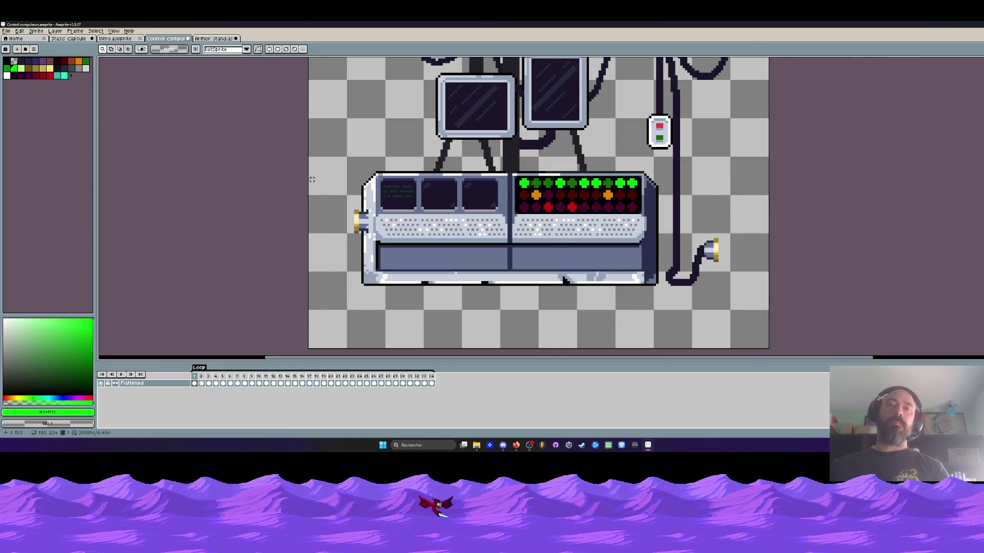
Paste the gold plug at the console's left side, comparing against the intro scene
{"action": "scroll", "coordinate": [333, 205], "scroll_direction": "up", "scroll_amount": 1}
{"action": "key", "text": "ctrl+v"}
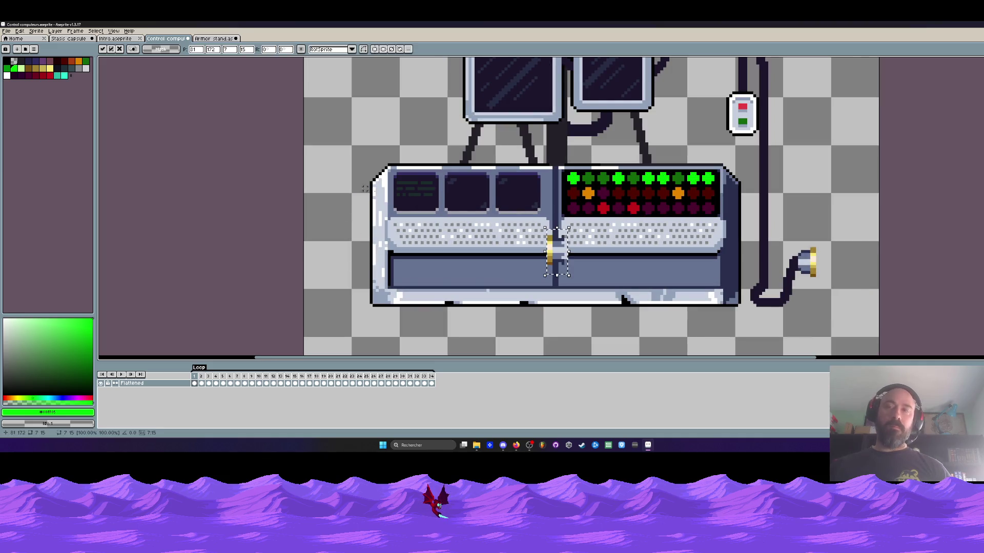
{"action": "mouse_move", "coordinate": [556, 251]}
{"action": "left_mouse_down"}
{"action": "mouse_move", "coordinate": [358, 214]}
{"action": "mouse_move", "coordinate": [371, 230]}
{"action": "left_mouse_up"}
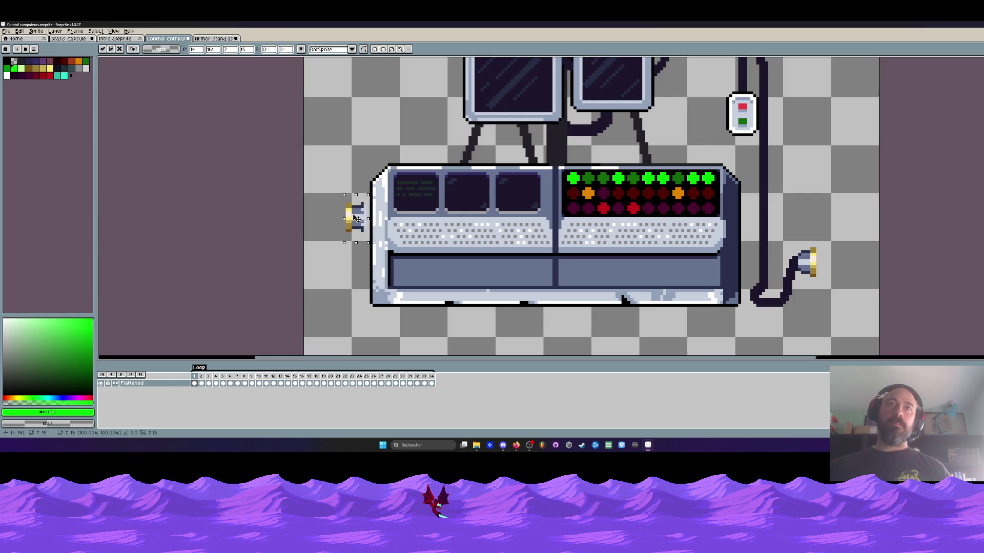
{"action": "key", "text": "ctrl+shift+Tab"}
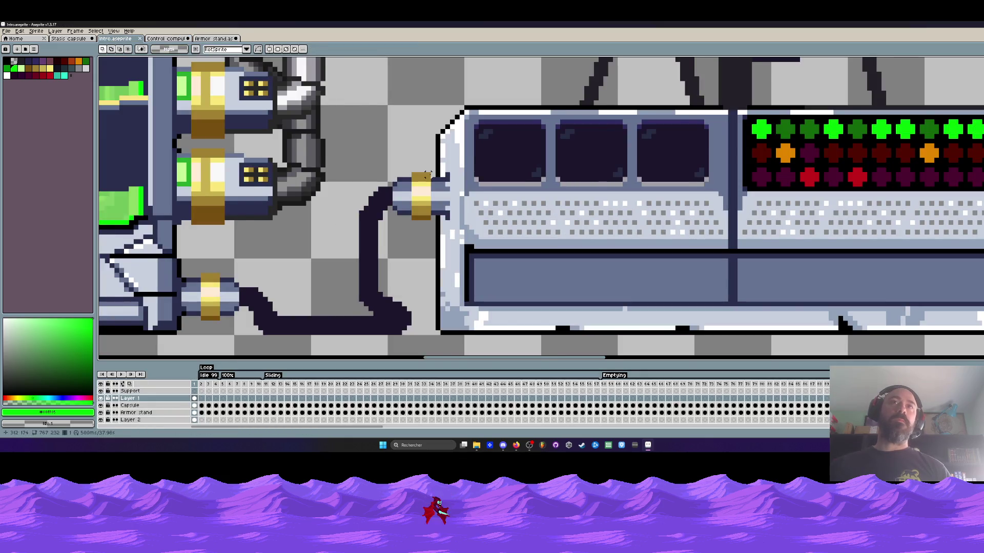
{"action": "key", "text": "ctrl+Tab"}
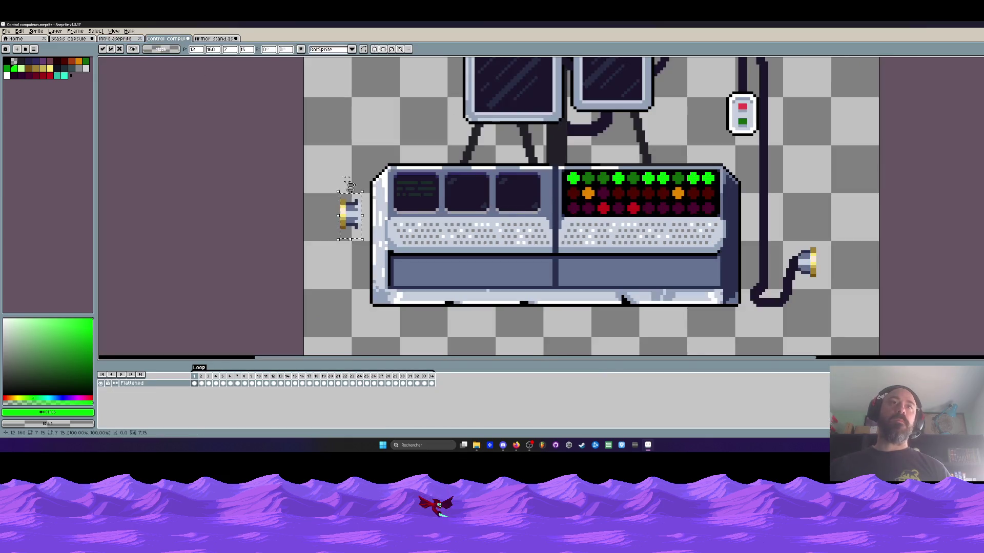
Nudge the plug right and down against the console and drop it in place
{"action": "scroll", "coordinate": [354, 221], "scroll_direction": "up", "scroll_amount": 2}
{"action": "left_click_drag", "start_coordinate": [353, 222], "coordinate": [387, 229]}
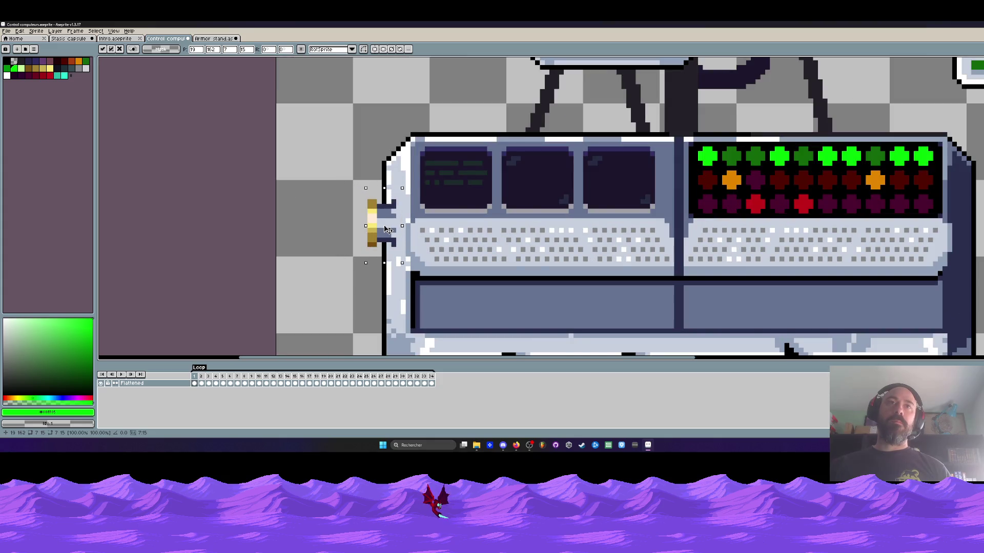
{"action": "scroll", "coordinate": [358, 199], "scroll_direction": "down", "scroll_amount": 2}
{"action": "left_click", "coordinate": [334, 166]}
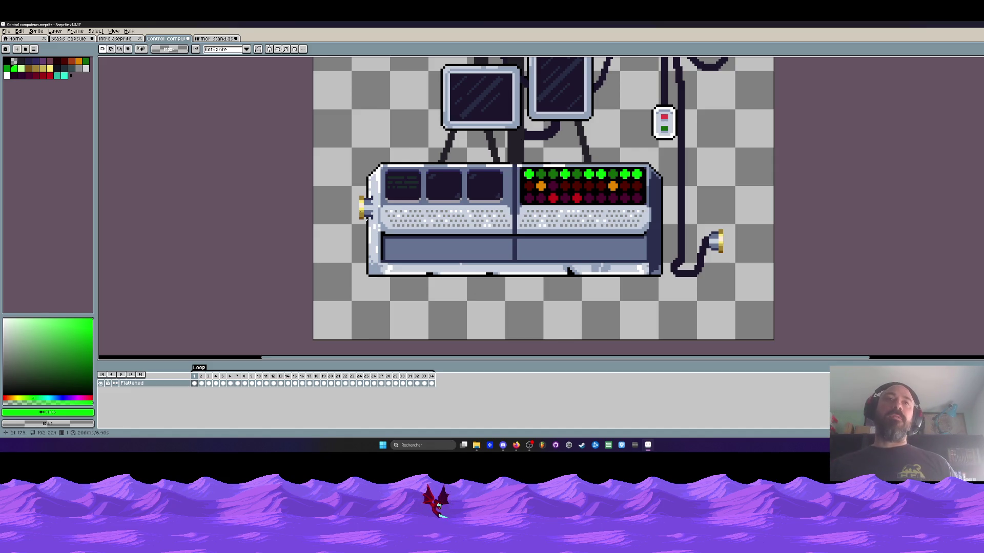
Check the Armor stand sprite, then return to the Intro scene document
{"action": "left_click", "coordinate": [218, 39]}
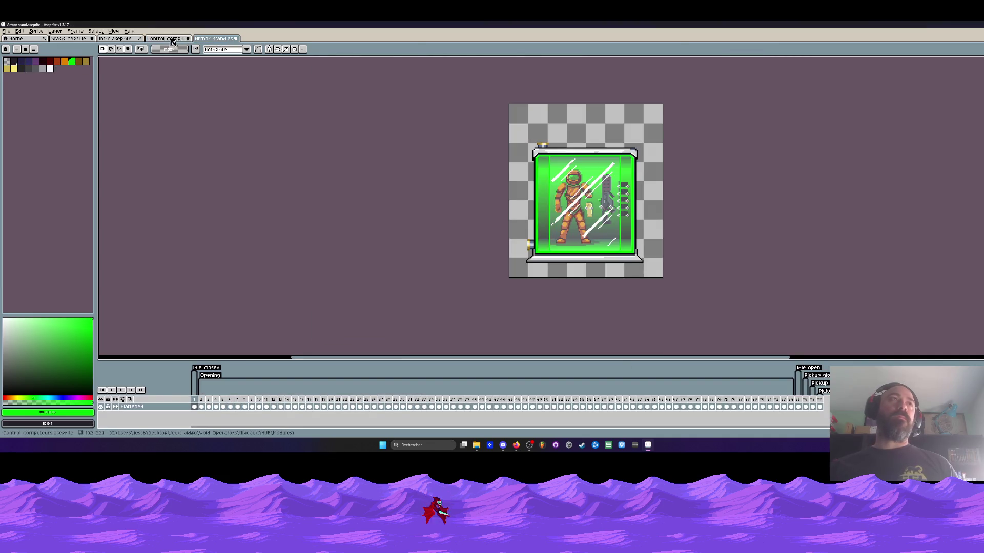
{"action": "left_click", "coordinate": [166, 38]}
{"action": "left_click", "coordinate": [116, 38]}
{"action": "scroll", "coordinate": [394, 189], "scroll_direction": "down", "scroll_amount": 1}
{"action": "scroll", "coordinate": [394, 189], "scroll_direction": "down", "scroll_amount": 2}
Delete the tube stub between the left connector's gold ring and the console
{"action": "scroll", "coordinate": [400, 184], "scroll_direction": "up", "scroll_amount": 3}
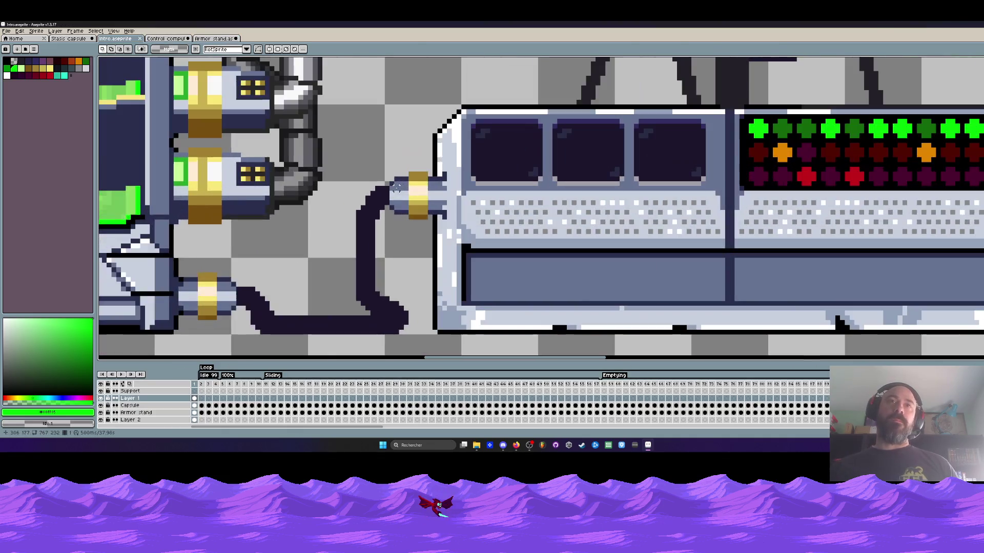
{"action": "scroll", "coordinate": [405, 182], "scroll_direction": "down", "scroll_amount": 3}
{"action": "scroll", "coordinate": [416, 174], "scroll_direction": "up", "scroll_amount": 2}
{"action": "scroll", "coordinate": [416, 174], "scroll_direction": "up", "scroll_amount": 2}
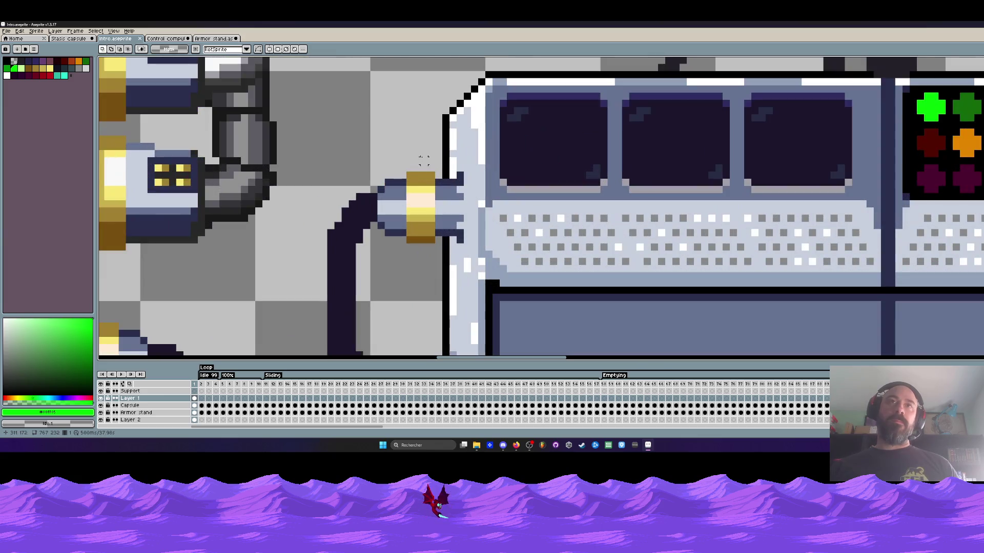
{"action": "left_click_drag", "start_coordinate": [423, 161], "coordinate": [465, 251]}
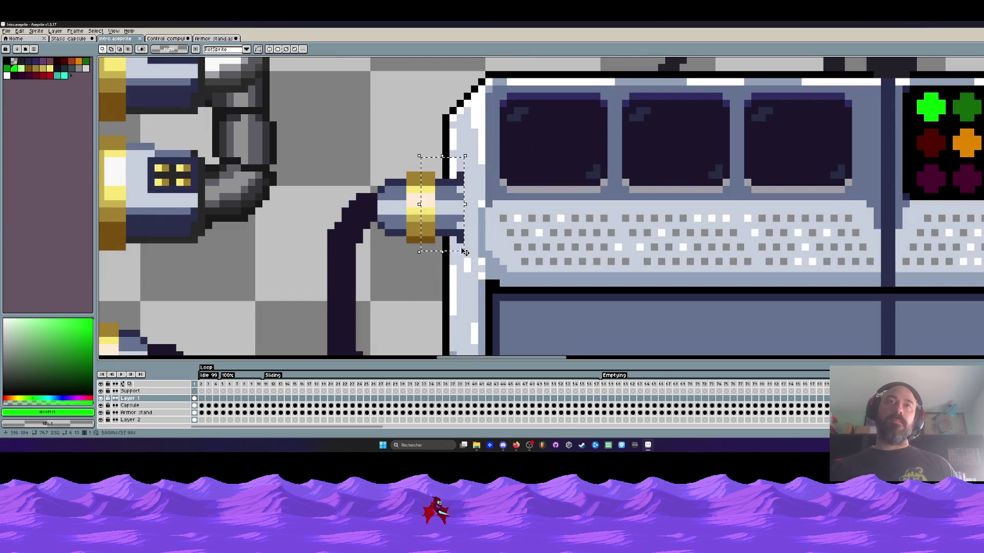
{"action": "key", "text": "ctrl+d"}
{"action": "scroll", "coordinate": [430, 205], "scroll_direction": "down", "scroll_amount": 3}
{"action": "scroll", "coordinate": [420, 189], "scroll_direction": "up", "scroll_amount": 3}
{"action": "left_click_drag", "start_coordinate": [419, 169], "coordinate": [472, 262]}
{"action": "key", "text": "Delete"}
{"action": "key", "text": "ctrl+d"}
Paste the copied connector beside the console, commit it, and make Layer 2 active
{"action": "scroll", "coordinate": [427, 223], "scroll_direction": "down", "scroll_amount": 3}
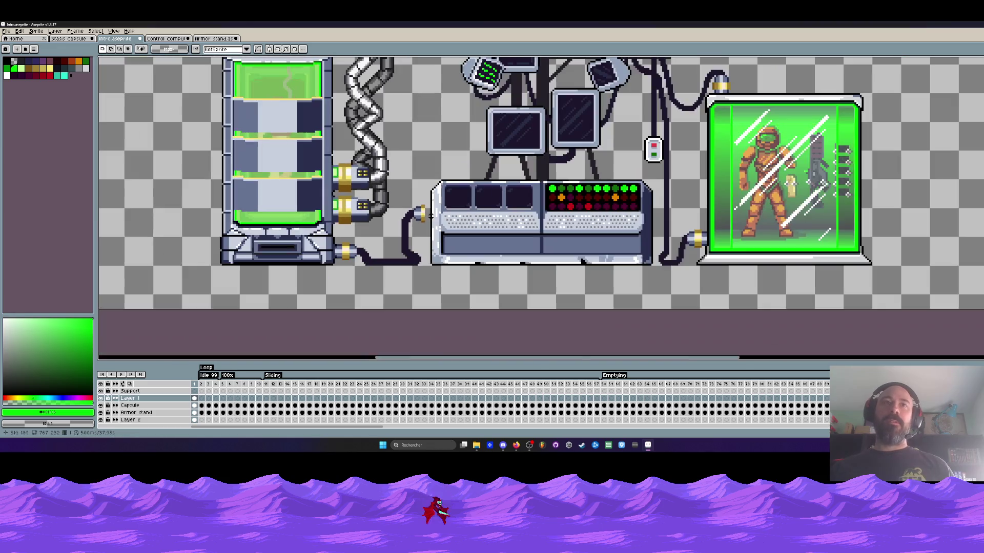
{"action": "scroll", "coordinate": [444, 222], "scroll_direction": "down", "scroll_amount": 2}
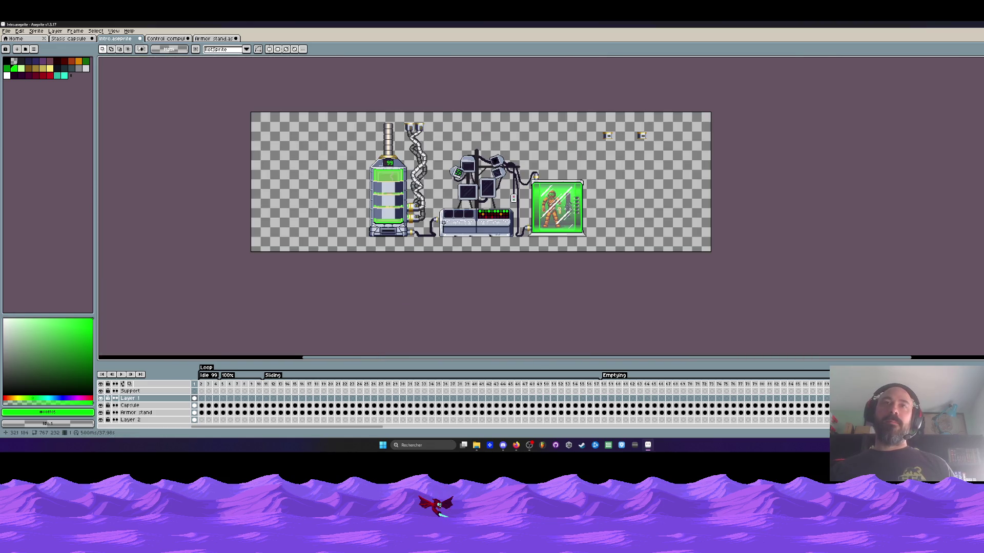
{"action": "scroll", "coordinate": [479, 211], "scroll_direction": "up", "scroll_amount": 2}
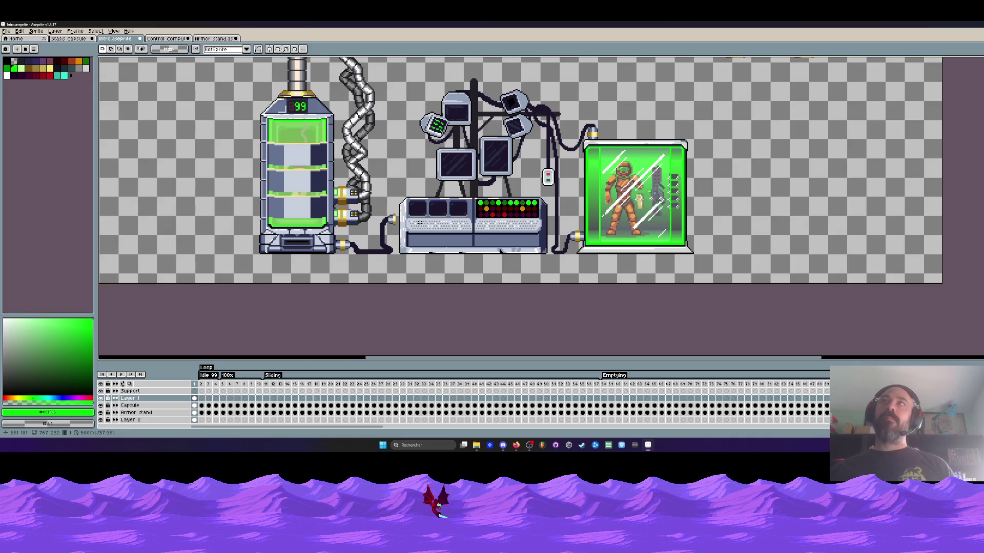
{"action": "key", "text": "ctrl+v"}
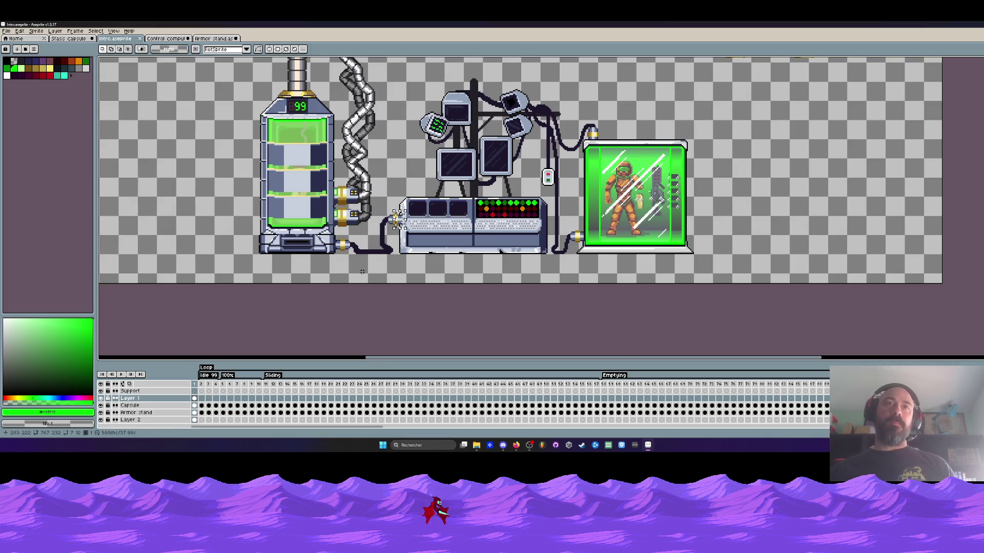
{"action": "scroll", "coordinate": [392, 262], "scroll_direction": "up", "scroll_amount": 1}
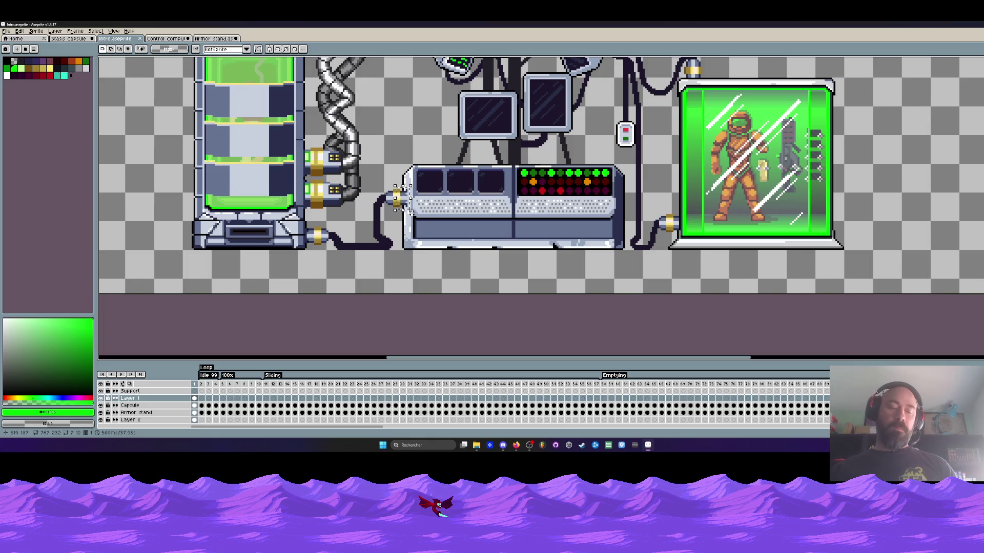
{"action": "left_click", "coordinate": [410, 212]}
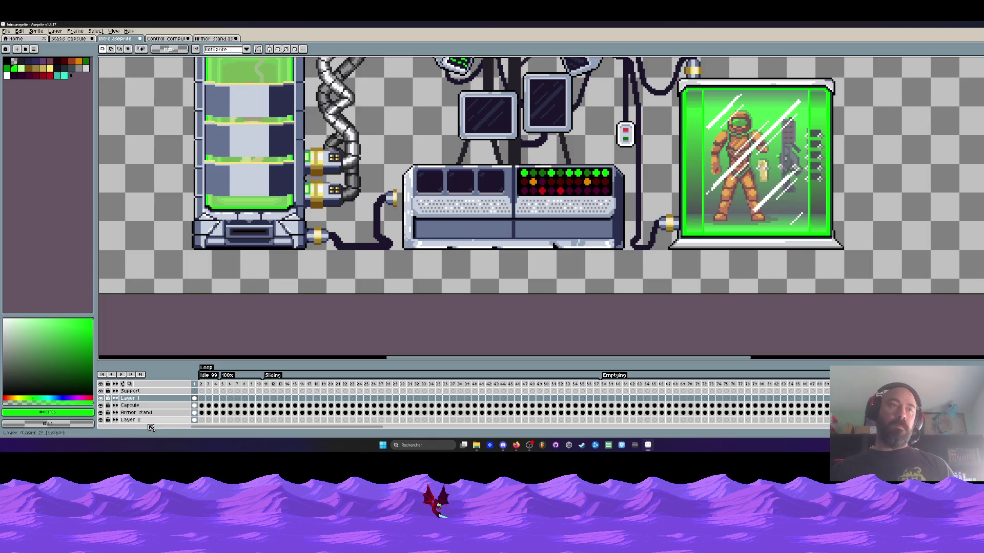
{"action": "left_click_drag", "start_coordinate": [199, 414], "coordinate": [195, 421]}
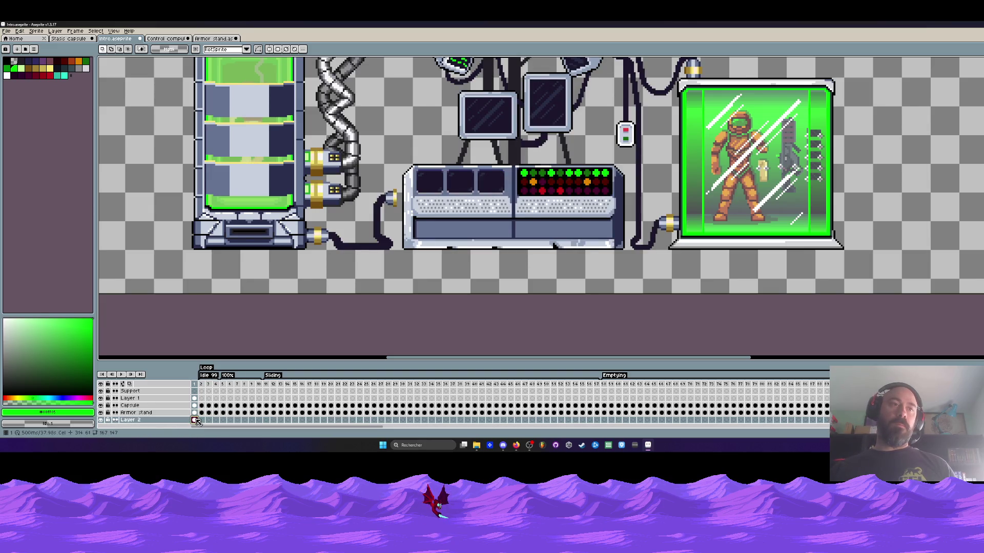
Paste the gold connector onto the console on Layer 2, then go to frame 19
{"action": "scroll", "coordinate": [426, 207], "scroll_direction": "down", "scroll_amount": 1}
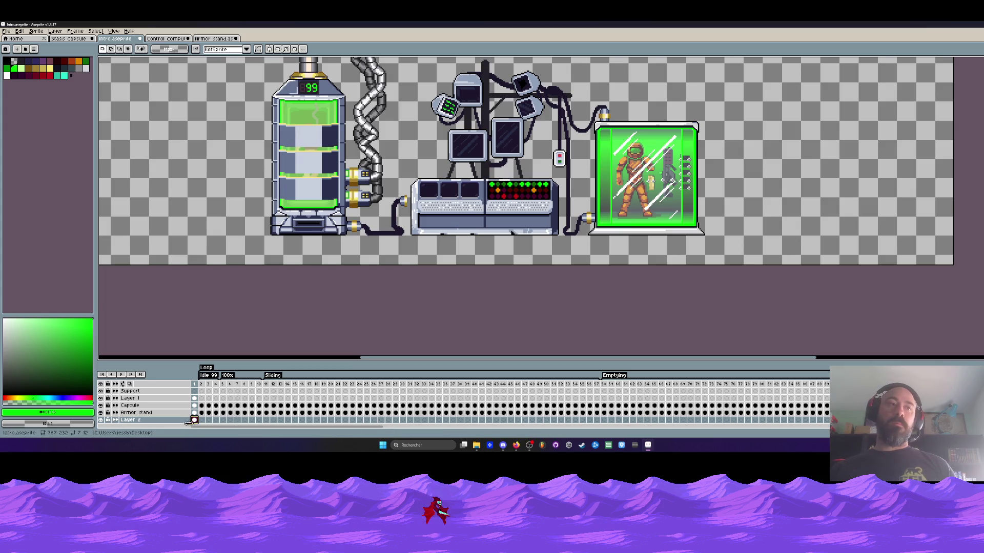
{"action": "scroll", "coordinate": [408, 210], "scroll_direction": "up", "scroll_amount": 2}
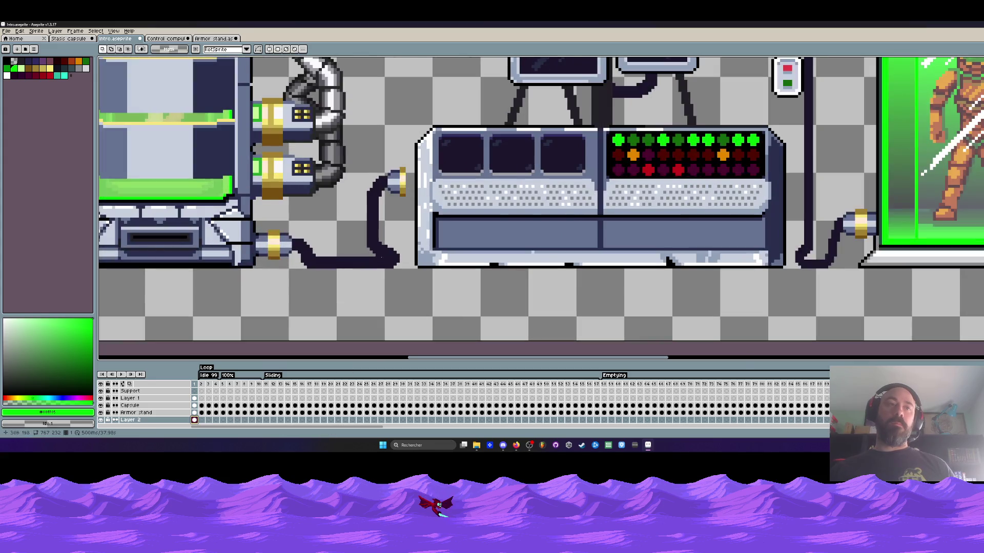
{"action": "left_click", "coordinate": [101, 420]}
{"action": "left_click", "coordinate": [101, 419]}
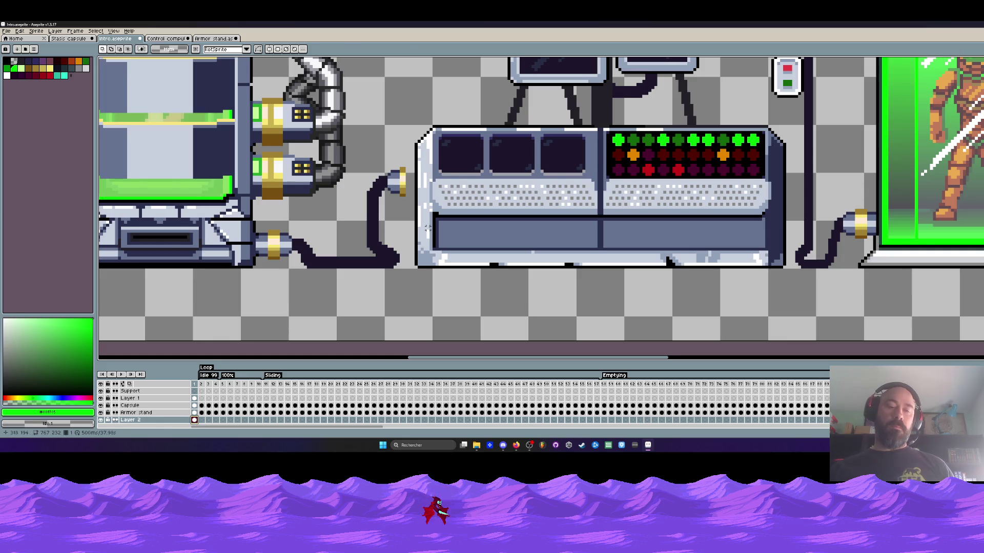
{"action": "key", "text": "ctrl+v"}
{"action": "key", "text": "Return"}
{"action": "left_click_drag", "start_coordinate": [275, 427], "coordinate": [580, 454]}
{"action": "left_click", "coordinate": [411, 420]}
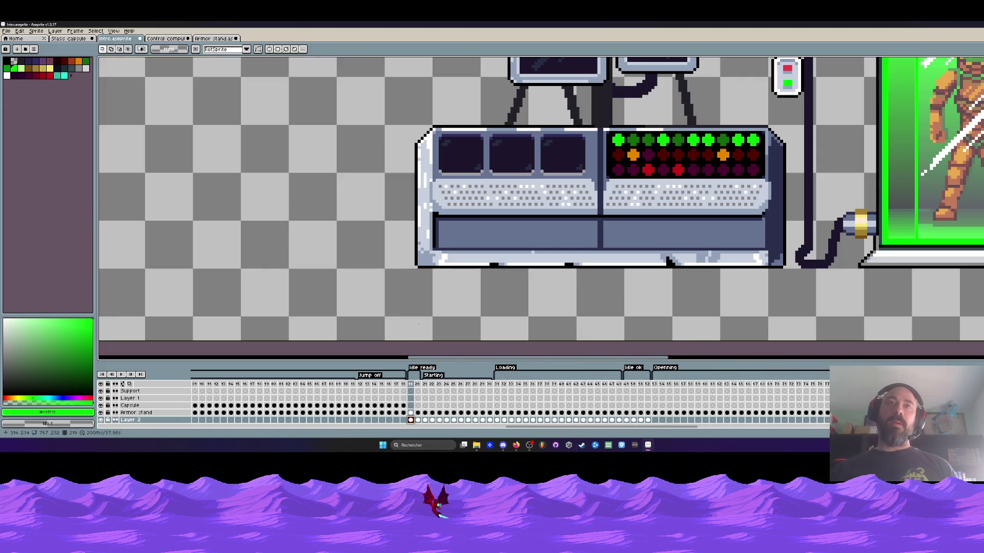
Paste the gold connector onto Layer 2's frames 19 and 25 through 33
{"action": "key", "text": "ctrl+v"}
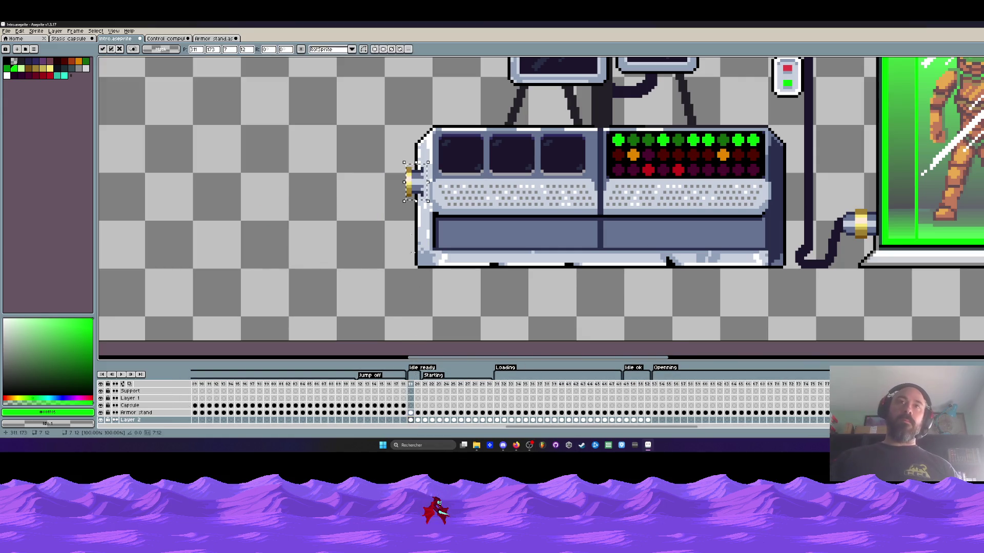
{"action": "left_click", "coordinate": [419, 420]}
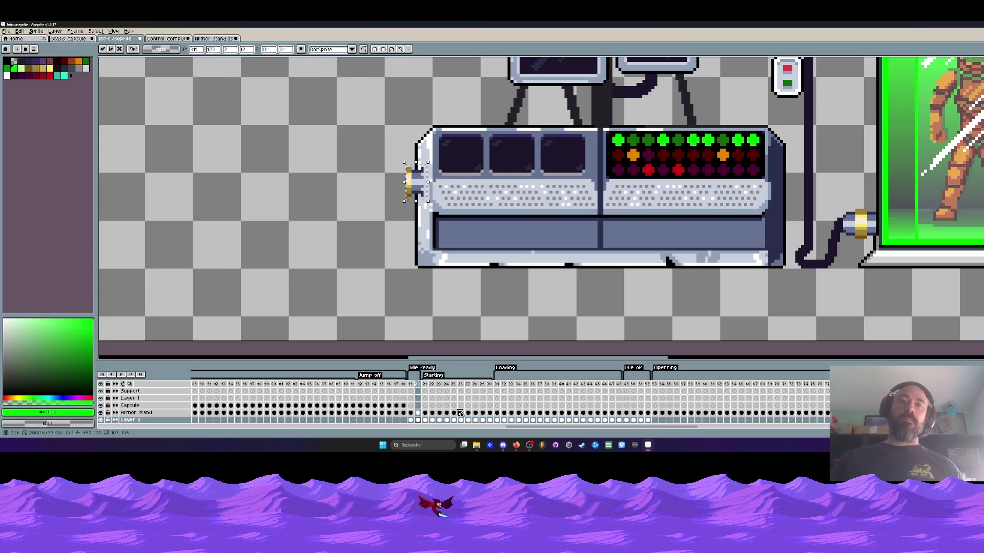
{"action": "left_click", "coordinate": [425, 420]}
{"action": "left_click", "coordinate": [432, 420]}
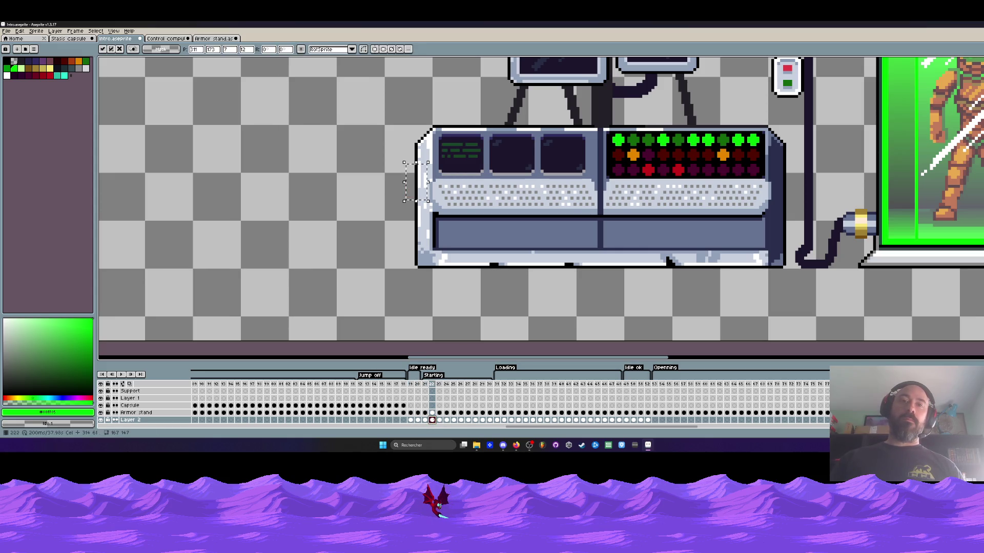
{"action": "left_click", "coordinate": [439, 420]}
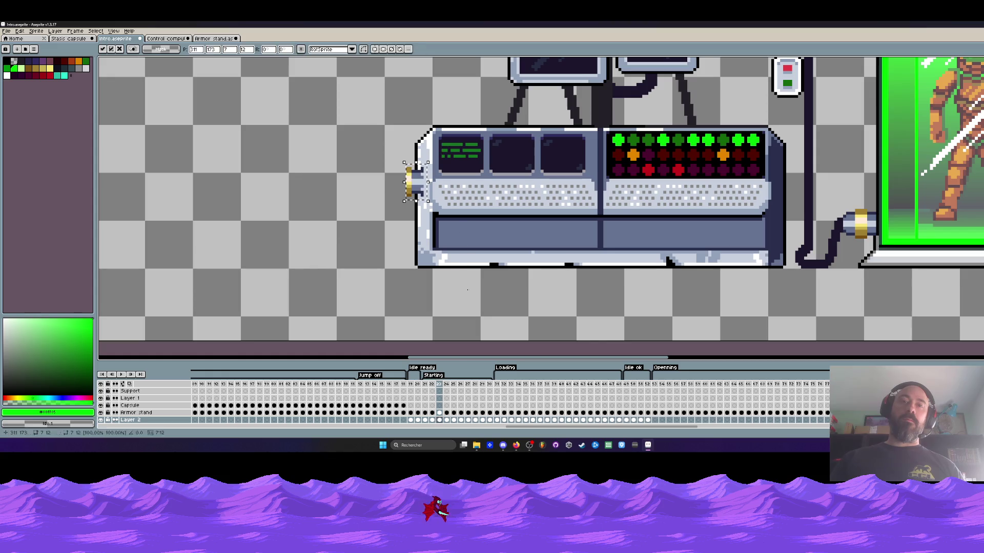
{"action": "left_click", "coordinate": [447, 420]}
{"action": "left_click", "coordinate": [454, 420]}
{"action": "key", "text": "ctrl+v"}
{"action": "left_click", "coordinate": [462, 421]}
{"action": "key", "text": "ctrl+v"}
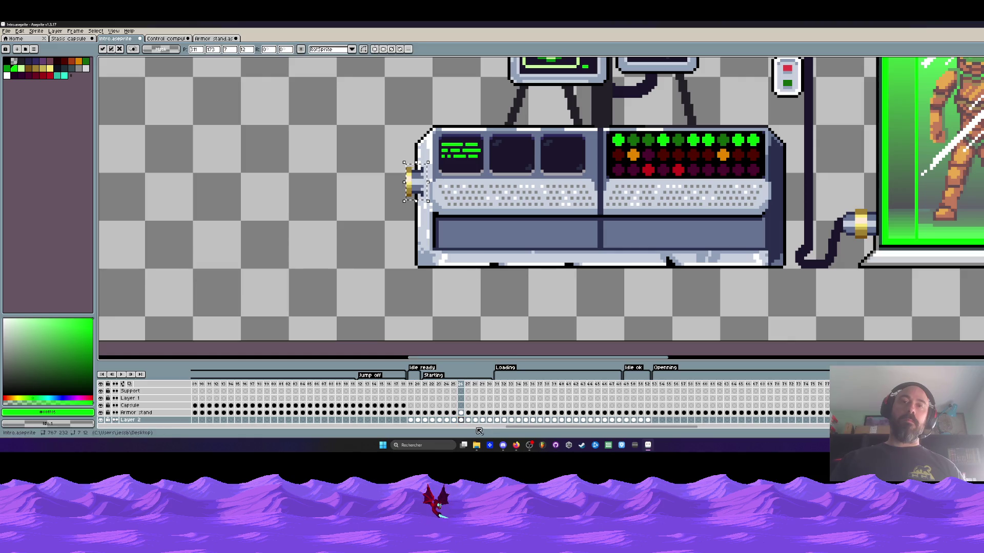
{"action": "left_click", "coordinate": [468, 421]}
{"action": "key", "text": "ctrl+v"}
{"action": "left_click", "coordinate": [475, 420]}
{"action": "key", "text": "ctrl+v"}
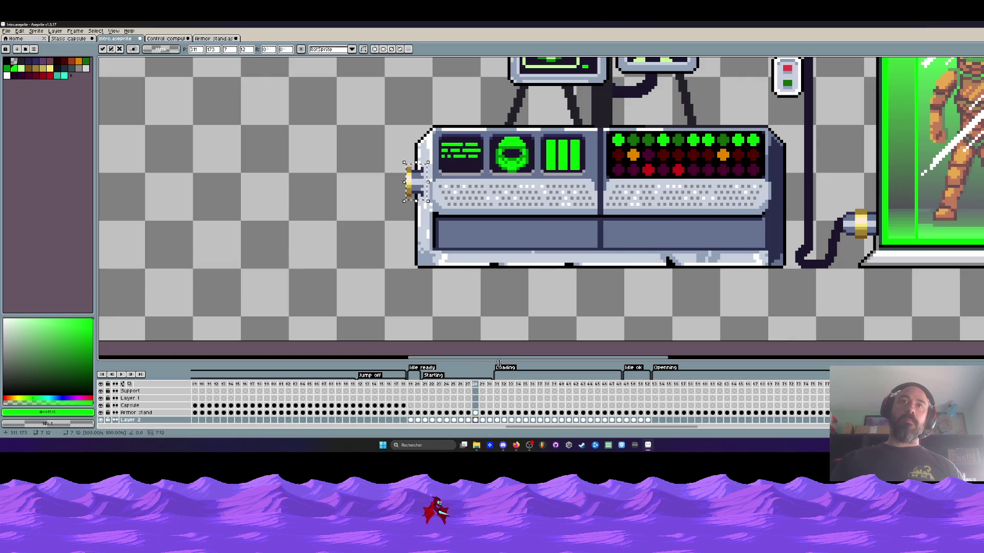
{"action": "left_click", "coordinate": [482, 420]}
{"action": "key", "text": "ctrl+v"}
{"action": "left_click", "coordinate": [490, 420]}
{"action": "key", "text": "ctrl+v"}
{"action": "left_click", "coordinate": [497, 420]}
{"action": "key", "text": "ctrl+v"}
{"action": "left_click", "coordinate": [504, 420]}
{"action": "key", "text": "ctrl+v"}
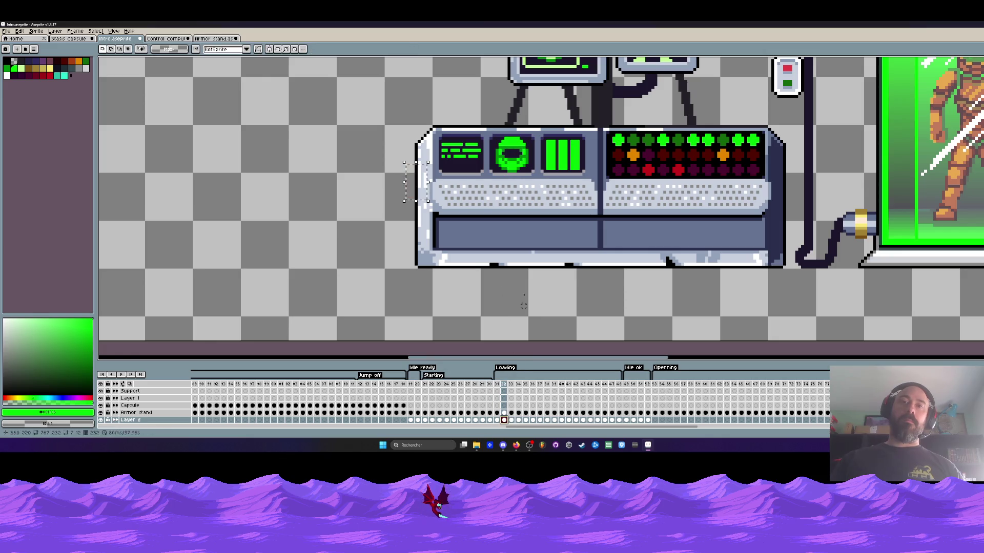
{"action": "left_click", "coordinate": [512, 420]}
{"action": "key", "text": "ctrl+v"}
Paste the gold connector onto Layer 2's frames 34 through 52
{"action": "left_click", "coordinate": [518, 420]}
{"action": "key", "text": "ctrl+v"}
{"action": "left_click", "coordinate": [525, 420]}
{"action": "key", "text": "ctrl+v"}
{"action": "left_click", "coordinate": [532, 420]}
{"action": "key", "text": "ctrl+v"}
{"action": "left_click", "coordinate": [539, 421]}
{"action": "key", "text": "ctrl+v"}
{"action": "left_click", "coordinate": [547, 420]}
{"action": "key", "text": "ctrl+v"}
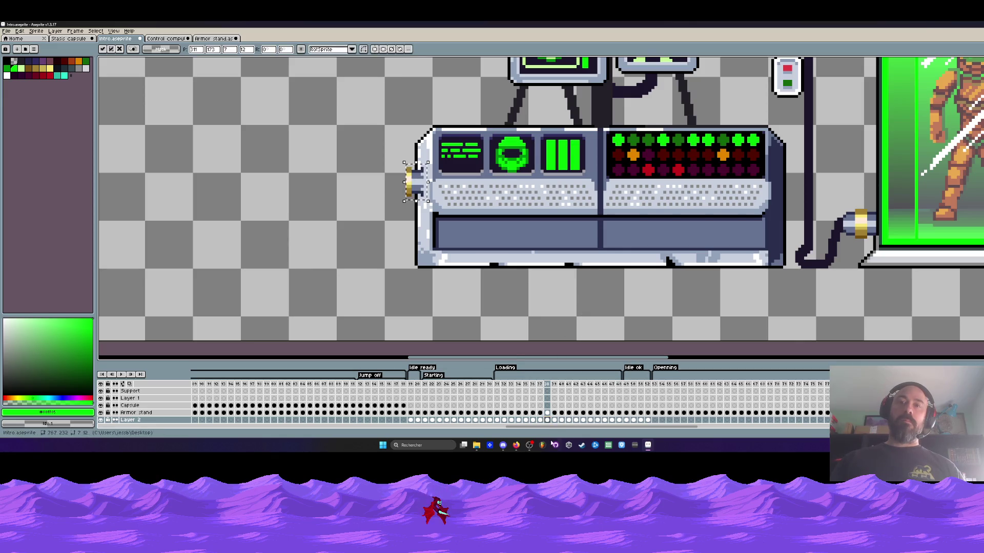
{"action": "left_click", "coordinate": [554, 420]}
{"action": "key", "text": "ctrl+v"}
{"action": "left_click", "coordinate": [561, 420]}
{"action": "key", "text": "ctrl+v"}
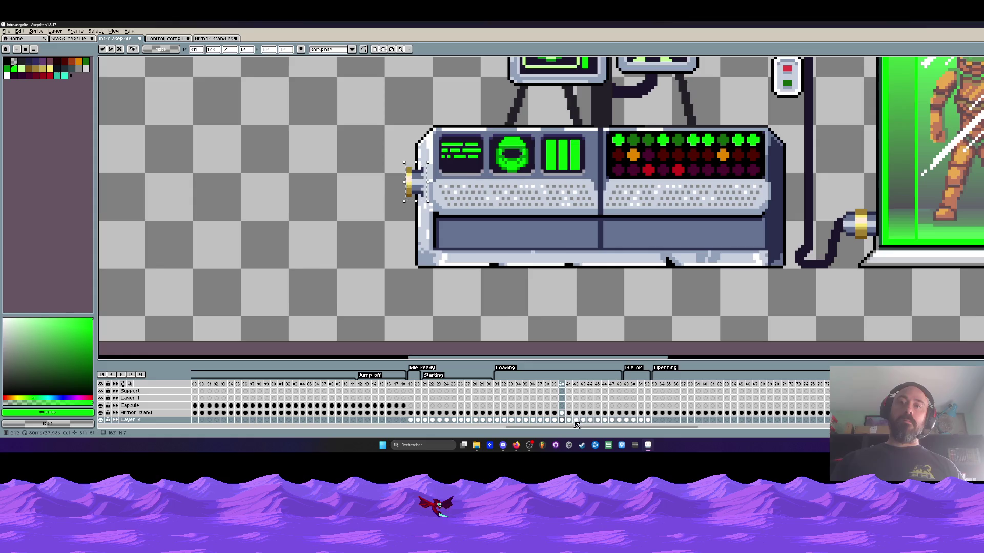
{"action": "left_click", "coordinate": [569, 420]}
{"action": "key", "text": "ctrl+v"}
{"action": "left_click", "coordinate": [576, 421]}
{"action": "key", "text": "ctrl+v"}
{"action": "left_click", "coordinate": [583, 420]}
{"action": "key", "text": "ctrl+v"}
{"action": "left_click", "coordinate": [590, 420]}
{"action": "key", "text": "ctrl+v"}
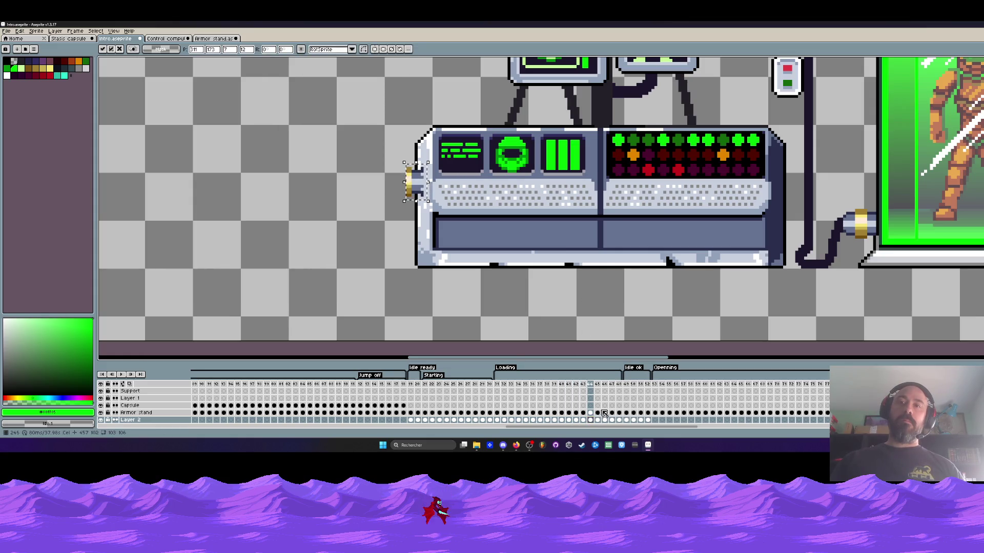
{"action": "left_click", "coordinate": [598, 420]}
{"action": "key", "text": "ctrl+v"}
{"action": "left_click", "coordinate": [604, 420]}
{"action": "key", "text": "ctrl+v"}
{"action": "left_click", "coordinate": [611, 420]}
{"action": "key", "text": "ctrl+v"}
{"action": "left_click", "coordinate": [619, 420]}
{"action": "key", "text": "ctrl+v"}
{"action": "left_click", "coordinate": [626, 420]}
{"action": "key", "text": "ctrl+v"}
{"action": "left_click", "coordinate": [633, 420]}
{"action": "key", "text": "ctrl+v"}
{"action": "left_click", "coordinate": [640, 420]}
{"action": "key", "text": "ctrl+v"}
{"action": "left_click", "coordinate": [647, 420]}
{"action": "key", "text": "ctrl+v"}
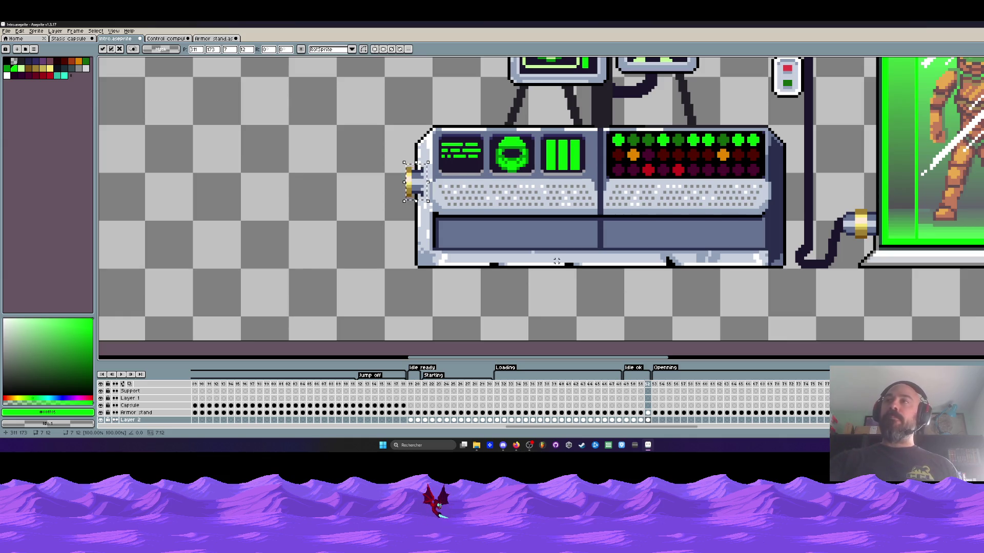
{"action": "scroll", "coordinate": [557, 260], "scroll_direction": "down", "scroll_amount": 3}
Commit the last pasted connector and return the timeline to frame 1
{"action": "key", "text": "Return"}
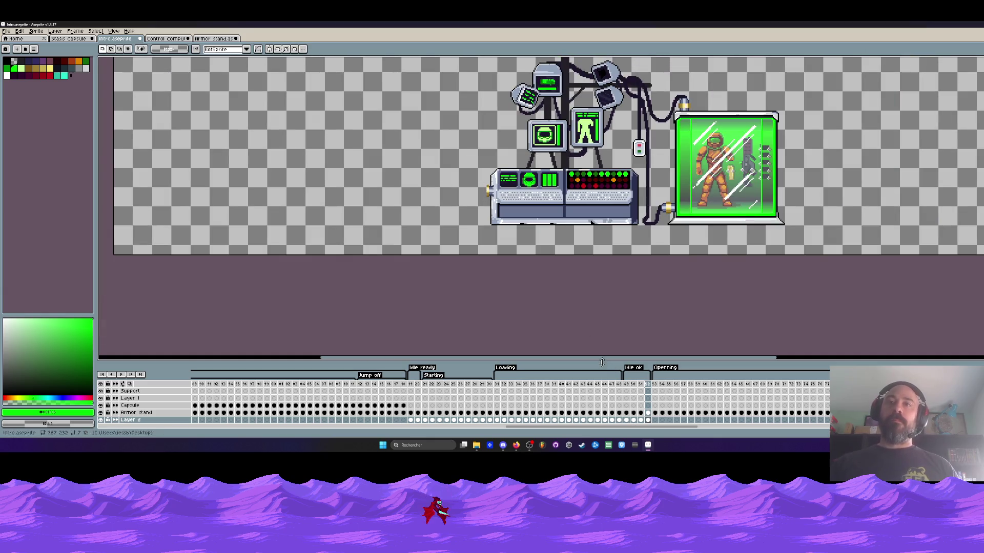
{"action": "left_click_drag", "start_coordinate": [622, 429], "coordinate": [339, 429]}
{"action": "left_click_drag", "start_coordinate": [229, 421], "coordinate": [199, 421]}
{"action": "left_click", "coordinate": [194, 419]}
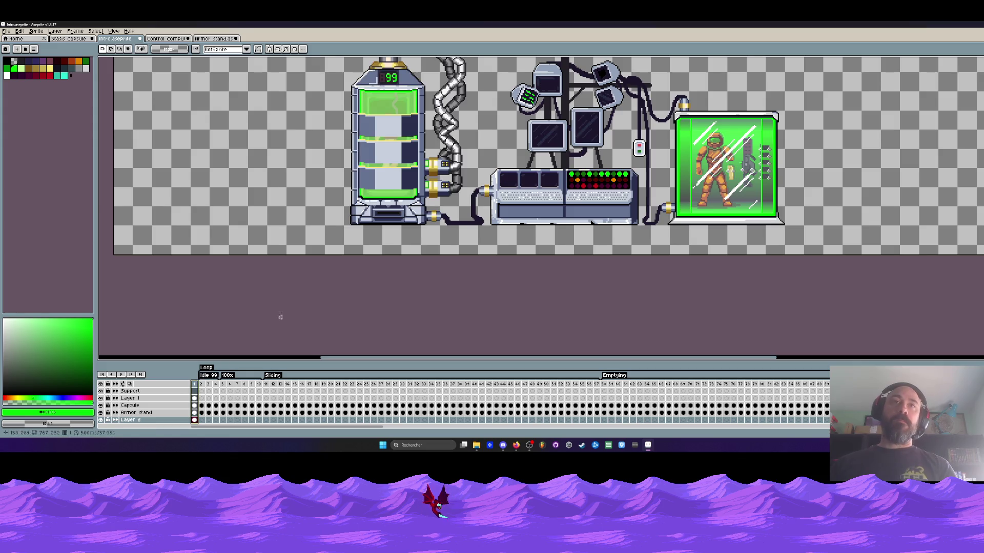
{"action": "scroll", "coordinate": [354, 270], "scroll_direction": "down", "scroll_amount": 2}
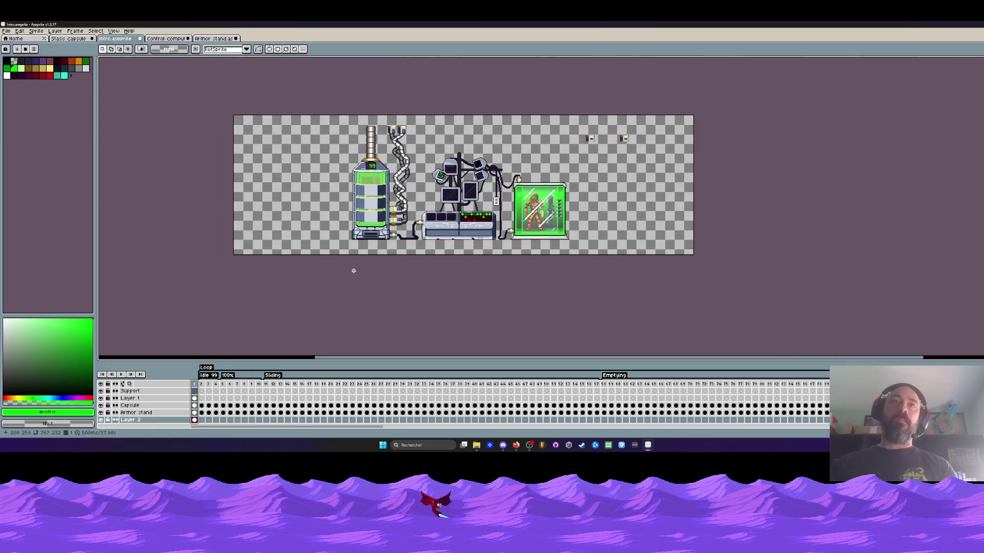
Toggle Layer 1's visibility to inspect the tower and pipes, then switch to Armor stand
{"action": "left_click", "coordinate": [100, 399]}
{"action": "left_click", "coordinate": [102, 399]}
{"action": "left_click", "coordinate": [101, 399]}
{"action": "left_click", "coordinate": [102, 399]}
{"action": "left_click", "coordinate": [154, 399], "text": "ctrl"}
{"action": "left_click", "coordinate": [153, 398]}
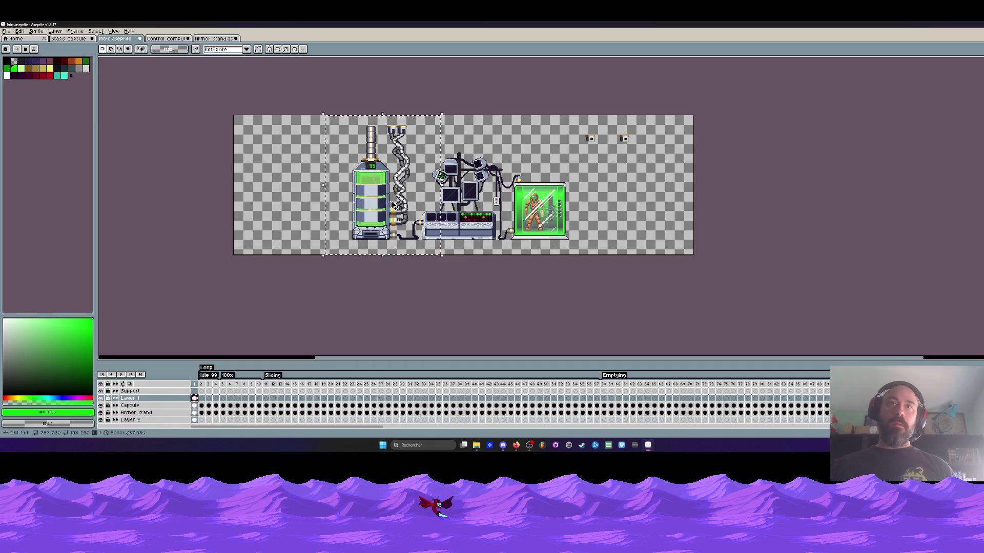
{"action": "left_click", "coordinate": [215, 82]}
{"action": "left_click", "coordinate": [225, 39]}
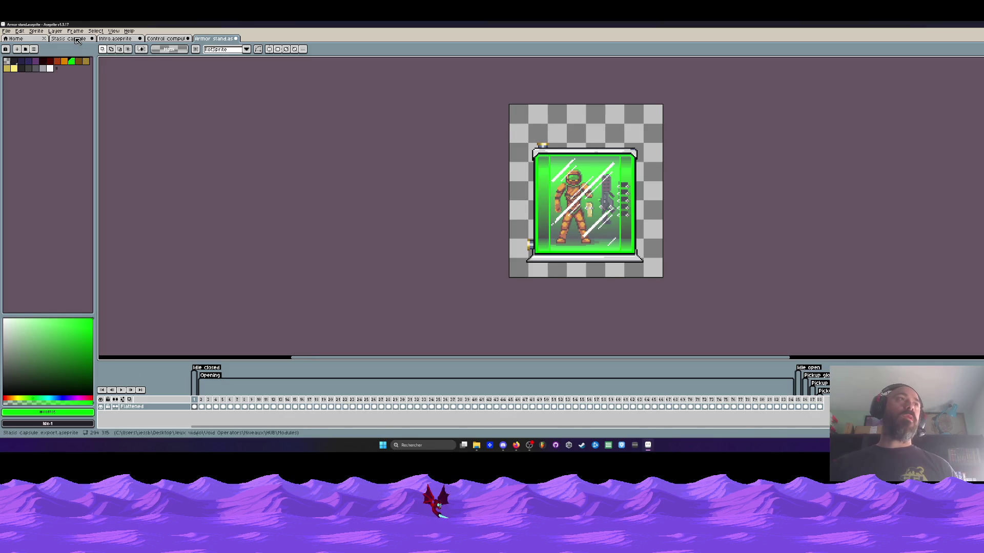
In the intro scene, select the area holding the twisted pipes and cable
{"action": "left_click", "coordinate": [68, 38]}
{"action": "scroll", "coordinate": [203, 396], "scroll_direction": "up", "scroll_amount": 2}
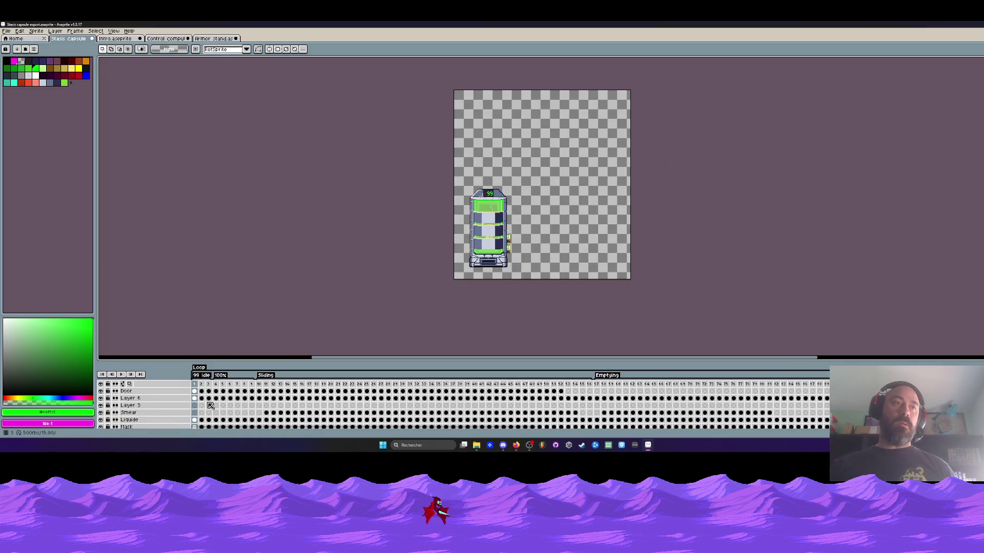
{"action": "scroll", "coordinate": [200, 407], "scroll_direction": "down", "scroll_amount": 2}
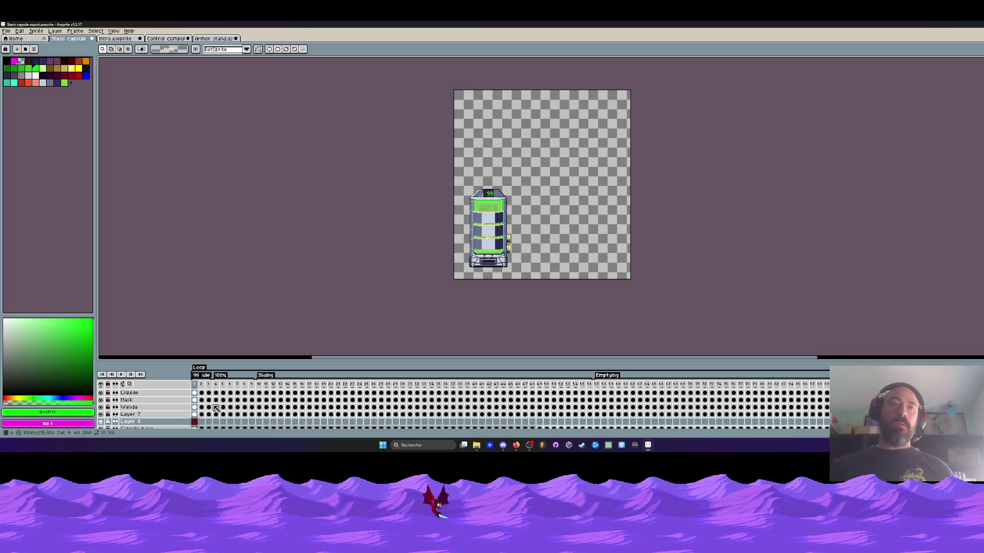
{"action": "left_click", "coordinate": [119, 32]}
{"action": "left_click", "coordinate": [117, 38]}
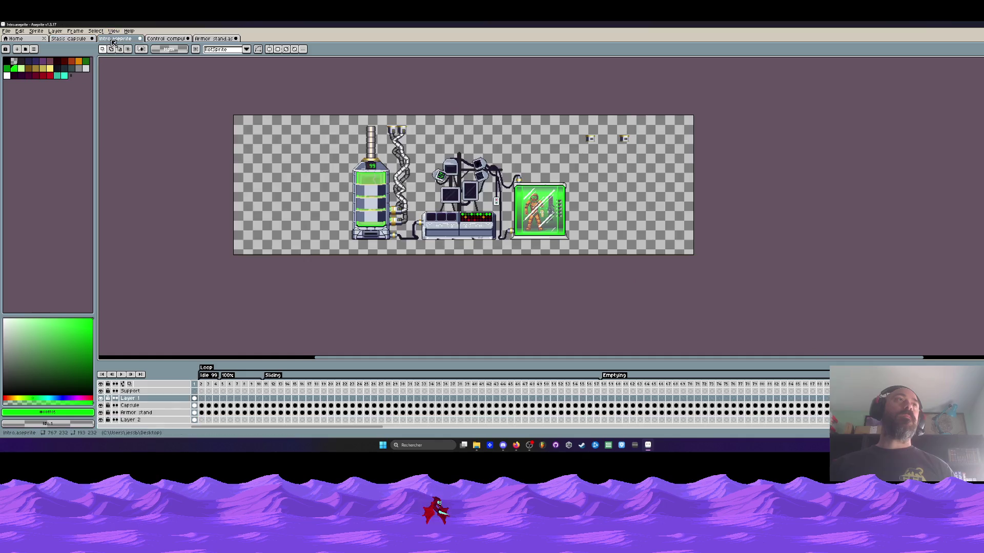
{"action": "left_click_drag", "start_coordinate": [389, 219], "coordinate": [400, 209]}
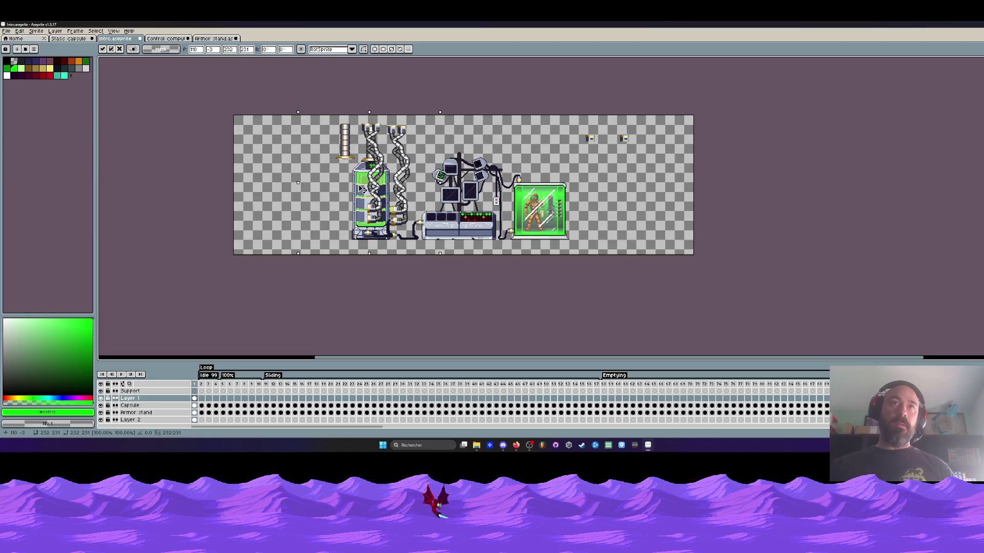
Paste the pipes and cable into the Stasis capsule sprite, placed left of the capsule
{"action": "left_click", "coordinate": [68, 39]}
{"action": "key", "text": "ctrl+v"}
{"action": "mouse_move", "coordinate": [598, 197]}
{"action": "left_mouse_down"}
{"action": "mouse_move", "coordinate": [494, 239]}
{"action": "mouse_move", "coordinate": [504, 208]}
{"action": "mouse_move", "coordinate": [520, 231]}
{"action": "left_mouse_up"}
{"action": "scroll", "coordinate": [505, 208], "scroll_direction": "up", "scroll_amount": 2}
{"action": "left_click_drag", "start_coordinate": [549, 276], "coordinate": [545, 283]}
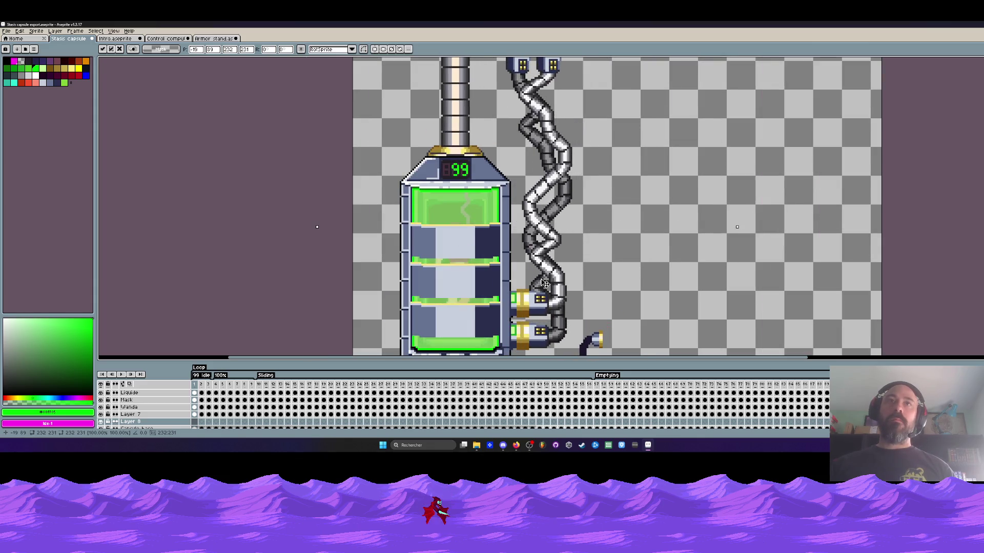
{"action": "scroll", "coordinate": [564, 284], "scroll_direction": "down", "scroll_amount": 2}
Commit the pasted pipes and pull the canvas's right edge in to them in Canvas Size
{"action": "key", "text": "Return"}
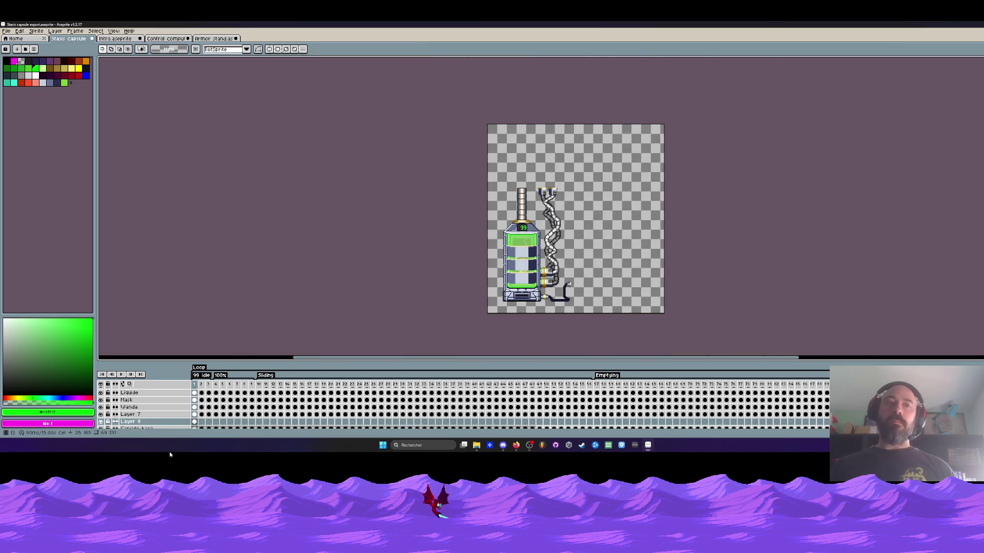
{"action": "scroll", "coordinate": [640, 246], "scroll_direction": "up", "scroll_amount": 1}
{"action": "scroll", "coordinate": [558, 233], "scroll_direction": "down", "scroll_amount": 1}
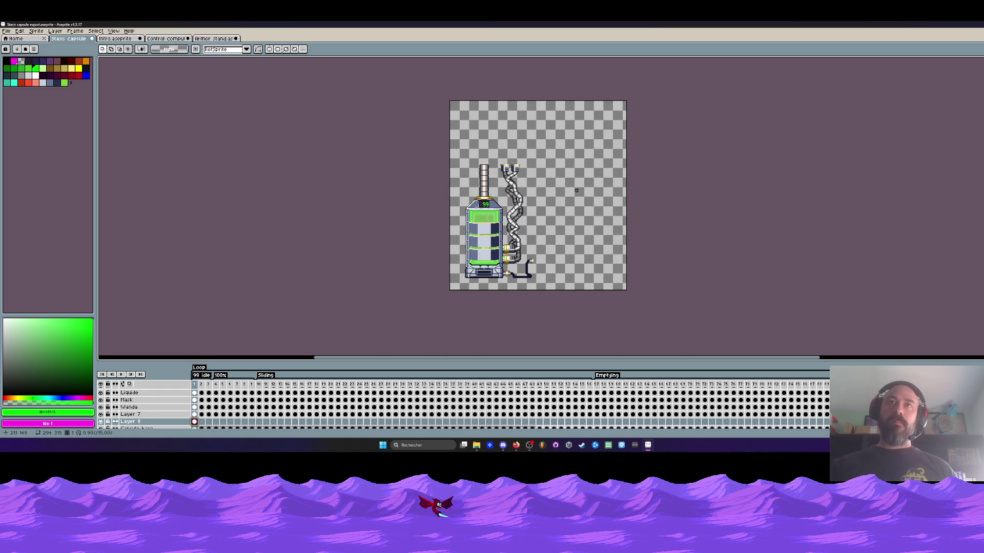
{"action": "scroll", "coordinate": [577, 191], "scroll_direction": "up", "scroll_amount": 1}
{"action": "key", "text": "ctrl+alt+c"}
{"action": "left_click_drag", "start_coordinate": [679, 165], "coordinate": [494, 185]}
Bring the top canvas edge down to height 210 and apply the crop
{"action": "scroll", "coordinate": [420, 64], "scroll_direction": "down", "scroll_amount": 2}
{"action": "scroll", "coordinate": [421, 64], "scroll_direction": "up", "scroll_amount": 2}
{"action": "left_click_drag", "start_coordinate": [420, 64], "coordinate": [416, 191]}
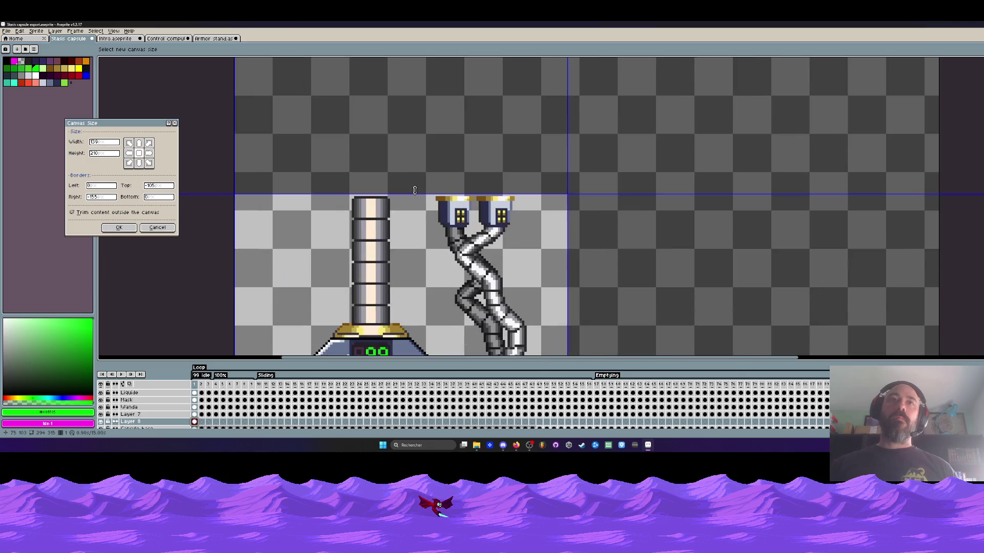
{"action": "key", "text": "Return"}
Select the Jump off frames 111 through 115 in the timeline
{"action": "scroll", "coordinate": [352, 186], "scroll_direction": "up", "scroll_amount": 1}
{"action": "scroll", "coordinate": [431, 182], "scroll_direction": "down", "scroll_amount": 4}
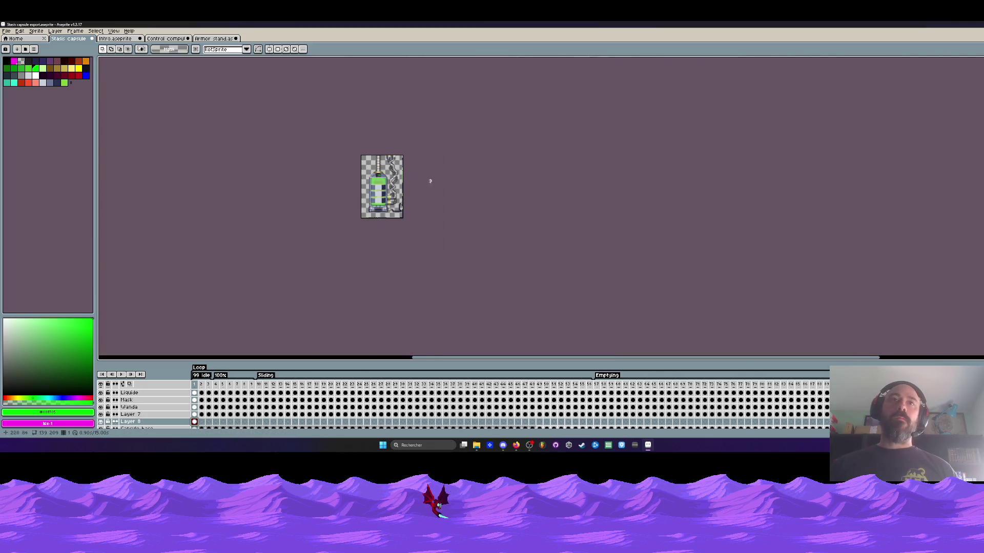
{"action": "scroll", "coordinate": [399, 179], "scroll_direction": "up", "scroll_amount": 3}
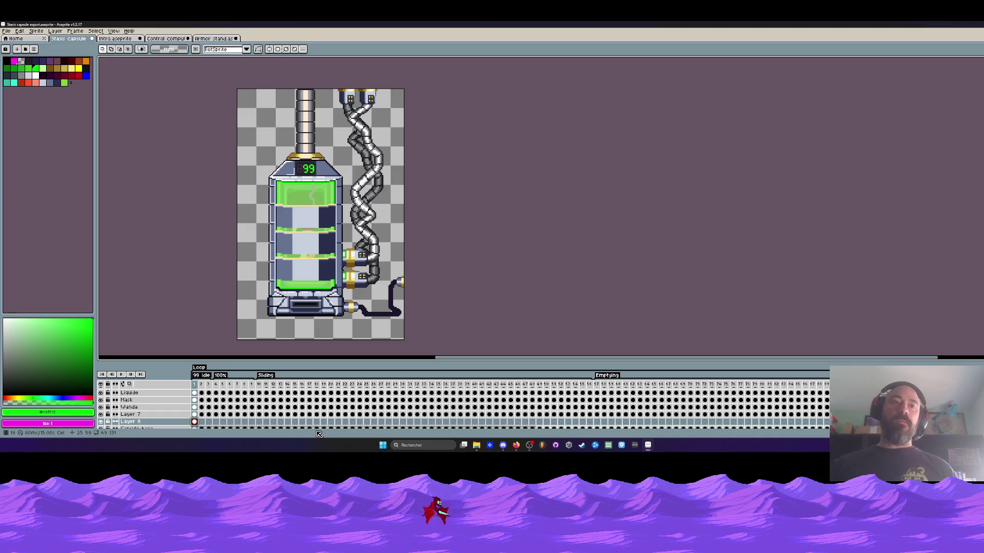
{"action": "scroll", "coordinate": [512, 405], "scroll_direction": "right", "scroll_amount": 5}
{"action": "left_click", "coordinate": [708, 388]}
{"action": "mouse_move", "coordinate": [708, 388]}
{"action": "left_mouse_down"}
{"action": "mouse_move", "coordinate": [741, 397]}
{"action": "mouse_move", "coordinate": [524, 399]}
{"action": "mouse_move", "coordinate": [714, 400]}
{"action": "left_mouse_up"}
{"action": "key", "text": "plus"}
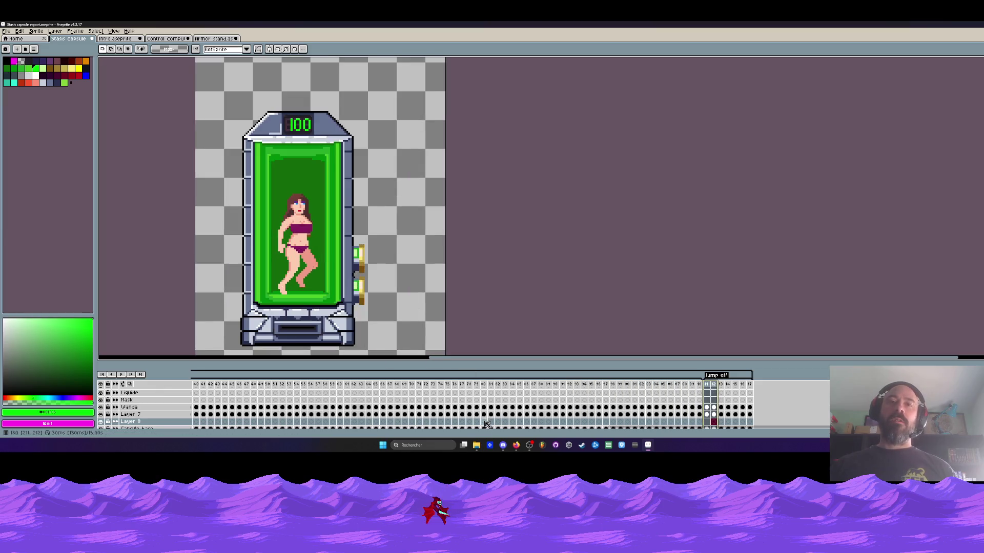
{"action": "scroll", "coordinate": [672, 396], "scroll_direction": "right", "scroll_amount": 3}
{"action": "mouse_move", "coordinate": [655, 400]}
{"action": "left_mouse_down"}
{"action": "mouse_move", "coordinate": [647, 400]}
{"action": "mouse_move", "coordinate": [683, 400]}
{"action": "left_mouse_up"}
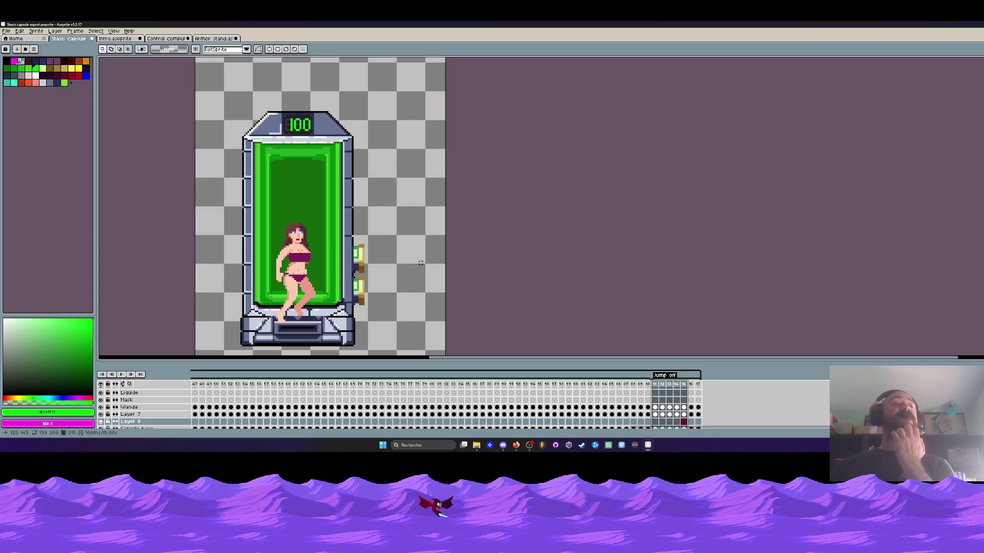
Enlarge the layer list and step through the Jump off frames to check the woman's pose
{"action": "scroll", "coordinate": [481, 372], "scroll_direction": "down", "scroll_amount": 1}
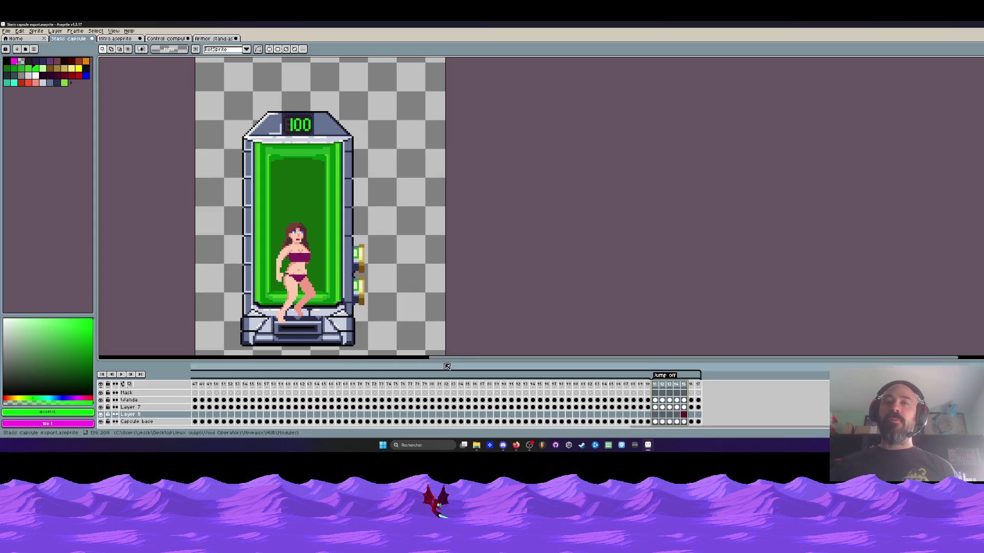
{"action": "left_click_drag", "start_coordinate": [381, 361], "coordinate": [380, 338]}
{"action": "scroll", "coordinate": [335, 288], "scroll_direction": "down", "scroll_amount": 1}
{"action": "scroll", "coordinate": [287, 230], "scroll_direction": "up", "scroll_amount": 1}
{"action": "scroll", "coordinate": [307, 205], "scroll_direction": "down", "scroll_amount": 1}
{"action": "left_click", "coordinate": [641, 360]}
{"action": "key", "text": "Right"}
{"action": "key", "text": "Right"}
{"action": "key", "text": "Right"}
{"action": "key", "text": "Left"}
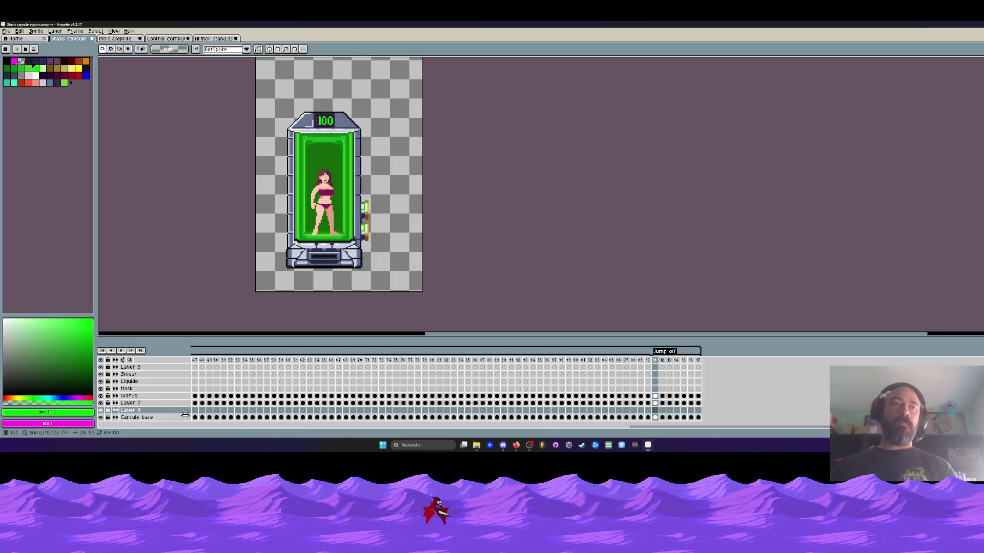
Make the woman's layer active and zoom in and out to inspect her pose
{"action": "left_click", "coordinate": [654, 396]}
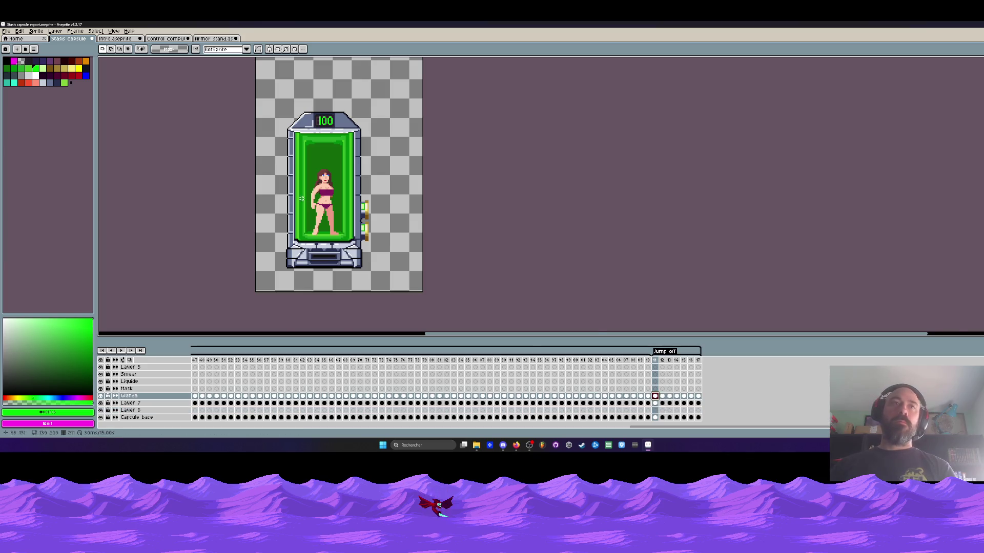
{"action": "scroll", "coordinate": [328, 204], "scroll_direction": "up", "scroll_amount": 3}
{"action": "scroll", "coordinate": [328, 204], "scroll_direction": "down", "scroll_amount": 4}
{"action": "scroll", "coordinate": [328, 204], "scroll_direction": "up", "scroll_amount": 3}
{"action": "scroll", "coordinate": [327, 203], "scroll_direction": "up", "scroll_amount": 1}
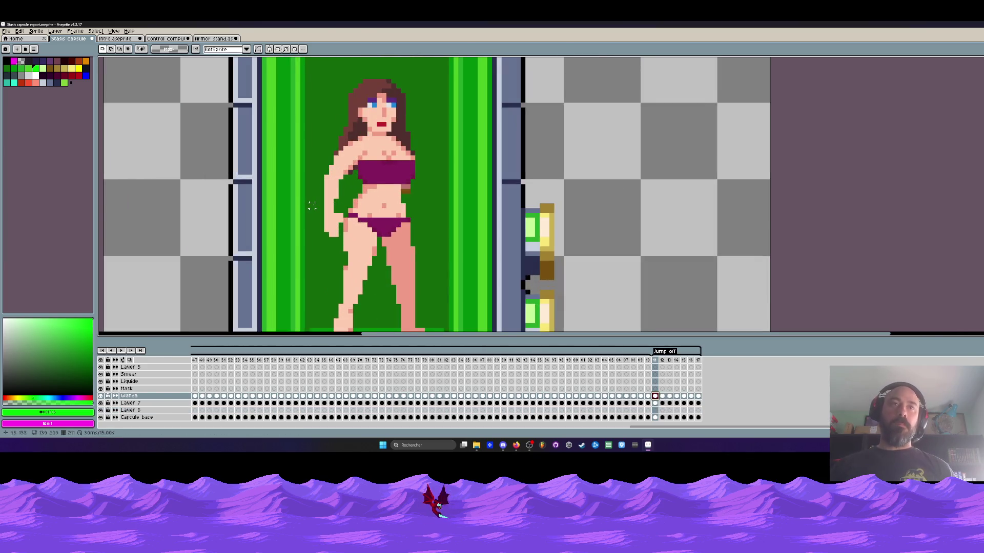
{"action": "scroll", "coordinate": [328, 204], "scroll_direction": "up", "scroll_amount": 1}
{"action": "scroll", "coordinate": [353, 235], "scroll_direction": "down", "scroll_amount": 1}
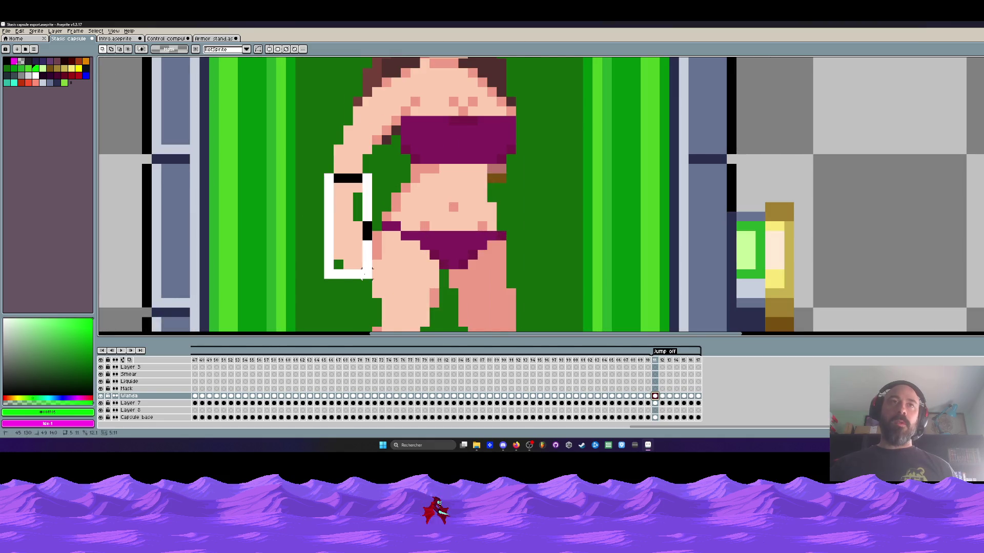
{"action": "scroll", "coordinate": [353, 205], "scroll_direction": "down", "scroll_amount": 2}
{"action": "scroll", "coordinate": [352, 185], "scroll_direction": "up", "scroll_amount": 2}
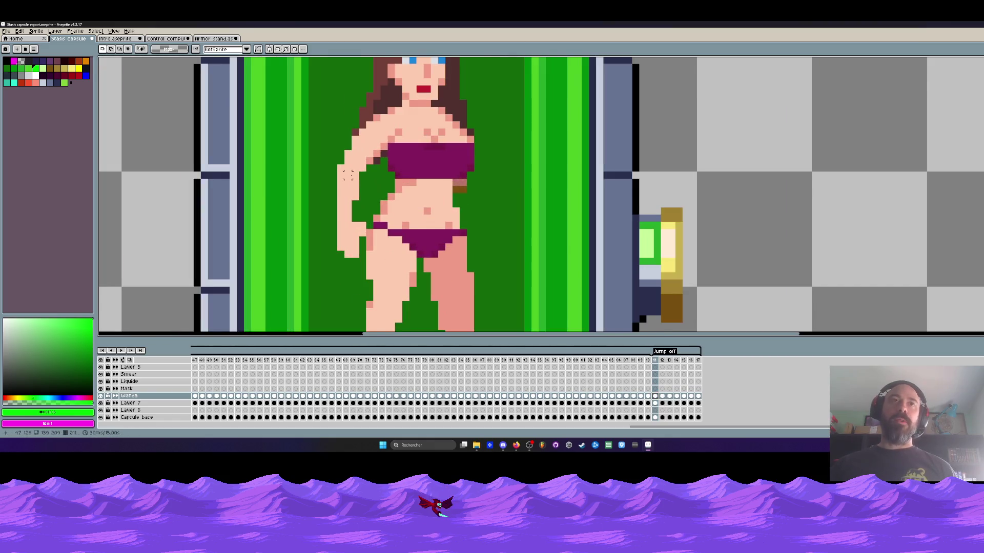
{"action": "scroll", "coordinate": [353, 180], "scroll_direction": "down", "scroll_amount": 1}
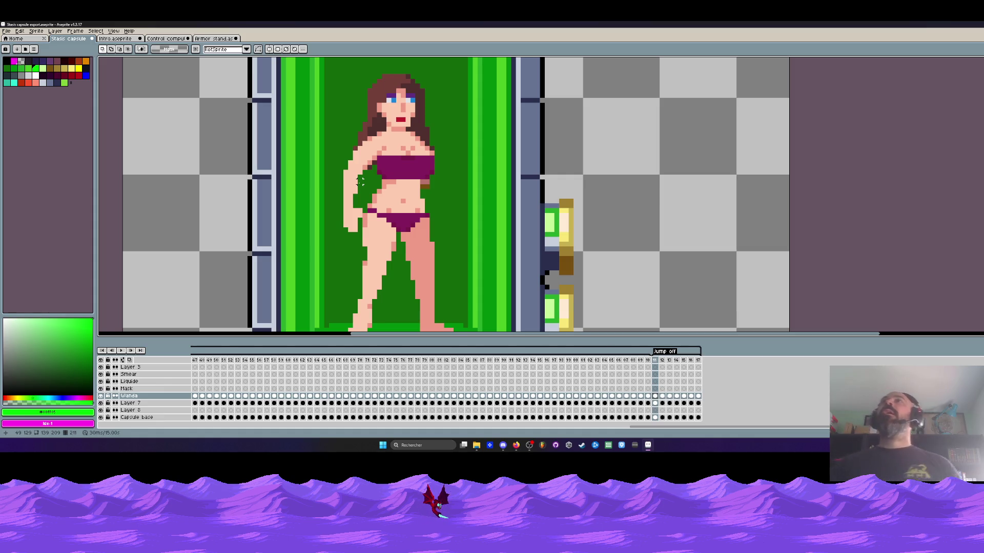
{"action": "scroll", "coordinate": [361, 191], "scroll_direction": "down", "scroll_amount": 1}
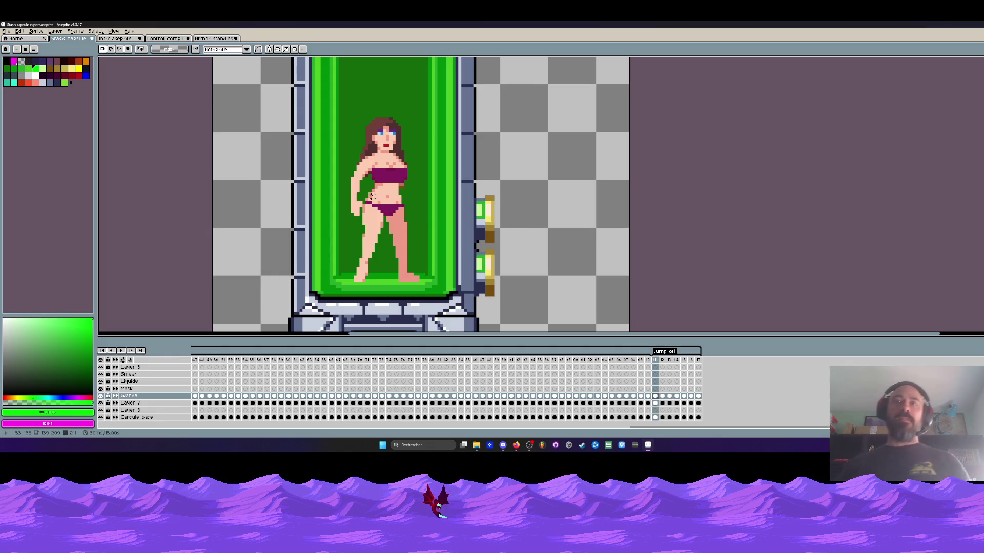
Advance one frame and lasso-select the woman's left arm
{"action": "key", "text": "Right"}
{"action": "scroll", "coordinate": [366, 200], "scroll_direction": "up", "scroll_amount": 3}
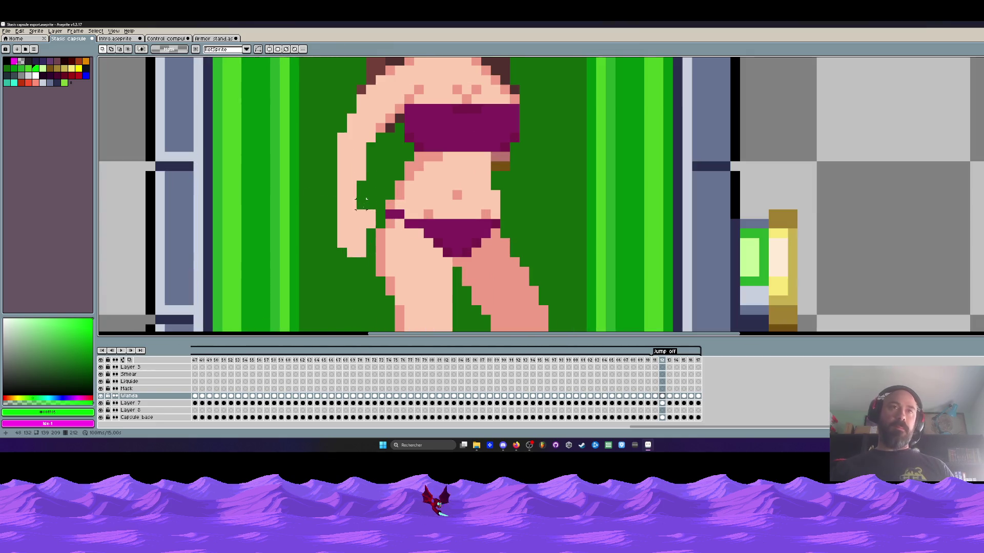
{"action": "key", "text": "b"}
{"action": "mouse_move", "coordinate": [390, 139]}
{"action": "left_mouse_down"}
{"action": "mouse_move", "coordinate": [390, 122]}
{"action": "mouse_move", "coordinate": [331, 146]}
{"action": "mouse_move", "coordinate": [370, 261]}
{"action": "mouse_move", "coordinate": [381, 134]}
{"action": "left_mouse_up"}
{"action": "scroll", "coordinate": [382, 134], "scroll_direction": "down", "scroll_amount": 4}
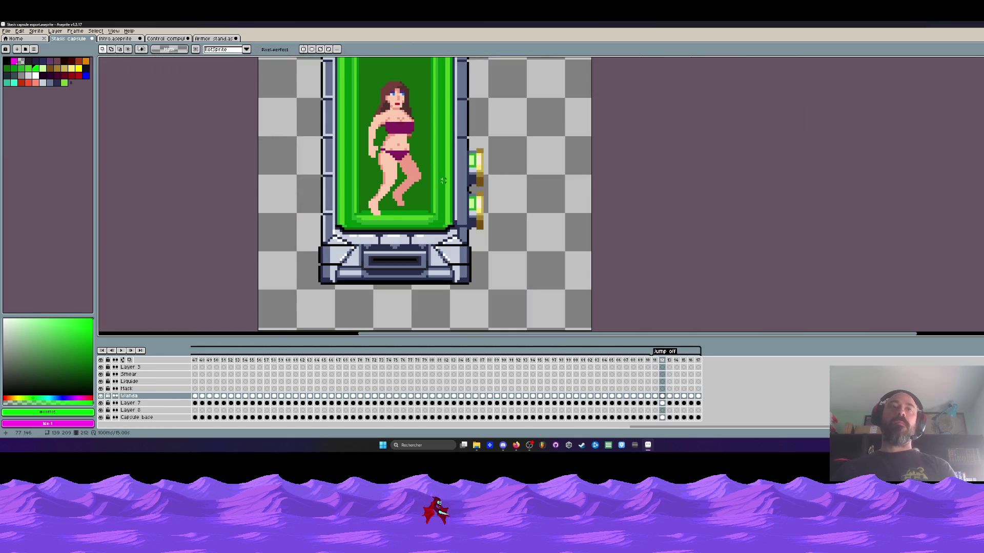
Flip back and forth between neighbouring frames to compare the woman's poses
{"action": "key", "text": "Right"}
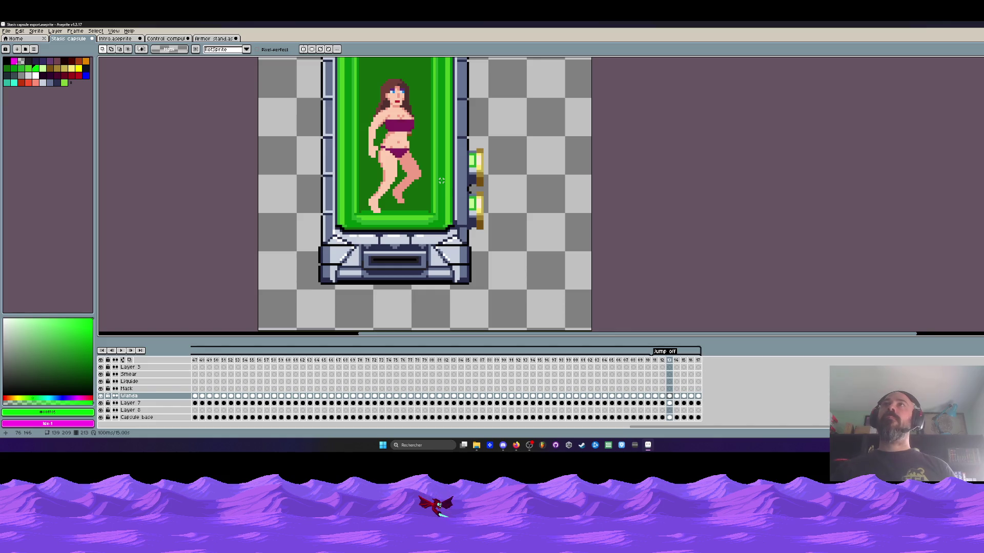
{"action": "key", "text": "Left"}
{"action": "scroll", "coordinate": [358, 168], "scroll_direction": "up", "scroll_amount": 1}
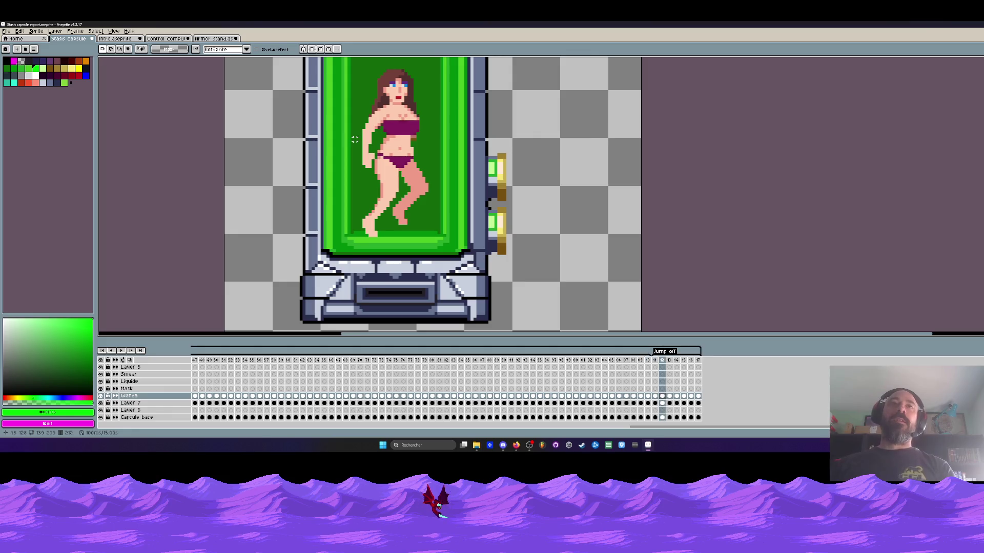
{"action": "key", "text": "Right"}
{"action": "key", "text": "Right"}
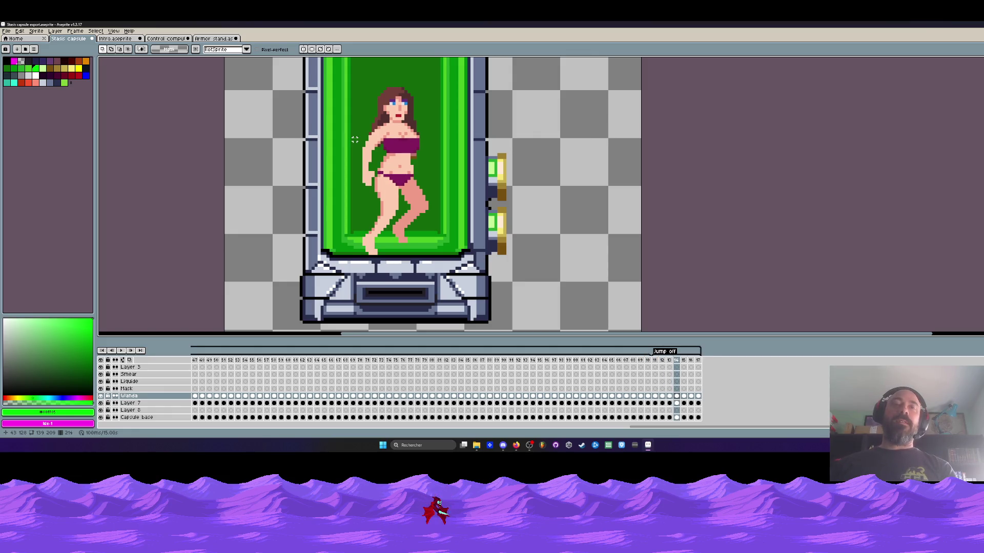
{"action": "key", "text": "Left"}
{"action": "key", "text": "Left"}
{"action": "key", "text": "Right"}
{"action": "key", "text": "Right"}
{"action": "scroll", "coordinate": [378, 142], "scroll_direction": "up", "scroll_amount": 1}
{"action": "key", "text": "Left"}
{"action": "key", "text": "Left"}
{"action": "key", "text": "Right"}
{"action": "key", "text": "Right"}
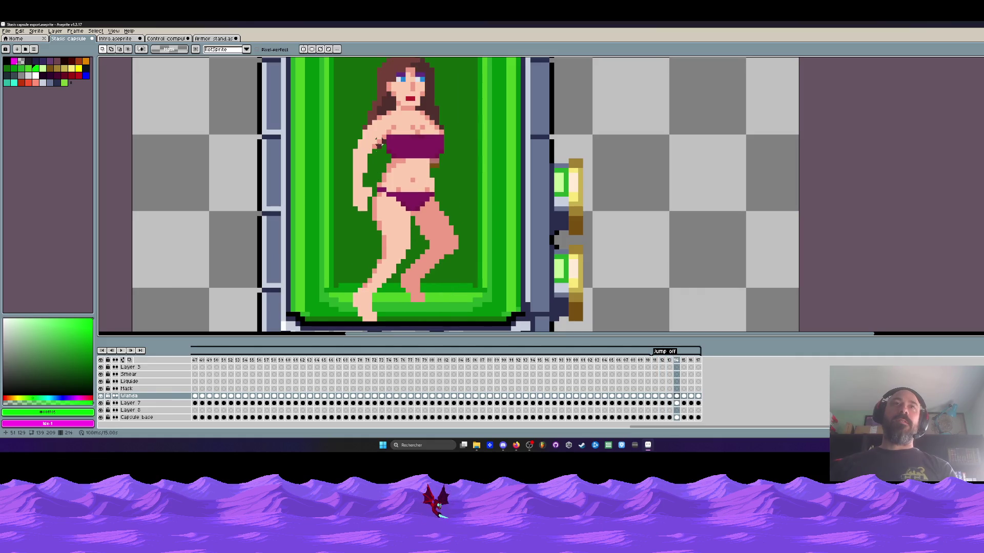
{"action": "scroll", "coordinate": [372, 165], "scroll_direction": "up", "scroll_amount": 1}
{"action": "scroll", "coordinate": [372, 165], "scroll_direction": "down", "scroll_amount": 2}
Step back a couple of frames and forward to frame 14, zooming in to examine the pose
{"action": "key", "text": "Left"}
{"action": "key", "text": "Left"}
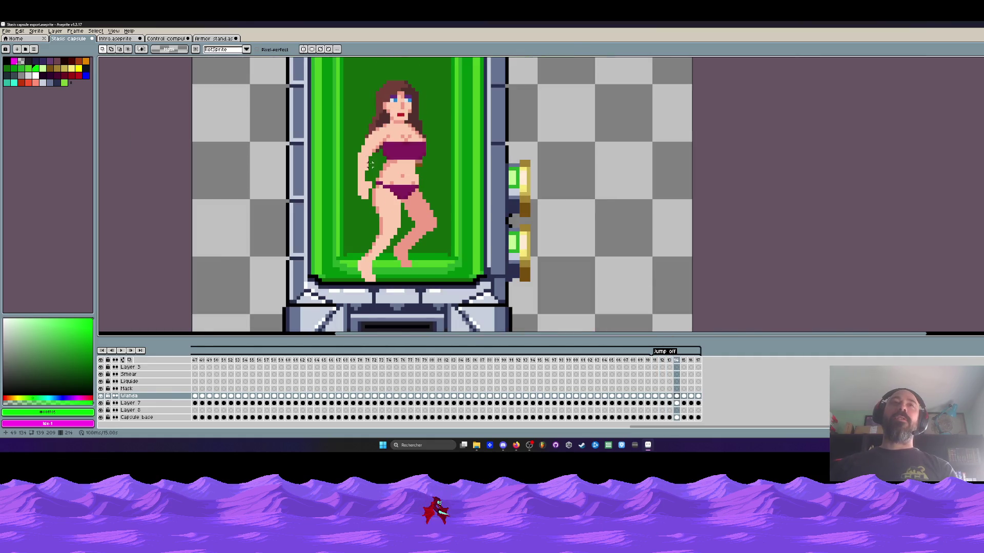
{"action": "key", "text": "Left"}
{"action": "key", "text": "Right"}
{"action": "key", "text": "Right"}
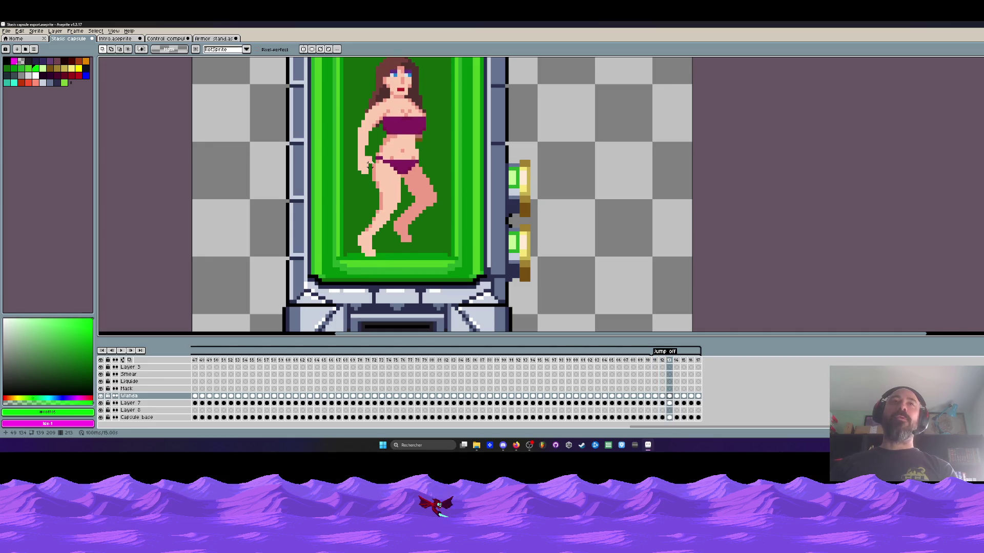
{"action": "key", "text": "Right"}
{"action": "scroll", "coordinate": [372, 165], "scroll_direction": "up", "scroll_amount": 3}
{"action": "scroll", "coordinate": [378, 167], "scroll_direction": "down", "scroll_amount": 2}
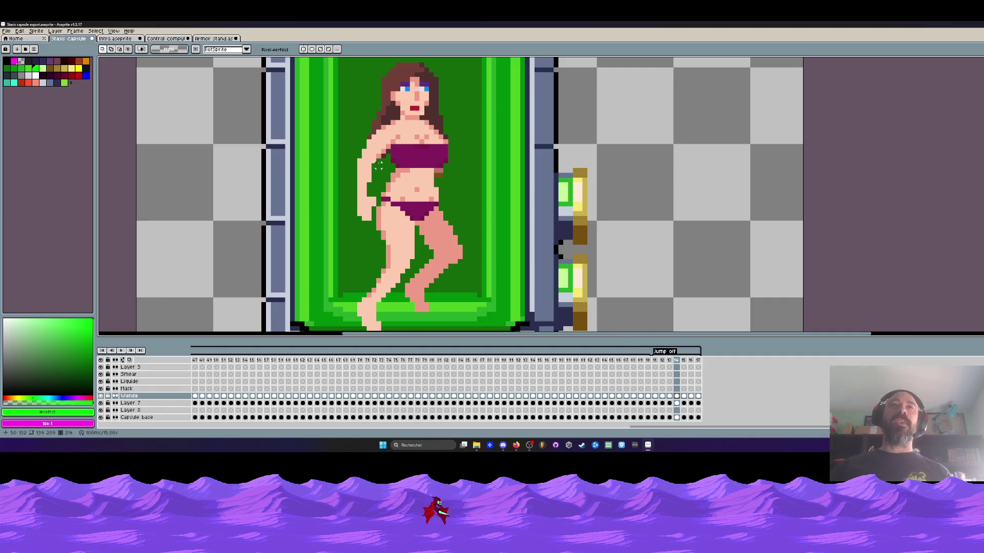
{"action": "scroll", "coordinate": [378, 165], "scroll_direction": "down", "scroll_amount": 1}
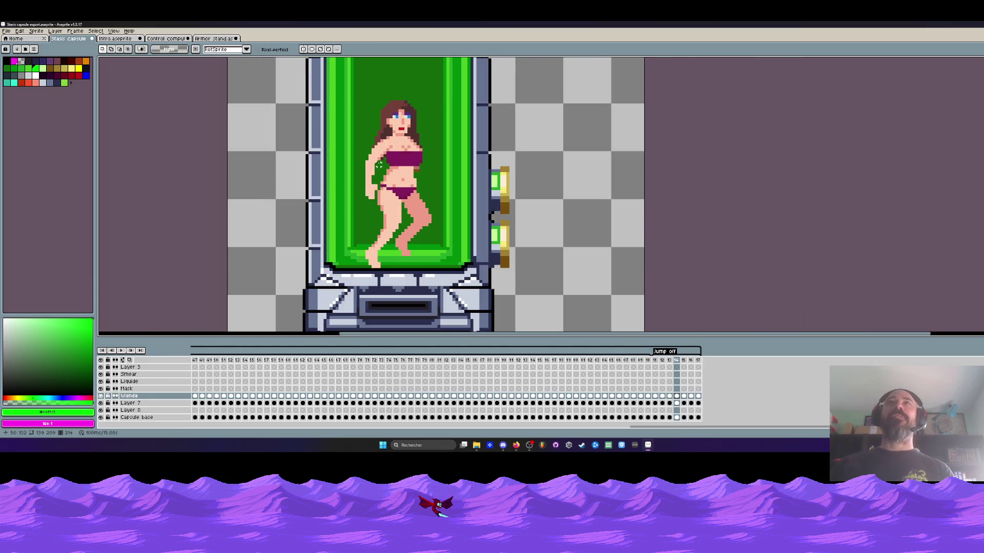
{"action": "scroll", "coordinate": [373, 161], "scroll_direction": "down", "scroll_amount": 1}
{"action": "scroll", "coordinate": [374, 161], "scroll_direction": "up", "scroll_amount": 1}
{"action": "scroll", "coordinate": [375, 162], "scroll_direction": "down", "scroll_amount": 1}
{"action": "scroll", "coordinate": [378, 162], "scroll_direction": "up", "scroll_amount": 1}
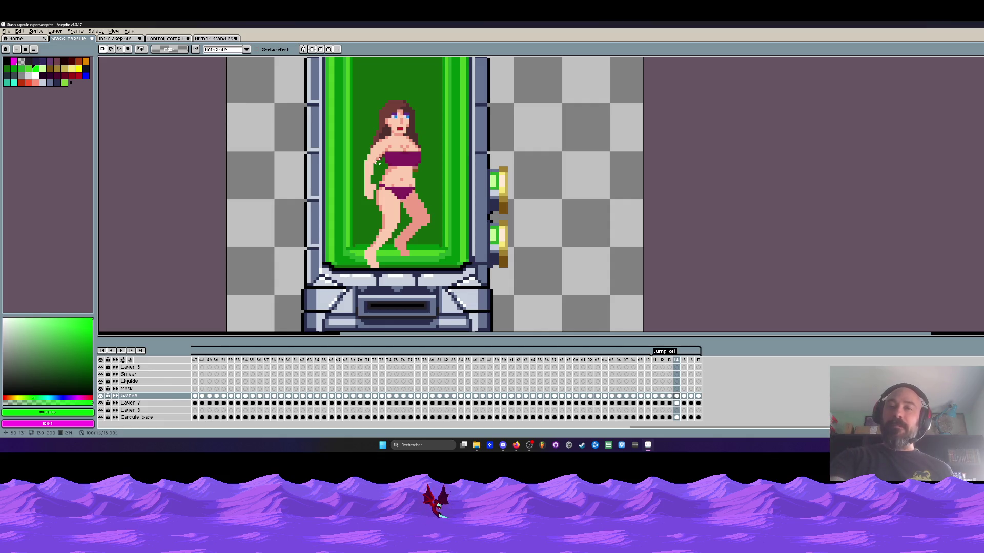
{"action": "scroll", "coordinate": [378, 161], "scroll_direction": "down", "scroll_amount": 4}
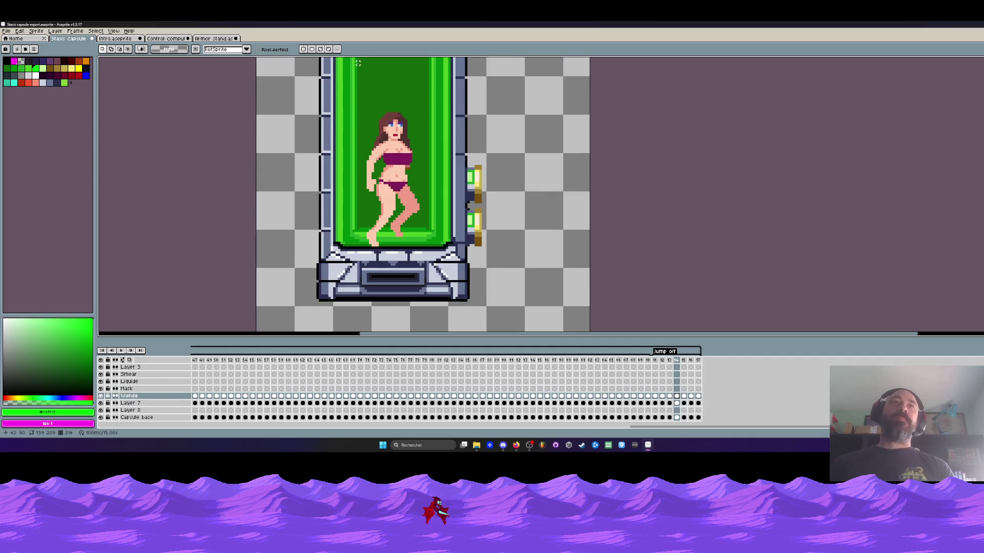
Flip through frames 15 to 17 and return to frame 15
{"action": "key", "text": "Left"}
{"action": "key", "text": "Left"}
{"action": "key", "text": "Right"}
{"action": "key", "text": "Right"}
{"action": "key", "text": "Right"}
{"action": "key", "text": "Right"}
{"action": "key", "text": "Left"}
{"action": "key", "text": "Right"}
{"action": "key", "text": "Right"}
{"action": "key", "text": "Left"}
{"action": "key", "text": "Left"}
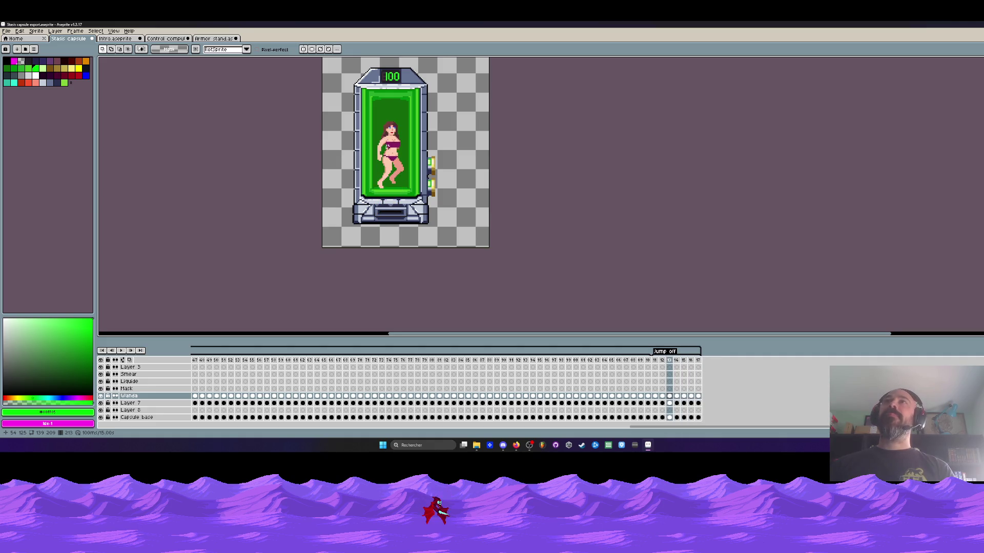
{"action": "key", "text": "Left"}
{"action": "key", "text": "Left"}
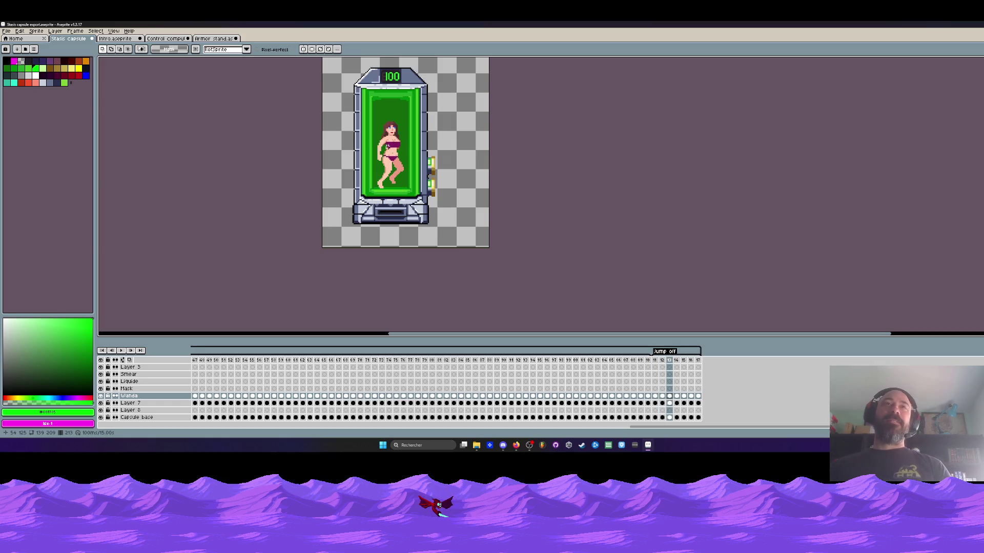
{"action": "scroll", "coordinate": [387, 147], "scroll_direction": "up", "scroll_amount": 1}
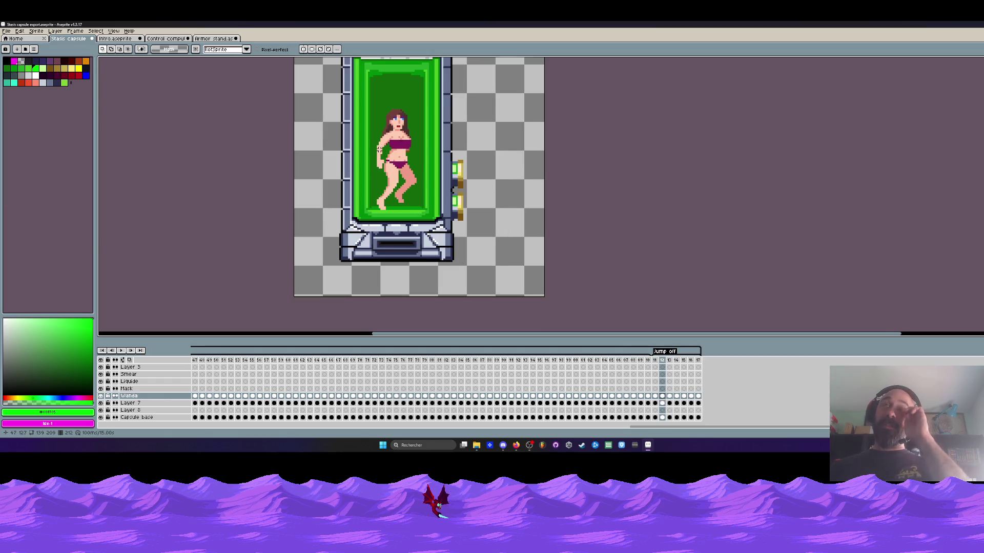
{"action": "scroll", "coordinate": [389, 162], "scroll_direction": "down", "scroll_amount": 2}
{"action": "scroll", "coordinate": [388, 162], "scroll_direction": "up", "scroll_amount": 3}
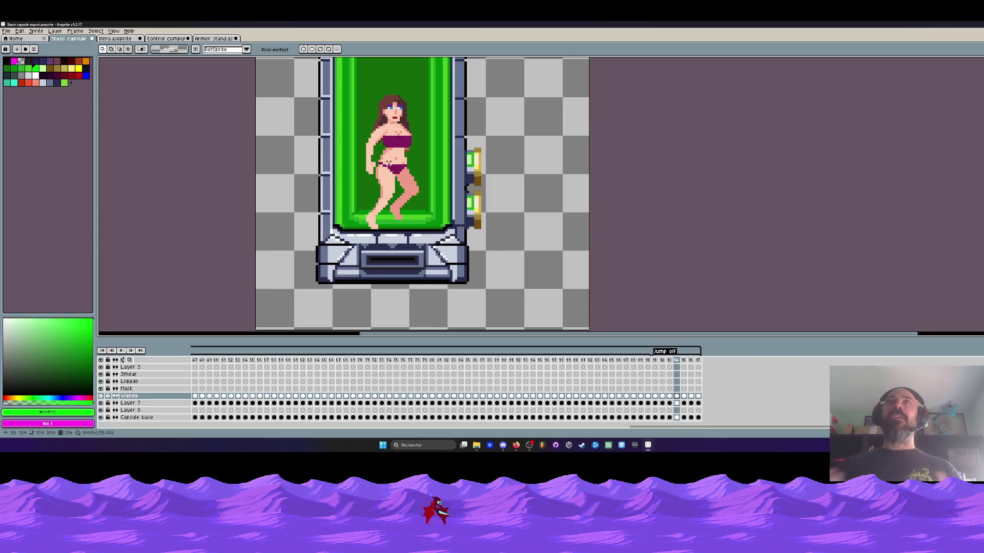
{"action": "scroll", "coordinate": [379, 113], "scroll_direction": "down", "scroll_amount": 3}
{"action": "scroll", "coordinate": [380, 113], "scroll_direction": "up", "scroll_amount": 1}
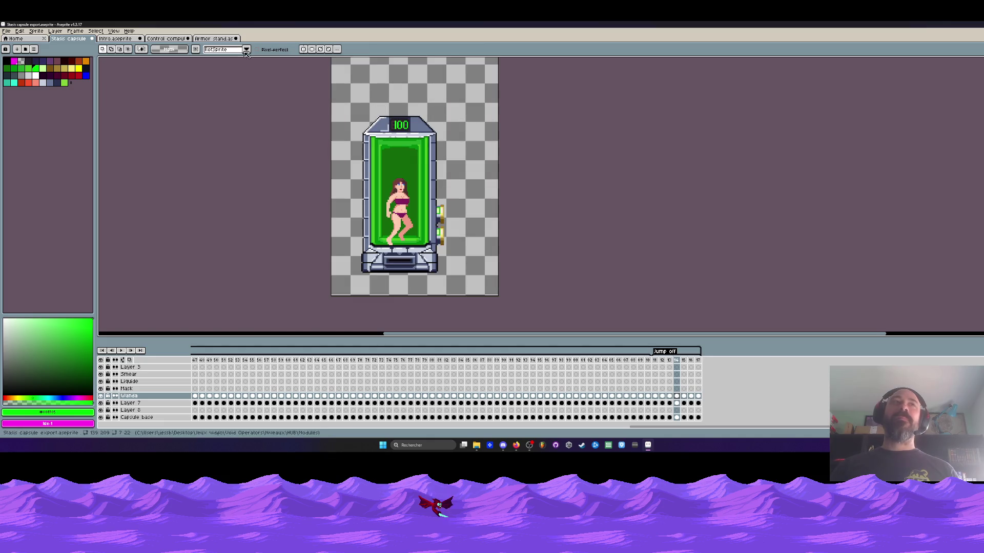
{"action": "scroll", "coordinate": [349, 128], "scroll_direction": "down", "scroll_amount": 2}
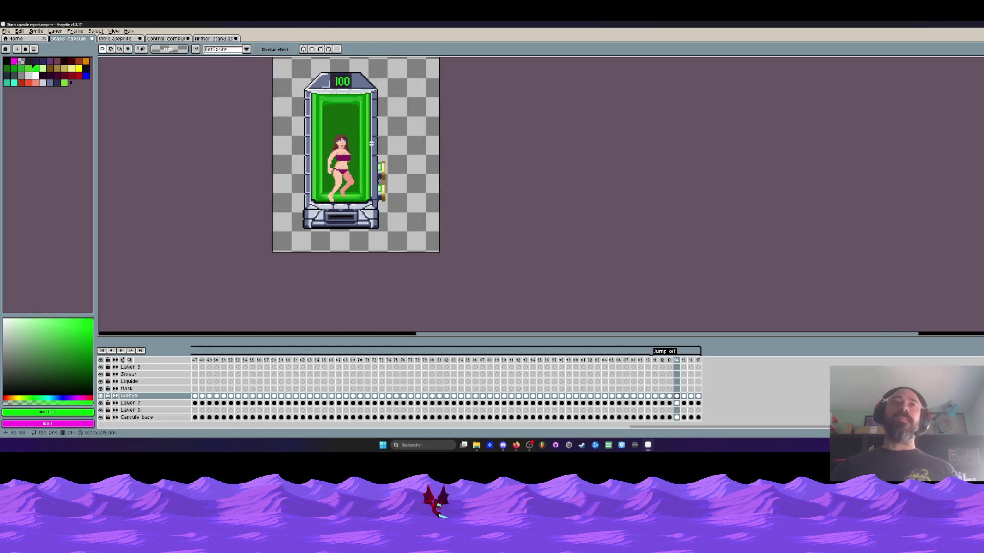
Jump to frame 11 and play the animation to preview it
{"action": "left_click", "coordinate": [656, 361]}
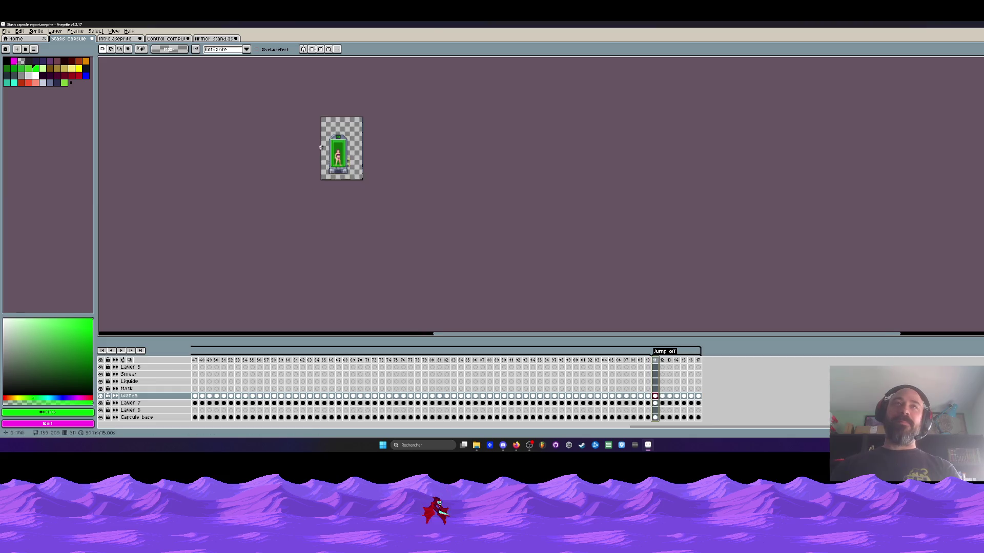
{"action": "scroll", "coordinate": [344, 185], "scroll_direction": "up", "scroll_amount": 2}
{"action": "key", "text": "Return"}
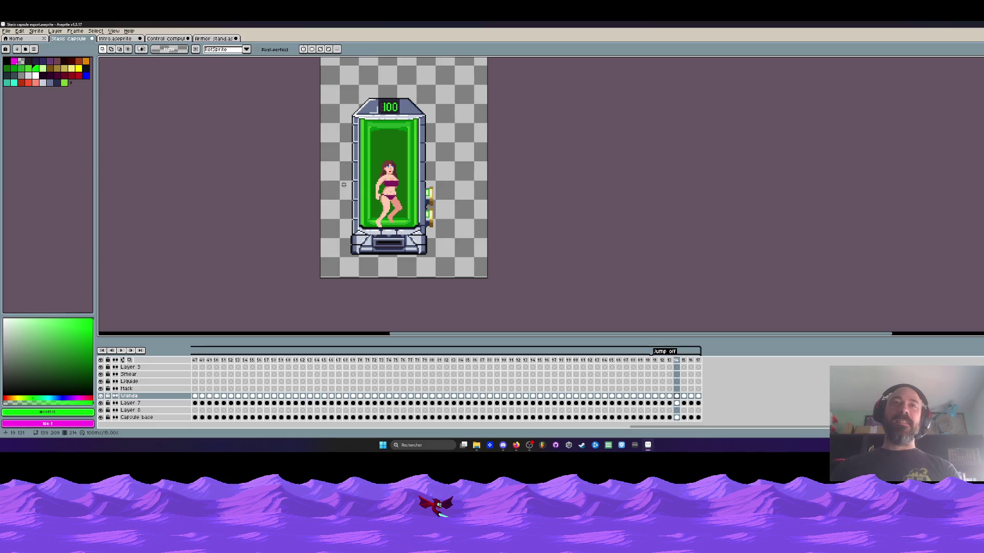
{"action": "scroll", "coordinate": [414, 196], "scroll_direction": "up", "scroll_amount": 1}
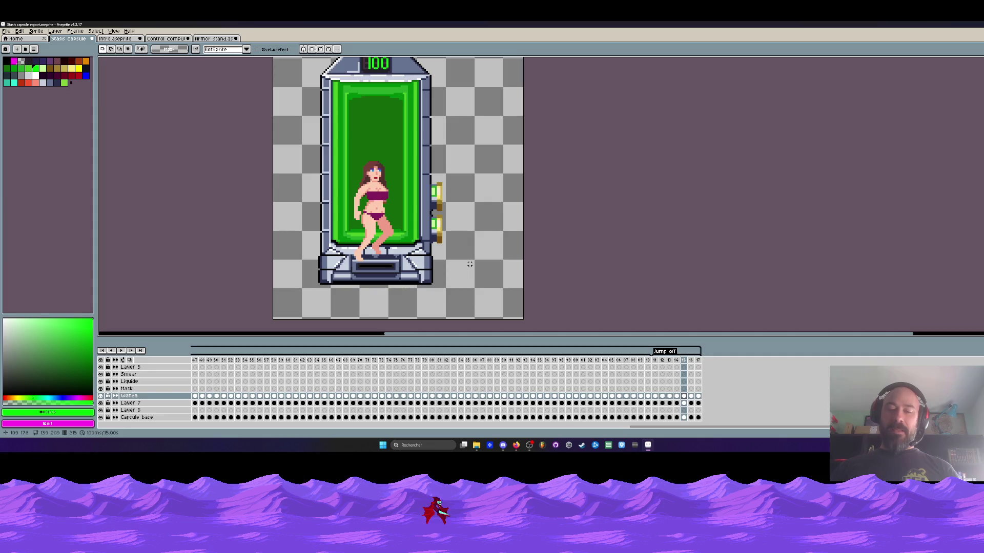
Select the Wanda cels for frames 15–17 and marquee-select the area around the woman
{"action": "key", "text": "ctrl+t"}
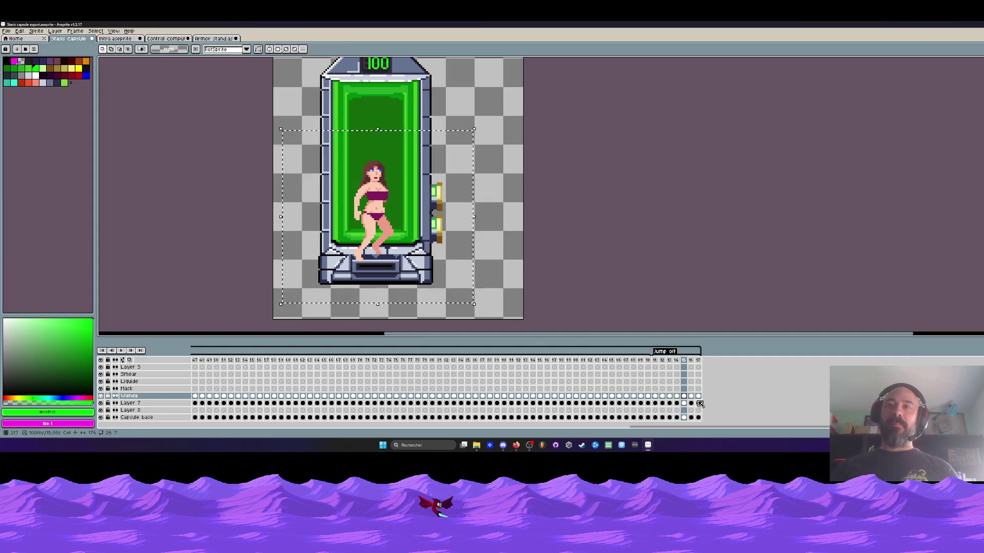
{"action": "left_click_drag", "start_coordinate": [701, 398], "coordinate": [684, 396]}
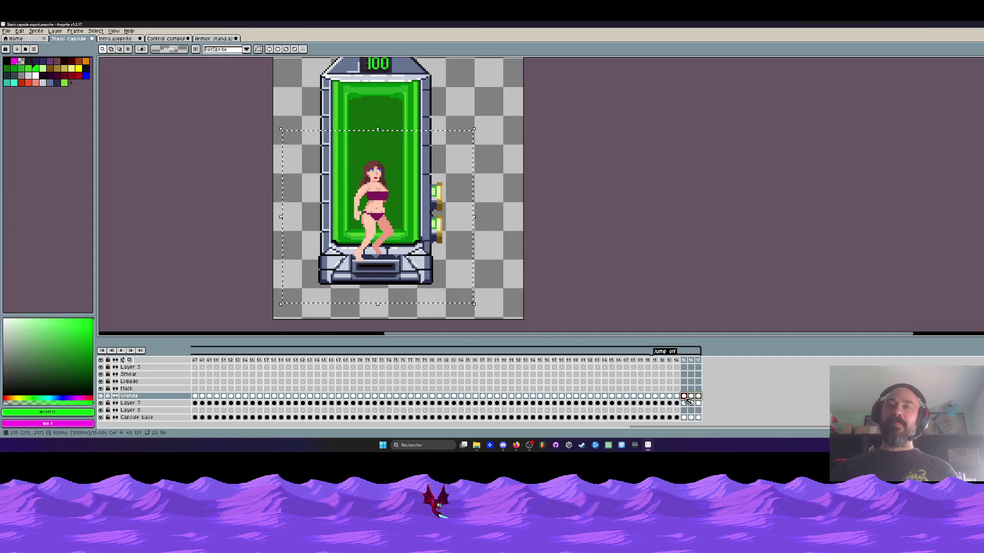
{"action": "scroll", "coordinate": [507, 162], "scroll_direction": "up", "scroll_amount": 2}
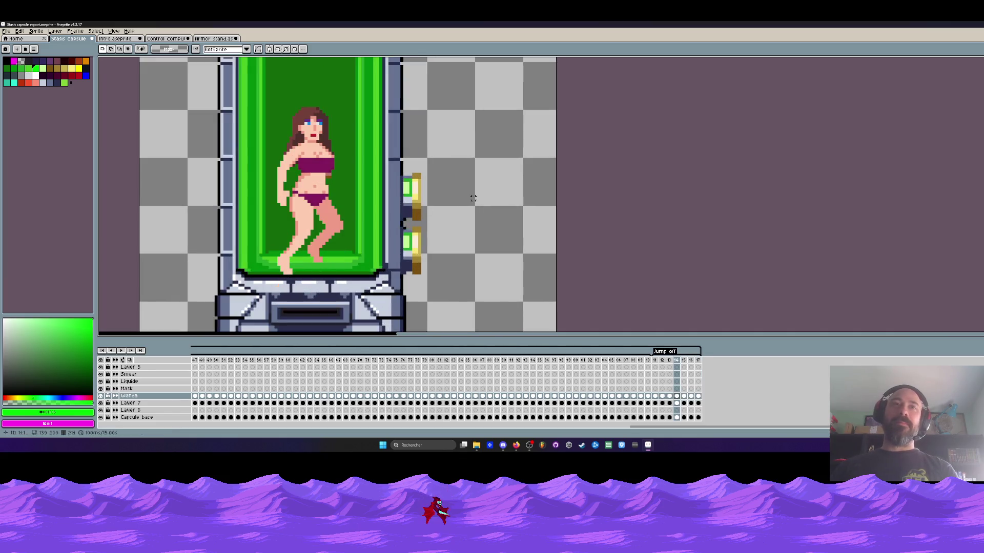
{"action": "scroll", "coordinate": [205, 221], "scroll_direction": "down", "scroll_amount": 1}
{"action": "left_click_drag", "start_coordinate": [174, 111], "coordinate": [417, 289]}
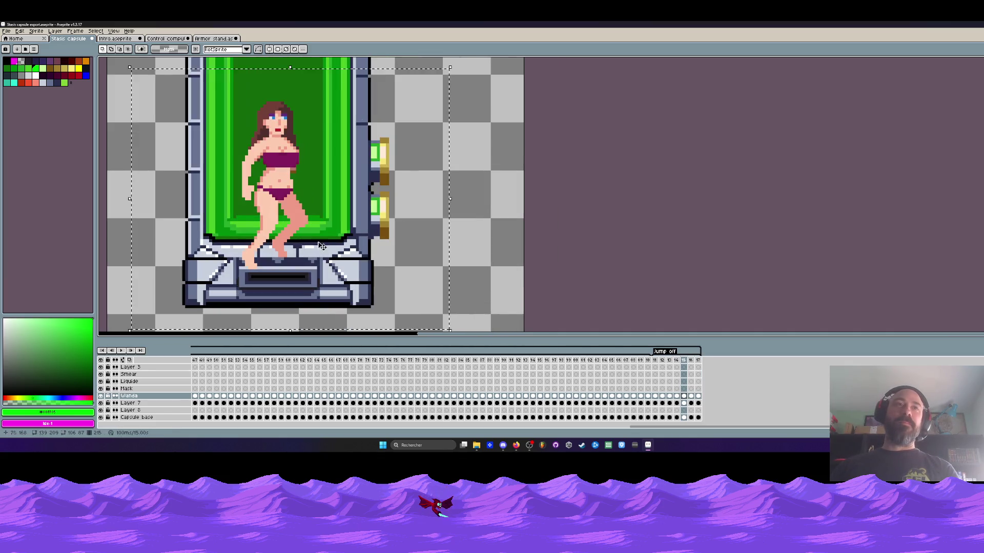
{"action": "scroll", "coordinate": [416, 289], "scroll_direction": "up", "scroll_amount": 1}
Go back to frame 14 and replay the animation to check the new position
{"action": "key", "text": "comma"}
{"action": "key", "text": "Return"}
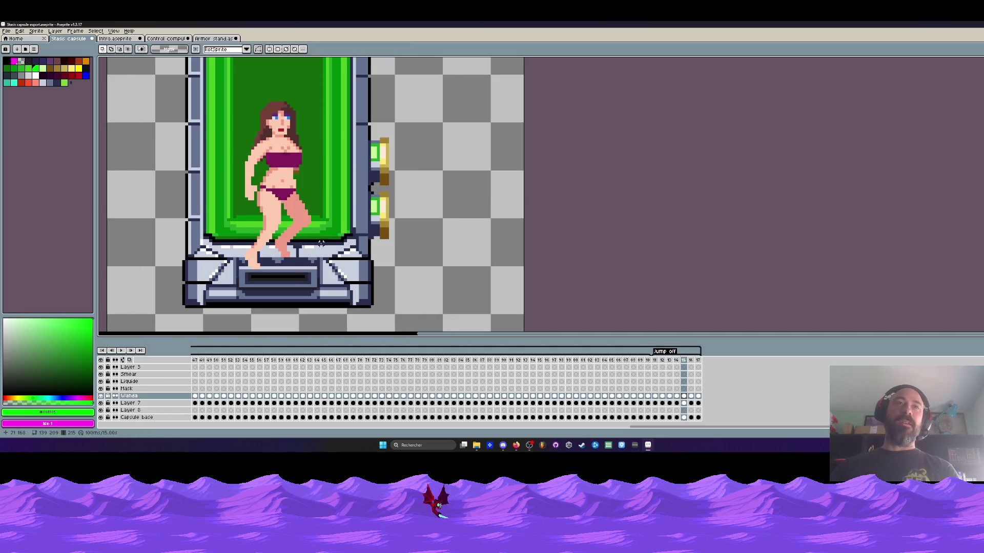
{"action": "scroll", "coordinate": [189, 122], "scroll_direction": "down", "scroll_amount": 1}
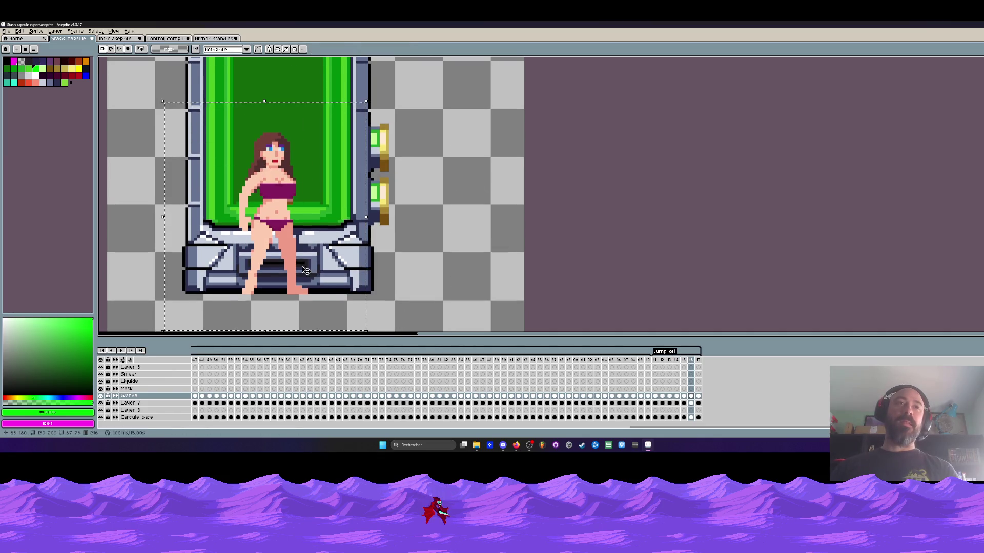
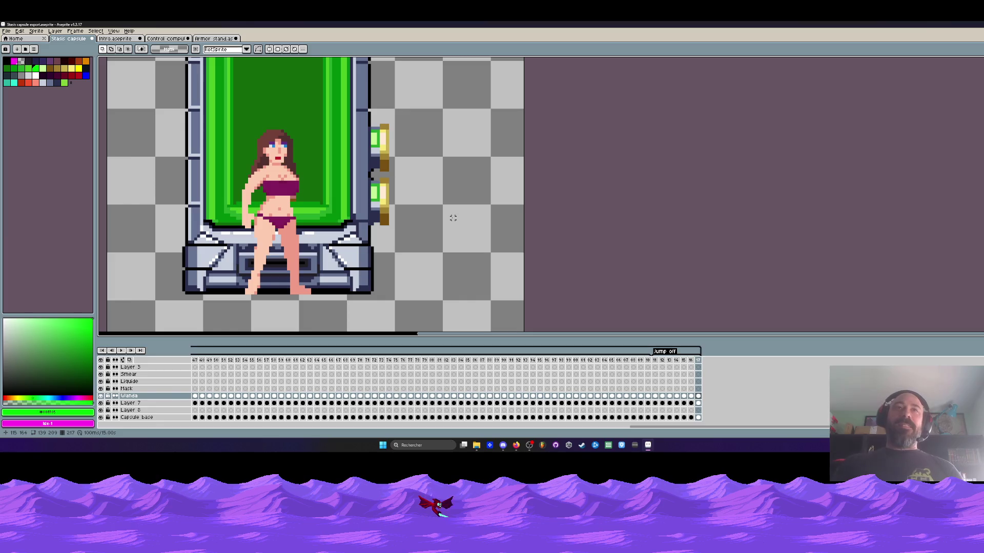
Scrub to frame 12 and play the Jump off animation to review the woman's poses
{"action": "scroll", "coordinate": [444, 206], "scroll_direction": "down", "scroll_amount": 3}
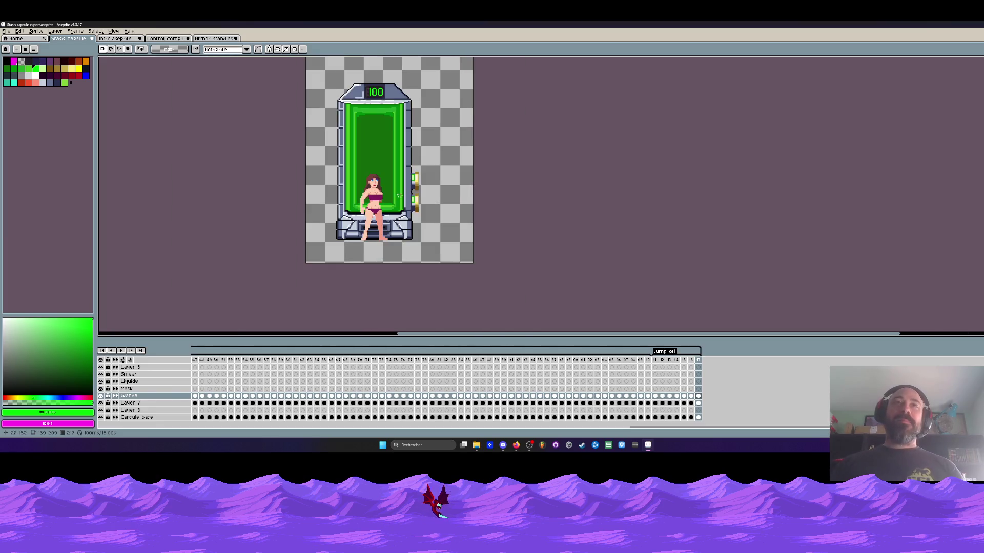
{"action": "scroll", "coordinate": [404, 188], "scroll_direction": "up", "scroll_amount": 1}
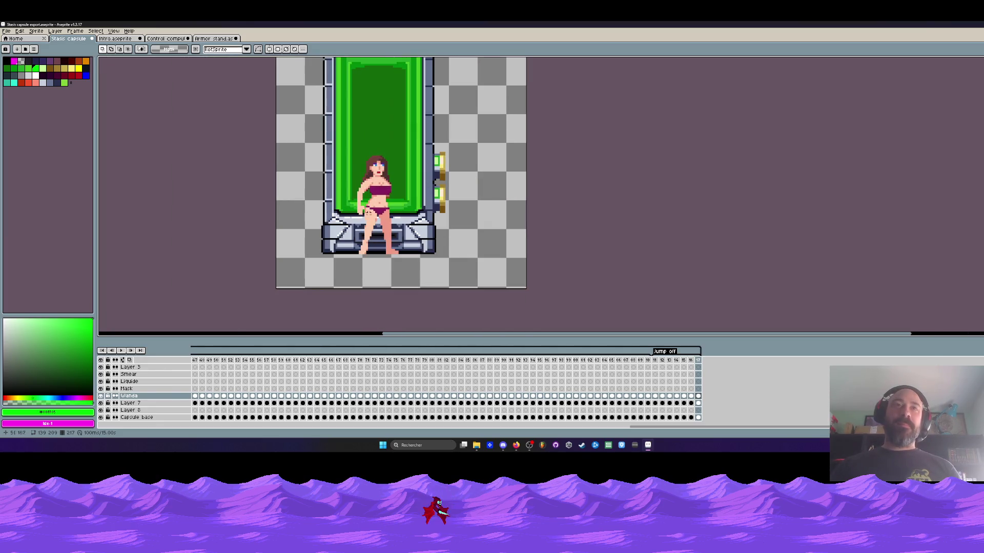
{"action": "mouse_move", "coordinate": [657, 363]}
{"action": "left_mouse_down"}
{"action": "mouse_move", "coordinate": [641, 362]}
{"action": "mouse_move", "coordinate": [661, 362]}
{"action": "left_mouse_up"}
{"action": "key", "text": "Return"}
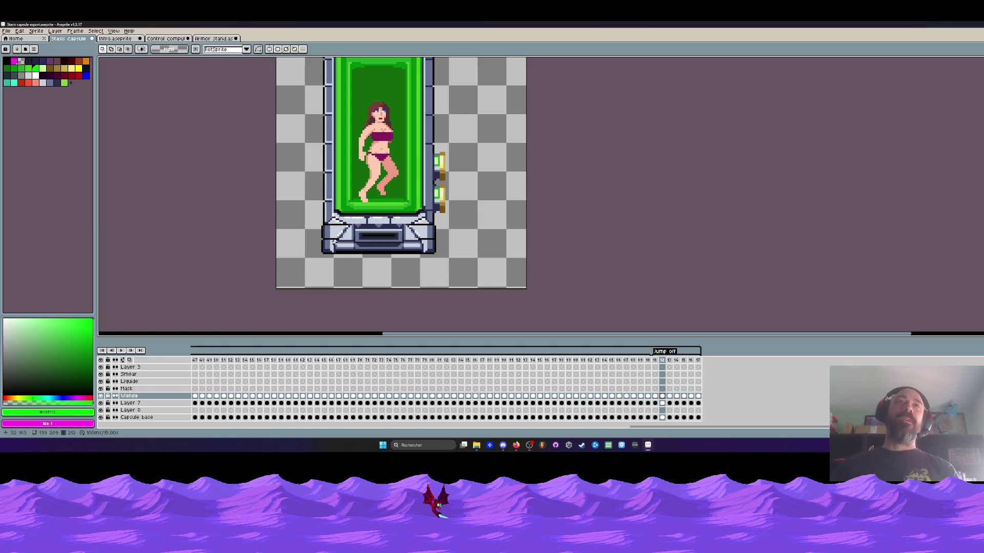
{"action": "scroll", "coordinate": [328, 215], "scroll_direction": "up", "scroll_amount": 2}
{"action": "scroll", "coordinate": [358, 148], "scroll_direction": "down", "scroll_amount": 2}
{"action": "scroll", "coordinate": [391, 82], "scroll_direction": "up", "scroll_amount": 2}
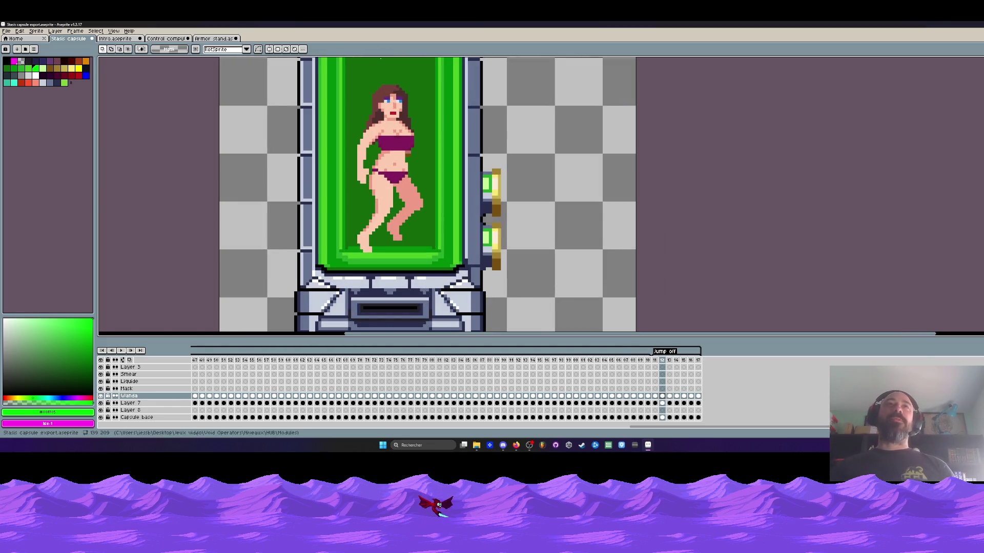
{"action": "scroll", "coordinate": [387, 107], "scroll_direction": "down", "scroll_amount": 1}
{"action": "scroll", "coordinate": [383, 132], "scroll_direction": "up", "scroll_amount": 1}
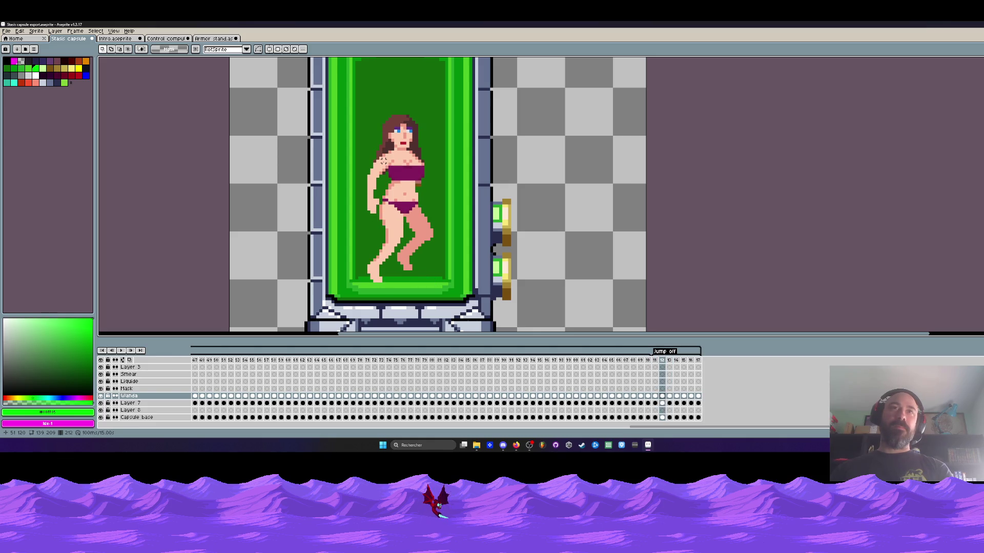
{"action": "scroll", "coordinate": [383, 161], "scroll_direction": "up", "scroll_amount": 5}
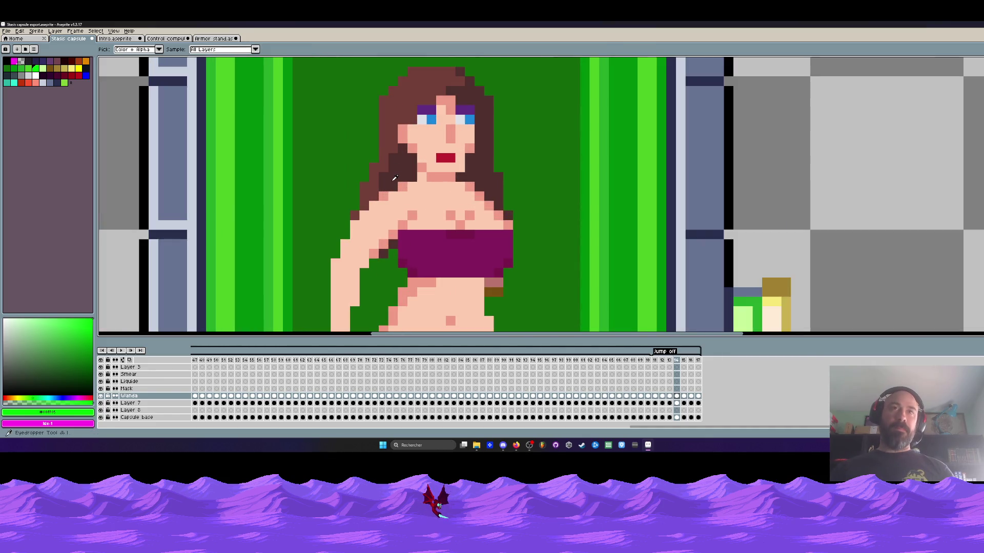
On frame 14, erase along the arm and hair edge and paste two hair blocks over it
{"action": "left_click", "coordinate": [394, 178]}
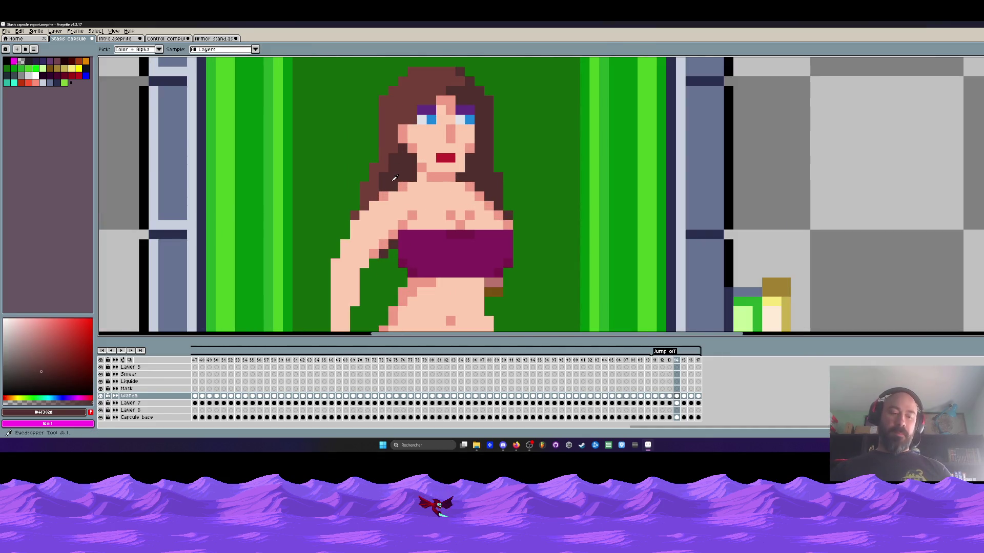
{"action": "scroll", "coordinate": [394, 177], "scroll_direction": "up", "scroll_amount": 2}
{"action": "key", "text": "e"}
{"action": "mouse_move", "coordinate": [375, 133]}
{"action": "left_mouse_down"}
{"action": "mouse_move", "coordinate": [297, 217]}
{"action": "mouse_move", "coordinate": [317, 251]}
{"action": "mouse_move", "coordinate": [330, 210]}
{"action": "mouse_move", "coordinate": [375, 190]}
{"action": "mouse_move", "coordinate": [392, 156]}
{"action": "mouse_move", "coordinate": [431, 154]}
{"action": "mouse_move", "coordinate": [375, 172]}
{"action": "mouse_move", "coordinate": [347, 158]}
{"action": "mouse_move", "coordinate": [347, 146]}
{"action": "left_mouse_up"}
{"action": "key", "text": "ctrl+v"}
{"action": "key", "text": "Return"}
{"action": "scroll", "coordinate": [348, 145], "scroll_direction": "down", "scroll_amount": 3}
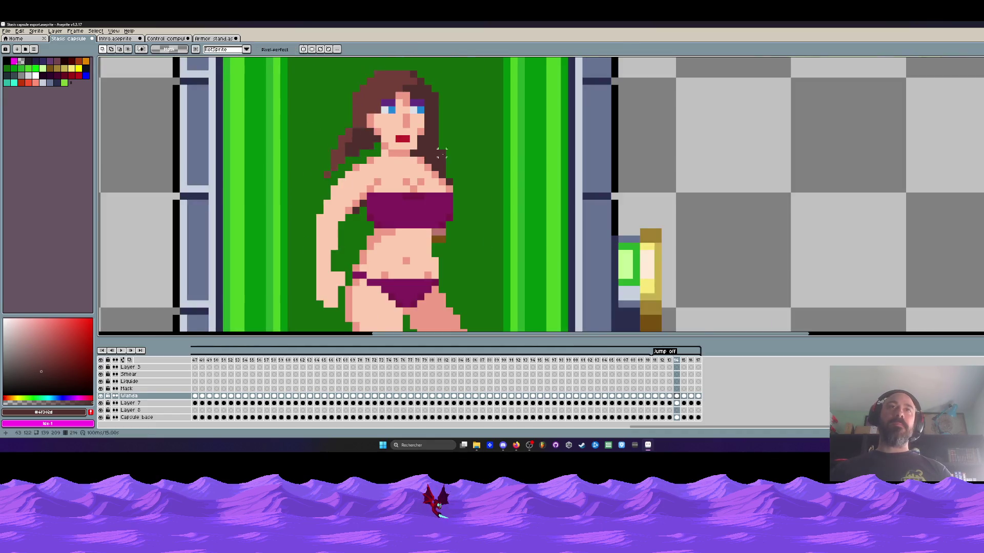
{"action": "scroll", "coordinate": [359, 154], "scroll_direction": "up", "scroll_amount": 3}
{"action": "mouse_move", "coordinate": [421, 108]}
{"action": "left_mouse_down"}
{"action": "mouse_move", "coordinate": [421, 195]}
{"action": "mouse_move", "coordinate": [484, 231]}
{"action": "mouse_move", "coordinate": [440, 110]}
{"action": "left_mouse_up"}
{"action": "key", "text": "ctrl+v"}
{"action": "left_click_drag", "start_coordinate": [446, 153], "coordinate": [445, 135]}
{"action": "key", "text": "Return"}
{"action": "scroll", "coordinate": [446, 135], "scroll_direction": "down", "scroll_amount": 4}
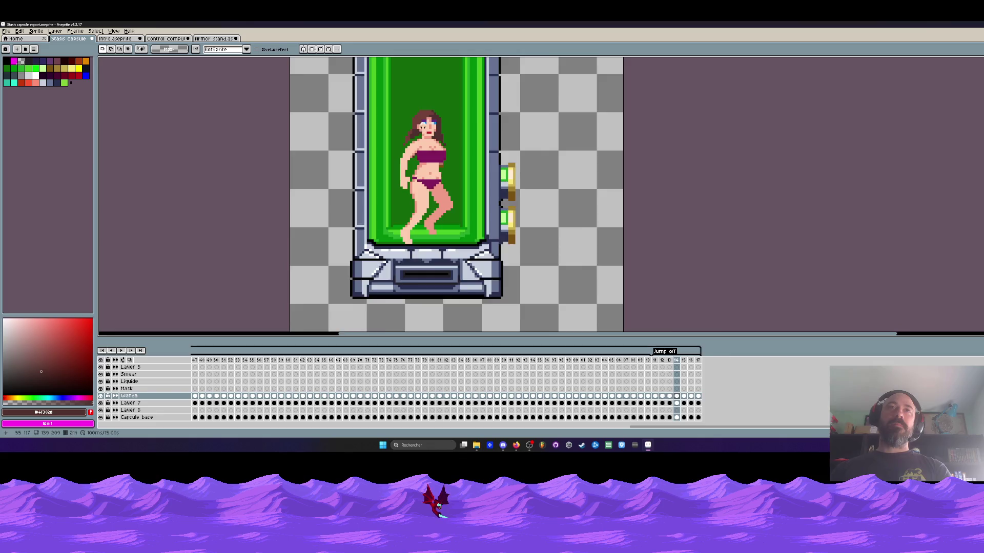
{"action": "scroll", "coordinate": [423, 125], "scroll_direction": "up", "scroll_amount": 1}
On frame 15, erase pixels left of the hair and select a block at the hair's top
{"action": "key", "text": "Right"}
{"action": "scroll", "coordinate": [430, 143], "scroll_direction": "up", "scroll_amount": 2}
{"action": "key", "text": "Left"}
{"action": "key", "text": "Right"}
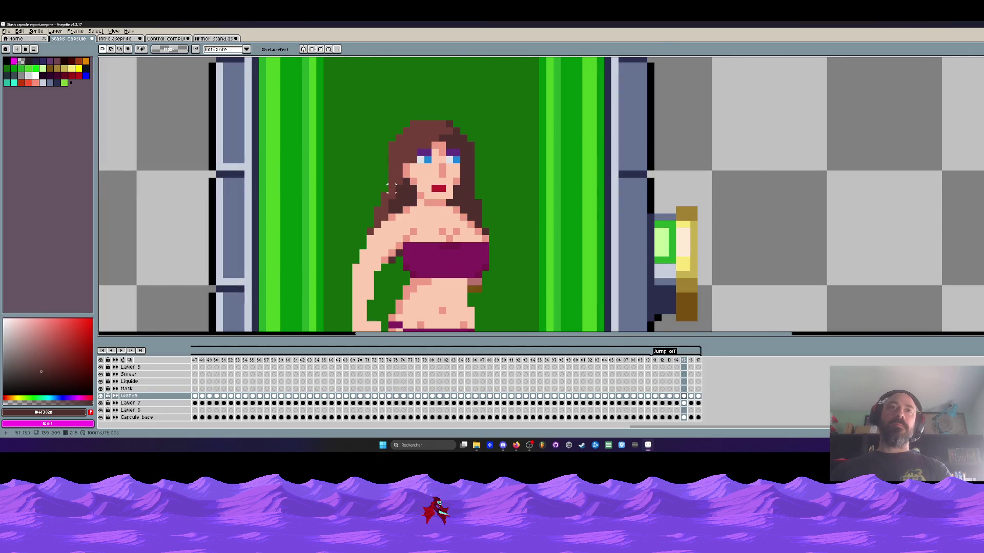
{"action": "scroll", "coordinate": [391, 188], "scroll_direction": "up", "scroll_amount": 2}
{"action": "mouse_move", "coordinate": [403, 180]}
{"action": "left_mouse_down"}
{"action": "mouse_move", "coordinate": [385, 89]}
{"action": "mouse_move", "coordinate": [331, 249]}
{"action": "mouse_move", "coordinate": [338, 263]}
{"action": "mouse_move", "coordinate": [345, 248]}
{"action": "mouse_move", "coordinate": [360, 255]}
{"action": "mouse_move", "coordinate": [344, 262]}
{"action": "mouse_move", "coordinate": [398, 233]}
{"action": "mouse_move", "coordinate": [402, 182]}
{"action": "mouse_move", "coordinate": [388, 172]}
{"action": "left_mouse_up"}
{"action": "scroll", "coordinate": [388, 147], "scroll_direction": "up", "scroll_amount": 3}
{"action": "left_click_drag", "start_coordinate": [405, 126], "coordinate": [450, 186]}
{"action": "scroll", "coordinate": [432, 154], "scroll_direction": "down", "scroll_amount": 3}
{"action": "key", "text": "Left"}
{"action": "key", "text": "Right"}
{"action": "scroll", "coordinate": [445, 151], "scroll_direction": "up", "scroll_amount": 1}
{"action": "scroll", "coordinate": [444, 152], "scroll_direction": "up", "scroll_amount": 1}
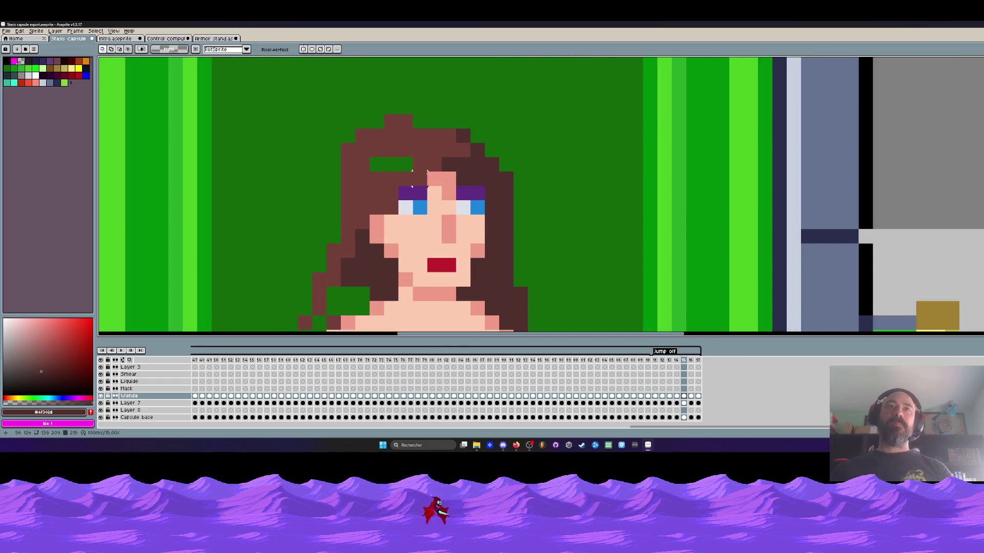
Erase two pixels above the left eye and move the top-right hair area up one pixel
{"action": "mouse_move", "coordinate": [419, 179]}
{"action": "left_mouse_down"}
{"action": "mouse_move", "coordinate": [405, 176]}
{"action": "mouse_move", "coordinate": [378, 204]}
{"action": "mouse_move", "coordinate": [385, 180]}
{"action": "mouse_move", "coordinate": [392, 200]}
{"action": "left_mouse_up"}
{"action": "scroll", "coordinate": [393, 189], "scroll_direction": "down", "scroll_amount": 2}
{"action": "key", "text": "Return"}
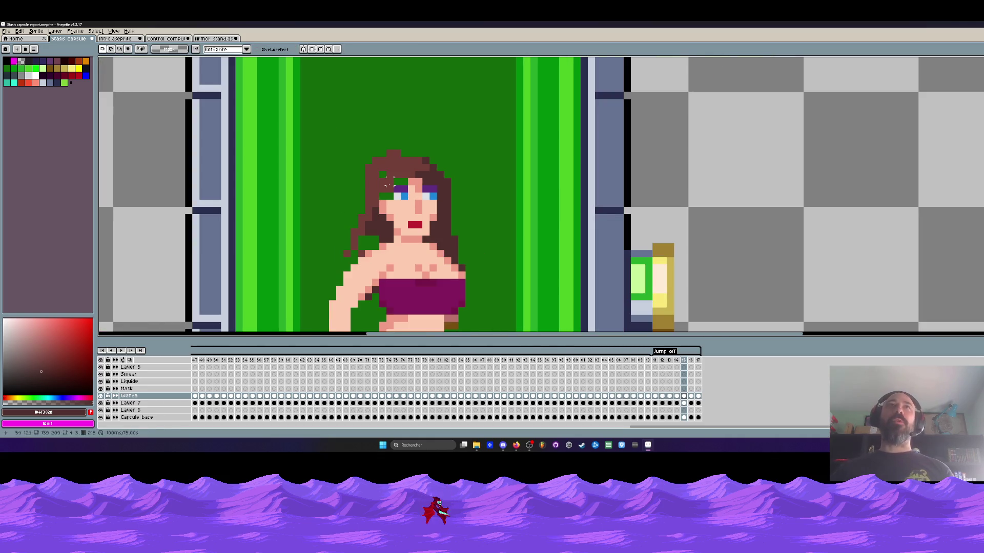
{"action": "scroll", "coordinate": [388, 180], "scroll_direction": "up", "scroll_amount": 3}
{"action": "scroll", "coordinate": [392, 128], "scroll_direction": "down", "scroll_amount": 2}
{"action": "scroll", "coordinate": [394, 91], "scroll_direction": "up", "scroll_amount": 2}
{"action": "mouse_move", "coordinate": [380, 77]}
{"action": "left_mouse_down"}
{"action": "mouse_move", "coordinate": [405, 163]}
{"action": "mouse_move", "coordinate": [492, 192]}
{"action": "mouse_move", "coordinate": [553, 164]}
{"action": "mouse_move", "coordinate": [496, 82]}
{"action": "left_mouse_up"}
{"action": "left_click_drag", "start_coordinate": [458, 147], "coordinate": [458, 118]}
{"action": "key", "text": "Return"}
{"action": "scroll", "coordinate": [451, 150], "scroll_direction": "down", "scroll_amount": 2}
{"action": "scroll", "coordinate": [451, 149], "scroll_direction": "up", "scroll_amount": 1}
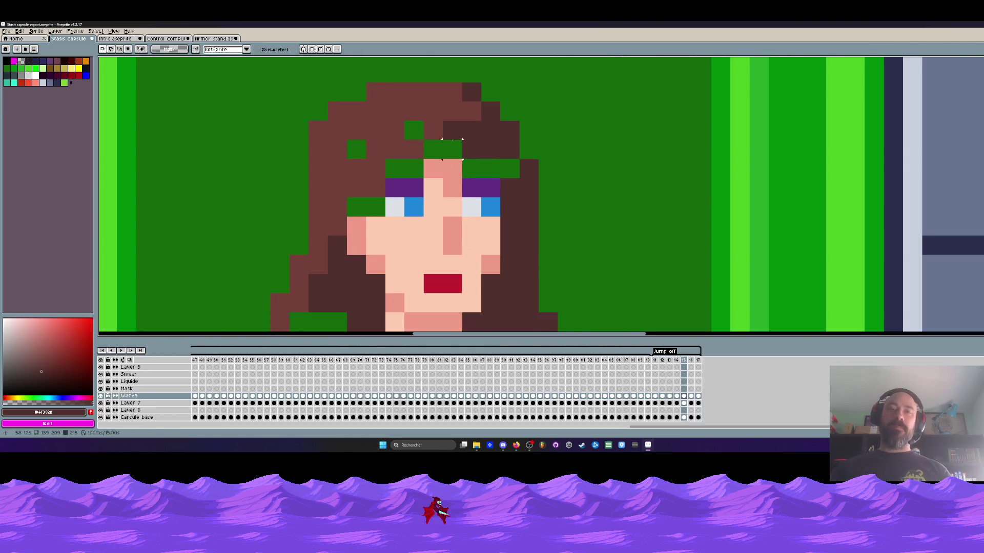
Paint the forehead row and its green gap light skin, trying pink shading then reverting it
{"action": "key", "text": "b"}
{"action": "left_click", "coordinate": [438, 185], "text": "alt"}
{"action": "scroll", "coordinate": [434, 190], "scroll_direction": "up", "scroll_amount": 1}
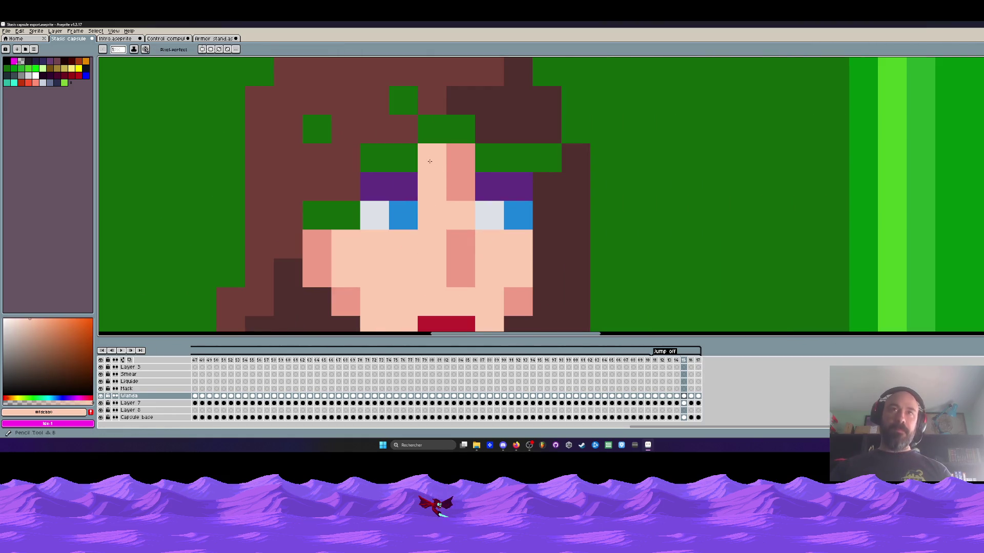
{"action": "left_click_drag", "start_coordinate": [453, 158], "coordinate": [510, 162]}
{"action": "left_click", "coordinate": [389, 159]}
{"action": "scroll", "coordinate": [400, 162], "scroll_direction": "down", "scroll_amount": 3}
{"action": "scroll", "coordinate": [401, 165], "scroll_direction": "up", "scroll_amount": 2}
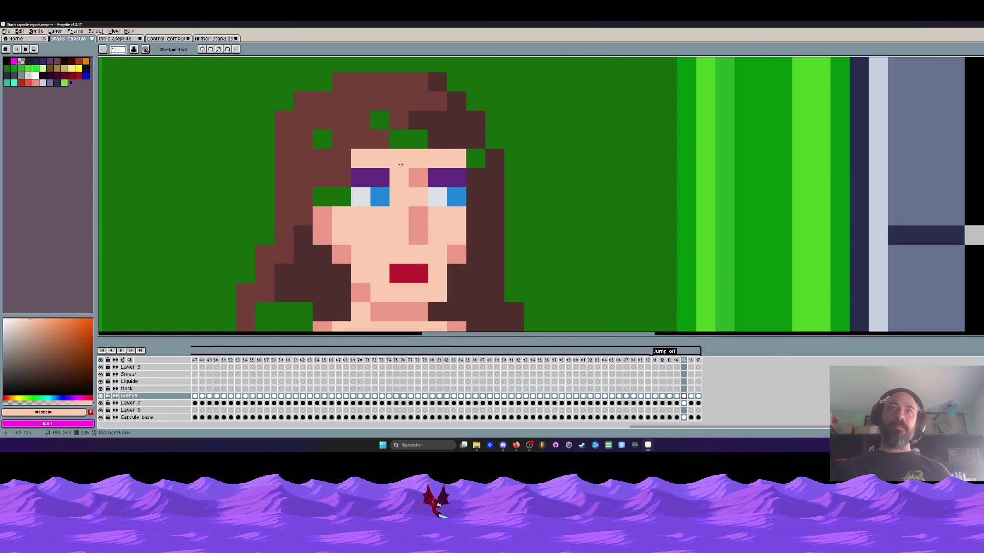
{"action": "left_click", "coordinate": [418, 178], "text": "alt"}
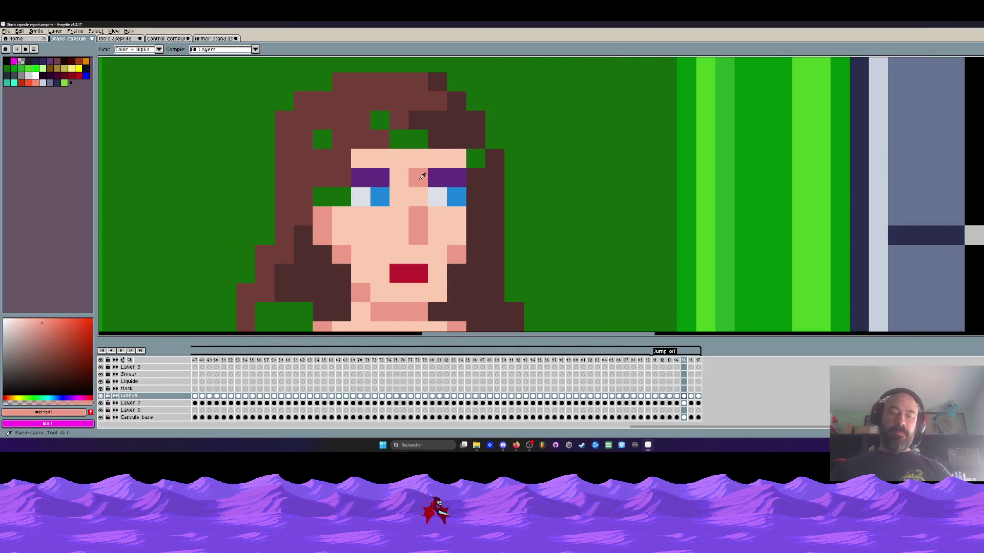
{"action": "left_click", "coordinate": [420, 161]}
{"action": "left_click_drag", "start_coordinate": [418, 139], "coordinate": [399, 139]}
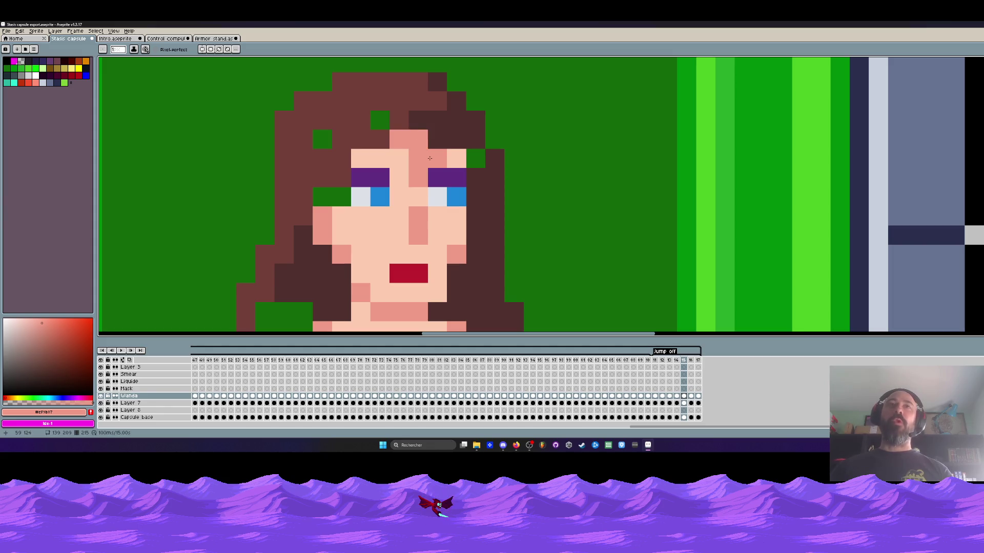
{"action": "left_click", "coordinate": [448, 158], "text": "alt"}
{"action": "left_click", "coordinate": [418, 159]}
{"action": "left_click", "coordinate": [419, 177]}
{"action": "scroll", "coordinate": [423, 165], "scroll_direction": "down", "scroll_amount": 5}
{"action": "scroll", "coordinate": [423, 164], "scroll_direction": "up", "scroll_amount": 4}
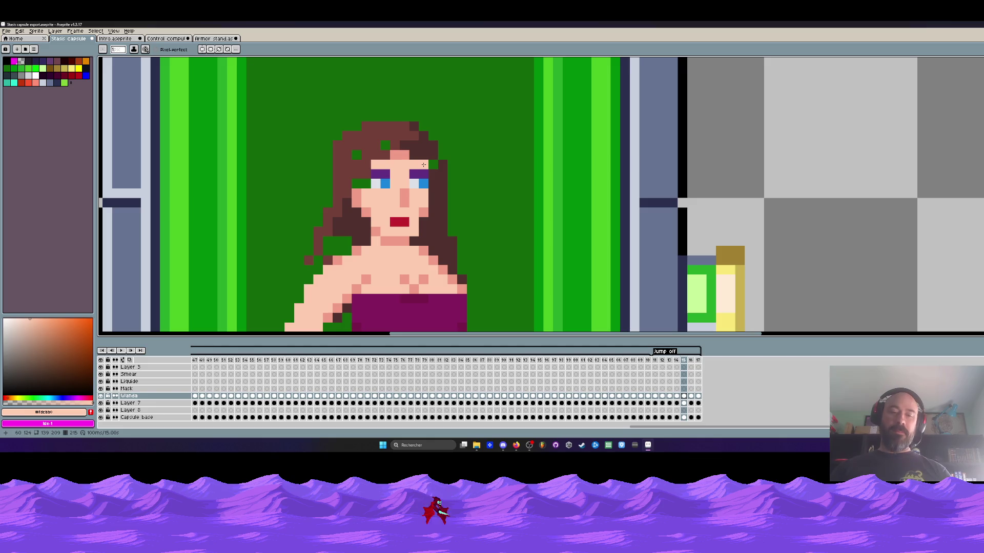
Undo the edit beside the left eye and paint two light skin pixels left of it
{"action": "left_click", "coordinate": [402, 131], "text": "alt"}
{"action": "scroll", "coordinate": [402, 131], "scroll_direction": "up", "scroll_amount": 1}
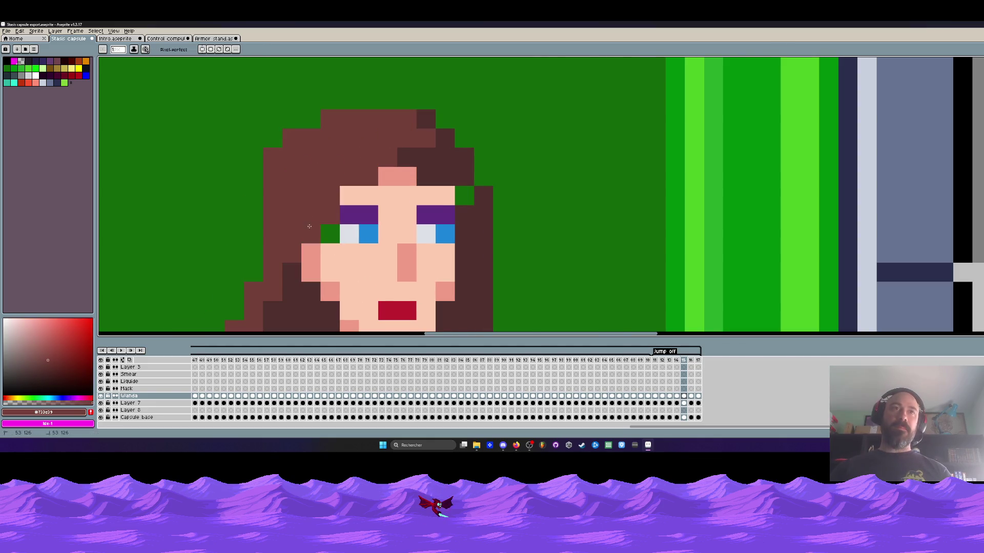
{"action": "scroll", "coordinate": [307, 224], "scroll_direction": "down", "scroll_amount": 3}
{"action": "scroll", "coordinate": [325, 219], "scroll_direction": "up", "scroll_amount": 2}
{"action": "scroll", "coordinate": [325, 220], "scroll_direction": "down", "scroll_amount": 2}
{"action": "scroll", "coordinate": [325, 219], "scroll_direction": "up", "scroll_amount": 2}
{"action": "key", "text": "ctrl+z"}
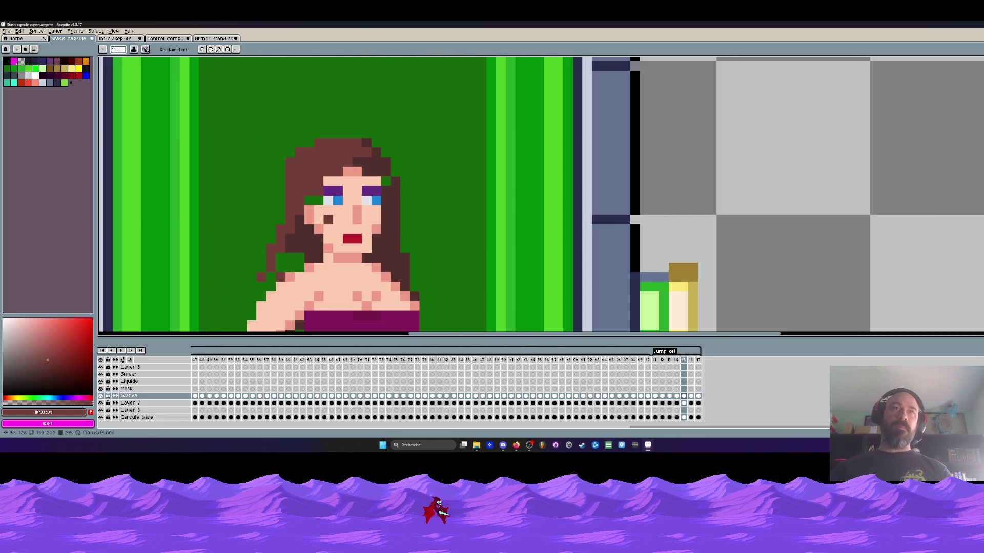
{"action": "scroll", "coordinate": [324, 220], "scroll_direction": "up", "scroll_amount": 1}
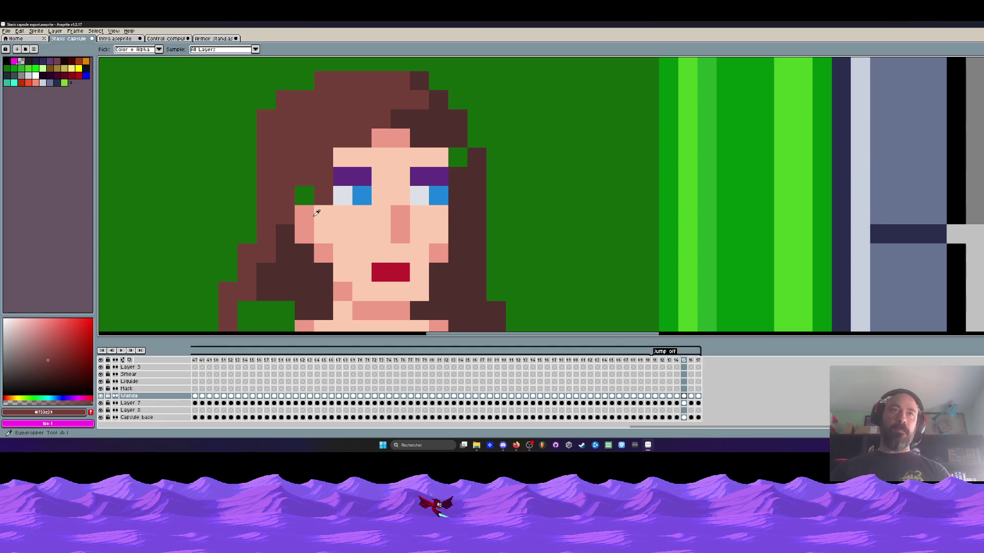
{"action": "left_click", "coordinate": [323, 217], "text": "alt"}
{"action": "left_click_drag", "start_coordinate": [305, 195], "coordinate": [305, 212]}
{"action": "scroll", "coordinate": [305, 213], "scroll_direction": "down", "scroll_amount": 3}
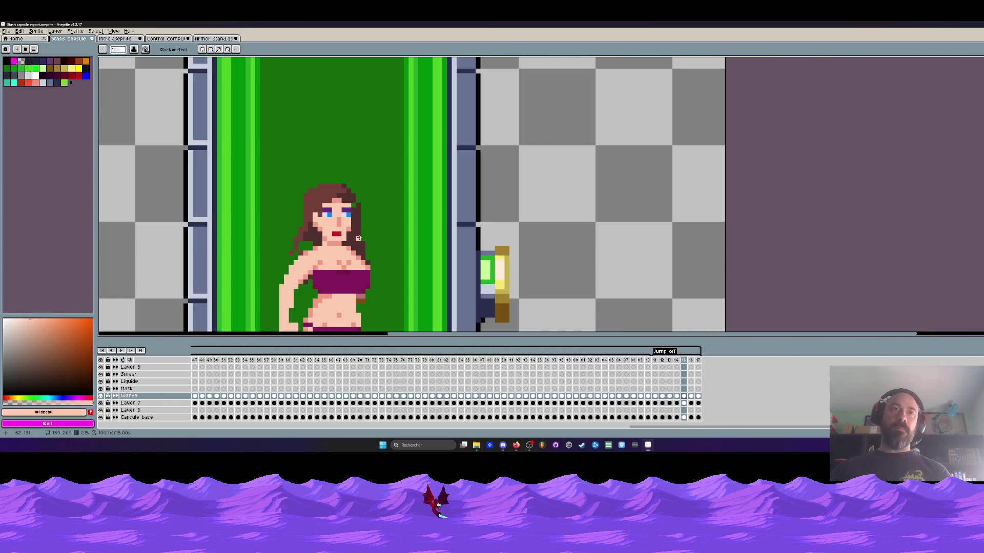
{"action": "scroll", "coordinate": [363, 229], "scroll_direction": "up", "scroll_amount": 1}
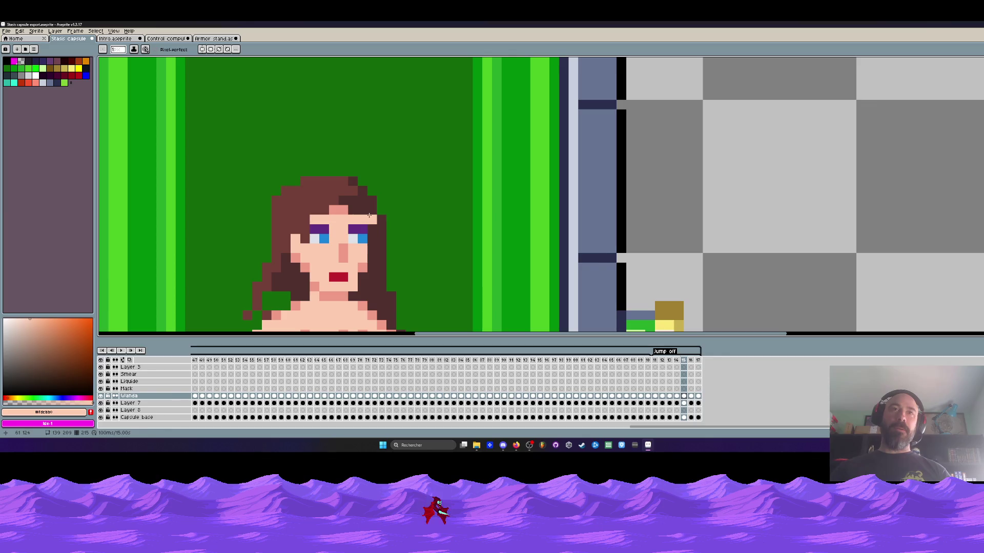
Compare frames 14 and 15 and pick the medium hair brown colour
{"action": "left_click", "coordinate": [371, 203], "text": "alt"}
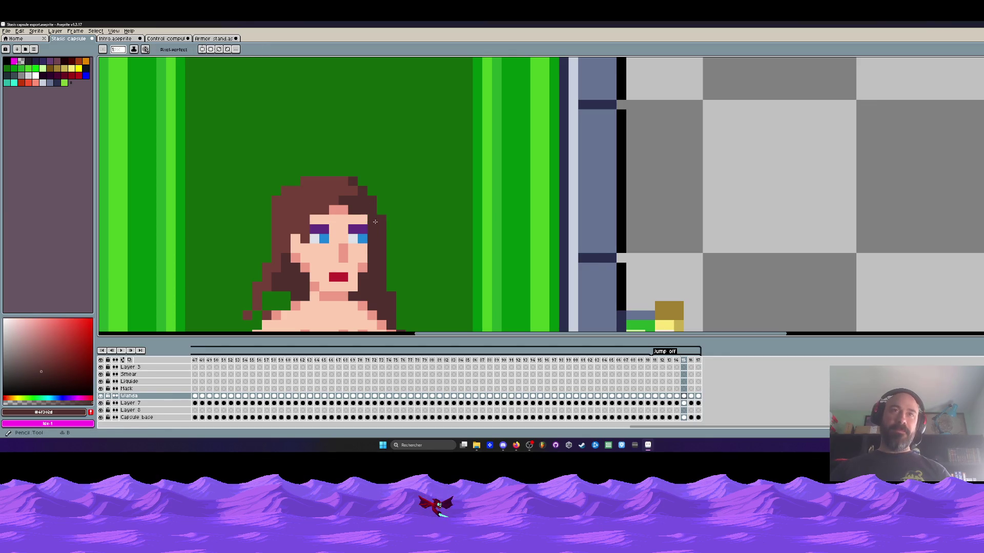
{"action": "scroll", "coordinate": [376, 227], "scroll_direction": "down", "scroll_amount": 2}
{"action": "scroll", "coordinate": [353, 210], "scroll_direction": "up", "scroll_amount": 3}
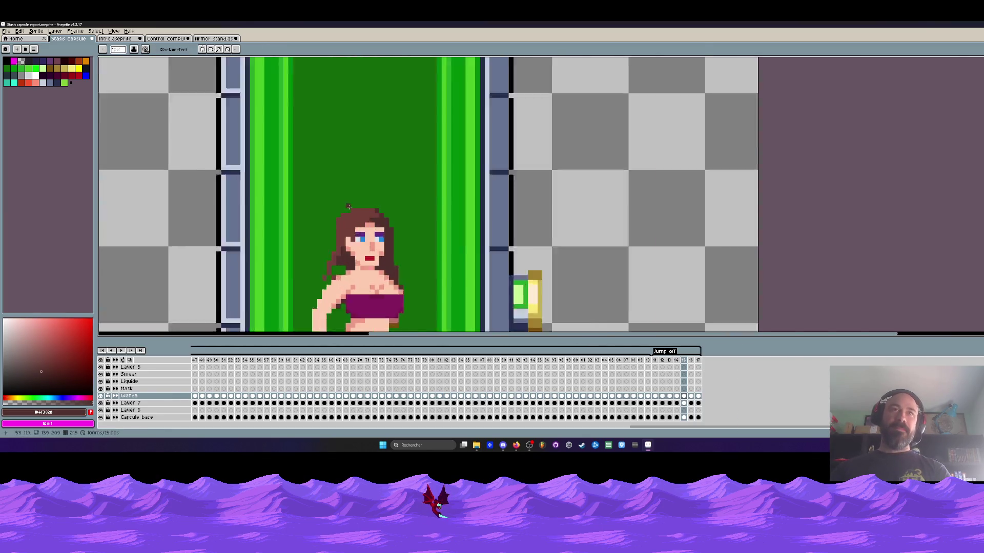
{"action": "key", "text": "comma"}
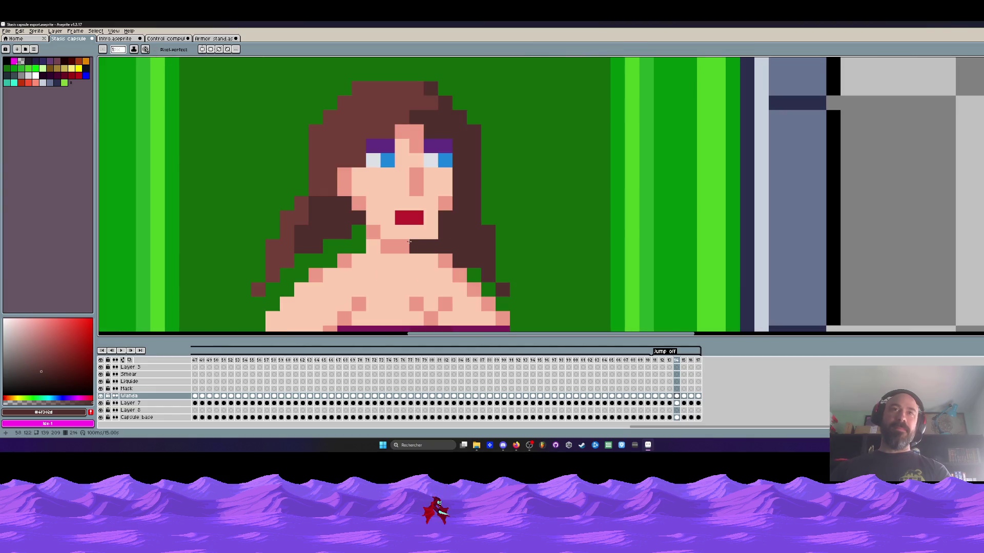
{"action": "key", "text": "period"}
{"action": "left_click", "coordinate": [393, 229], "text": "alt"}
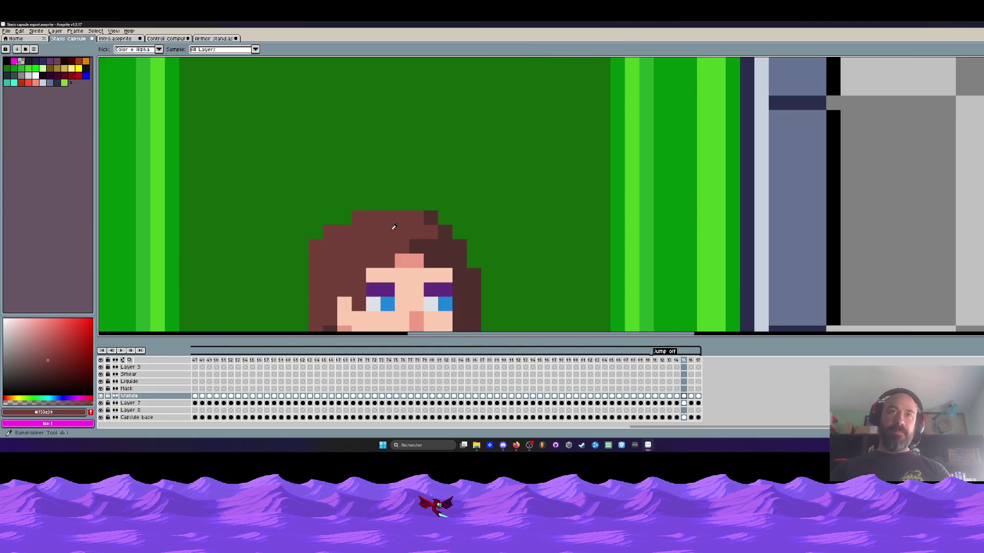
{"action": "scroll", "coordinate": [392, 226], "scroll_direction": "down", "scroll_amount": 2}
{"action": "scroll", "coordinate": [389, 215], "scroll_direction": "up", "scroll_amount": 2}
{"action": "scroll", "coordinate": [386, 198], "scroll_direction": "up", "scroll_amount": 1}
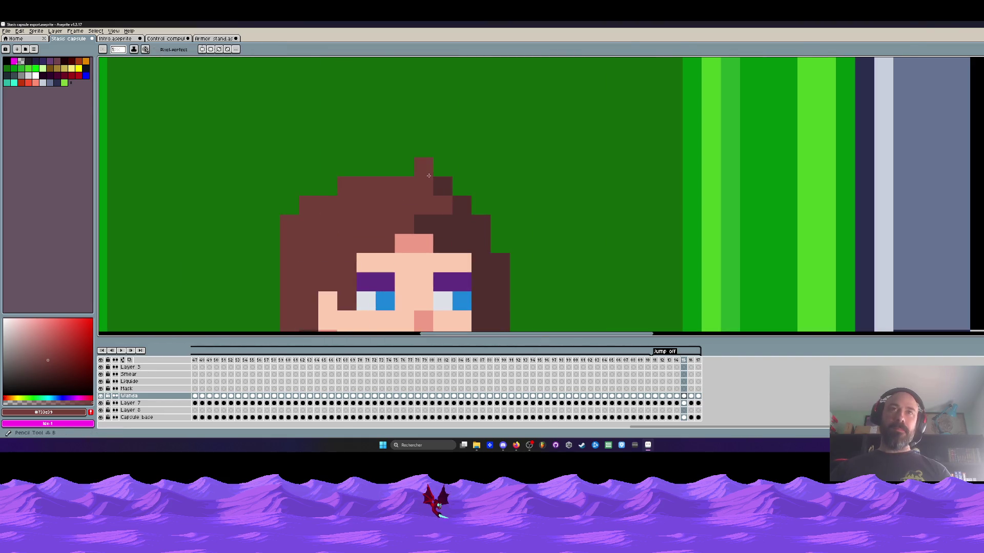
{"action": "scroll", "coordinate": [331, 185], "scroll_direction": "down", "scroll_amount": 4}
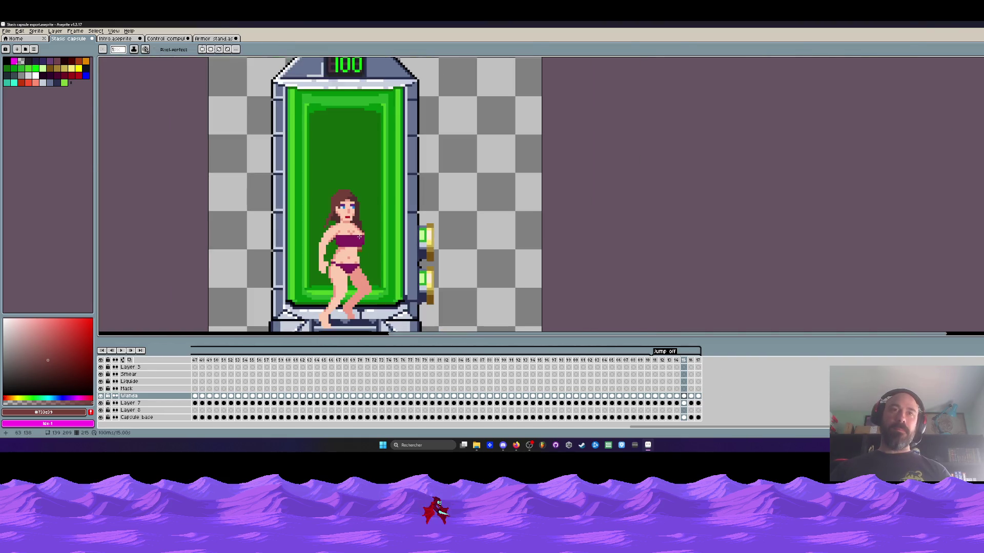
Play the animation to review, undo the last pencil stroke, and return to frame 14
{"action": "key", "text": "Return"}
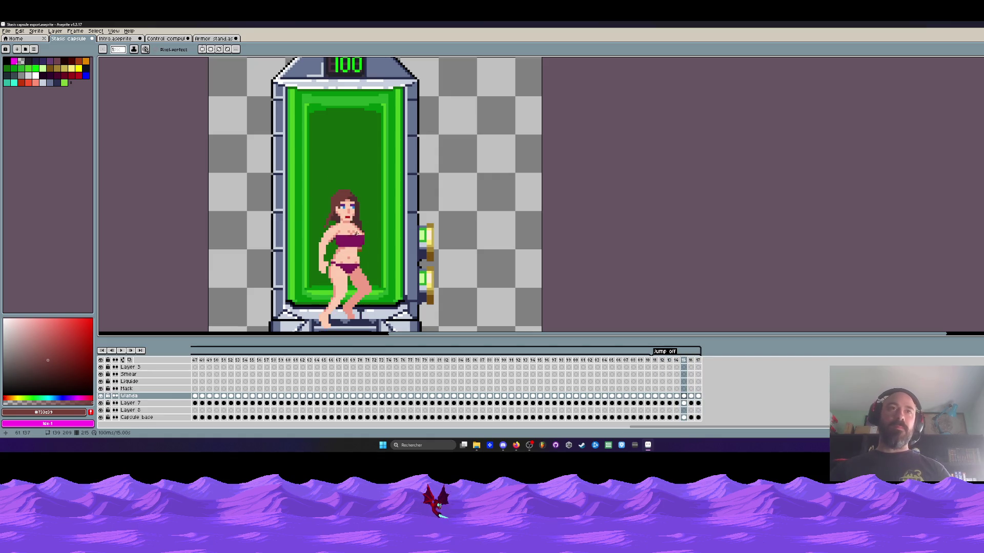
{"action": "key", "text": "ctrl+z"}
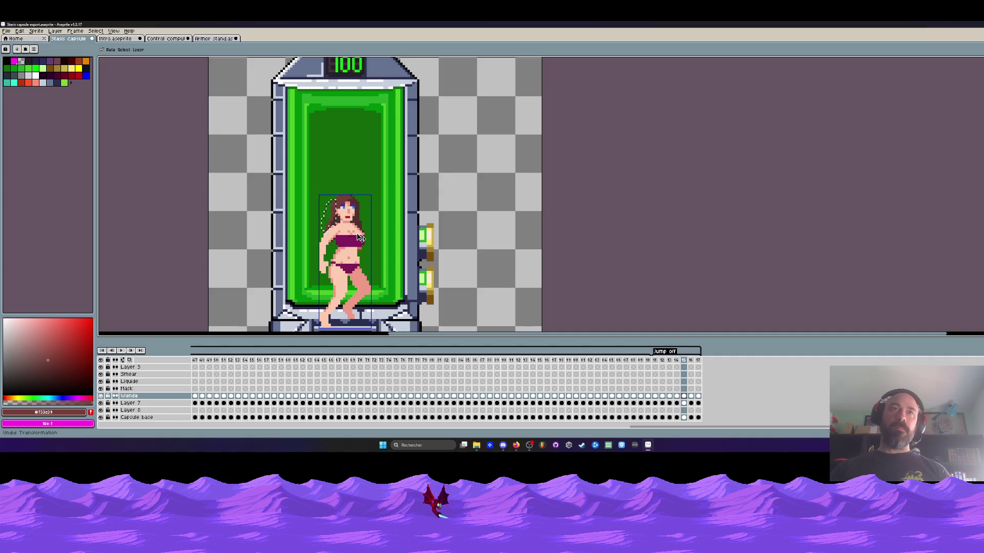
{"action": "scroll", "coordinate": [339, 230], "scroll_direction": "up", "scroll_amount": 2}
{"action": "key", "text": "Left"}
{"action": "key", "text": "Left"}
{"action": "key", "text": "Right"}
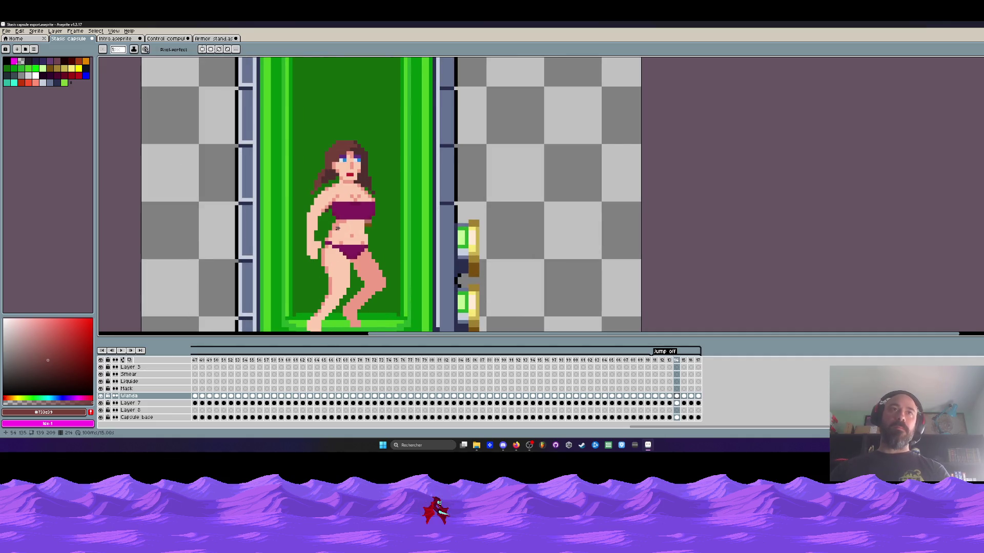
{"action": "scroll", "coordinate": [311, 182], "scroll_direction": "up", "scroll_amount": 2}
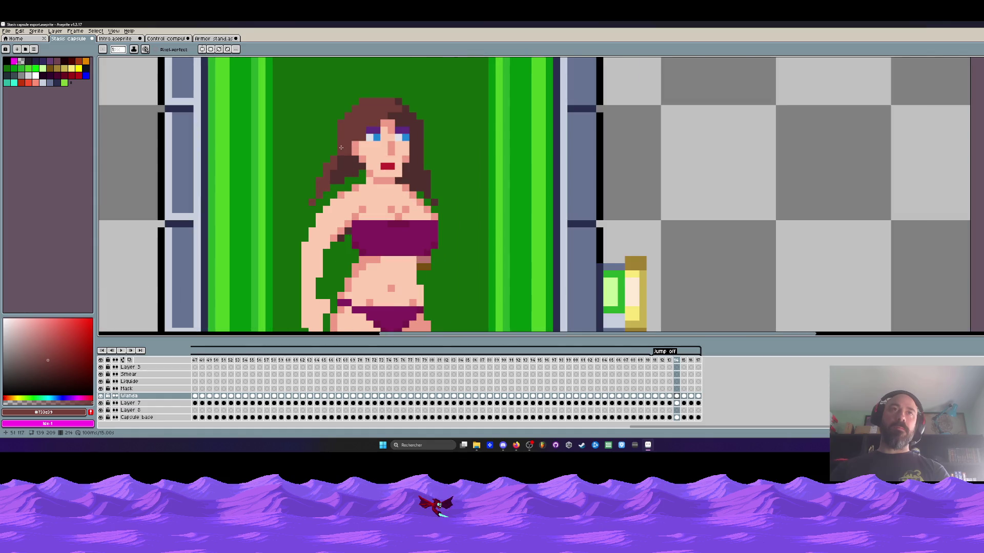
Pick the darker brown from the hair and paint its right side, undoing stray pixels
{"action": "key", "text": "alt"}
{"action": "scroll", "coordinate": [339, 145], "scroll_direction": "up", "scroll_amount": 2}
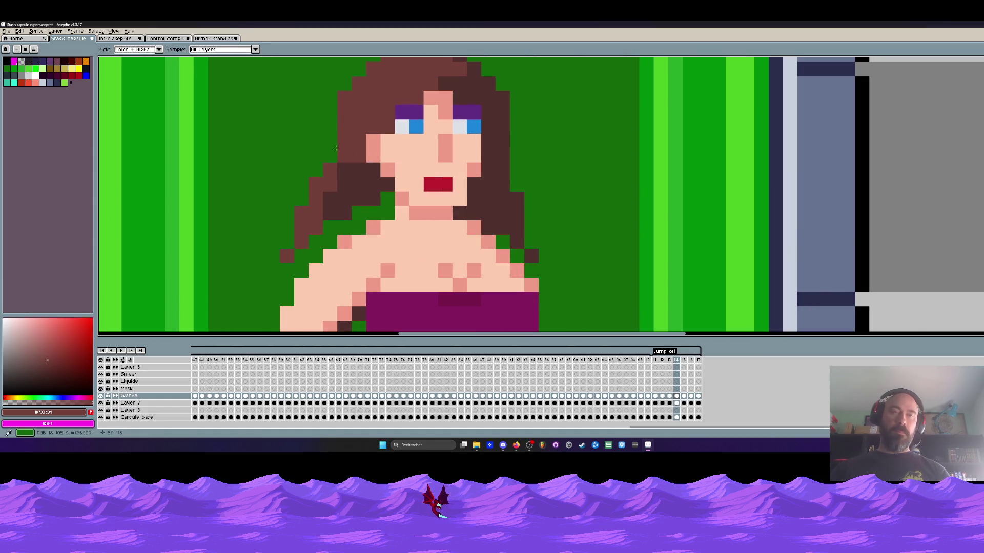
{"action": "scroll", "coordinate": [339, 145], "scroll_direction": "down", "scroll_amount": 4}
{"action": "scroll", "coordinate": [342, 189], "scroll_direction": "up", "scroll_amount": 2}
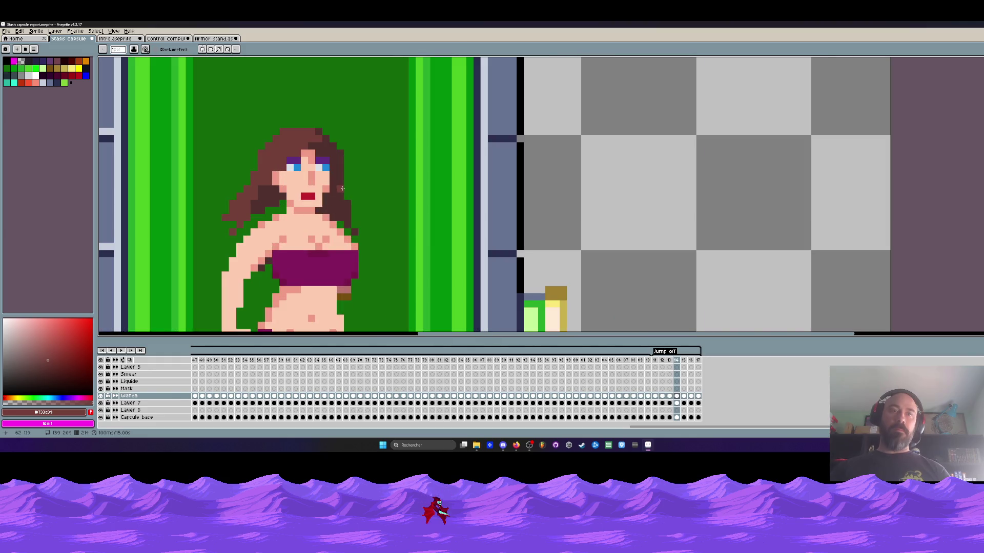
{"action": "left_click", "coordinate": [342, 189], "text": "alt"}
{"action": "left_click_drag", "start_coordinate": [347, 185], "coordinate": [349, 224]}
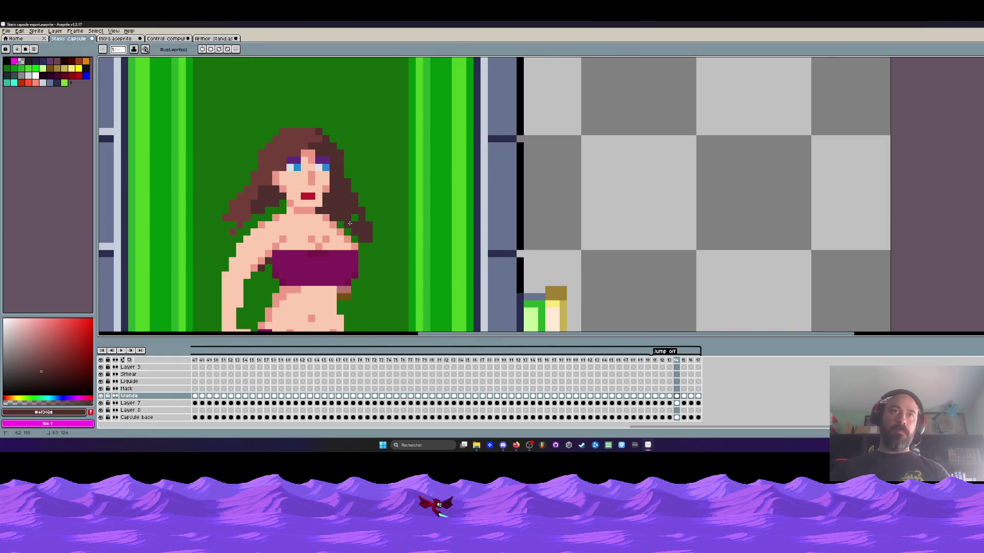
{"action": "key", "text": "ctrl+z"}
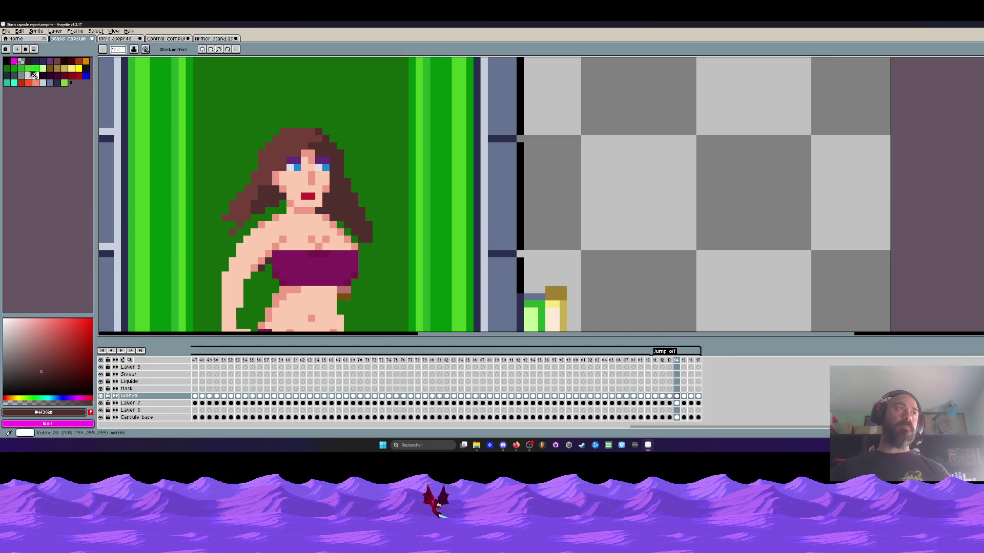
{"action": "key", "text": "ctrl+z"}
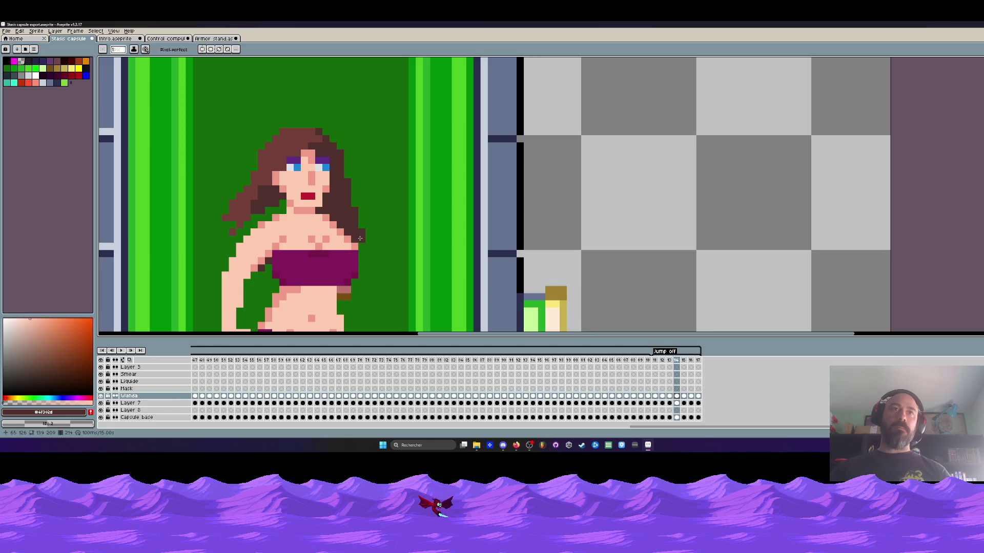
Extend the dark brown shading further along the hair's right edge
{"action": "left_click_drag", "start_coordinate": [274, 204], "coordinate": [260, 215]}
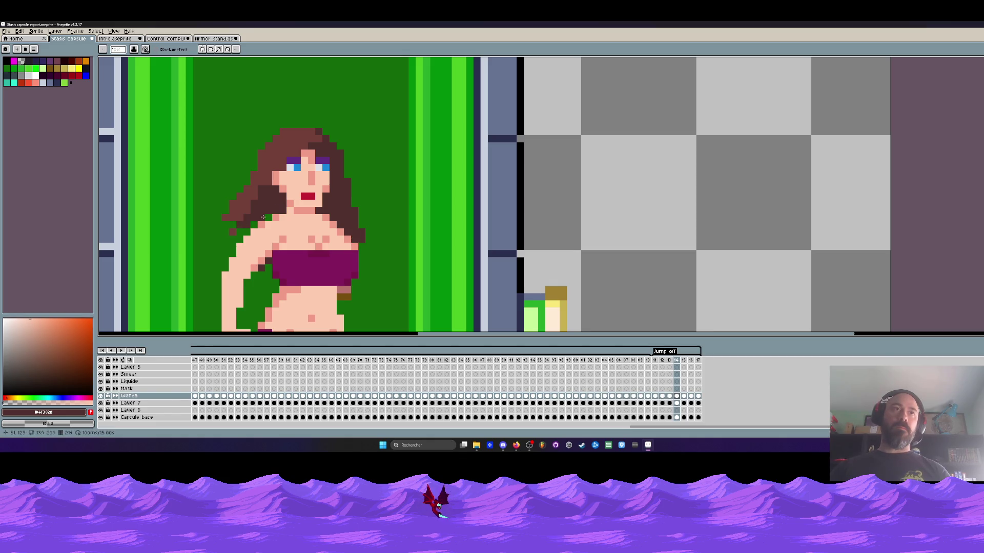
{"action": "scroll", "coordinate": [233, 226], "scroll_direction": "down", "scroll_amount": 5}
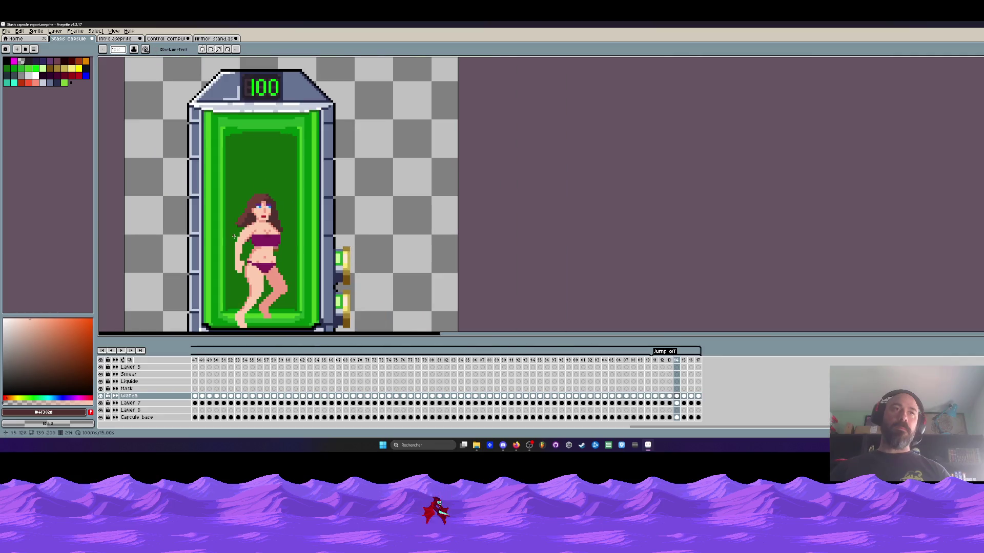
{"action": "scroll", "coordinate": [288, 222], "scroll_direction": "up", "scroll_amount": 2}
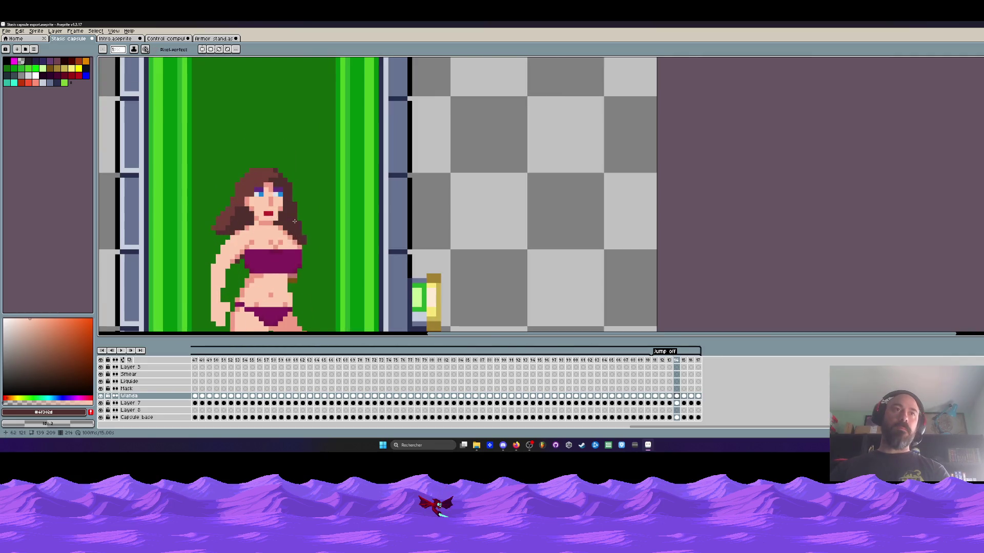
{"action": "scroll", "coordinate": [297, 221], "scroll_direction": "up", "scroll_amount": 2}
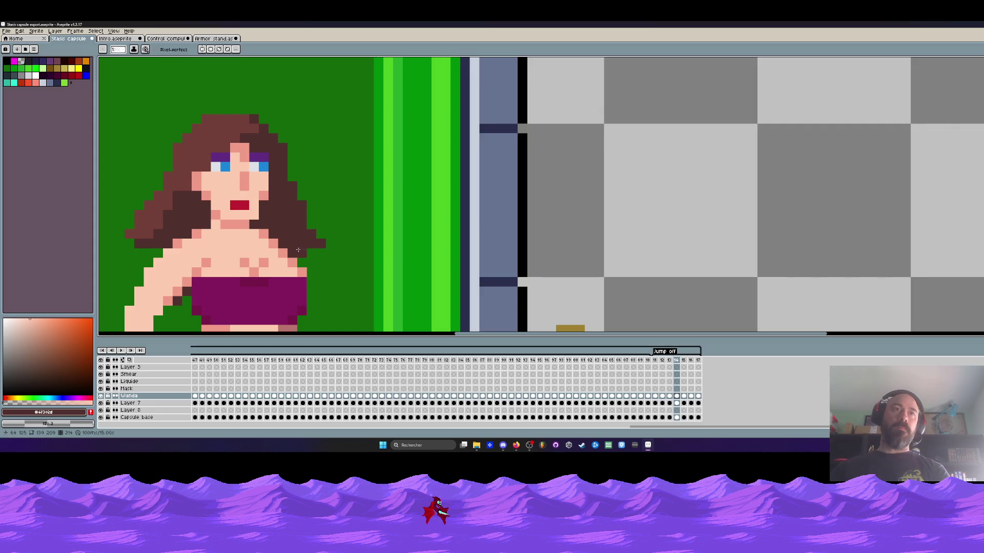
{"action": "left_click_drag", "start_coordinate": [304, 219], "coordinate": [299, 245]}
{"action": "scroll", "coordinate": [302, 247], "scroll_direction": "down", "scroll_amount": 1}
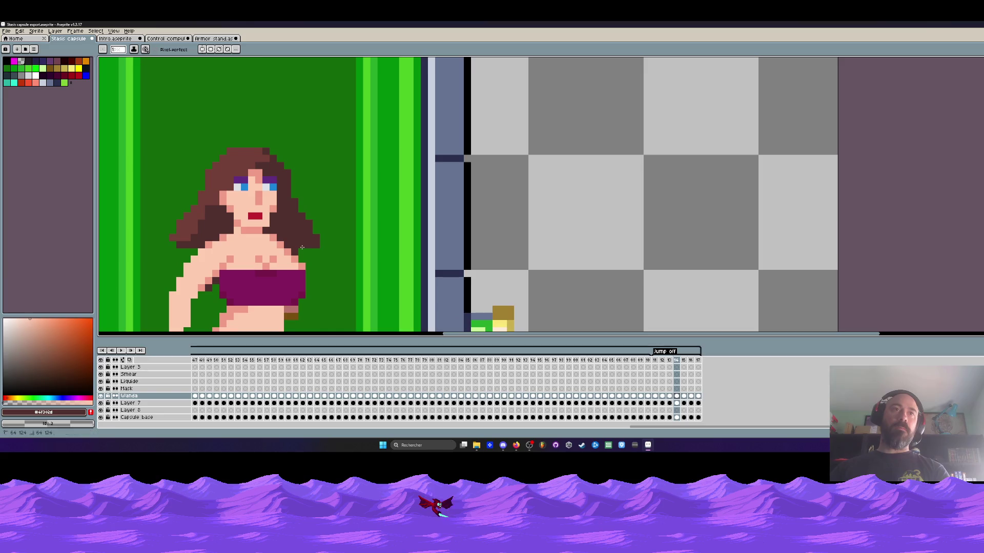
{"action": "scroll", "coordinate": [300, 257], "scroll_direction": "down", "scroll_amount": 2}
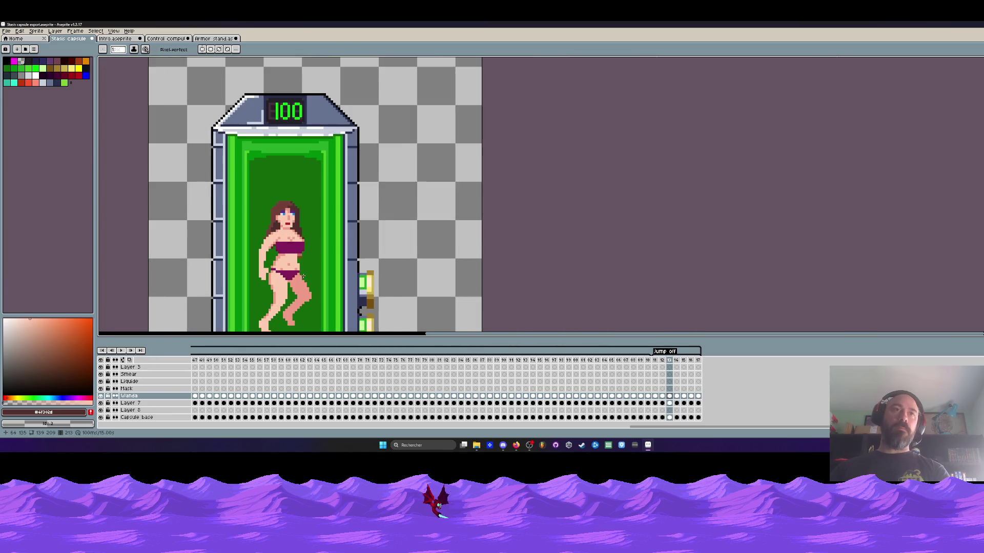
{"action": "scroll", "coordinate": [303, 276], "scroll_direction": "down", "scroll_amount": 1}
{"action": "scroll", "coordinate": [295, 231], "scroll_direction": "up", "scroll_amount": 2}
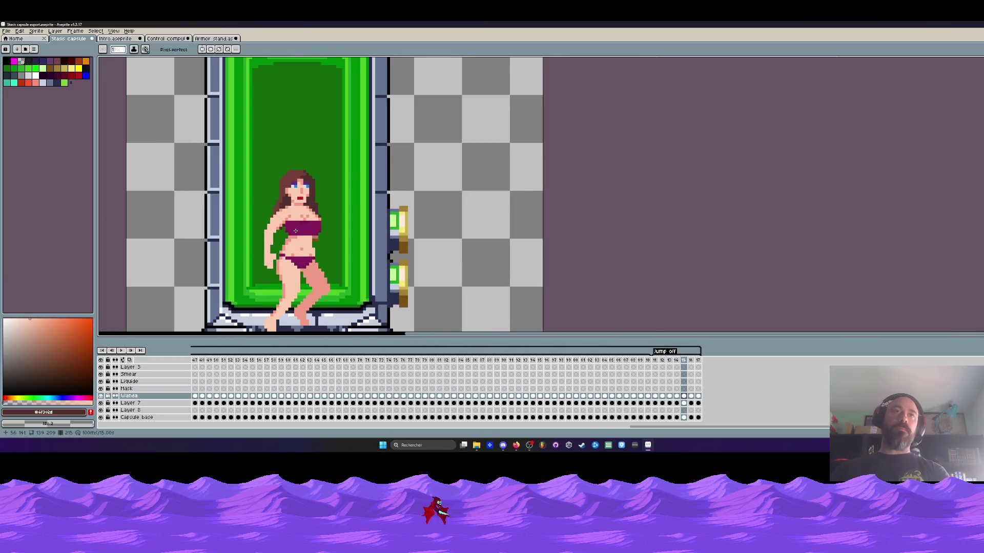
{"action": "scroll", "coordinate": [289, 181], "scroll_direction": "up", "scroll_amount": 1}
Select the woman's head and move it down on frame 15
{"action": "key", "text": "m"}
{"action": "left_click_drag", "start_coordinate": [233, 81], "coordinate": [365, 199]}
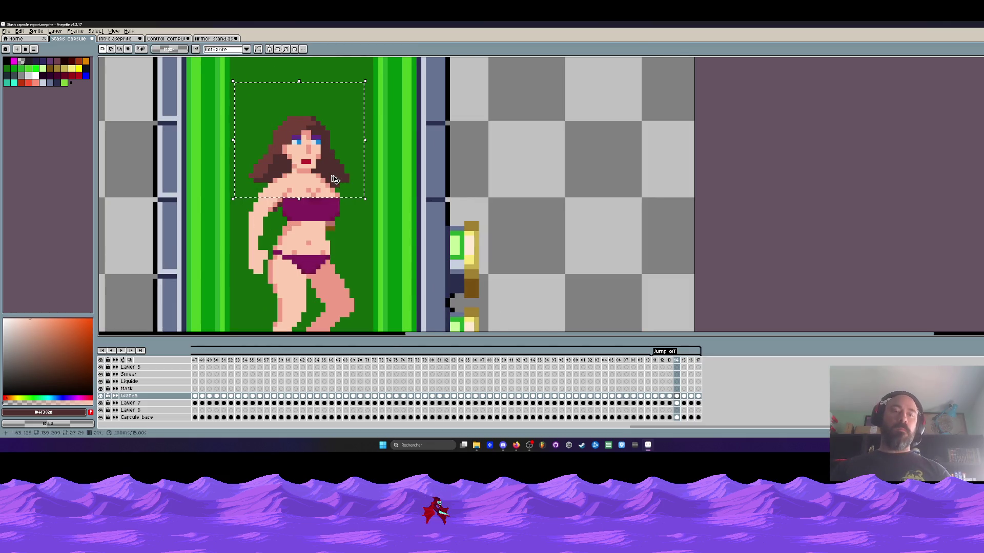
{"action": "left_click", "coordinate": [683, 397]}
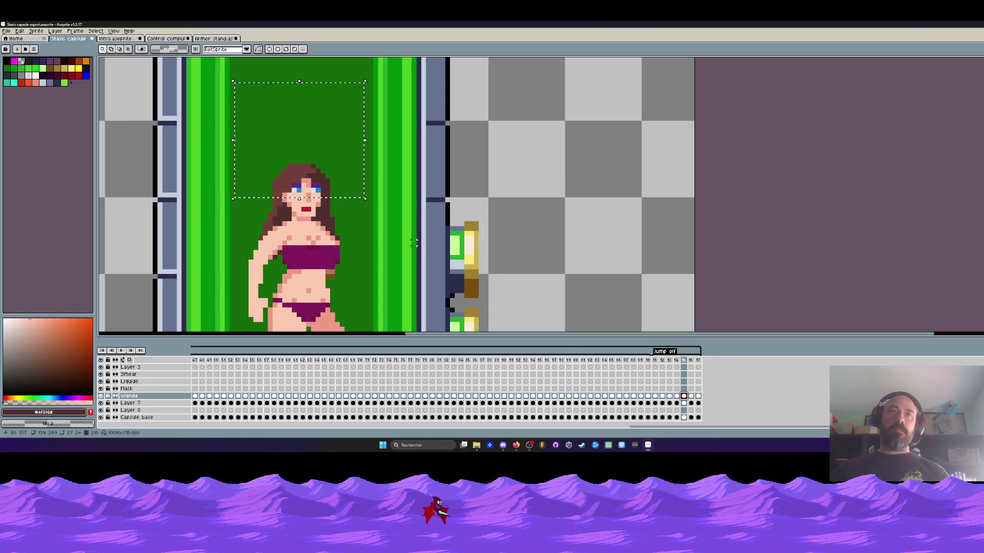
{"action": "left_click_drag", "start_coordinate": [331, 173], "coordinate": [330, 219]}
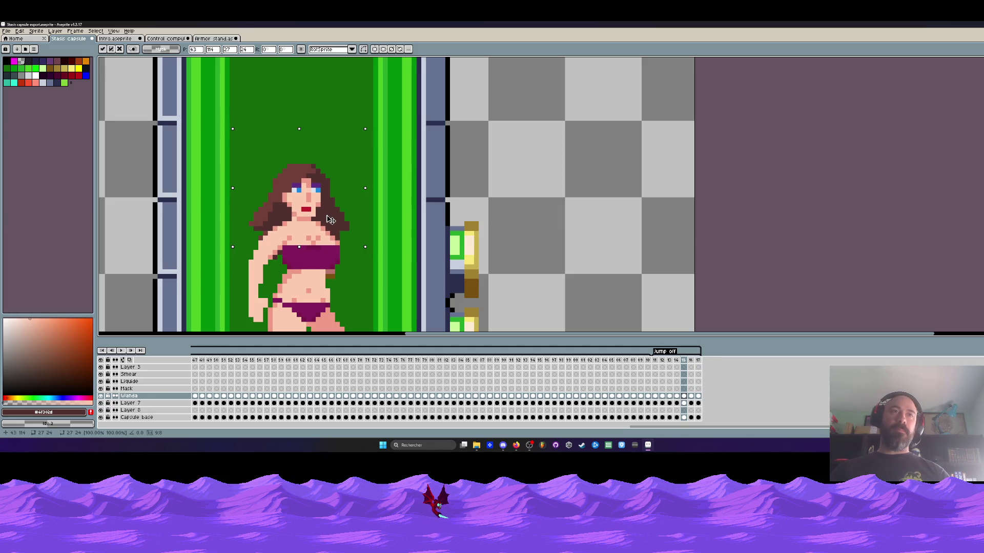
{"action": "key", "text": "Return"}
{"action": "key", "text": "Left"}
{"action": "key", "text": "Right"}
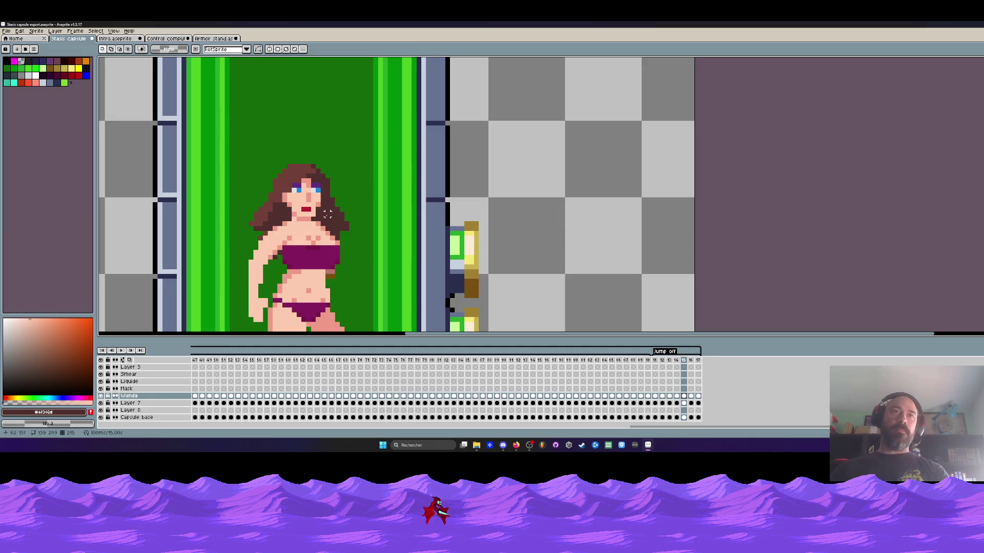
{"action": "scroll", "coordinate": [329, 213], "scroll_direction": "up", "scroll_amount": 2}
Flip between frames 14 and 15 to compare the woman's poses
{"action": "key", "text": "b"}
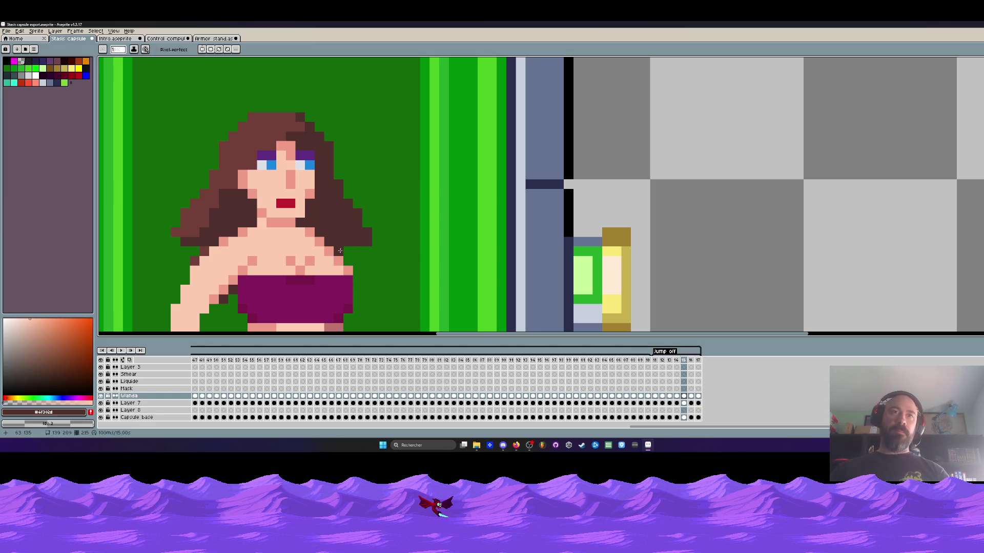
{"action": "key", "text": "Left"}
{"action": "key", "text": "Right"}
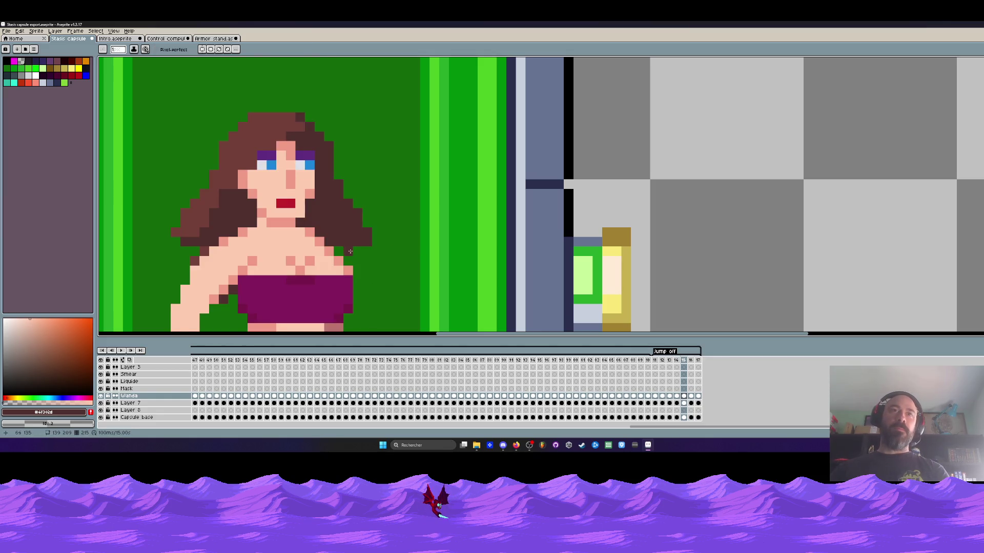
{"action": "key", "text": "Left"}
{"action": "key", "text": "Right"}
{"action": "scroll", "coordinate": [218, 276], "scroll_direction": "down", "scroll_amount": 3}
{"action": "key", "text": "Left"}
{"action": "key", "text": "Right"}
{"action": "scroll", "coordinate": [233, 306], "scroll_direction": "up", "scroll_amount": 4}
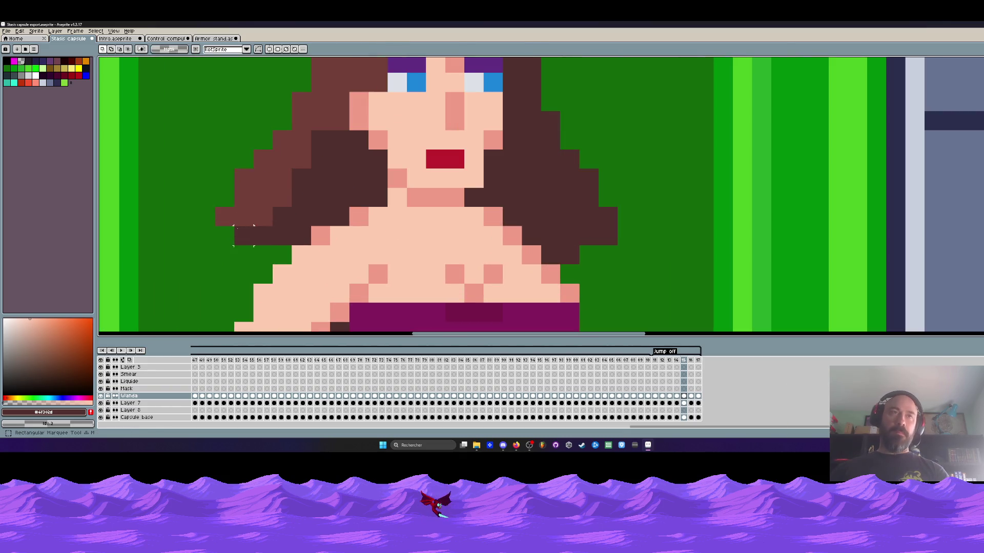
Select a face patch, then the hair's right side, and clear the selection
{"action": "key", "text": "m"}
{"action": "mouse_move", "coordinate": [250, 159]}
{"action": "left_mouse_down"}
{"action": "mouse_move", "coordinate": [287, 246]}
{"action": "mouse_move", "coordinate": [312, 227]}
{"action": "left_mouse_up"}
{"action": "left_click_drag", "start_coordinate": [542, 93], "coordinate": [618, 265]}
{"action": "scroll", "coordinate": [582, 214], "scroll_direction": "down", "scroll_amount": 4}
{"action": "key", "text": "ctrl+d"}
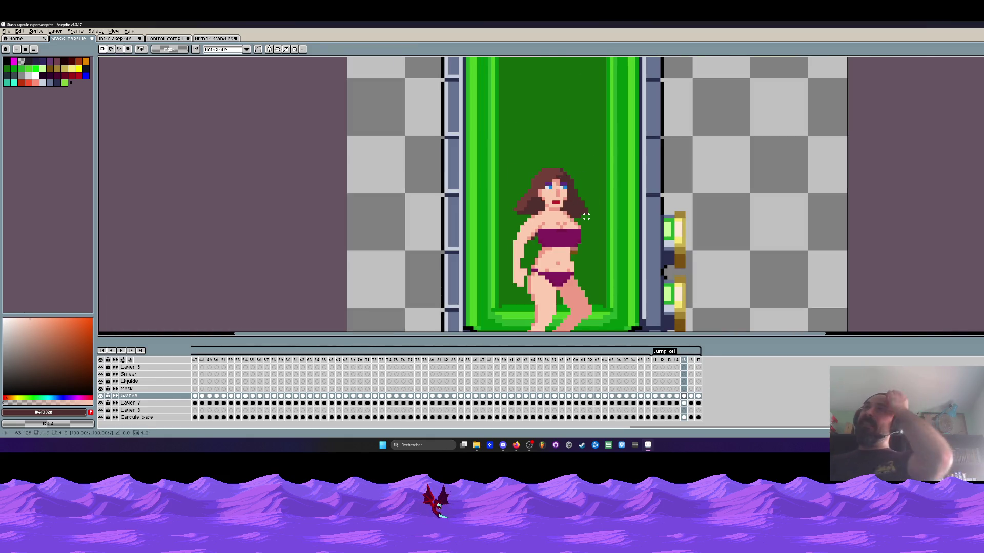
{"action": "scroll", "coordinate": [573, 215], "scroll_direction": "down", "scroll_amount": 1}
Compare neighbouring frames and pick the mid-brown hair colour from the sprite
{"action": "key", "text": "Left"}
{"action": "key", "text": "Left"}
{"action": "key", "text": "Right"}
{"action": "scroll", "coordinate": [572, 216], "scroll_direction": "up", "scroll_amount": 3}
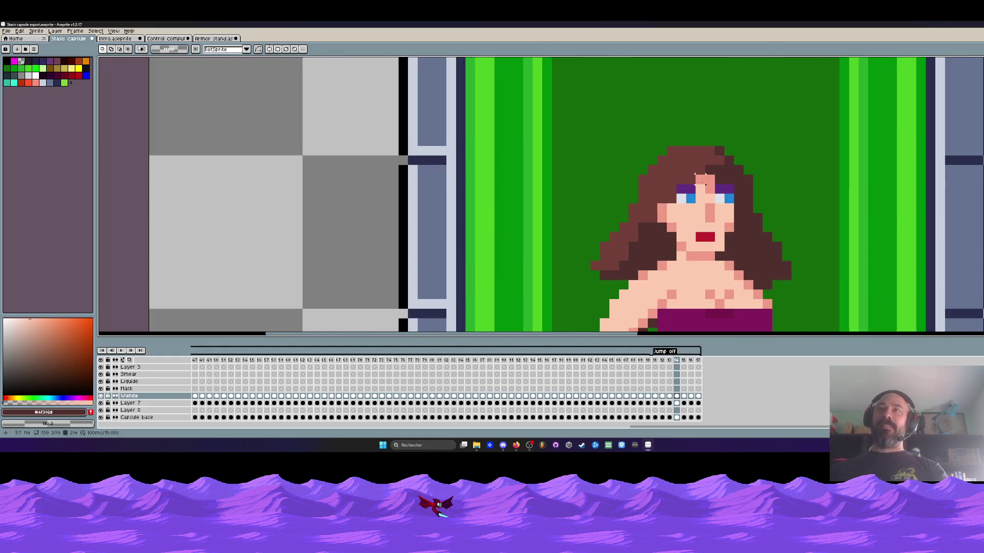
{"action": "scroll", "coordinate": [697, 176], "scroll_direction": "up", "scroll_amount": 2}
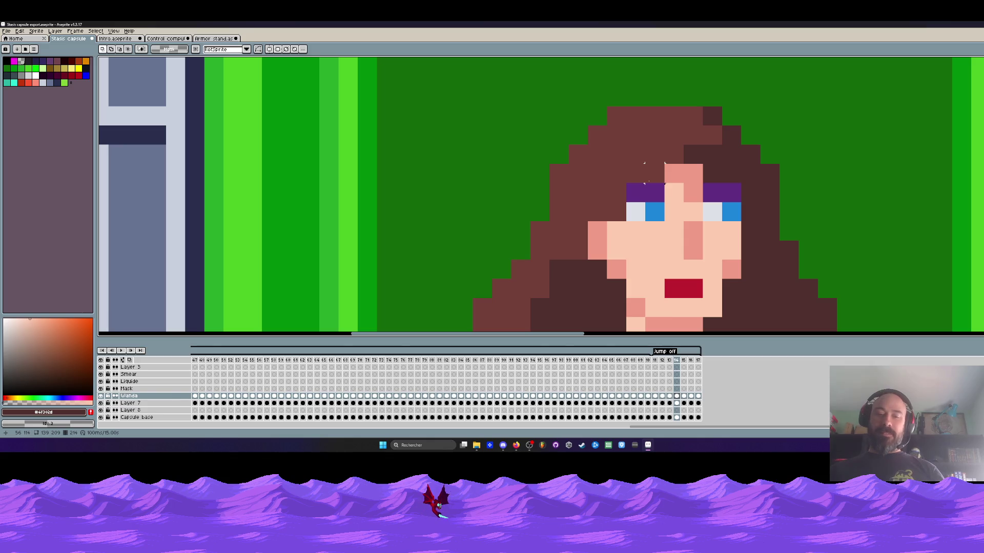
{"action": "key", "text": "i"}
{"action": "left_click", "coordinate": [663, 163]}
{"action": "scroll", "coordinate": [664, 163], "scroll_direction": "down", "scroll_amount": 3}
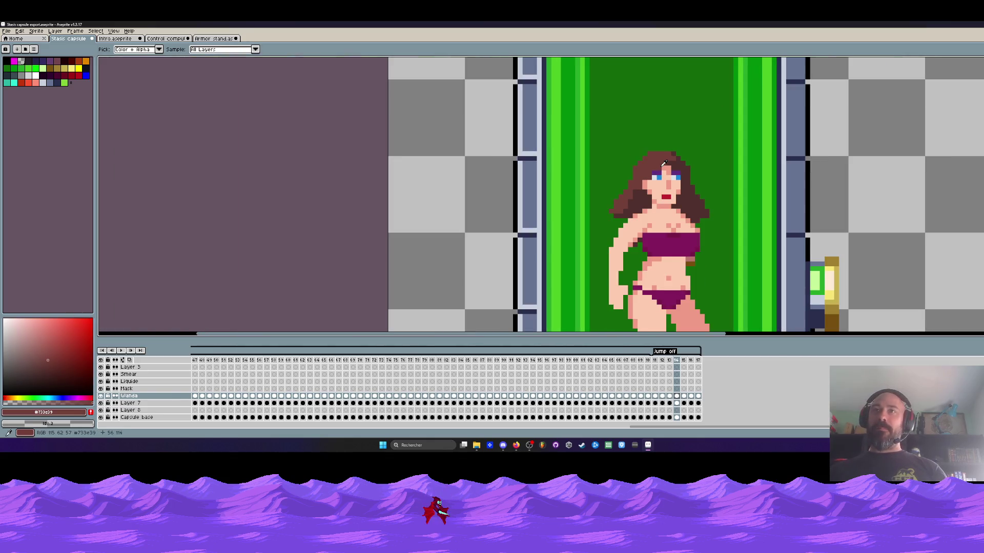
Play the jump-off animation, then step back and forth a couple of frames to inspect earlier poses
{"action": "scroll", "coordinate": [664, 163], "scroll_direction": "down", "scroll_amount": 4}
{"action": "scroll", "coordinate": [651, 215], "scroll_direction": "up", "scroll_amount": 1}
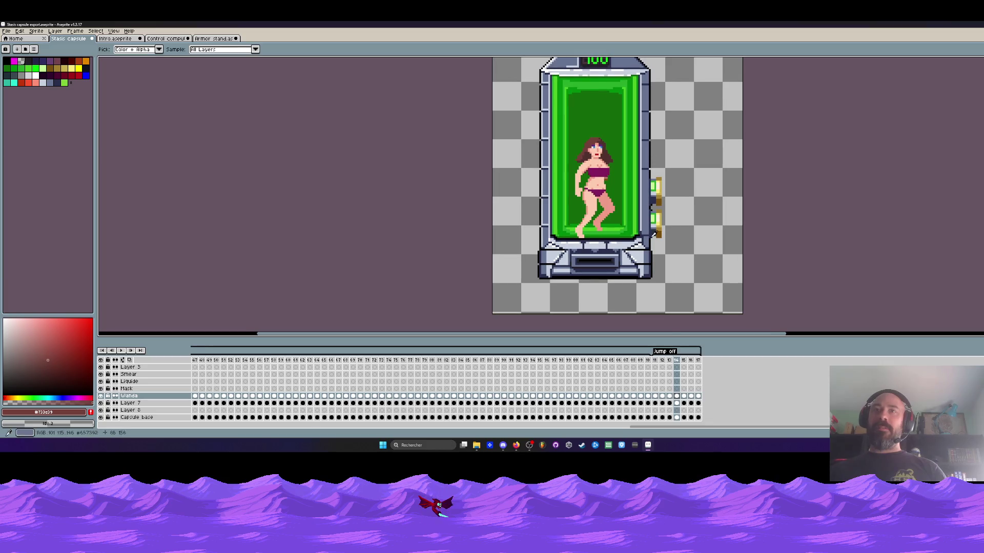
{"action": "key", "text": "Return"}
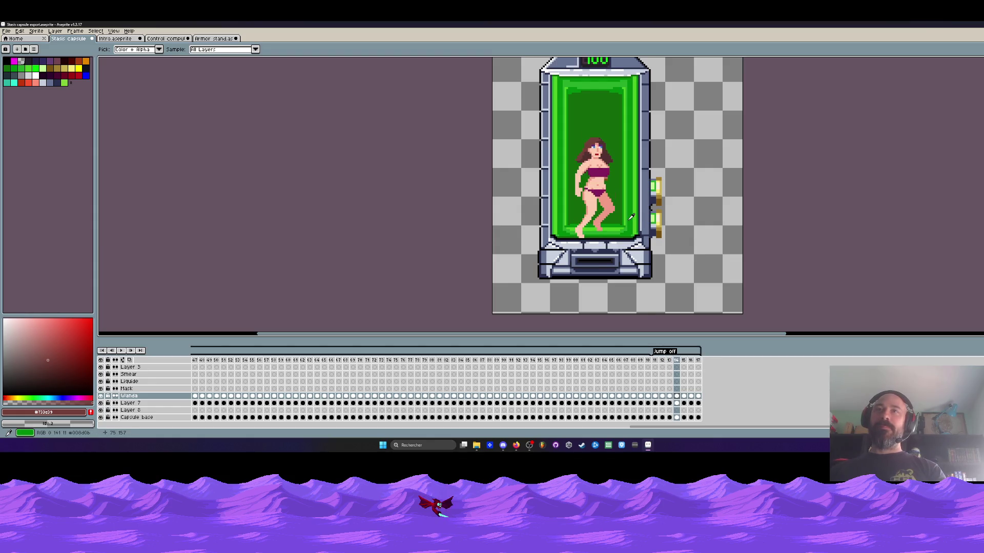
{"action": "scroll", "coordinate": [572, 164], "scroll_direction": "up", "scroll_amount": 2}
{"action": "key", "text": "q"}
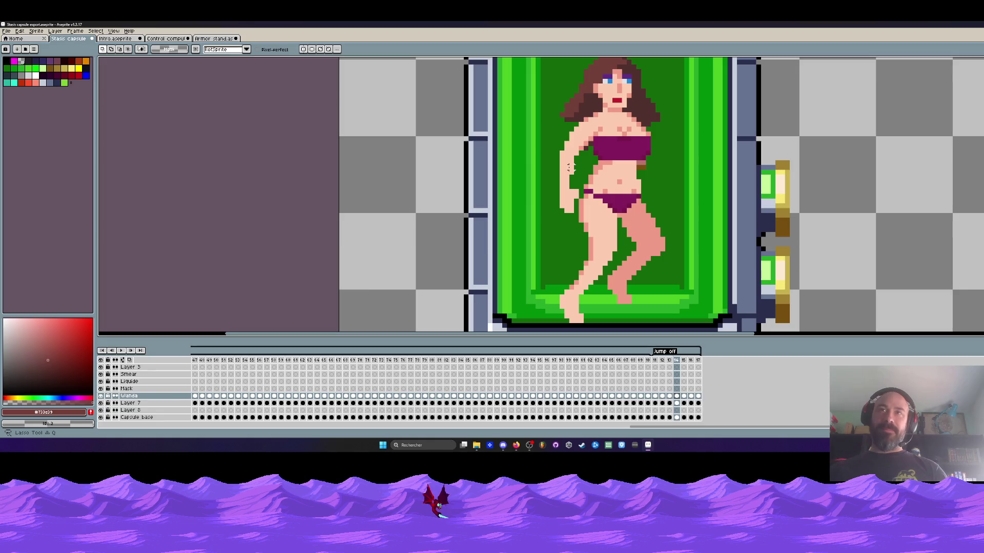
{"action": "scroll", "coordinate": [570, 167], "scroll_direction": "up", "scroll_amount": 2}
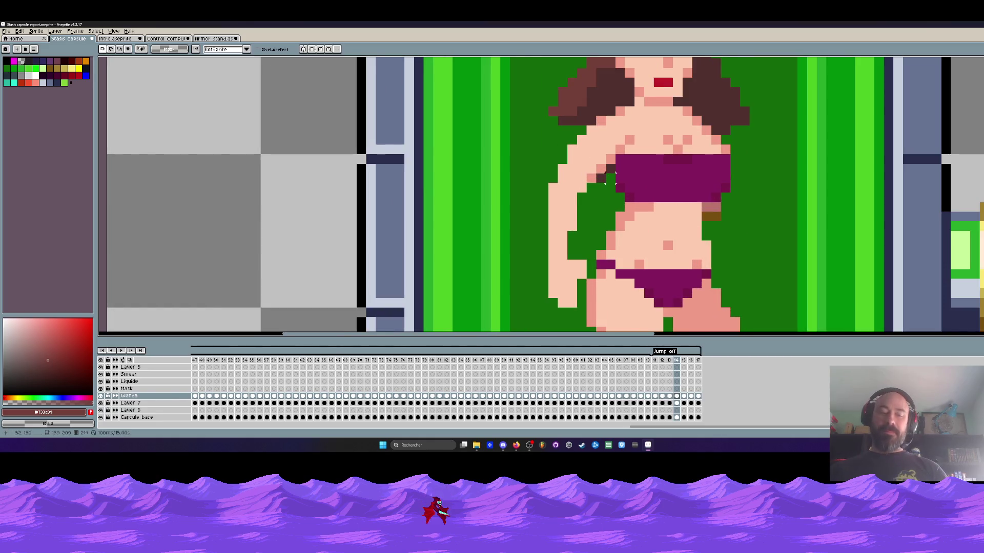
{"action": "key", "text": "b"}
{"action": "scroll", "coordinate": [610, 175], "scroll_direction": "down", "scroll_amount": 2}
{"action": "key", "text": "comma"}
{"action": "key", "text": "comma"}
{"action": "key", "text": "period"}
{"action": "key", "text": "comma"}
{"action": "key", "text": "period"}
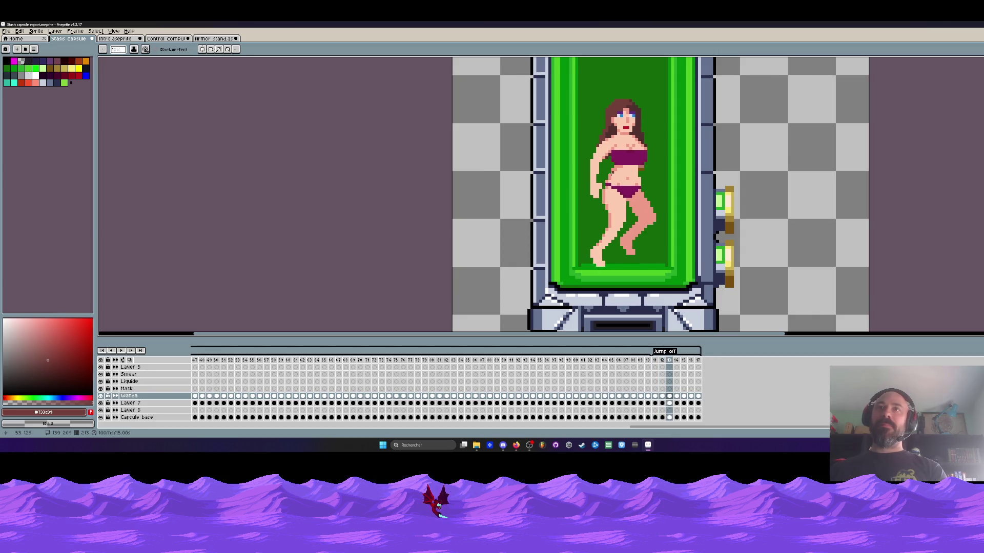
{"action": "key", "text": "period"}
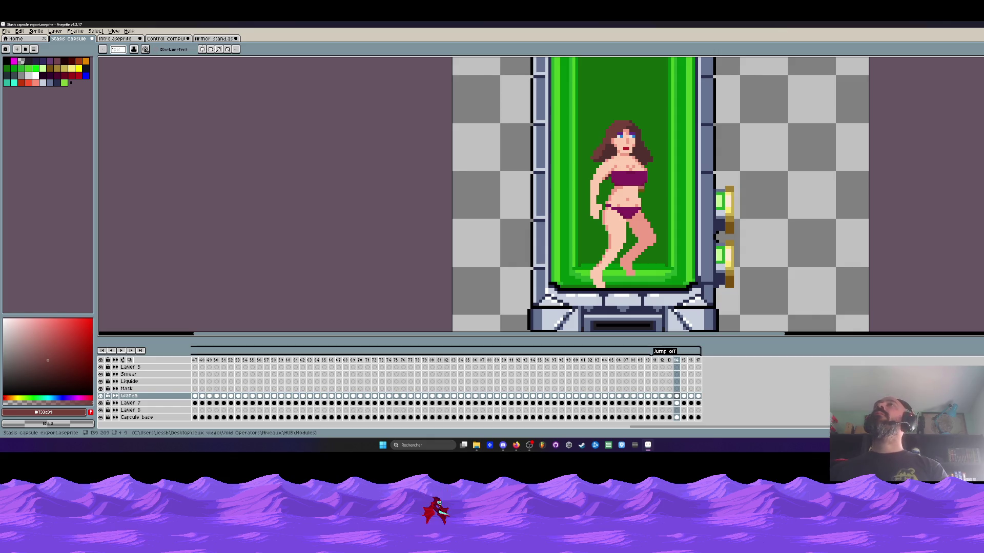
{"action": "scroll", "coordinate": [613, 169], "scroll_direction": "up", "scroll_amount": 5}
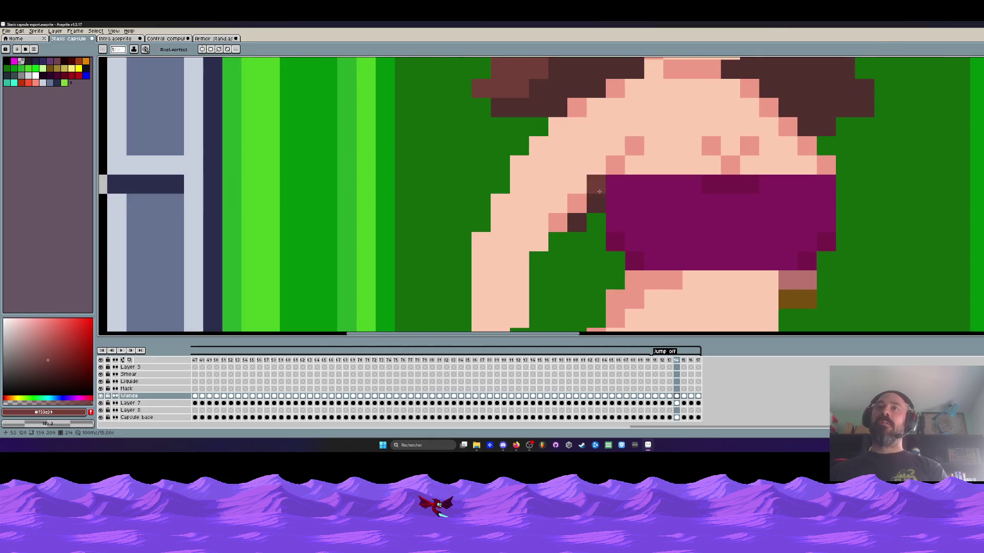
{"action": "scroll", "coordinate": [741, 215], "scroll_direction": "down", "scroll_amount": 4}
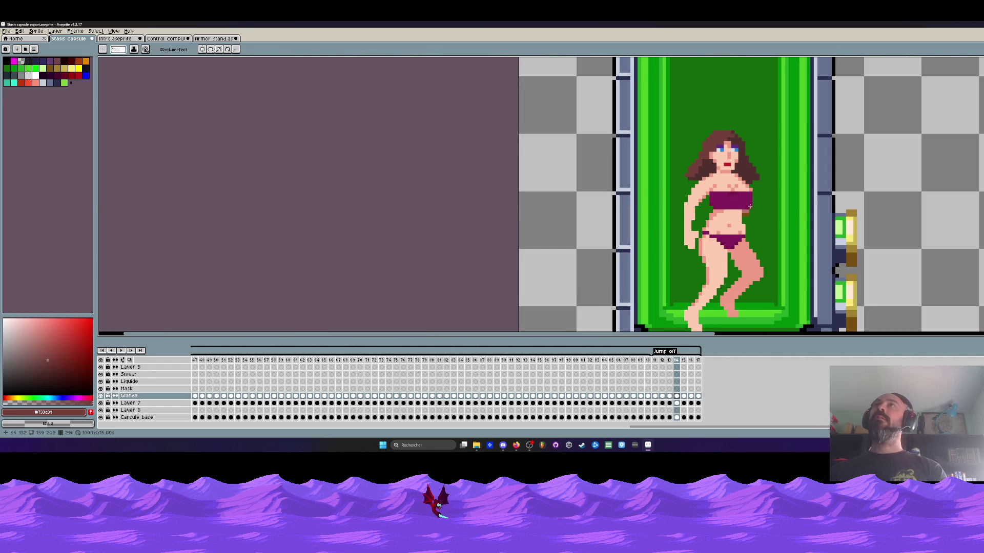
Flip repeatedly between frames 213 and 214 to compare the woman's poses
{"action": "key", "text": "Left"}
{"action": "key", "text": "Right"}
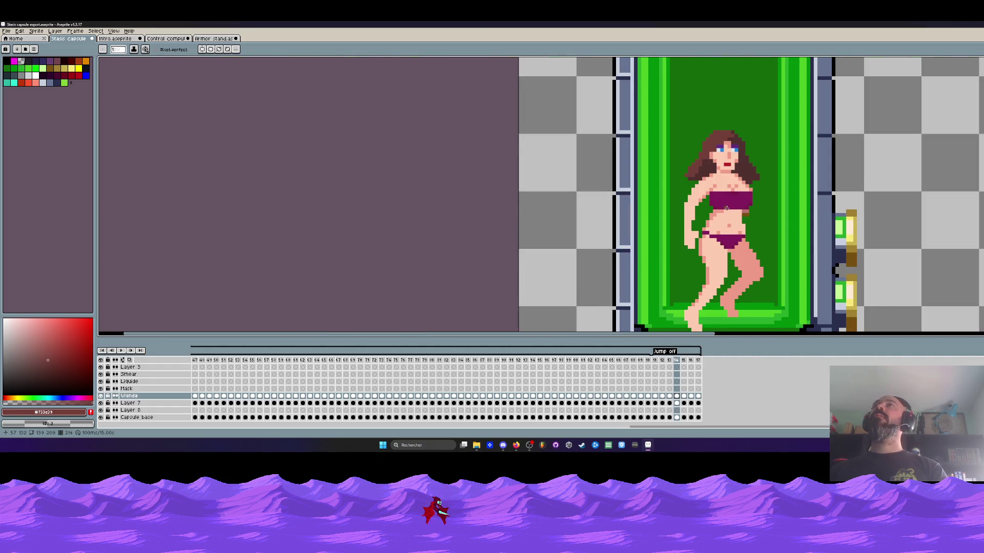
{"action": "scroll", "coordinate": [726, 207], "scroll_direction": "down", "scroll_amount": 2}
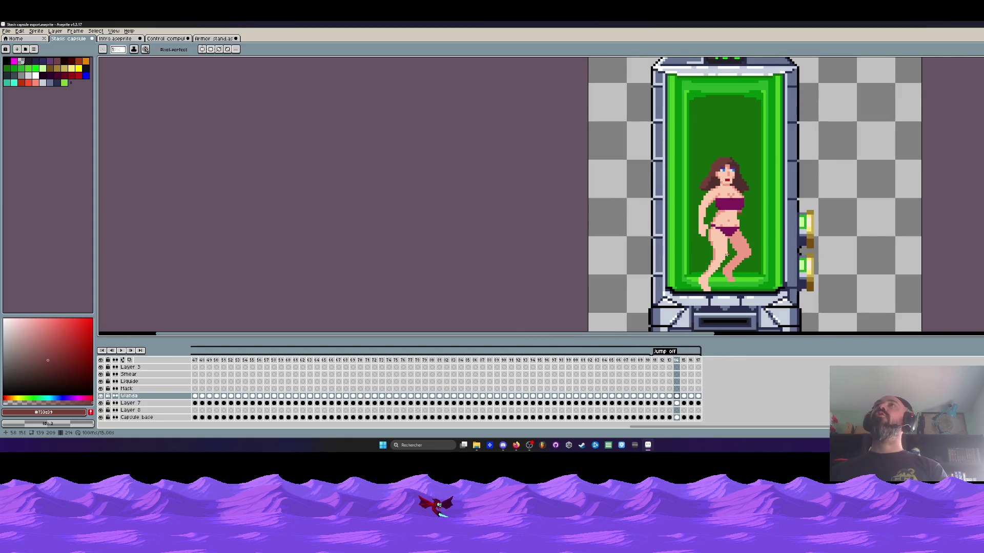
{"action": "scroll", "coordinate": [733, 252], "scroll_direction": "up", "scroll_amount": 2}
{"action": "key", "text": "Left"}
{"action": "key", "text": "Right"}
{"action": "key", "text": "Left"}
{"action": "key", "text": "Right"}
{"action": "key", "text": "Left"}
{"action": "key", "text": "Right"}
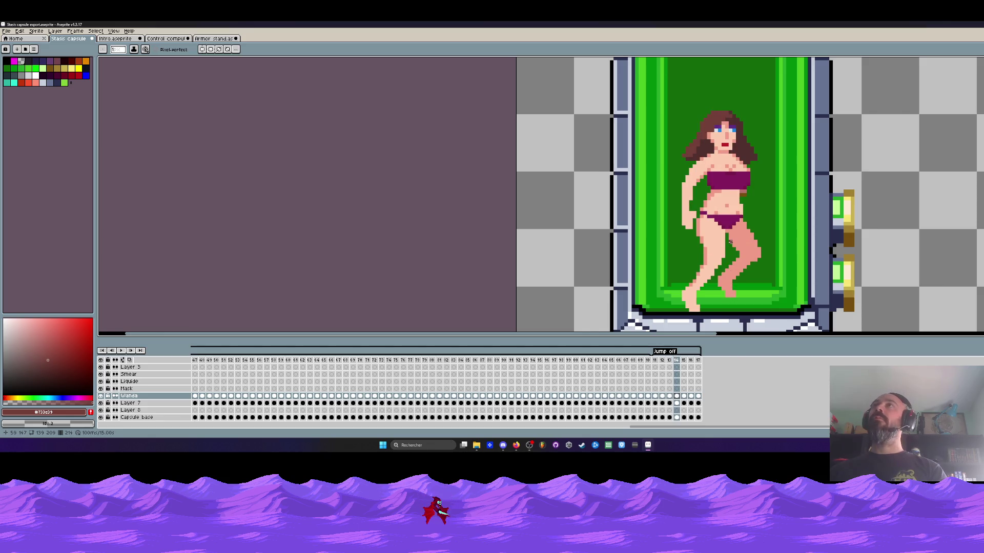
{"action": "key", "text": "Left"}
{"action": "key", "text": "Right"}
{"action": "key", "text": "Left"}
{"action": "key", "text": "Right"}
{"action": "scroll", "coordinate": [730, 241], "scroll_direction": "down", "scroll_amount": 1}
{"action": "key", "text": "Left"}
{"action": "key", "text": "Right"}
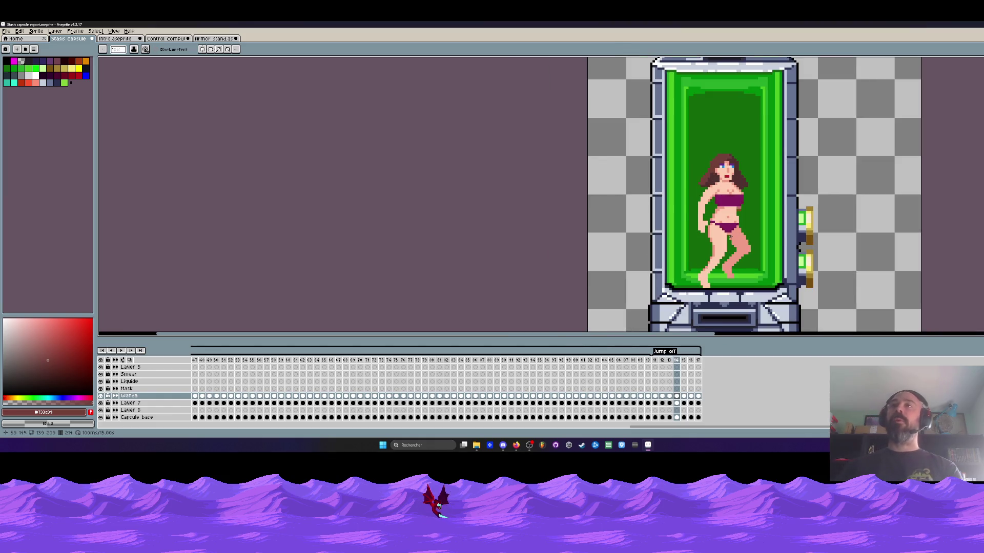
{"action": "key", "text": "Left"}
Advance through frame 215 to frame 216, checking each against the previous pose
{"action": "key", "text": "Right"}
{"action": "key", "text": "Right"}
{"action": "key", "text": "Left"}
{"action": "key", "text": "Right"}
{"action": "key", "text": "Left"}
{"action": "key", "text": "Right"}
{"action": "key", "text": "Right"}
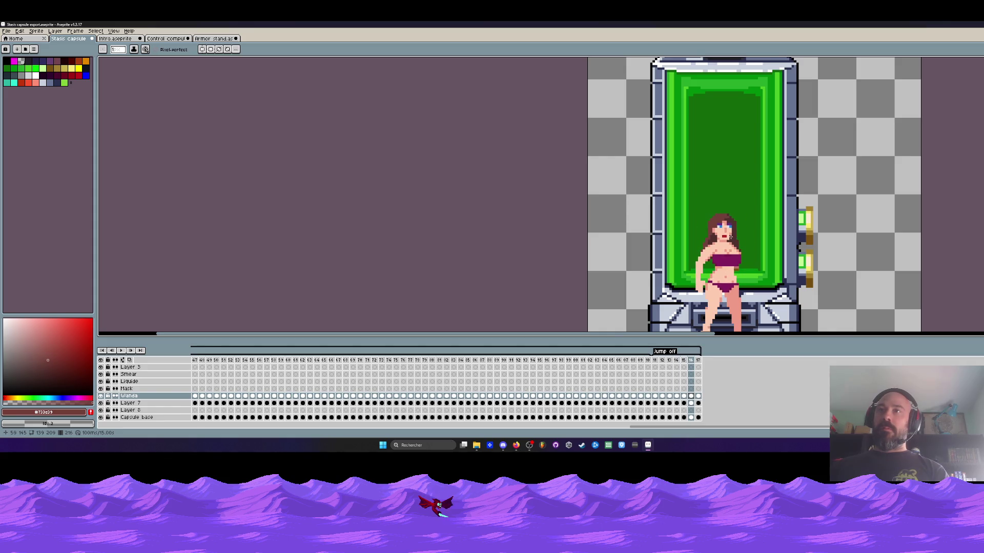
{"action": "key", "text": "Left"}
{"action": "key", "text": "Left"}
{"action": "key", "text": "Right"}
{"action": "key", "text": "Right"}
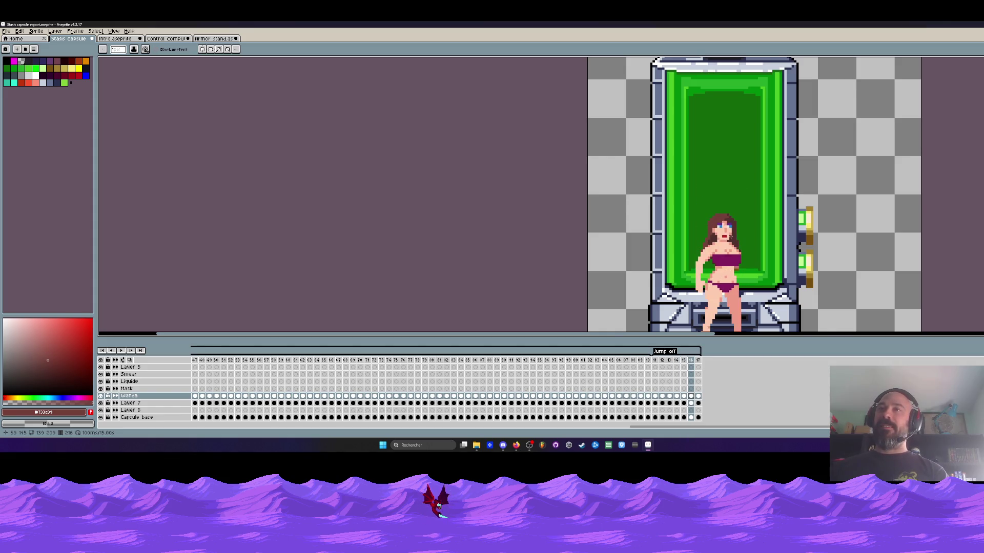
{"action": "scroll", "coordinate": [727, 286], "scroll_direction": "down", "scroll_amount": 1}
{"action": "scroll", "coordinate": [728, 286], "scroll_direction": "up", "scroll_amount": 1}
{"action": "key", "text": "Left"}
{"action": "key", "text": "Right"}
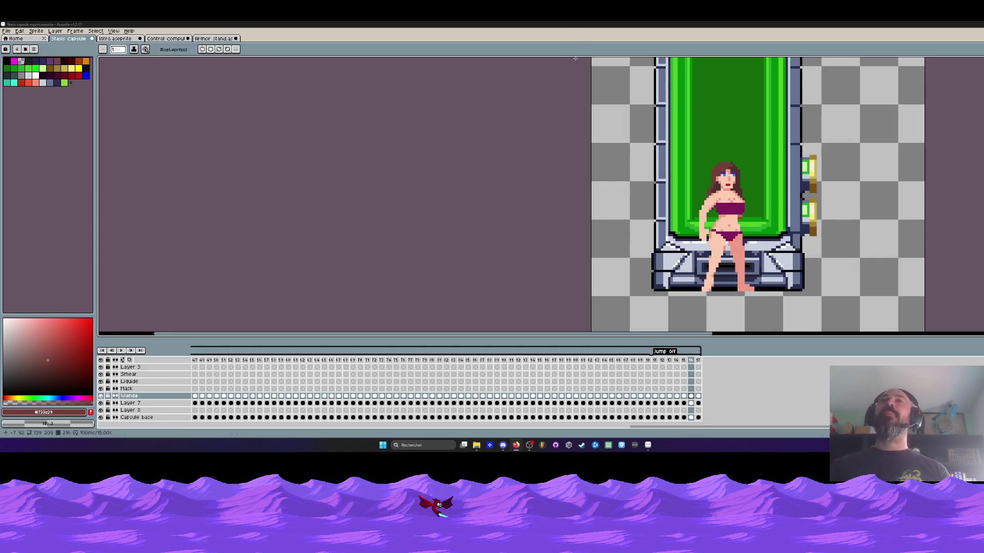
Play the Jump off animation to preview it
{"action": "scroll", "coordinate": [622, 153], "scroll_direction": "down", "scroll_amount": 2}
{"action": "scroll", "coordinate": [799, 103], "scroll_direction": "up", "scroll_amount": 1}
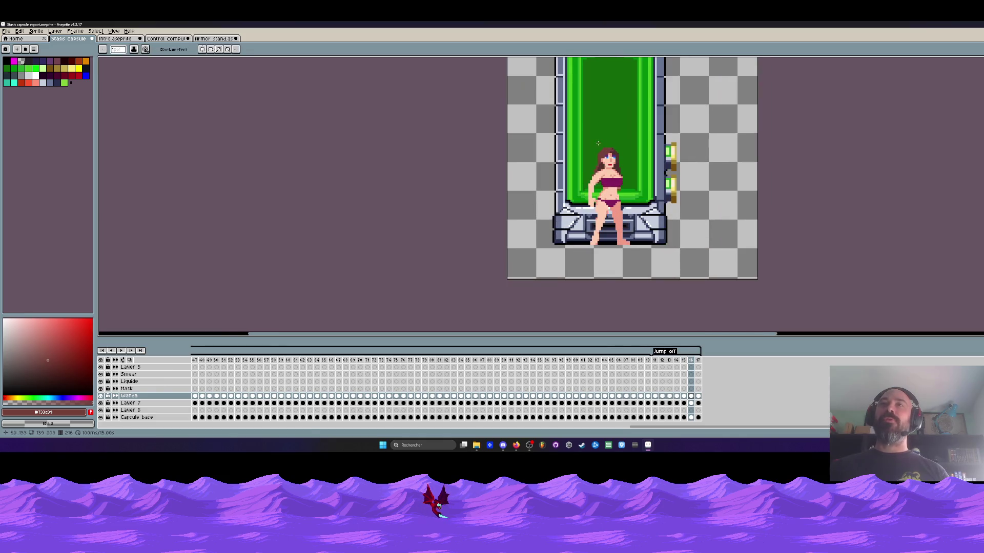
{"action": "key", "text": "Return"}
{"action": "scroll", "coordinate": [634, 187], "scroll_direction": "up", "scroll_amount": 2}
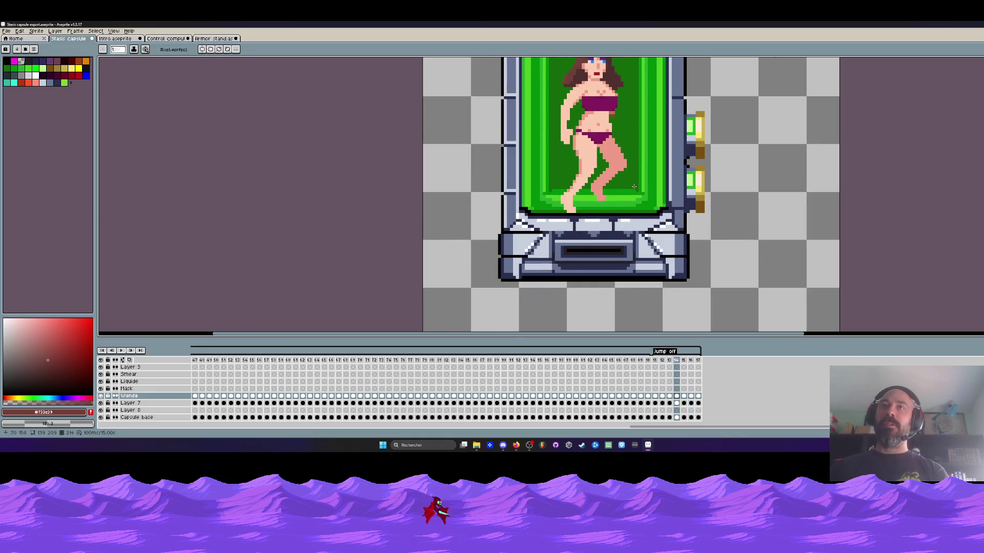
Select the woman's figure with the rectangular marquee and shift it slightly right
{"action": "key", "text": "m"}
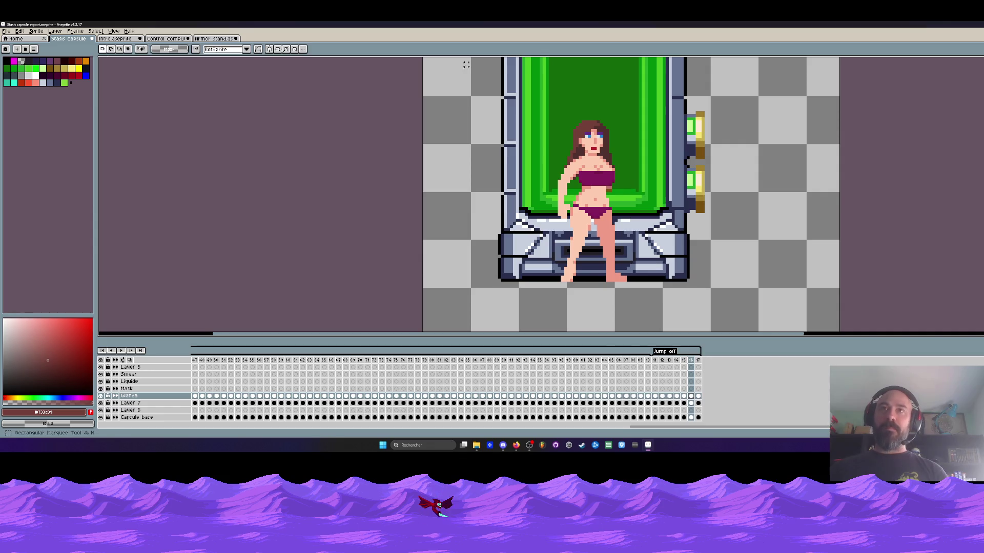
{"action": "left_click", "coordinate": [698, 396]}
{"action": "key", "text": "Left"}
{"action": "key", "text": "Left"}
{"action": "key", "text": "Right"}
{"action": "left_click_drag", "start_coordinate": [600, 251], "coordinate": [603, 251]}
{"action": "key", "text": "Return"}
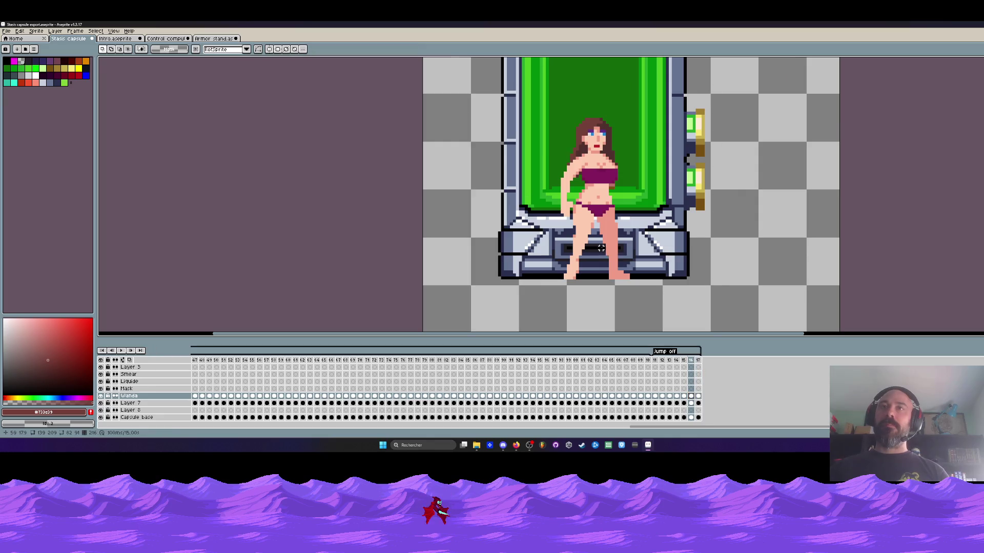
Replay the animation to check the shift, then step back to the edited frame
{"action": "scroll", "coordinate": [604, 251], "scroll_direction": "down", "scroll_amount": 3}
{"action": "key", "text": "Return"}
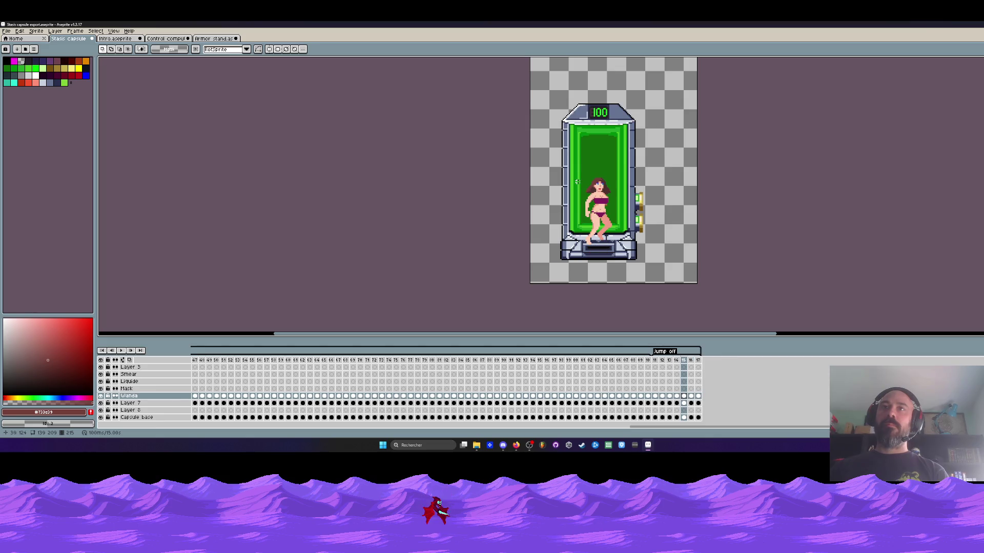
{"action": "scroll", "coordinate": [586, 203], "scroll_direction": "up", "scroll_amount": 2}
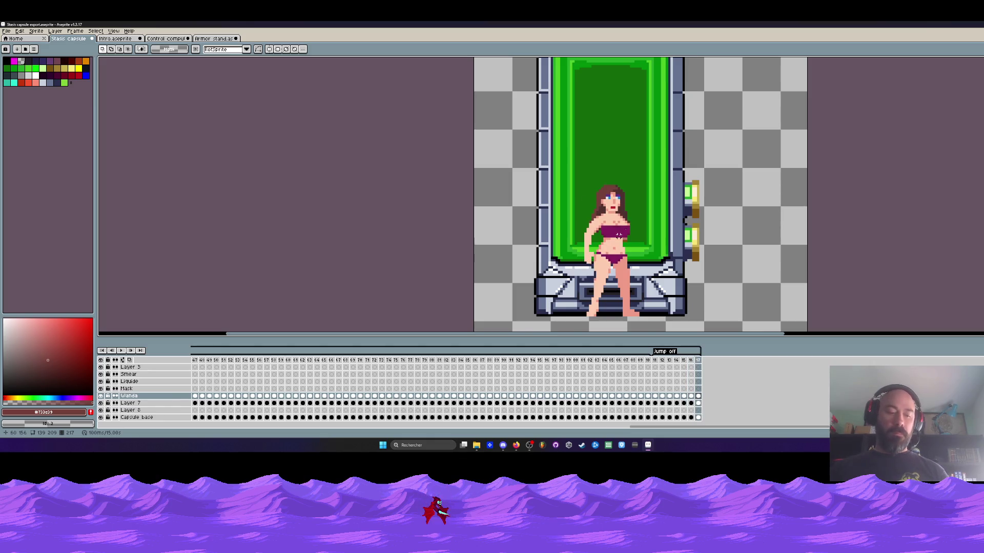
{"action": "key", "text": "i"}
{"action": "key", "text": "m"}
{"action": "scroll", "coordinate": [620, 233], "scroll_direction": "up", "scroll_amount": 2}
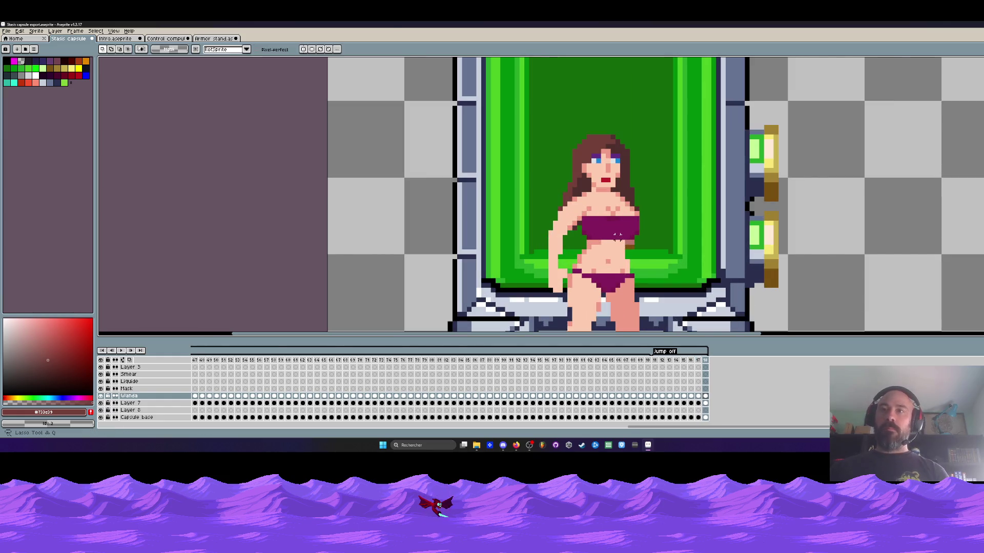
{"action": "key", "text": "Left"}
{"action": "key", "text": "Left"}
{"action": "key", "text": "Right"}
{"action": "scroll", "coordinate": [615, 215], "scroll_direction": "up", "scroll_amount": 3}
{"action": "scroll", "coordinate": [610, 169], "scroll_direction": "down", "scroll_amount": 2}
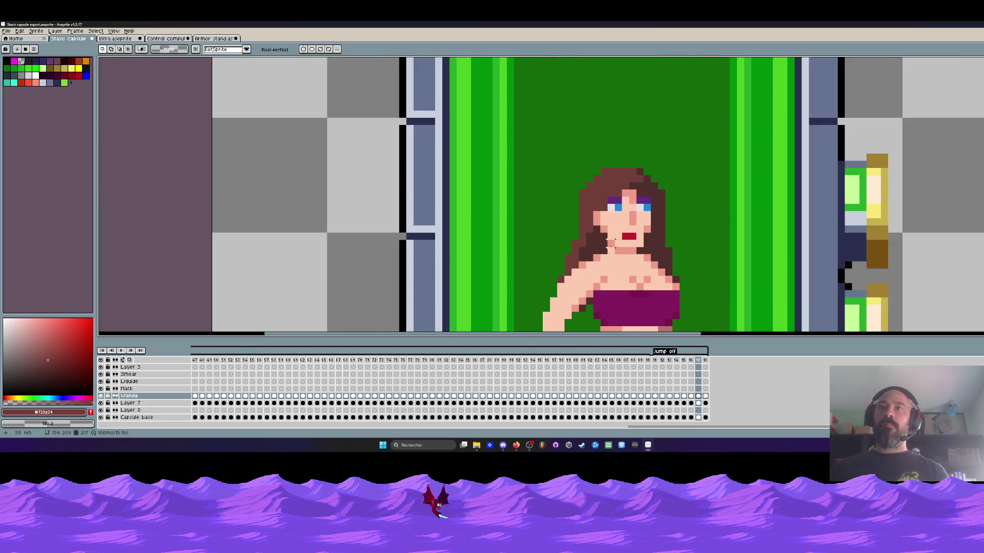
{"action": "scroll", "coordinate": [603, 158], "scroll_direction": "up", "scroll_amount": 1}
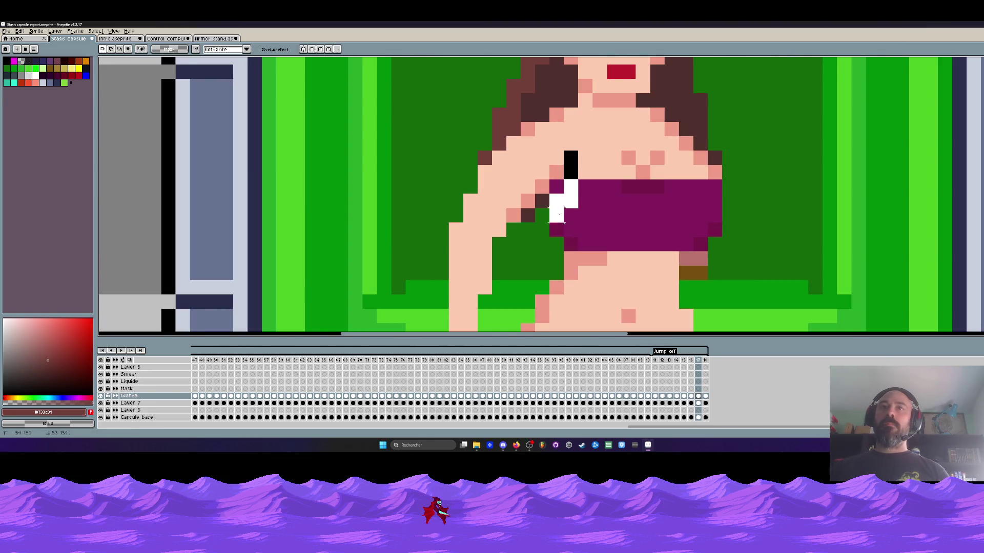
Lasso the chest and purple top, lower them one pixel, and play back to review
{"action": "mouse_move", "coordinate": [556, 220]}
{"action": "left_mouse_down"}
{"action": "mouse_move", "coordinate": [607, 245]}
{"action": "mouse_move", "coordinate": [686, 245]}
{"action": "mouse_move", "coordinate": [715, 180]}
{"action": "mouse_move", "coordinate": [686, 174]}
{"action": "left_mouse_up"}
{"action": "key", "text": "ctrl+z"}
{"action": "left_click_drag", "start_coordinate": [630, 204], "coordinate": [630, 218]}
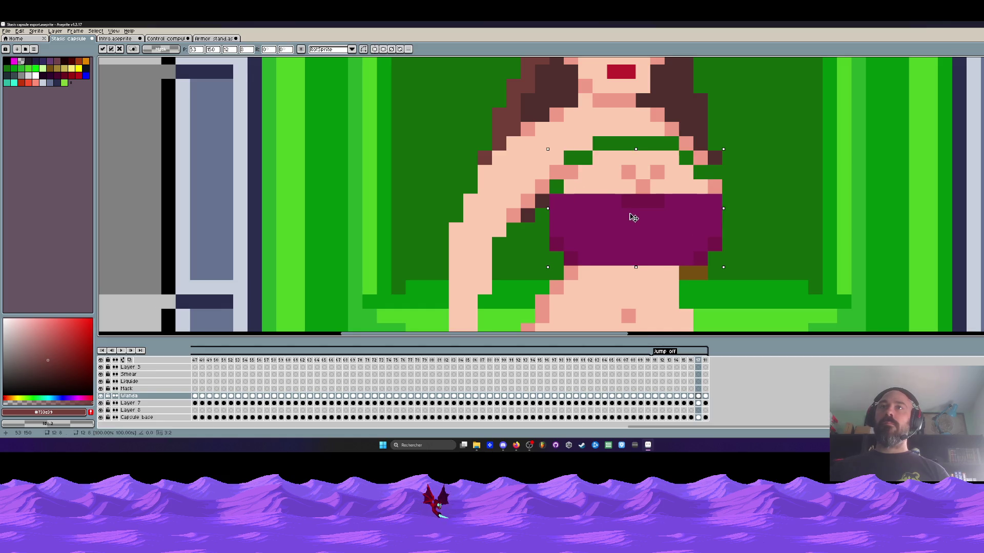
{"action": "scroll", "coordinate": [686, 282], "scroll_direction": "down", "scroll_amount": 4}
{"action": "key", "text": "Return"}
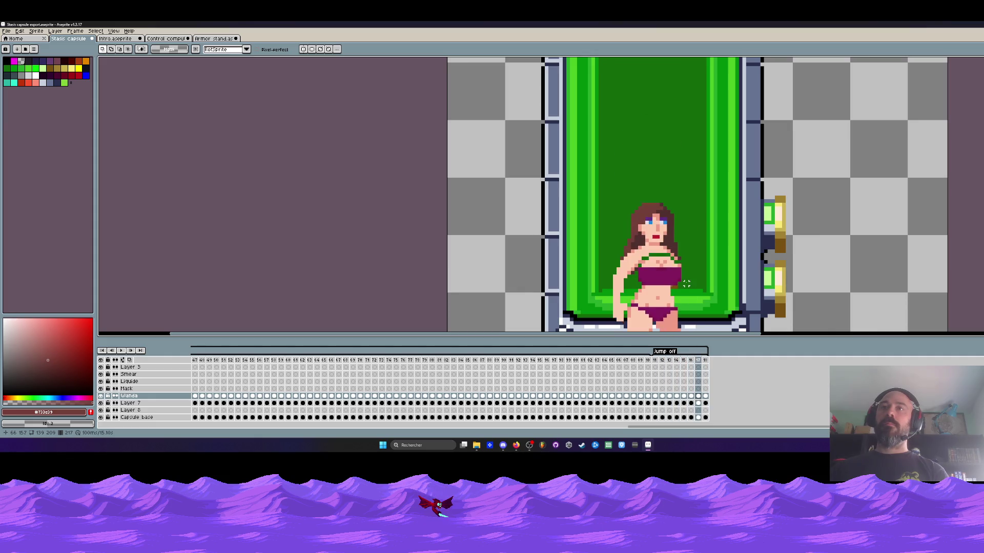
{"action": "scroll", "coordinate": [651, 269], "scroll_direction": "up", "scroll_amount": 4}
Paint the green gaps across the torso with the sampled skin tone
{"action": "key", "text": "Left"}
{"action": "scroll", "coordinate": [641, 240], "scroll_direction": "up", "scroll_amount": 2}
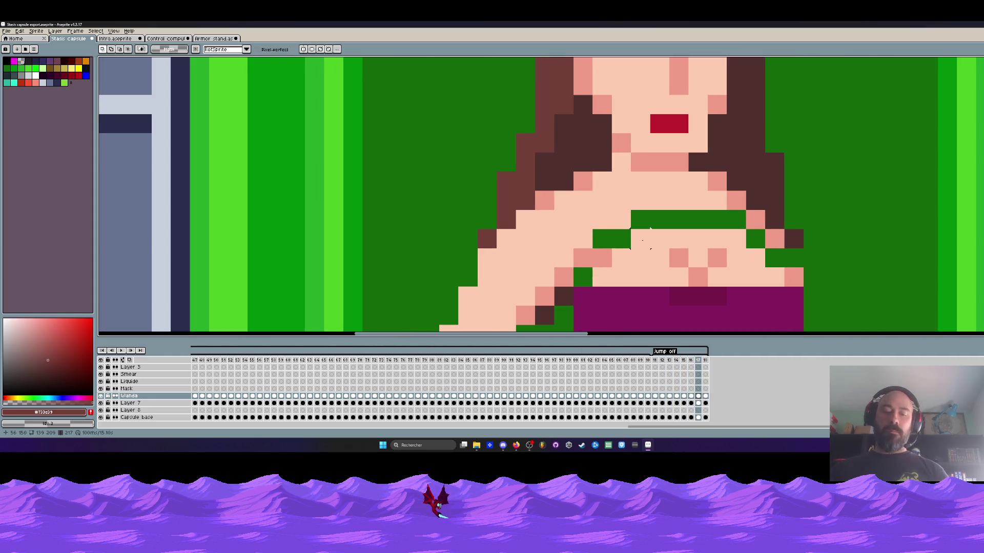
{"action": "key", "text": "i"}
{"action": "left_click", "coordinate": [592, 258]}
{"action": "key", "text": "b"}
{"action": "left_click", "coordinate": [602, 238]}
{"action": "left_click", "coordinate": [590, 269]}
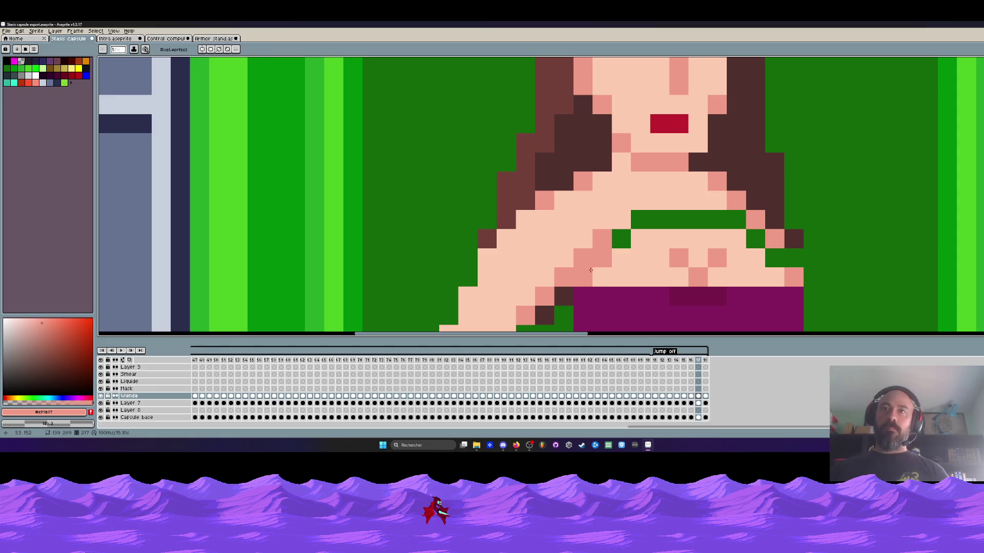
{"action": "key", "text": "i"}
{"action": "left_click", "coordinate": [641, 260]}
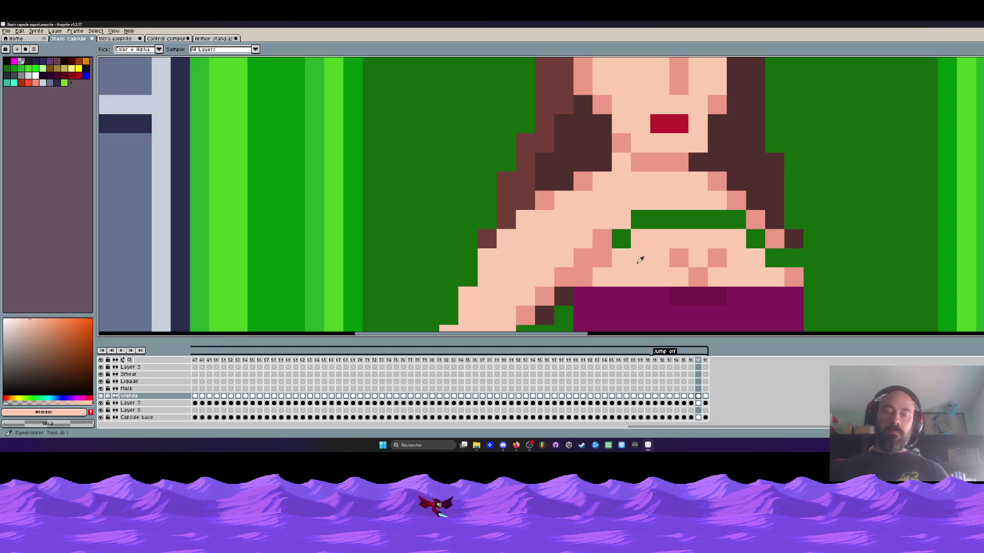
{"action": "key", "text": "b"}
{"action": "mouse_move", "coordinate": [621, 239]}
{"action": "left_mouse_down"}
{"action": "mouse_move", "coordinate": [738, 220]}
{"action": "mouse_move", "coordinate": [773, 262]}
{"action": "left_mouse_up"}
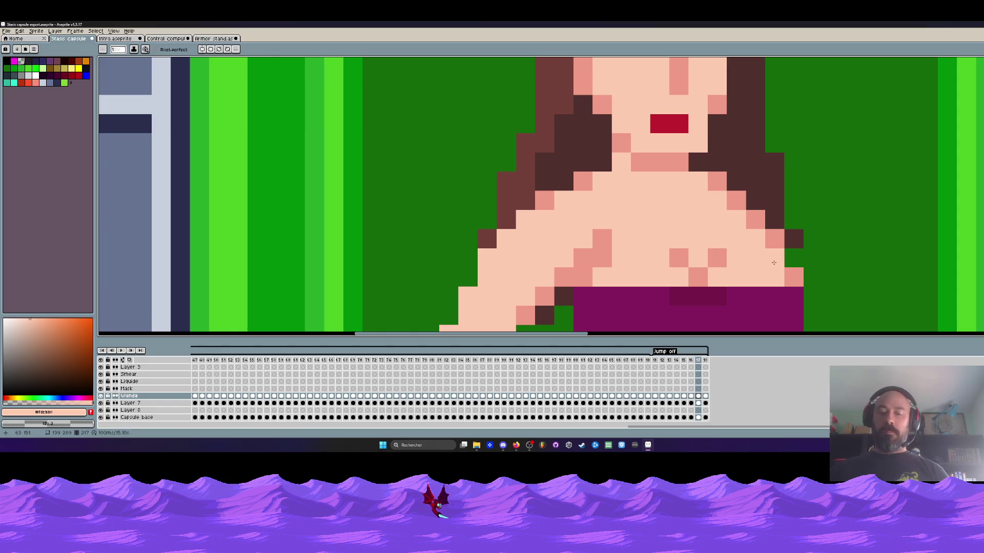
{"action": "scroll", "coordinate": [774, 262], "scroll_direction": "down", "scroll_amount": 1}
Sample the dark brown hair colour and paint the pixel beside her hair brown
{"action": "key", "text": "i"}
{"action": "left_click", "coordinate": [771, 257]}
{"action": "key", "text": "h"}
{"action": "scroll", "coordinate": [769, 254], "scroll_direction": "down", "scroll_amount": 1}
{"action": "scroll", "coordinate": [769, 254], "scroll_direction": "down", "scroll_amount": 2}
{"action": "scroll", "coordinate": [765, 214], "scroll_direction": "up", "scroll_amount": 3}
{"action": "key", "text": "b"}
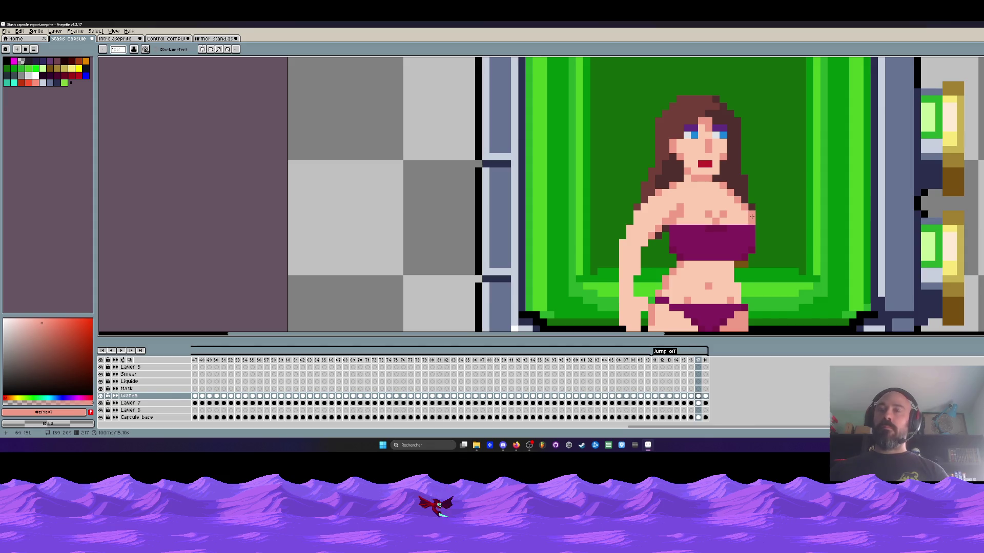
{"action": "scroll", "coordinate": [751, 217], "scroll_direction": "up", "scroll_amount": 2}
{"action": "left_click", "coordinate": [751, 198], "text": "alt"}
{"action": "left_click", "coordinate": [751, 207]}
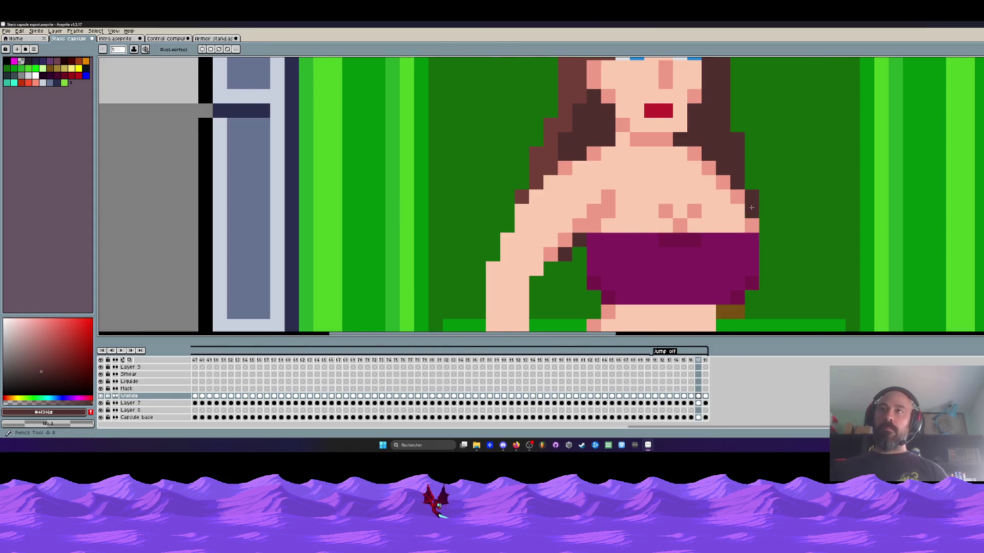
{"action": "scroll", "coordinate": [751, 207], "scroll_direction": "down", "scroll_amount": 5}
Replay the animation, then select the hair strand left of her face
{"action": "key", "text": "Return"}
{"action": "scroll", "coordinate": [752, 281], "scroll_direction": "down", "scroll_amount": 2}
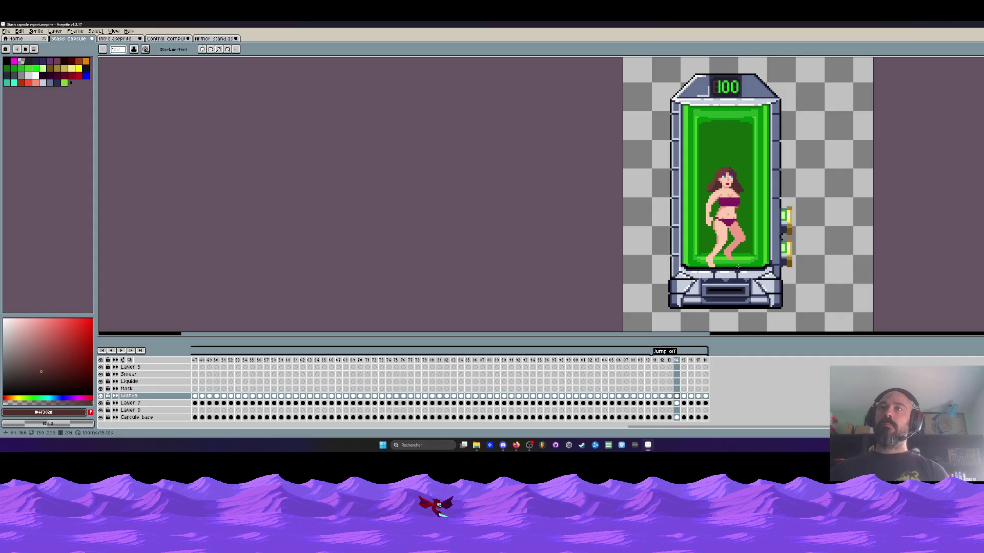
{"action": "scroll", "coordinate": [738, 266], "scroll_direction": "up", "scroll_amount": 4}
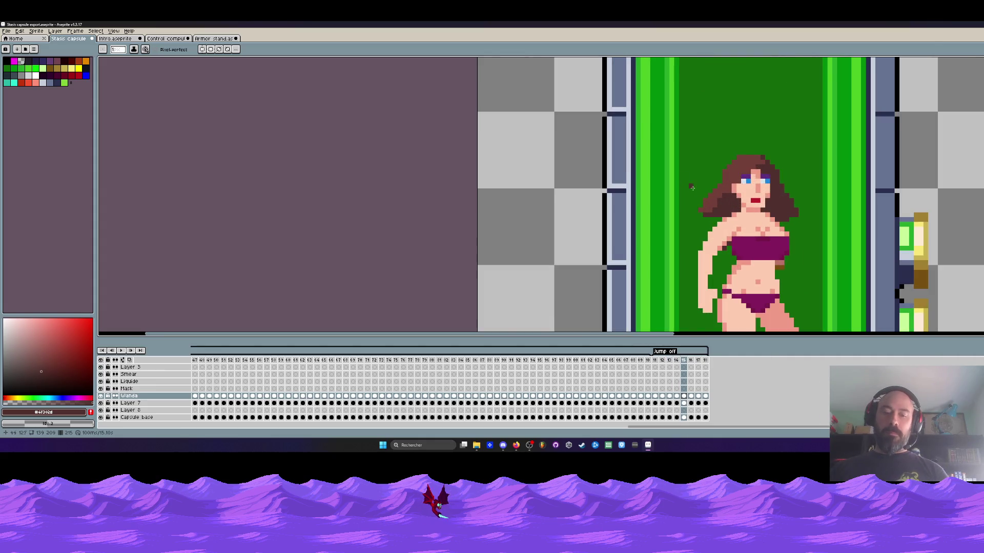
{"action": "scroll", "coordinate": [700, 196], "scroll_direction": "up", "scroll_amount": 2}
{"action": "key", "text": "m"}
{"action": "left_click_drag", "start_coordinate": [677, 152], "coordinate": [740, 236]}
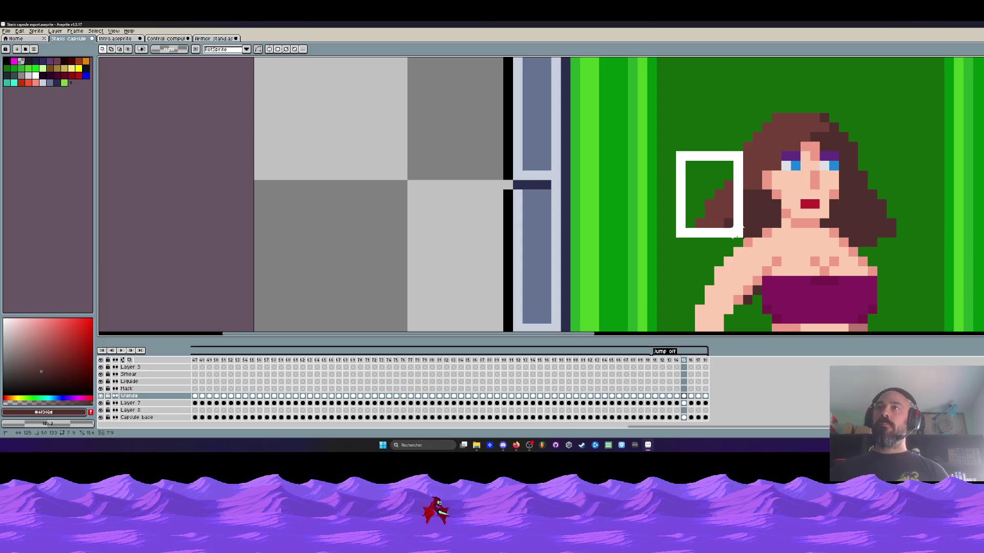
{"action": "key", "text": "ctrl+d"}
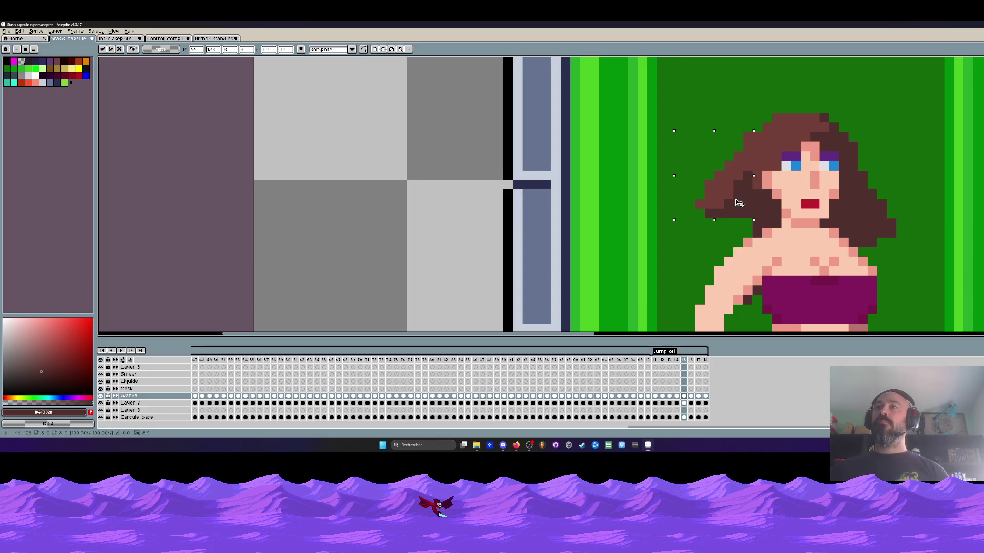
Move the selected hair strand up and right, then erase the dark strand by her shoulder
{"action": "mouse_move", "coordinate": [848, 143]}
{"action": "left_mouse_down"}
{"action": "mouse_move", "coordinate": [889, 241]}
{"action": "mouse_move", "coordinate": [886, 200]}
{"action": "left_mouse_up"}
{"action": "key", "text": "ctrl+d"}
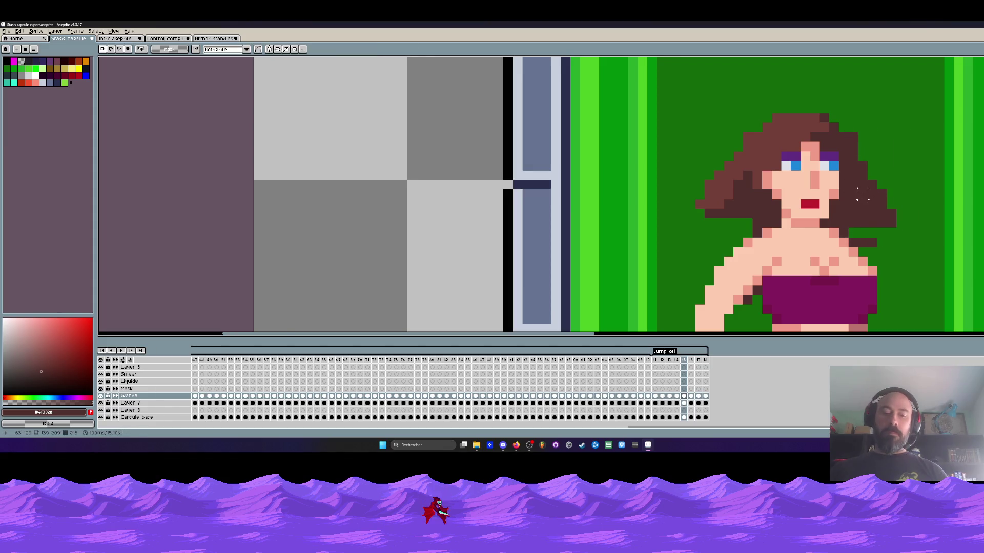
{"action": "key", "text": "i"}
{"action": "key", "text": "e"}
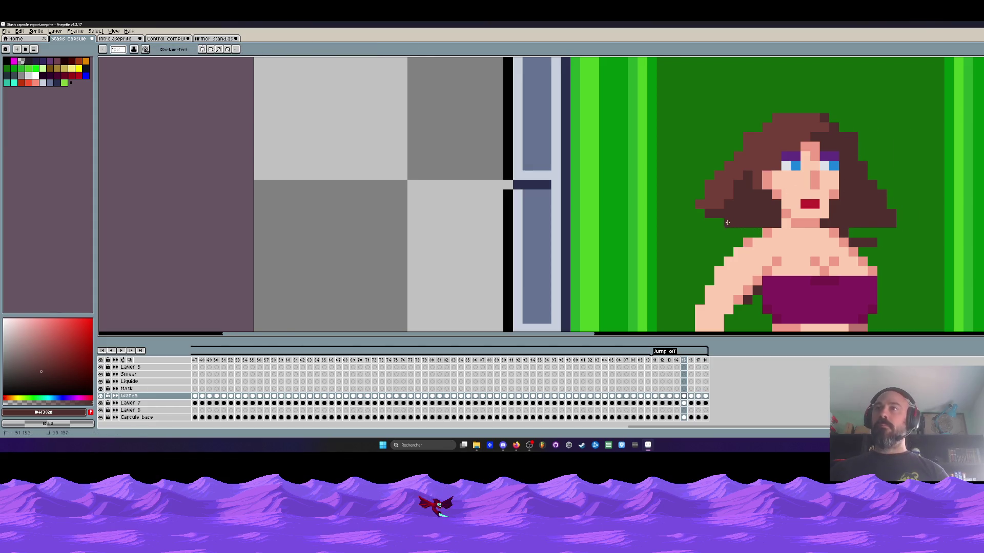
{"action": "left_click_drag", "start_coordinate": [859, 230], "coordinate": [868, 239]}
Play the animation to check the hair motion
{"action": "scroll", "coordinate": [868, 239], "scroll_direction": "down", "scroll_amount": 3}
{"action": "key", "text": "Return"}
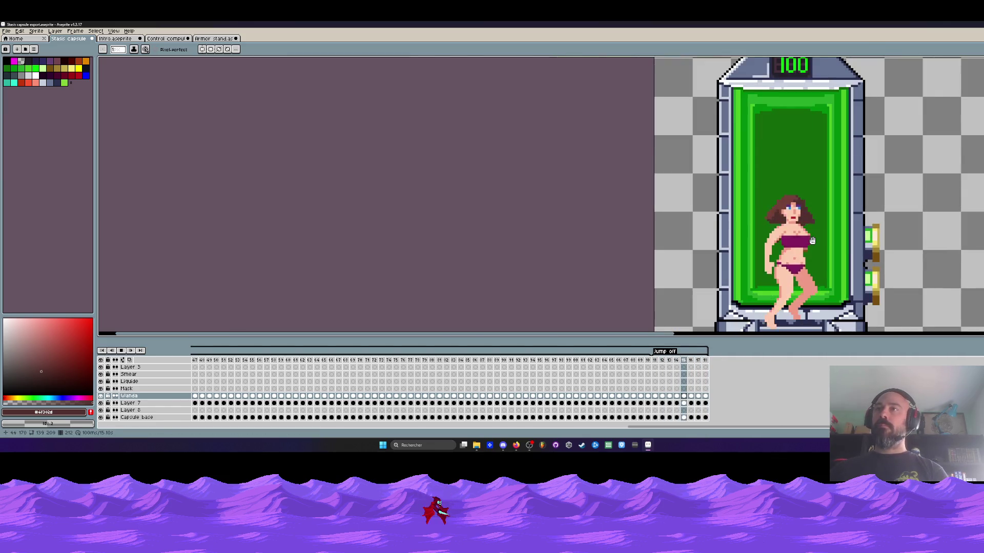
{"action": "scroll", "coordinate": [836, 239], "scroll_direction": "down", "scroll_amount": 2}
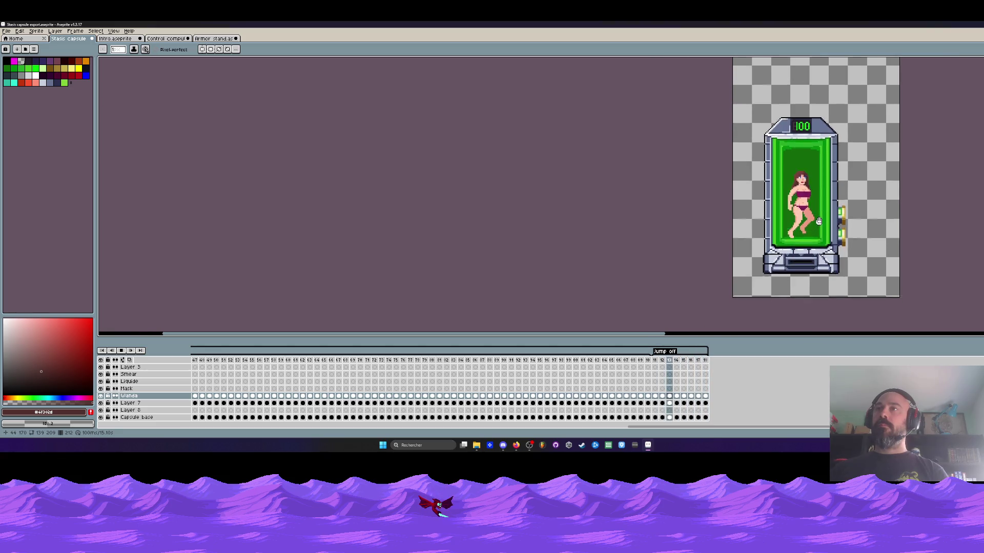
{"action": "scroll", "coordinate": [815, 225], "scroll_direction": "up", "scroll_amount": 1}
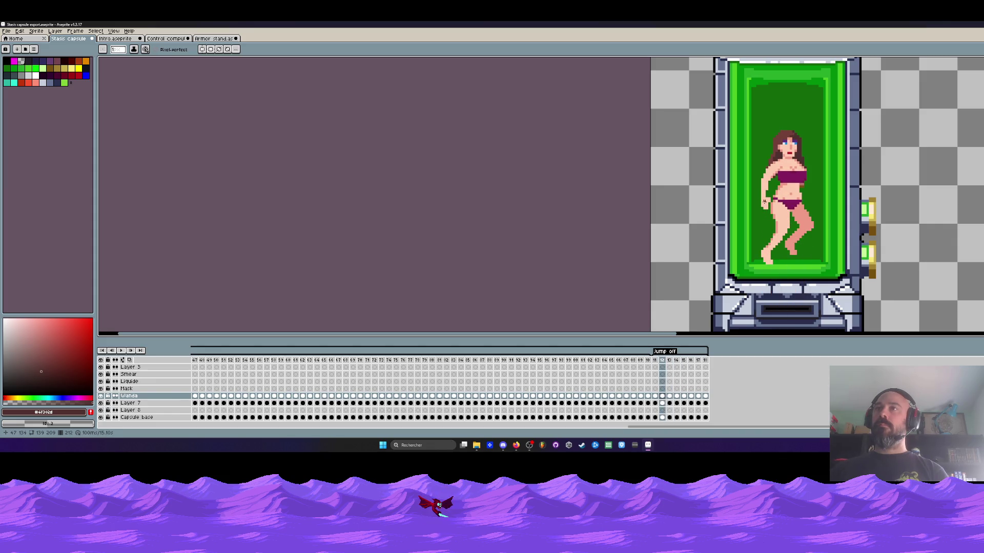
{"action": "scroll", "coordinate": [732, 184], "scroll_direction": "up", "scroll_amount": 1}
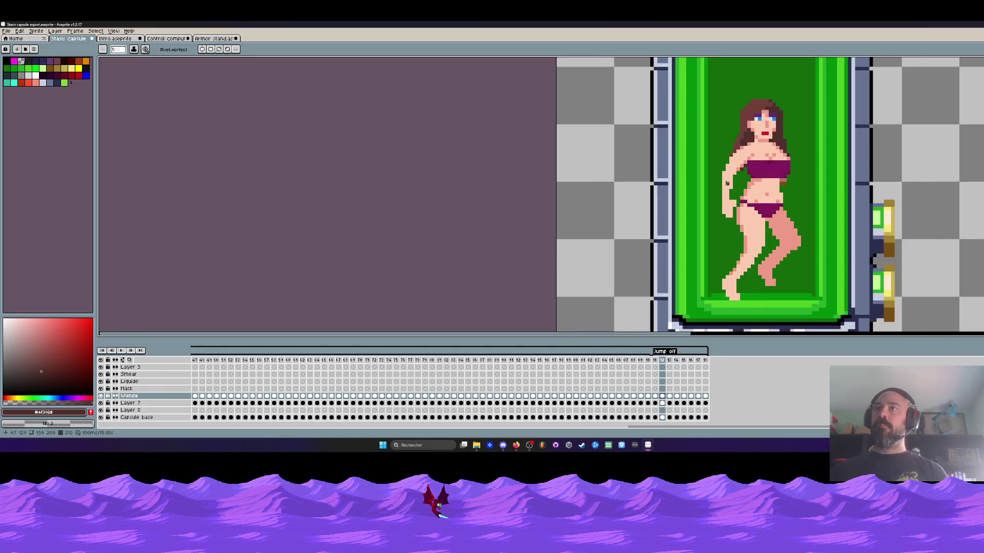
{"action": "scroll", "coordinate": [722, 189], "scroll_direction": "up", "scroll_amount": 2}
Select the arm and nudge it, then its lower part, one pixel left
{"action": "key", "text": "m"}
{"action": "mouse_move", "coordinate": [712, 144]}
{"action": "left_mouse_down"}
{"action": "mouse_move", "coordinate": [753, 230]}
{"action": "mouse_move", "coordinate": [759, 275]}
{"action": "left_mouse_up"}
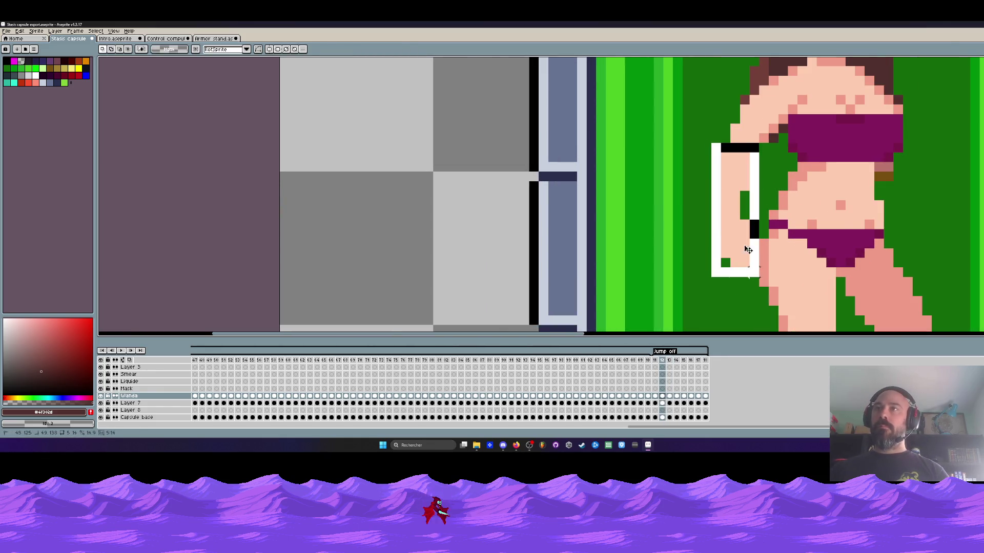
{"action": "key", "text": "Left"}
{"action": "left_click_drag", "start_coordinate": [699, 197], "coordinate": [751, 264]}
{"action": "key", "text": "Left"}
{"action": "scroll", "coordinate": [726, 221], "scroll_direction": "down", "scroll_amount": 2}
{"action": "scroll", "coordinate": [726, 221], "scroll_direction": "up", "scroll_amount": 2}
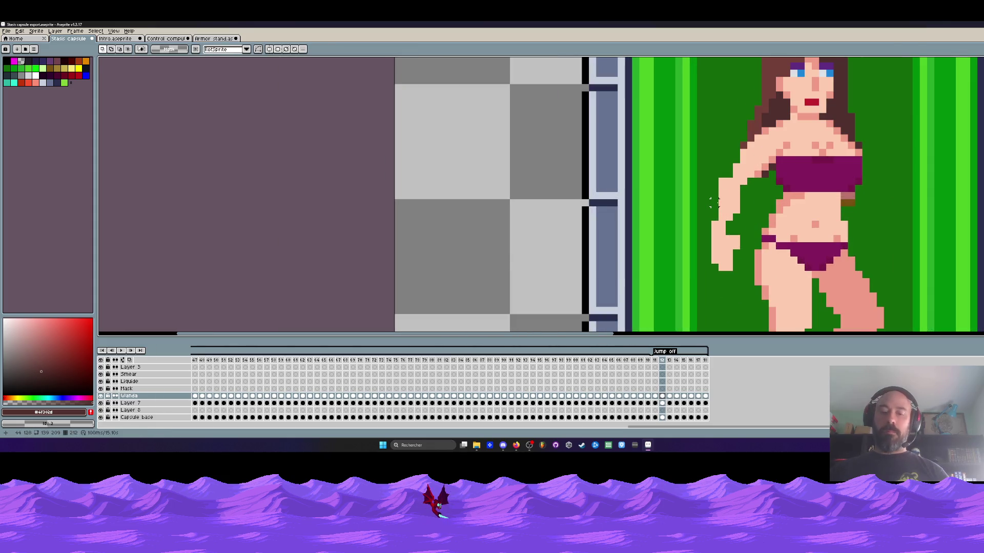
Pick the arm's skin tone and select the area around the hand to redraw it
{"action": "key", "text": "i"}
{"action": "left_click", "coordinate": [745, 171]}
{"action": "scroll", "coordinate": [744, 171], "scroll_direction": "up", "scroll_amount": 1}
{"action": "key", "text": "b"}
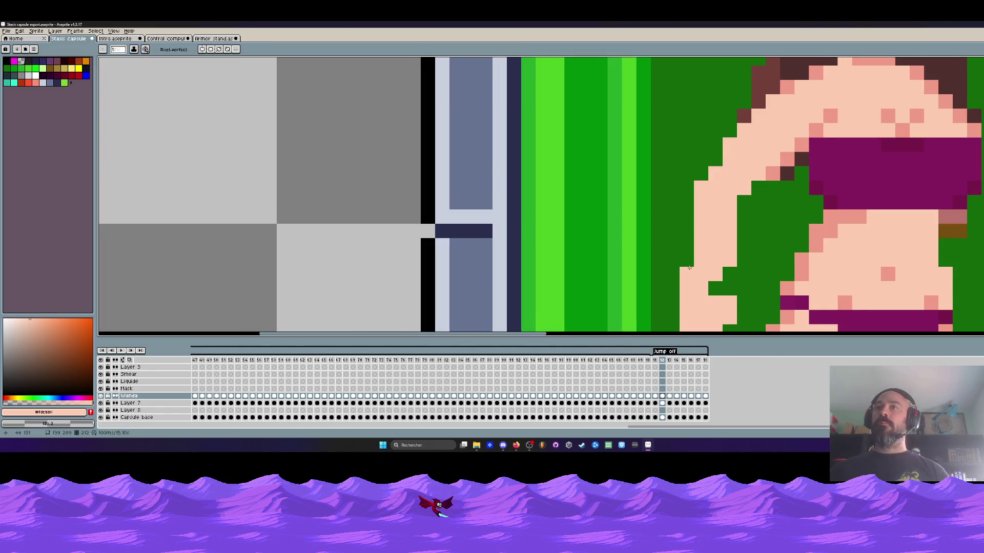
{"action": "scroll", "coordinate": [689, 267], "scroll_direction": "down", "scroll_amount": 1}
{"action": "scroll", "coordinate": [700, 212], "scroll_direction": "down", "scroll_amount": 3}
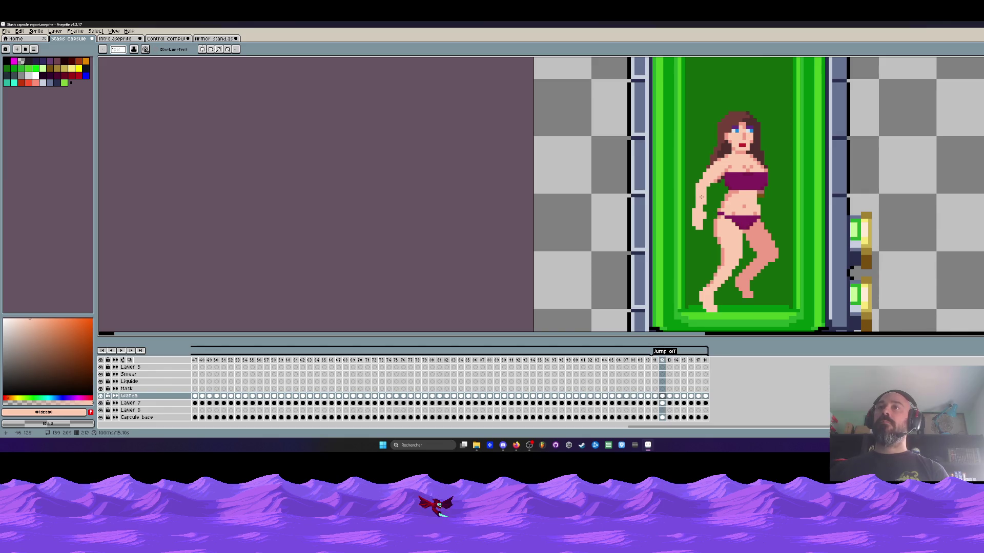
{"action": "scroll", "coordinate": [692, 218], "scroll_direction": "up", "scroll_amount": 2}
{"action": "key", "text": "m"}
{"action": "left_click_drag", "start_coordinate": [676, 183], "coordinate": [723, 263]}
{"action": "scroll", "coordinate": [712, 207], "scroll_direction": "down", "scroll_amount": 2}
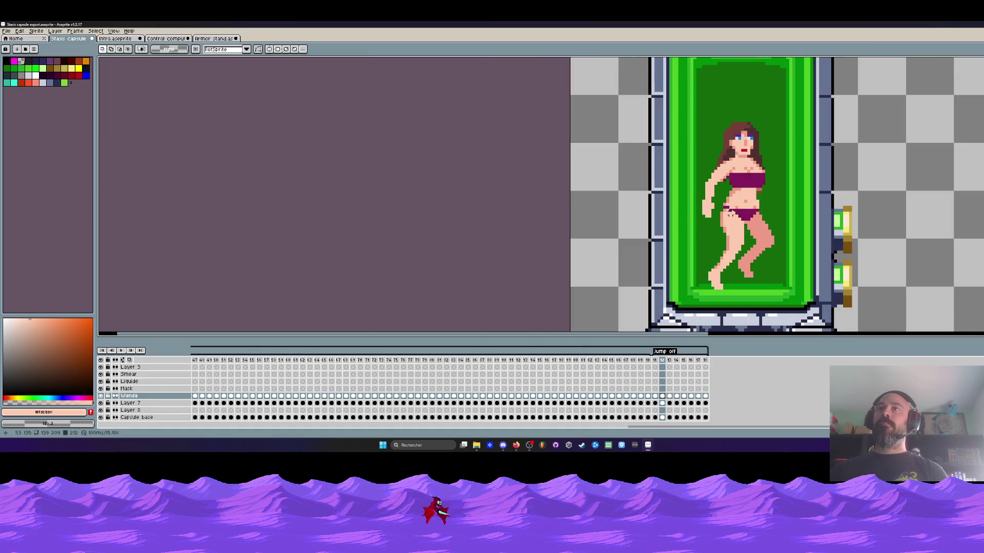
{"action": "scroll", "coordinate": [719, 187], "scroll_direction": "up", "scroll_amount": 3}
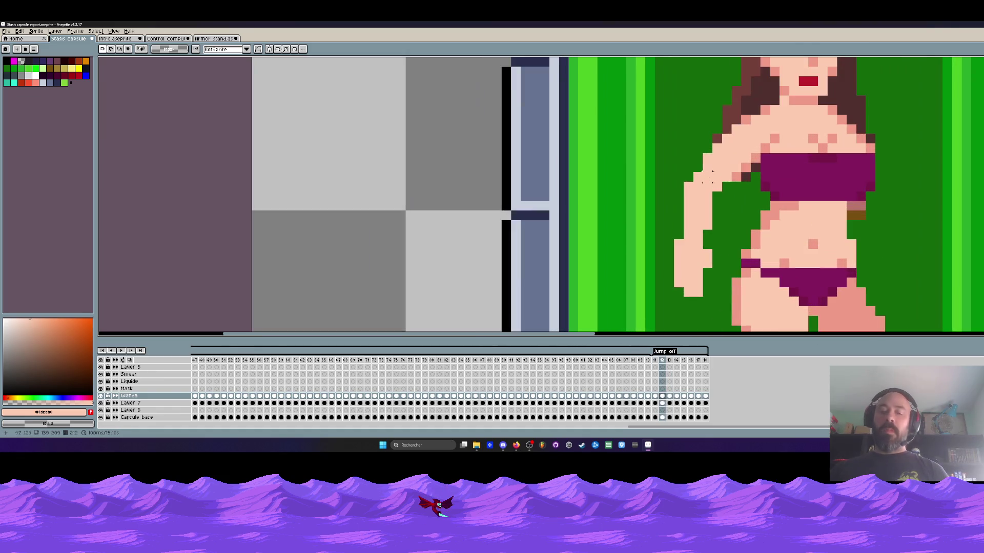
{"action": "key", "text": "i"}
{"action": "key", "text": "b"}
{"action": "scroll", "coordinate": [715, 179], "scroll_direction": "down", "scroll_amount": 3}
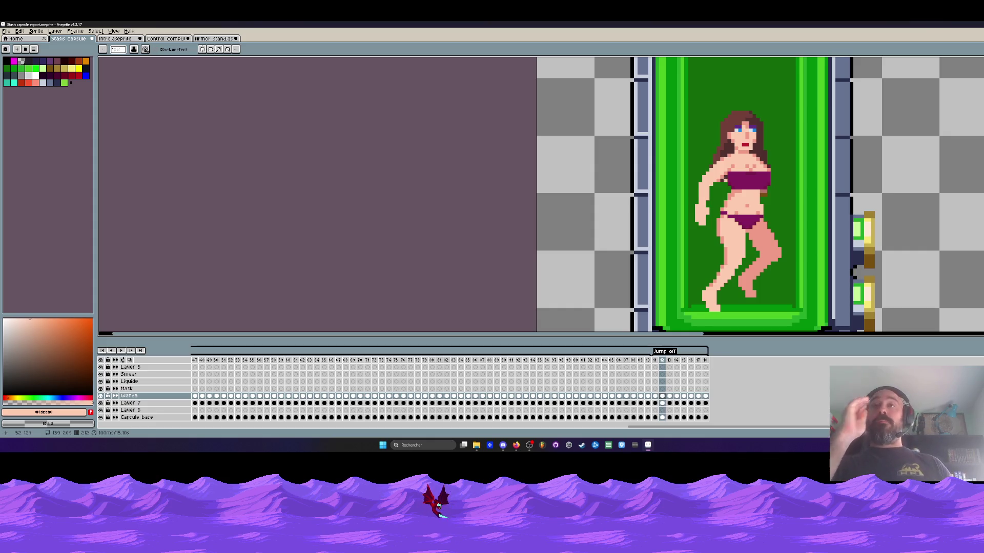
{"action": "scroll", "coordinate": [740, 182], "scroll_direction": "down", "scroll_amount": 2}
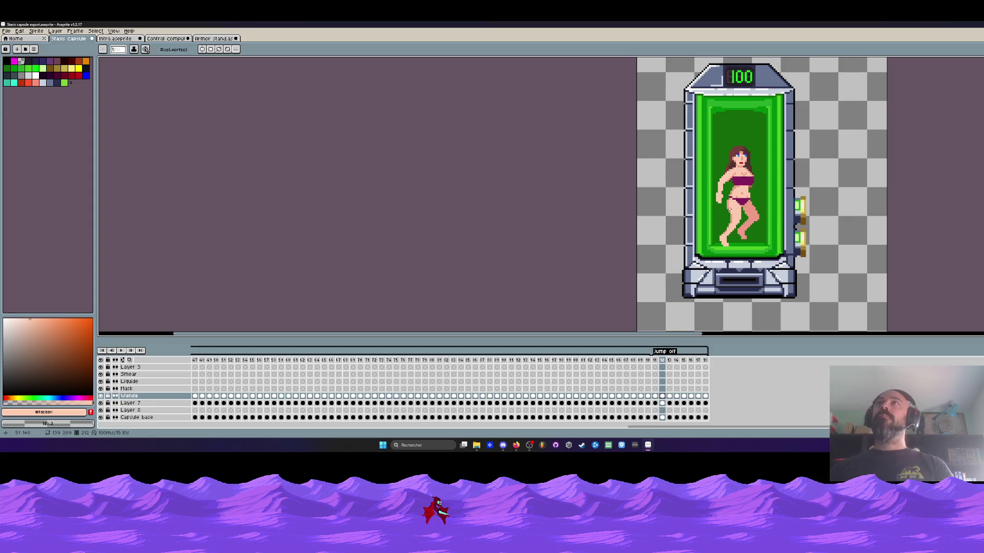
Compare frames 211 and 212, then lasso the side arm in frame 212 and nudge it right
{"action": "key", "text": "Left"}
{"action": "key", "text": "Right"}
{"action": "key", "text": "Left"}
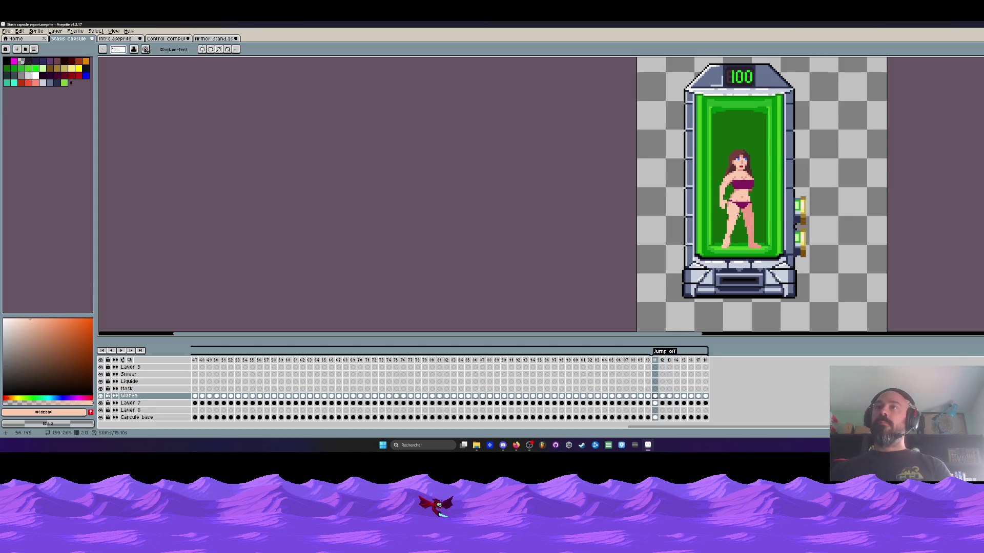
{"action": "key", "text": "Right"}
{"action": "scroll", "coordinate": [722, 193], "scroll_direction": "up", "scroll_amount": 2}
{"action": "scroll", "coordinate": [721, 180], "scroll_direction": "up", "scroll_amount": 4}
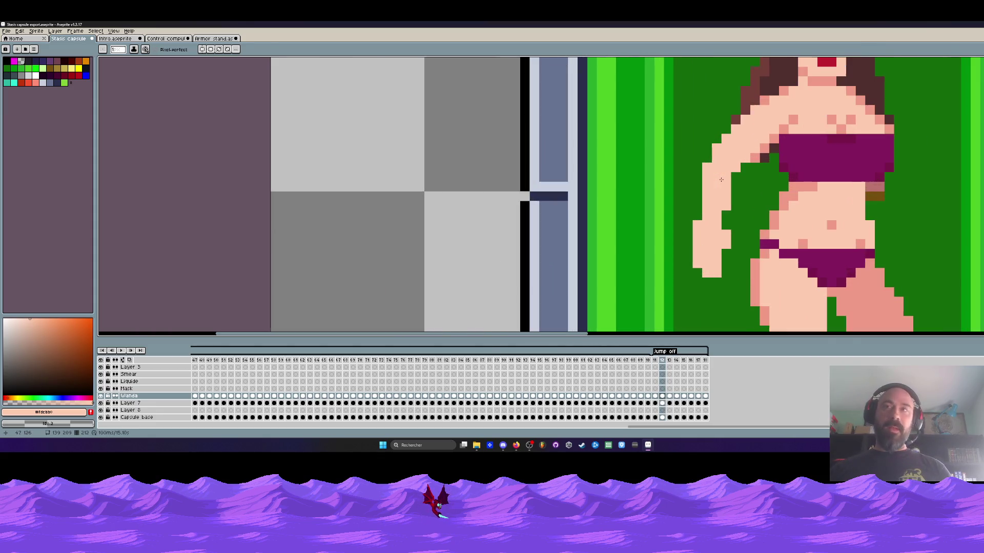
{"action": "key", "text": "m"}
{"action": "mouse_move", "coordinate": [687, 205]}
{"action": "left_mouse_down"}
{"action": "mouse_move", "coordinate": [737, 277]}
{"action": "mouse_move", "coordinate": [741, 190]}
{"action": "mouse_move", "coordinate": [715, 149]}
{"action": "mouse_move", "coordinate": [751, 159]}
{"action": "left_mouse_up"}
{"action": "scroll", "coordinate": [751, 158], "scroll_direction": "down", "scroll_amount": 3}
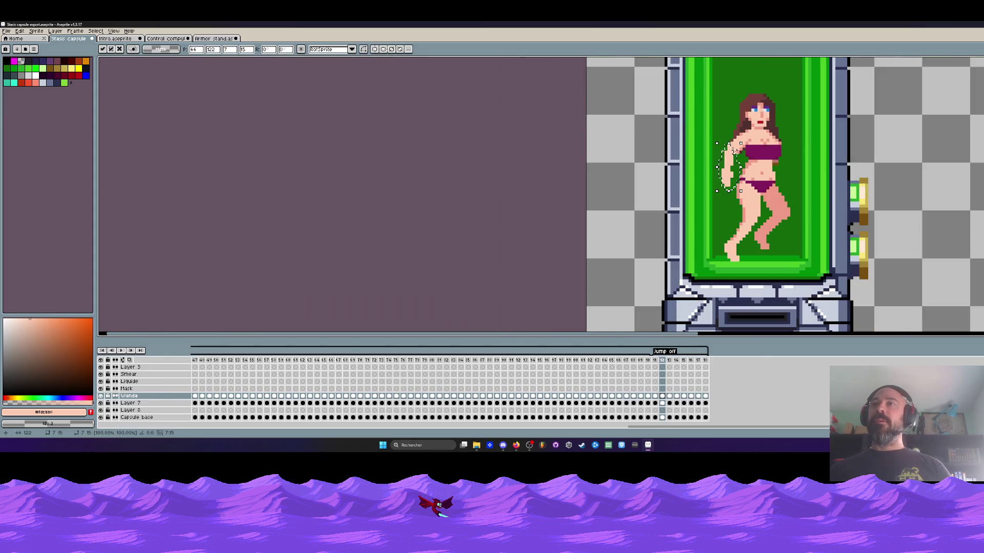
{"action": "key", "text": "Return"}
{"action": "scroll", "coordinate": [759, 157], "scroll_direction": "down", "scroll_amount": 2}
Check the moved arm against frame 211 and return to the Pencil
{"action": "key", "text": "Left"}
{"action": "key", "text": "Right"}
{"action": "key", "text": "Left"}
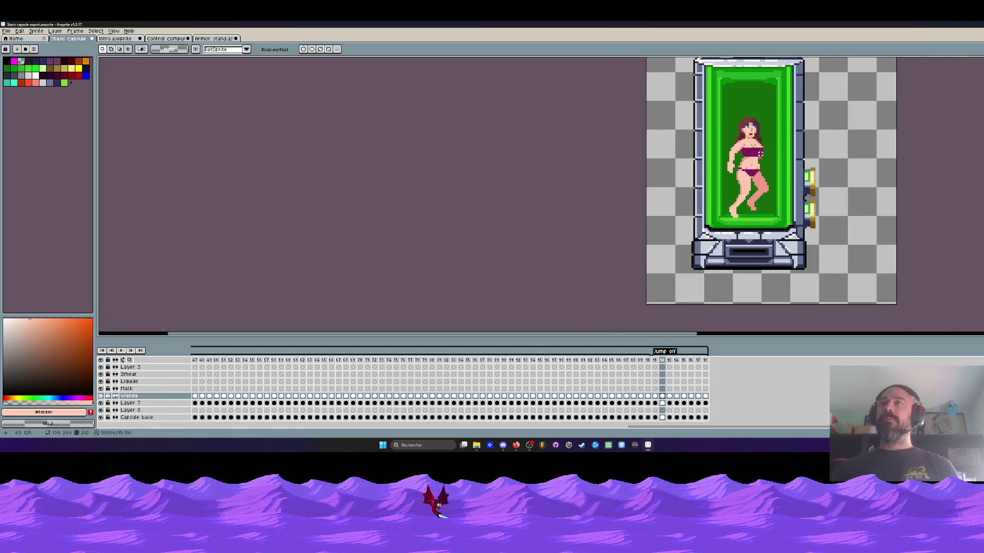
{"action": "key", "text": "Right"}
{"action": "scroll", "coordinate": [743, 159], "scroll_direction": "up", "scroll_amount": 2}
{"action": "scroll", "coordinate": [743, 160], "scroll_direction": "up", "scroll_amount": 3}
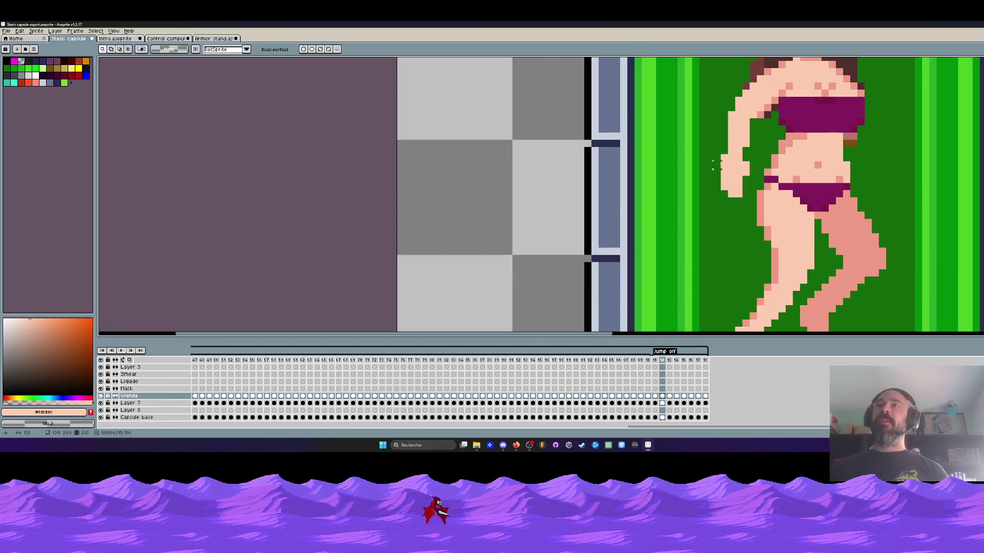
{"action": "key", "text": "b"}
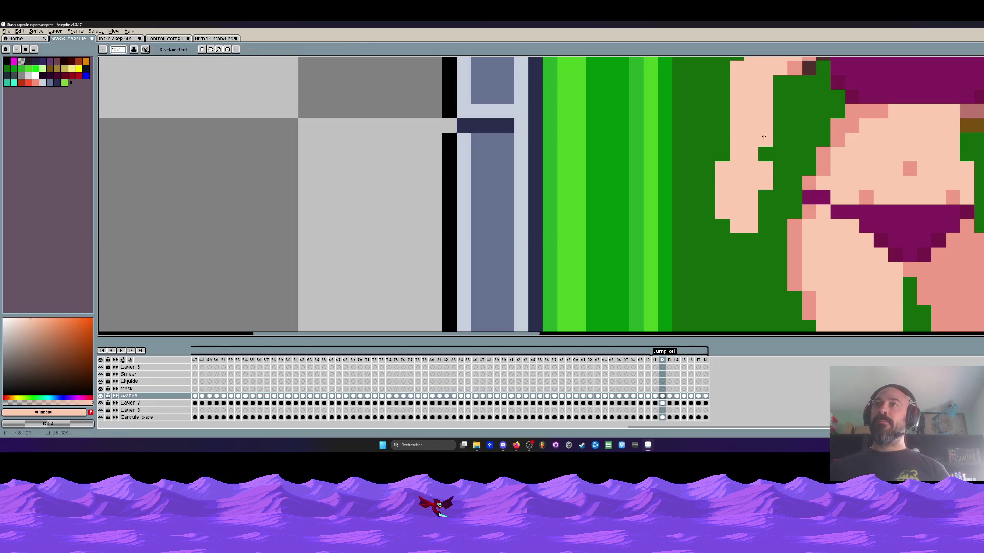
{"action": "scroll", "coordinate": [766, 140], "scroll_direction": "down", "scroll_amount": 3}
{"action": "scroll", "coordinate": [761, 148], "scroll_direction": "down", "scroll_amount": 1}
Sample a colour from the canvas to retouch the arm in frame 212
{"action": "key", "text": "Left"}
{"action": "key", "text": "Right"}
{"action": "key", "text": "Left"}
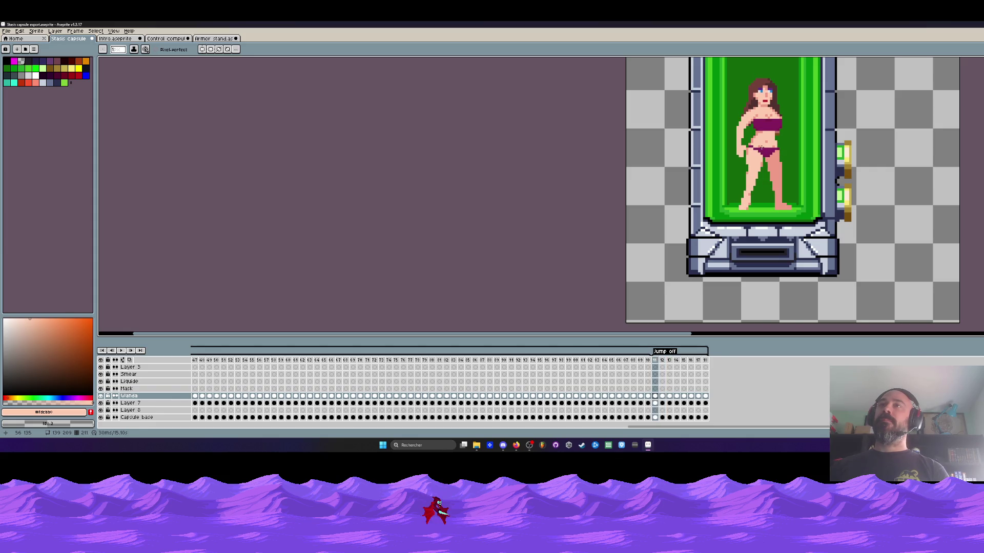
{"action": "key", "text": "Right"}
{"action": "scroll", "coordinate": [727, 145], "scroll_direction": "up", "scroll_amount": 3}
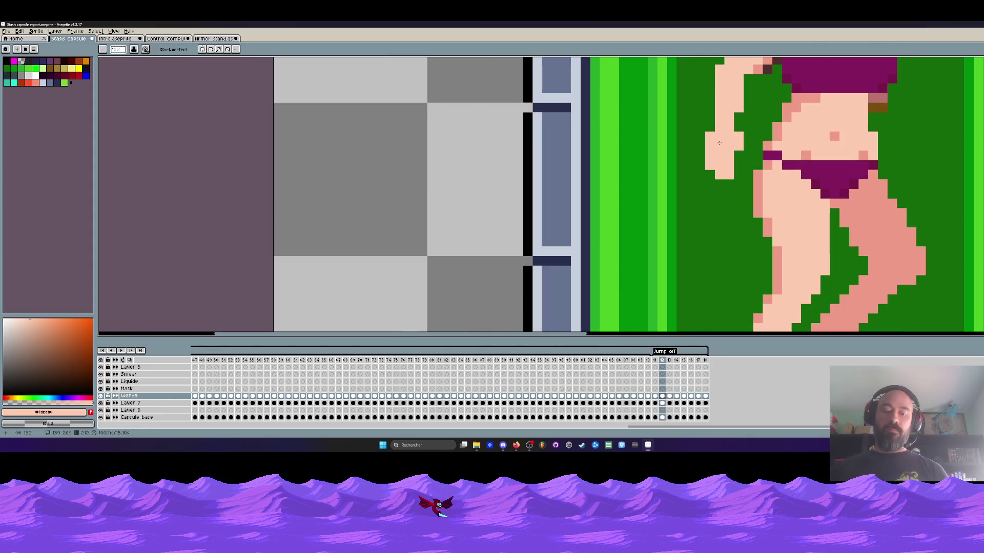
{"action": "key", "text": "alt"}
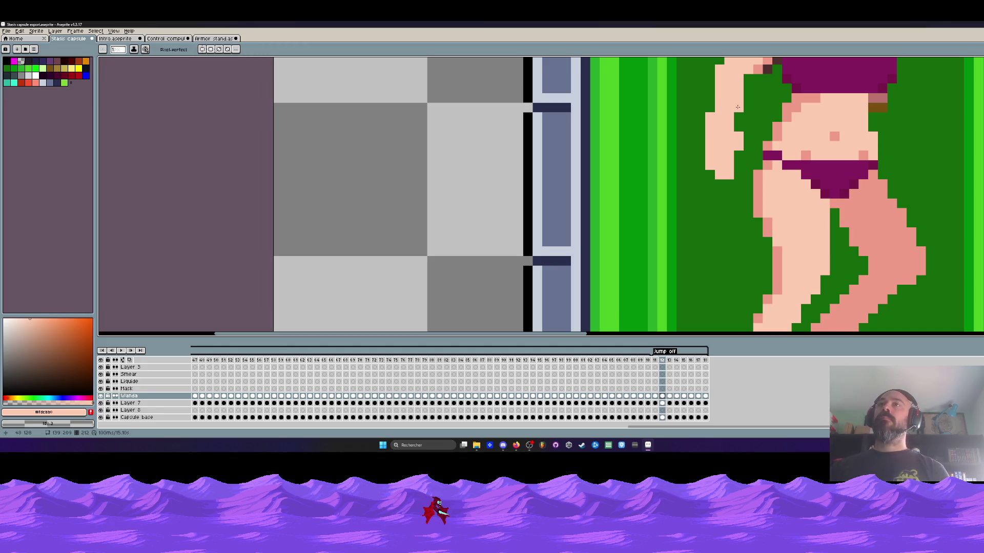
{"action": "scroll", "coordinate": [738, 107], "scroll_direction": "down", "scroll_amount": 4}
{"action": "scroll", "coordinate": [785, 131], "scroll_direction": "down", "scroll_amount": 2}
Flip between frames 211, 212 and 213 to confirm the arm flows smoothly
{"action": "key", "text": "Left"}
{"action": "key", "text": "Right"}
{"action": "scroll", "coordinate": [786, 130], "scroll_direction": "up", "scroll_amount": 5}
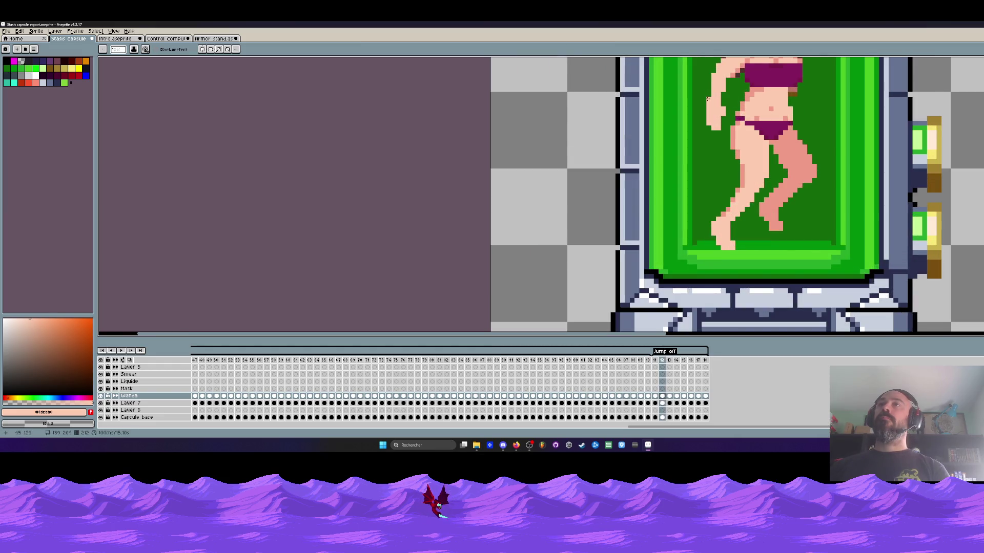
{"action": "scroll", "coordinate": [723, 112], "scroll_direction": "down", "scroll_amount": 2}
{"action": "key", "text": "Left"}
{"action": "key", "text": "Right"}
{"action": "scroll", "coordinate": [782, 130], "scroll_direction": "down", "scroll_amount": 2}
{"action": "key", "text": "Left"}
{"action": "key", "text": "Right"}
{"action": "key", "text": "Left"}
{"action": "key", "text": "Right"}
{"action": "key", "text": "Left"}
{"action": "key", "text": "Right"}
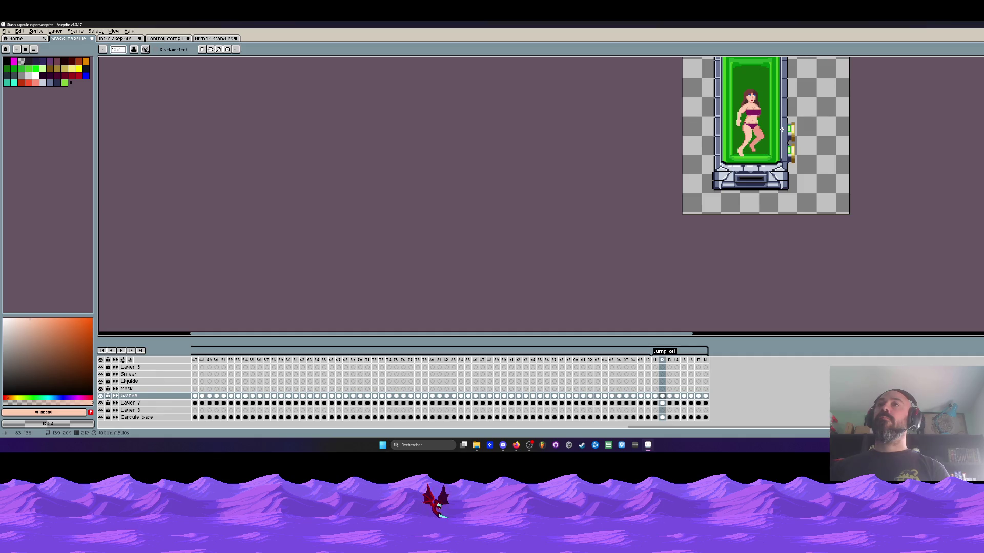
{"action": "key", "text": "Right"}
{"action": "key", "text": "Left"}
{"action": "key", "text": "Left"}
{"action": "key", "text": "Right"}
{"action": "key", "text": "Left"}
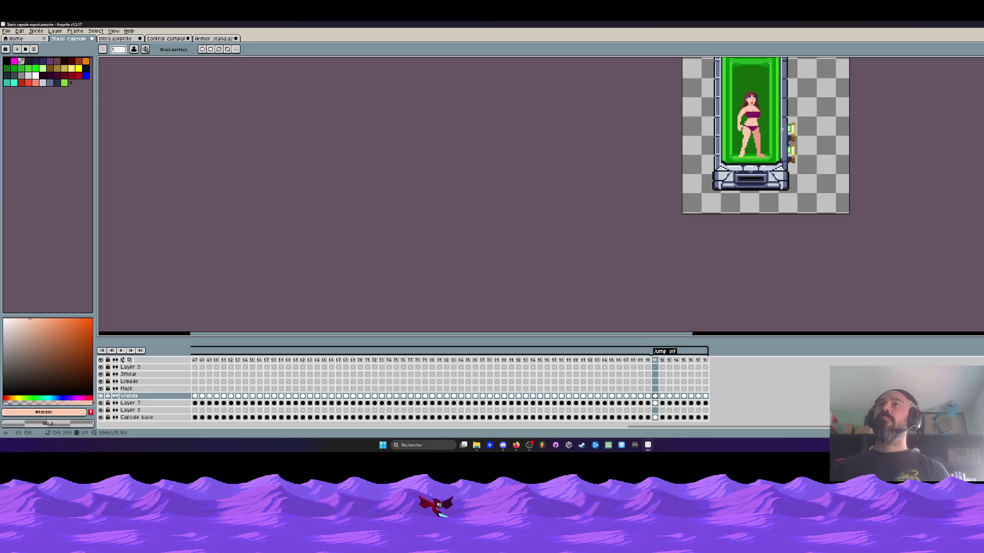
{"action": "key", "text": "Right"}
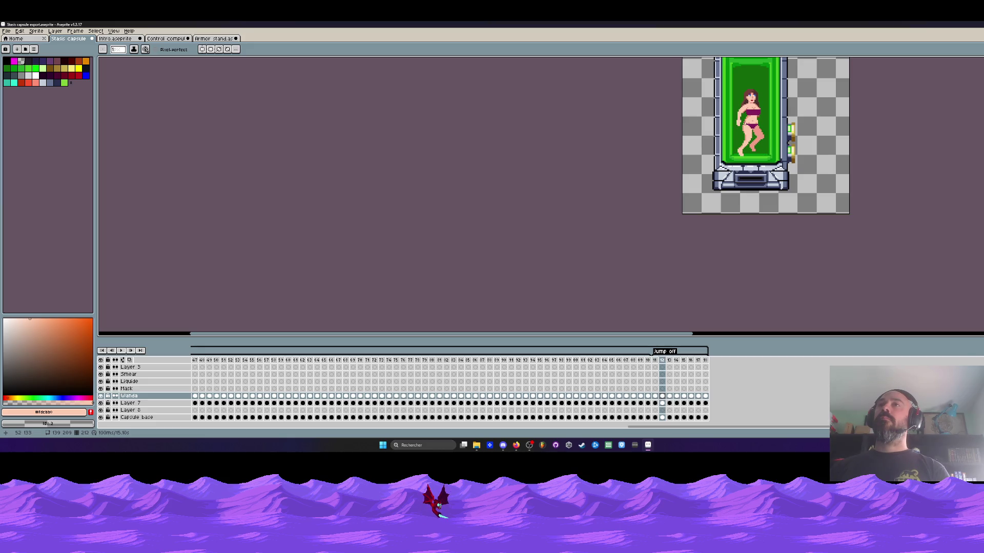
{"action": "key", "text": "Right"}
{"action": "scroll", "coordinate": [736, 124], "scroll_direction": "up", "scroll_amount": 3}
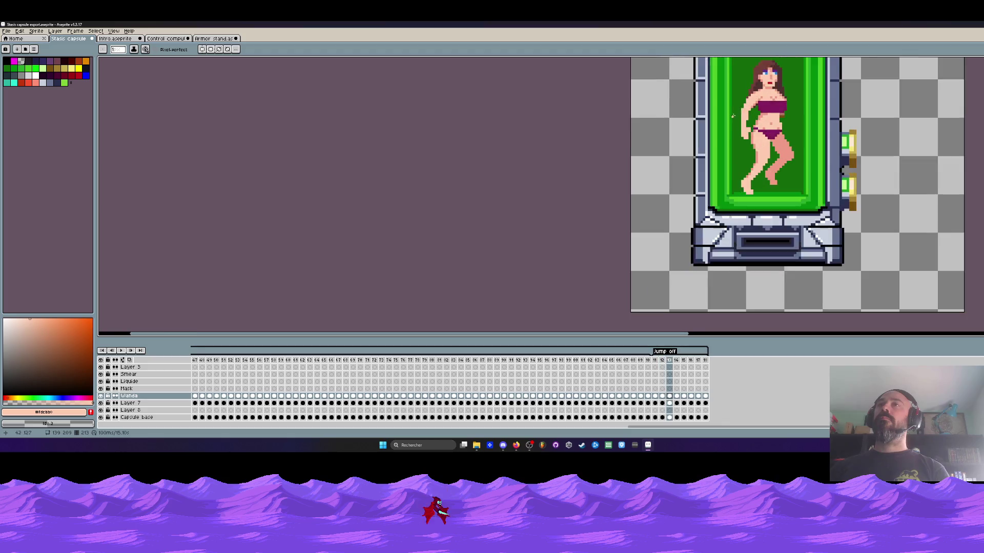
Select the hanging arm, try shifting it left, then cancel the move
{"action": "key", "text": "m"}
{"action": "scroll", "coordinate": [736, 125], "scroll_direction": "up", "scroll_amount": 2}
{"action": "left_click_drag", "start_coordinate": [695, 82], "coordinate": [735, 157]}
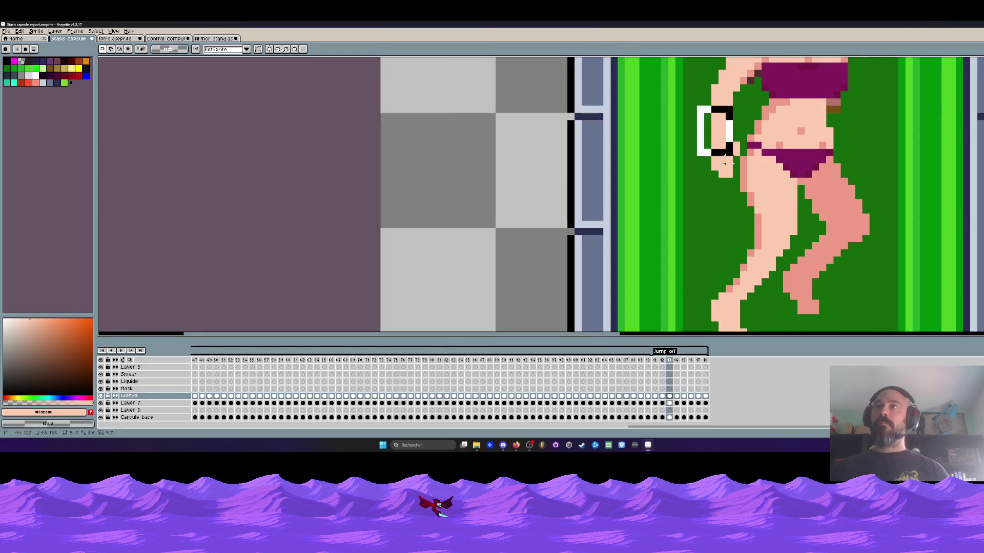
{"action": "mouse_move", "coordinate": [727, 121]}
{"action": "left_mouse_down"}
{"action": "mouse_move", "coordinate": [712, 121]}
{"action": "mouse_move", "coordinate": [725, 154]}
{"action": "mouse_move", "coordinate": [718, 112]}
{"action": "mouse_move", "coordinate": [694, 162]}
{"action": "left_mouse_up"}
{"action": "key", "text": "Escape"}
{"action": "key", "text": "b"}
Compare the arm with the previous frame before editing
{"action": "scroll", "coordinate": [741, 120], "scroll_direction": "up", "scroll_amount": 3}
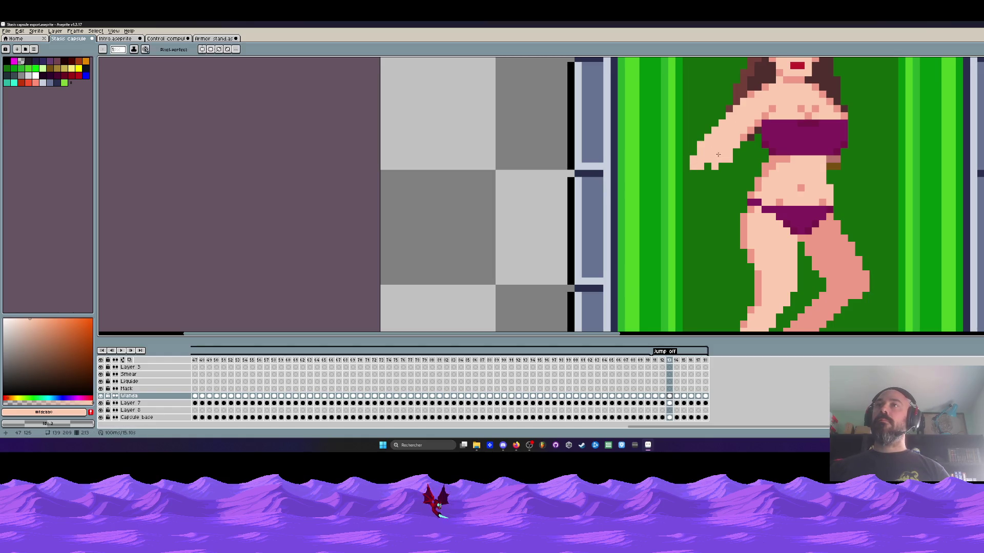
{"action": "scroll", "coordinate": [720, 155], "scroll_direction": "down", "scroll_amount": 2}
{"action": "key", "text": "Left"}
{"action": "key", "text": "Right"}
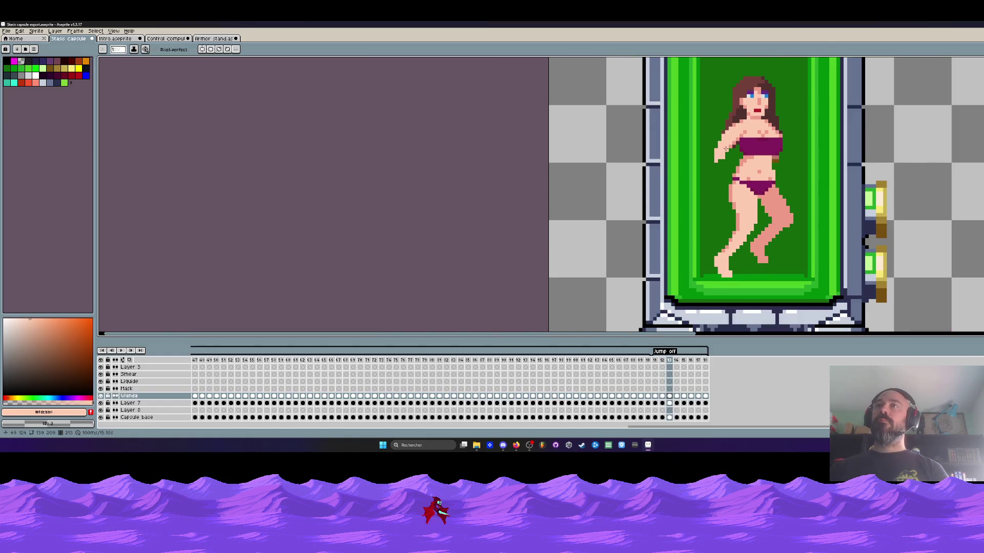
{"action": "scroll", "coordinate": [722, 145], "scroll_direction": "up", "scroll_amount": 2}
{"action": "scroll", "coordinate": [706, 168], "scroll_direction": "down", "scroll_amount": 3}
{"action": "key", "text": "Left"}
{"action": "key", "text": "Right"}
Extend the hand leftward with skin pixels, then undo the stroke
{"action": "scroll", "coordinate": [714, 153], "scroll_direction": "up", "scroll_amount": 2}
{"action": "scroll", "coordinate": [714, 153], "scroll_direction": "up", "scroll_amount": 2}
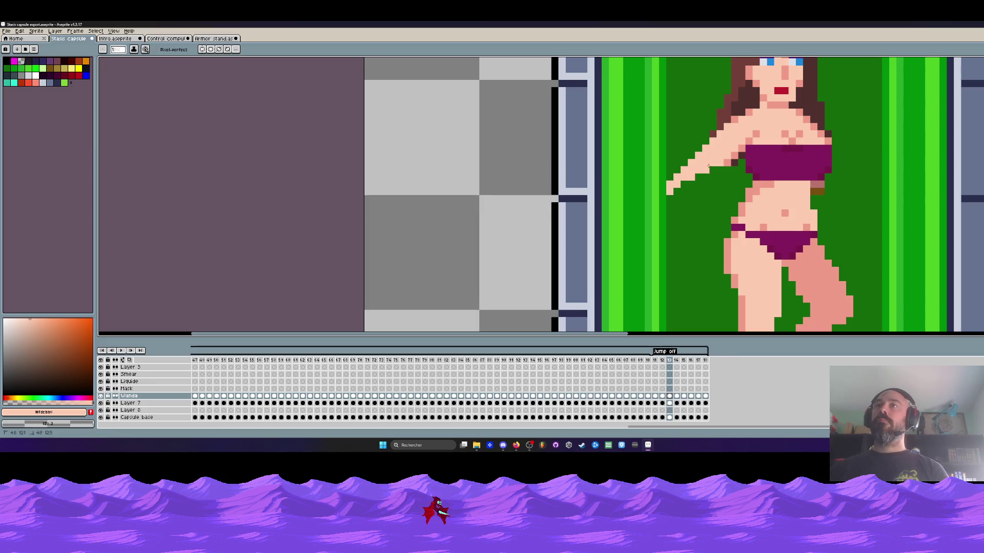
{"action": "scroll", "coordinate": [705, 179], "scroll_direction": "down", "scroll_amount": 3}
{"action": "scroll", "coordinate": [707, 178], "scroll_direction": "up", "scroll_amount": 2}
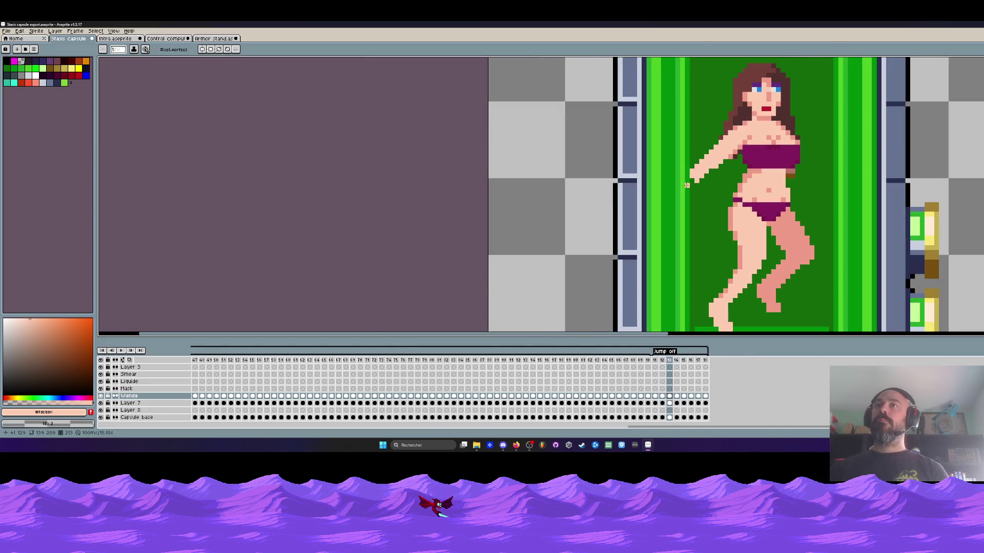
{"action": "left_click_drag", "start_coordinate": [687, 176], "coordinate": [681, 177]}
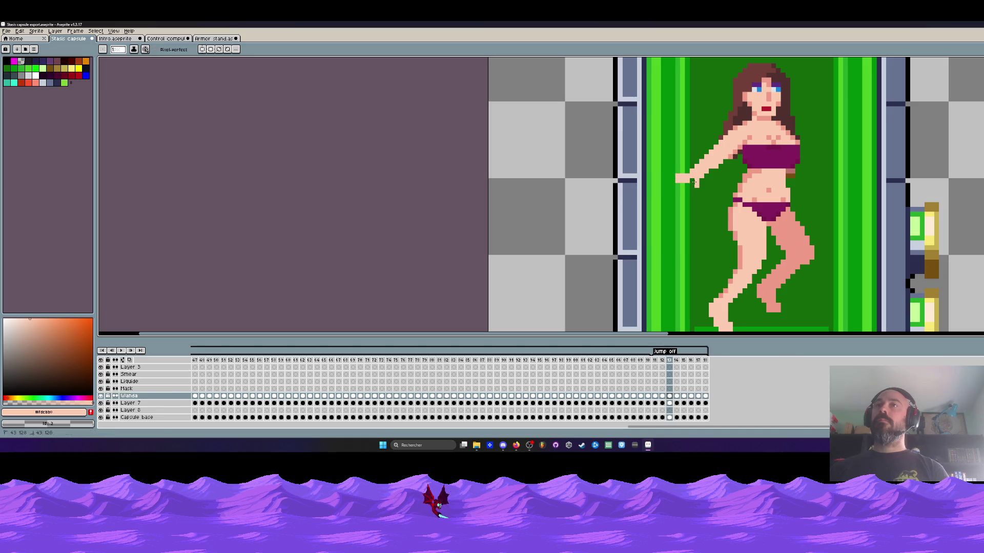
{"action": "scroll", "coordinate": [693, 181], "scroll_direction": "down", "scroll_amount": 2}
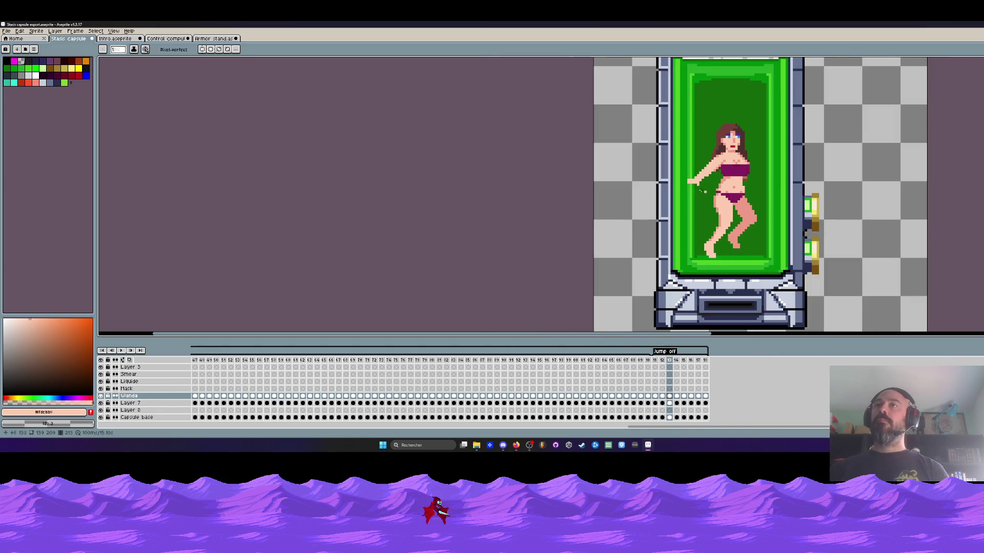
{"action": "scroll", "coordinate": [681, 178], "scroll_direction": "up", "scroll_amount": 2}
{"action": "scroll", "coordinate": [676, 178], "scroll_direction": "down", "scroll_amount": 2}
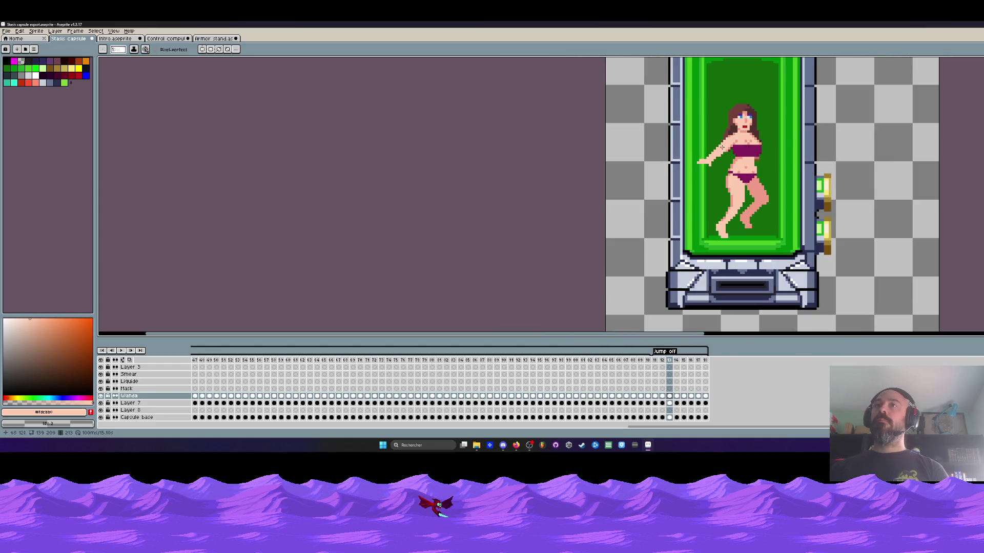
{"action": "scroll", "coordinate": [717, 146], "scroll_direction": "up", "scroll_amount": 2}
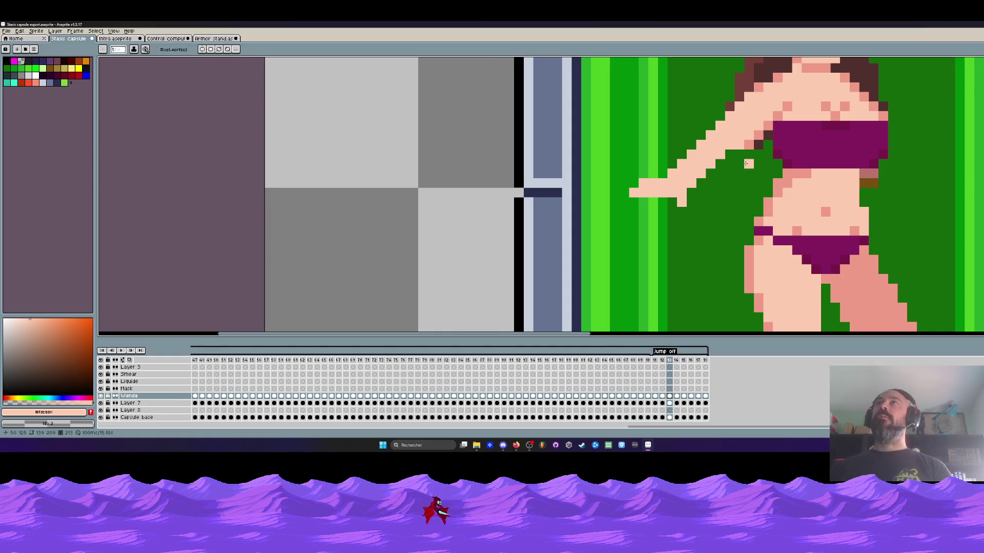
{"action": "scroll", "coordinate": [731, 157], "scroll_direction": "down", "scroll_amount": 2}
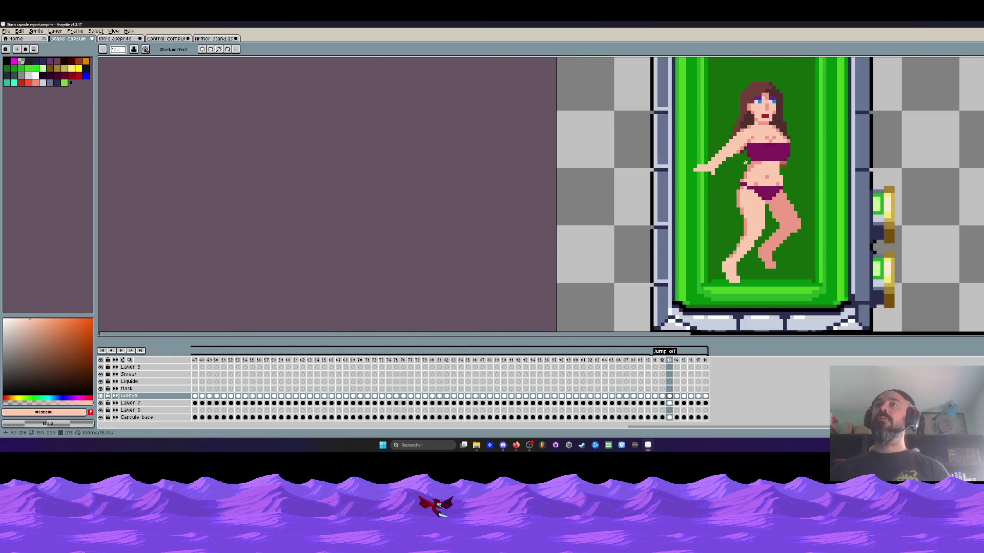
{"action": "scroll", "coordinate": [746, 162], "scroll_direction": "down", "scroll_amount": 2}
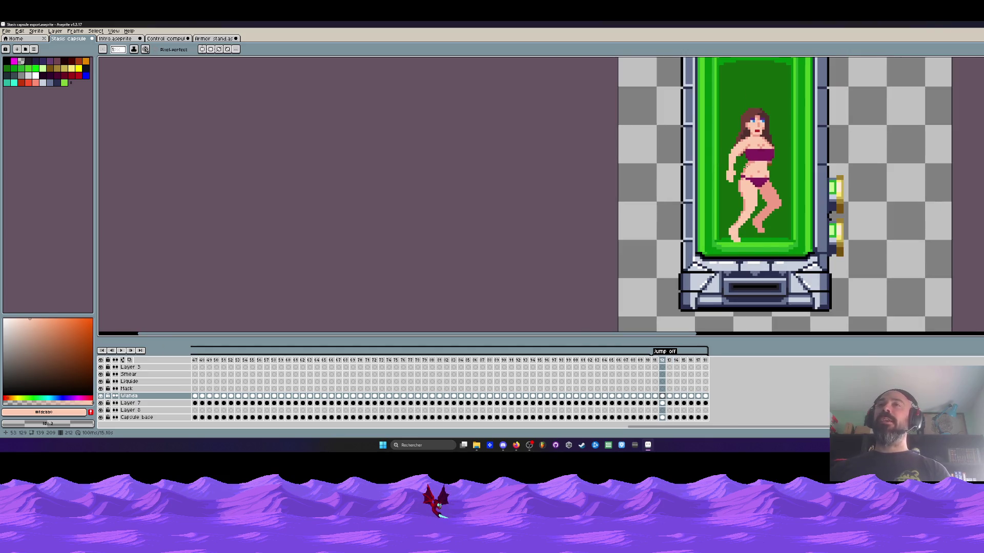
{"action": "scroll", "coordinate": [717, 147], "scroll_direction": "up", "scroll_amount": 2}
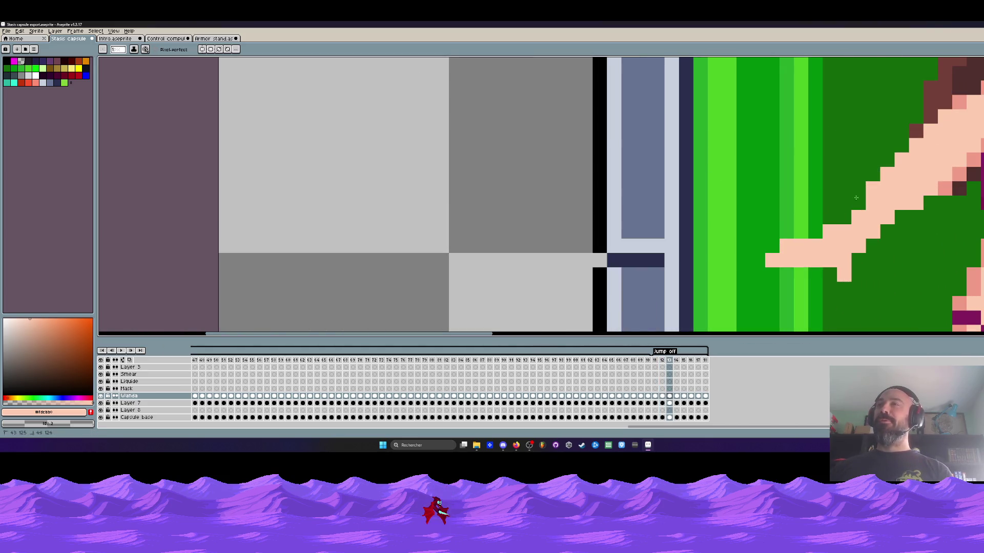
{"action": "scroll", "coordinate": [897, 150], "scroll_direction": "down", "scroll_amount": 2}
{"action": "scroll", "coordinate": [501, 168], "scroll_direction": "up", "scroll_amount": 1}
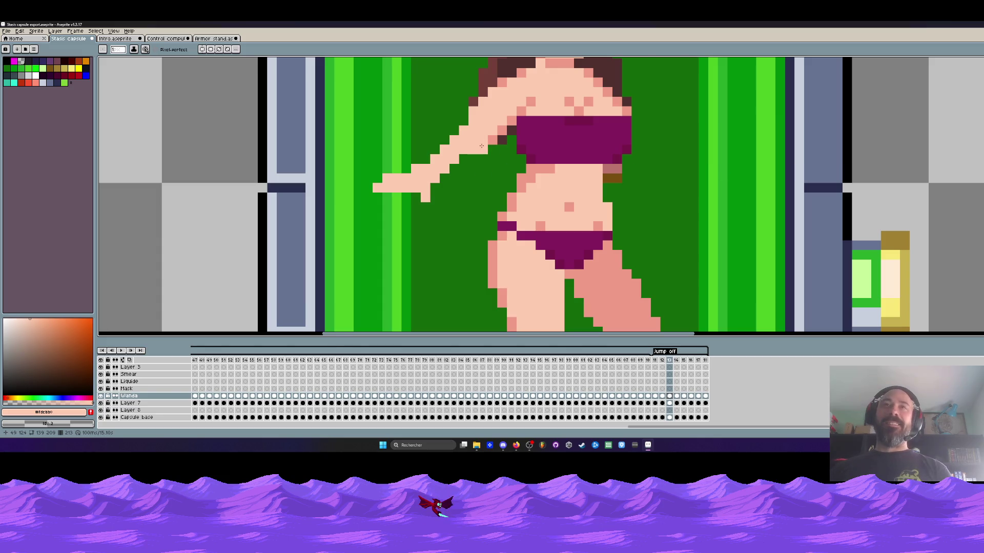
{"action": "scroll", "coordinate": [461, 168], "scroll_direction": "down", "scroll_amount": 3}
{"action": "scroll", "coordinate": [470, 171], "scroll_direction": "up", "scroll_amount": 3}
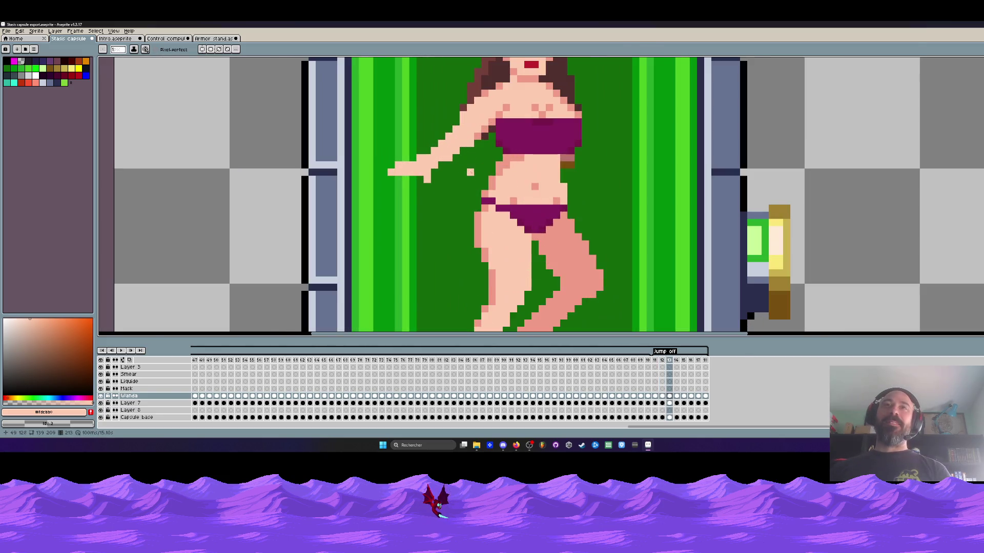
{"action": "scroll", "coordinate": [477, 159], "scroll_direction": "down", "scroll_amount": 3}
{"action": "scroll", "coordinate": [473, 157], "scroll_direction": "up", "scroll_amount": 2}
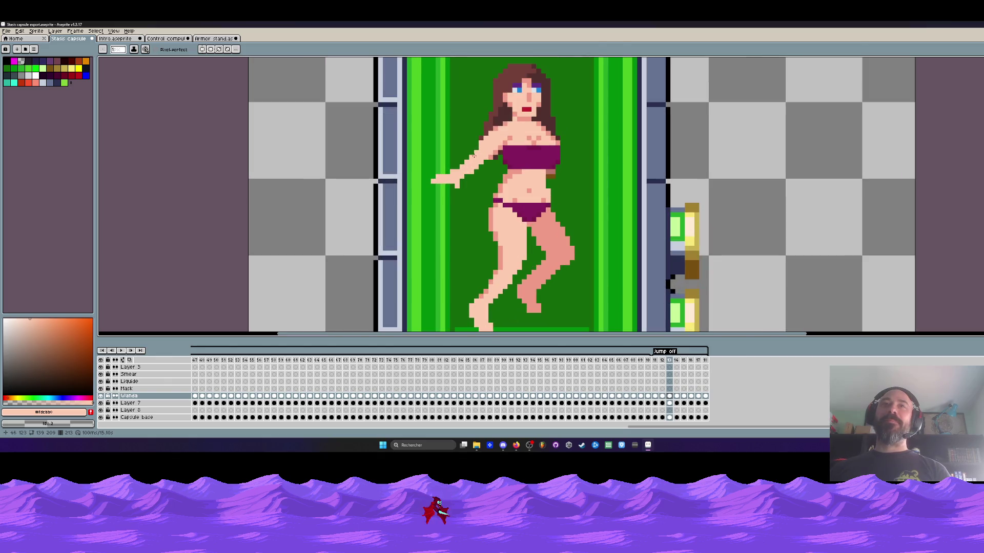
{"action": "key", "text": "ctrl+z"}
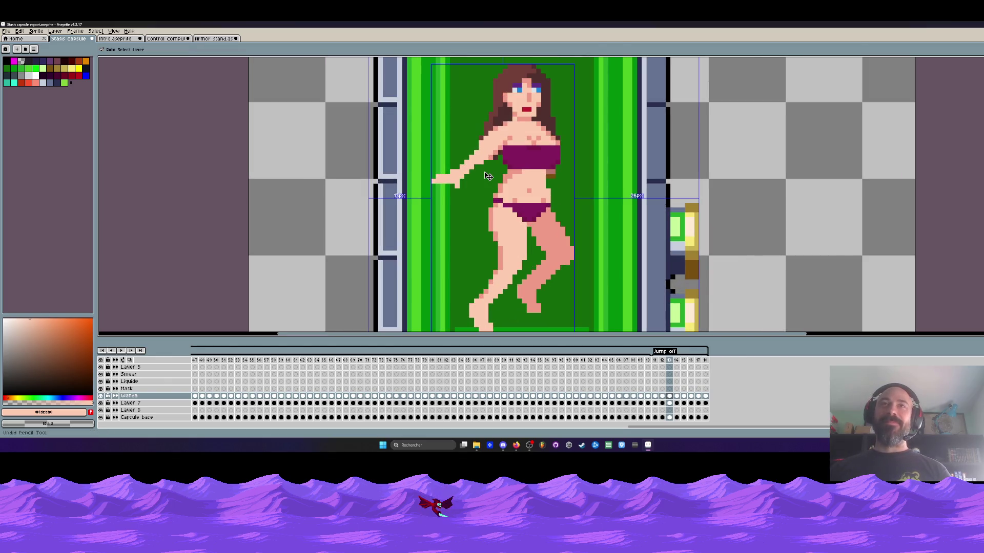
Pick the dark red-brown shade from the character with the eyedropper
{"action": "scroll", "coordinate": [488, 176], "scroll_direction": "down", "scroll_amount": 4}
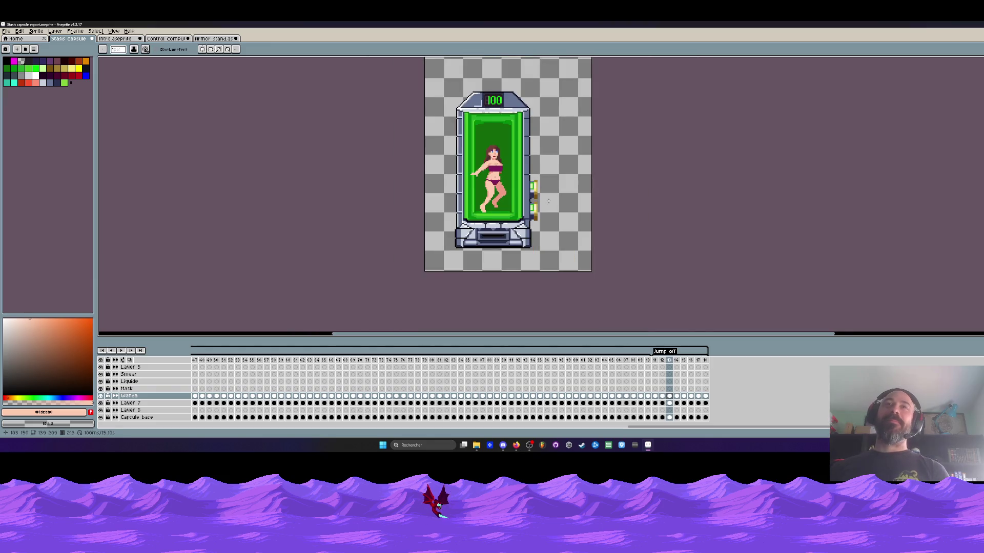
{"action": "scroll", "coordinate": [474, 164], "scroll_direction": "up", "scroll_amount": 4}
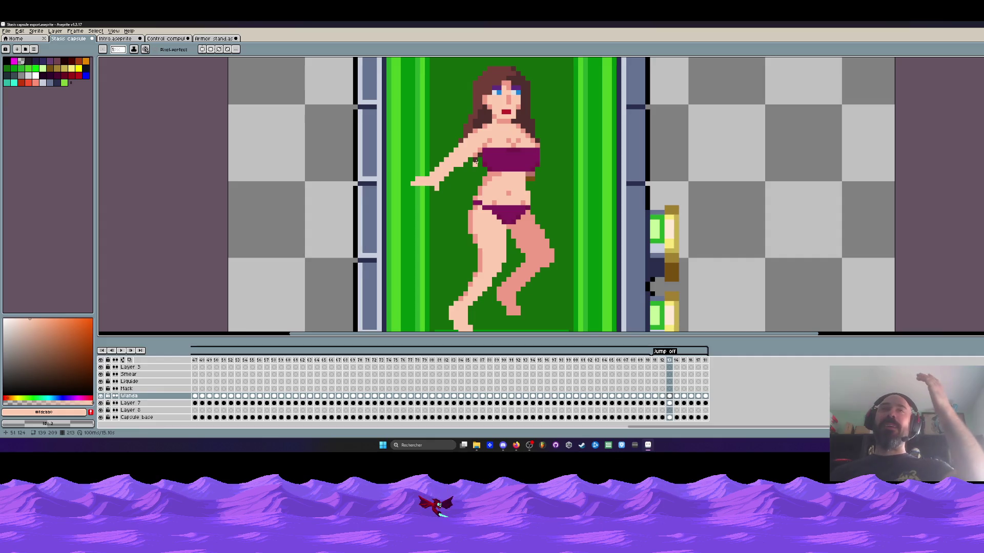
{"action": "scroll", "coordinate": [474, 164], "scroll_direction": "up", "scroll_amount": 1}
{"action": "scroll", "coordinate": [485, 184], "scroll_direction": "down", "scroll_amount": 2}
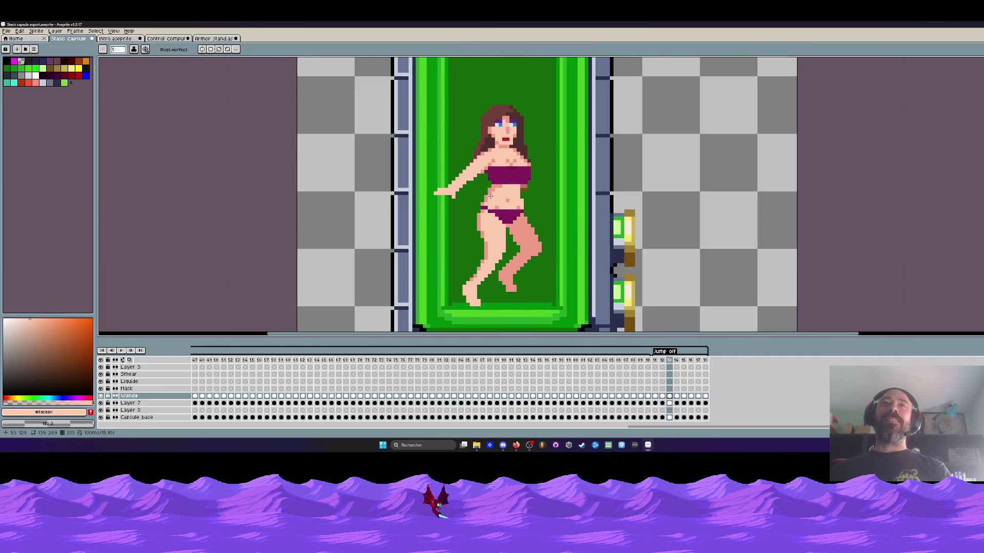
{"action": "scroll", "coordinate": [489, 192], "scroll_direction": "up", "scroll_amount": 3}
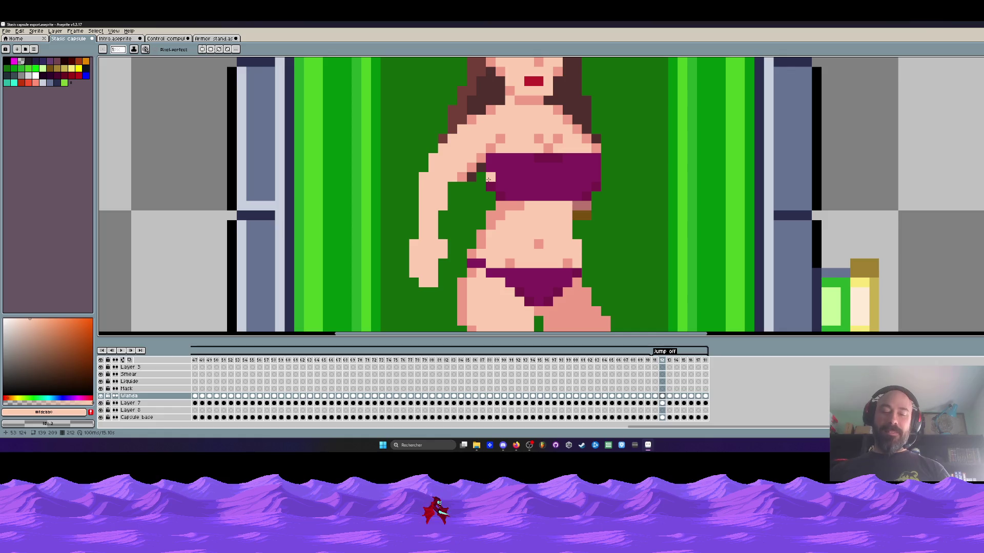
{"action": "key", "text": "alt"}
{"action": "left_click", "coordinate": [480, 168], "text": "alt"}
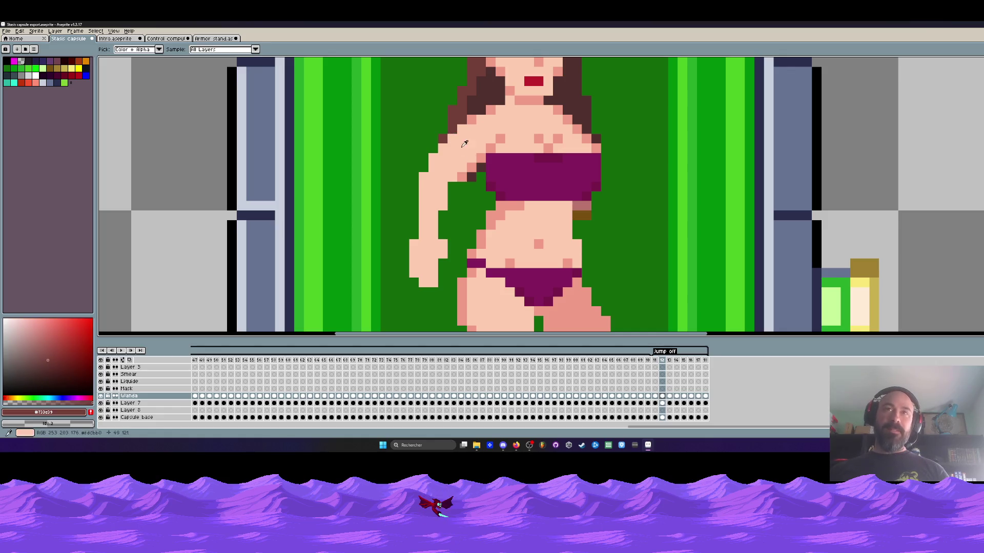
{"action": "scroll", "coordinate": [446, 139], "scroll_direction": "down", "scroll_amount": 3}
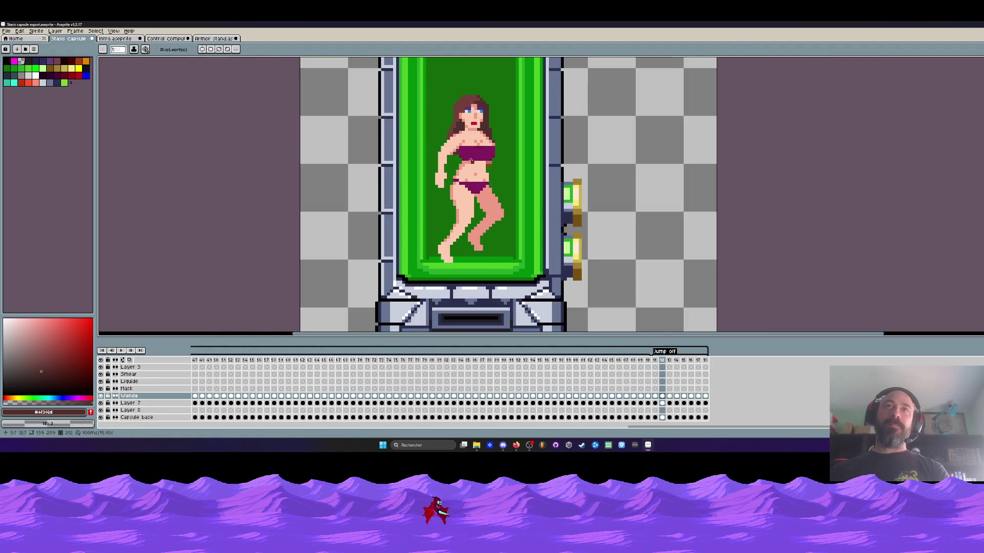
{"action": "scroll", "coordinate": [464, 149], "scroll_direction": "up", "scroll_amount": 1}
Flip between frames 12 and 13 to compare the arm poses
{"action": "key", "text": "Left"}
{"action": "key", "text": "Right"}
{"action": "key", "text": "Right"}
{"action": "key", "text": "Left"}
{"action": "key", "text": "Right"}
{"action": "scroll", "coordinate": [467, 165], "scroll_direction": "up", "scroll_amount": 1}
{"action": "key", "text": "Left"}
{"action": "key", "text": "Left"}
{"action": "key", "text": "Right"}
{"action": "key", "text": "Left"}
{"action": "key", "text": "Right"}
{"action": "scroll", "coordinate": [447, 155], "scroll_direction": "down", "scroll_amount": 3}
{"action": "key", "text": "Left"}
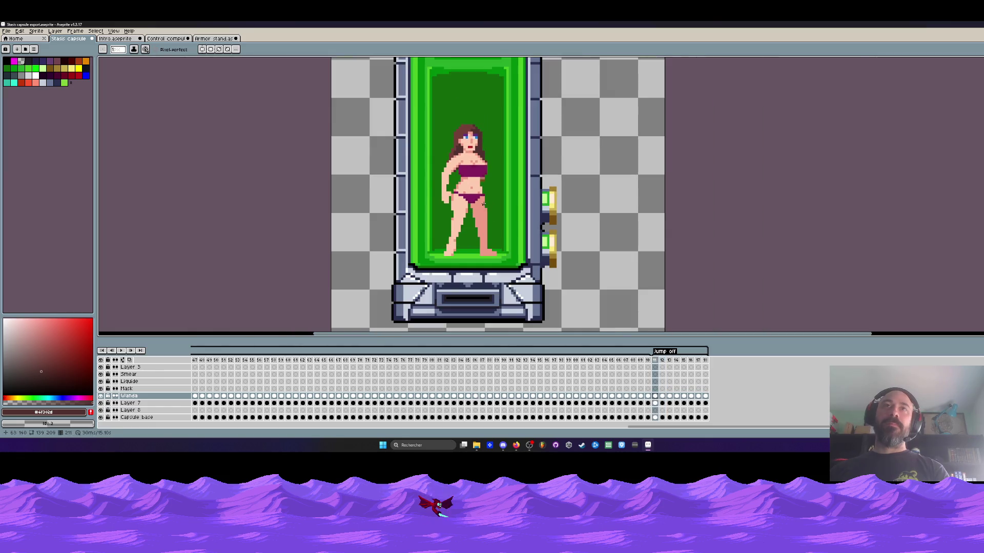
{"action": "key", "text": "Right"}
{"action": "key", "text": "Right"}
{"action": "key", "text": "Right"}
{"action": "key", "text": "Left"}
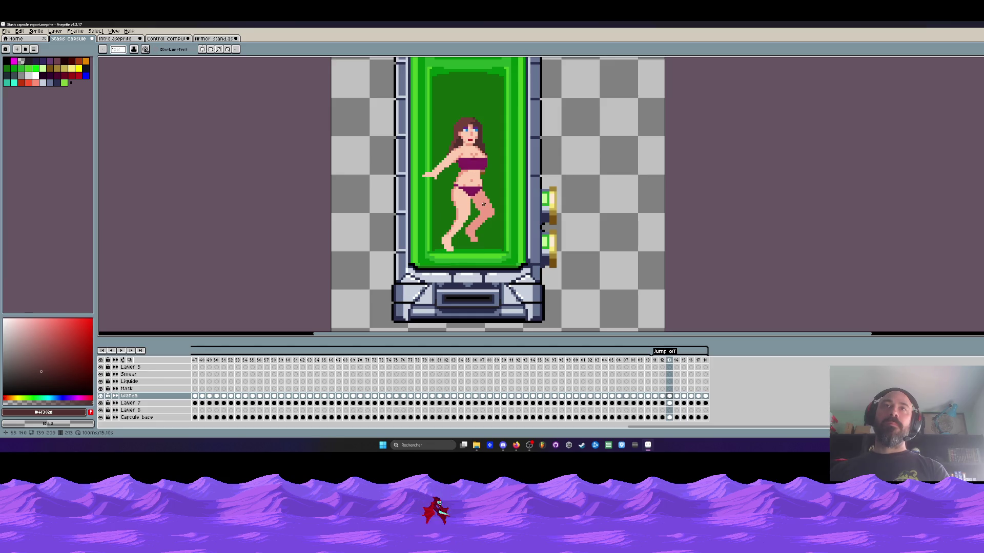
{"action": "scroll", "coordinate": [446, 183], "scroll_direction": "up", "scroll_amount": 1}
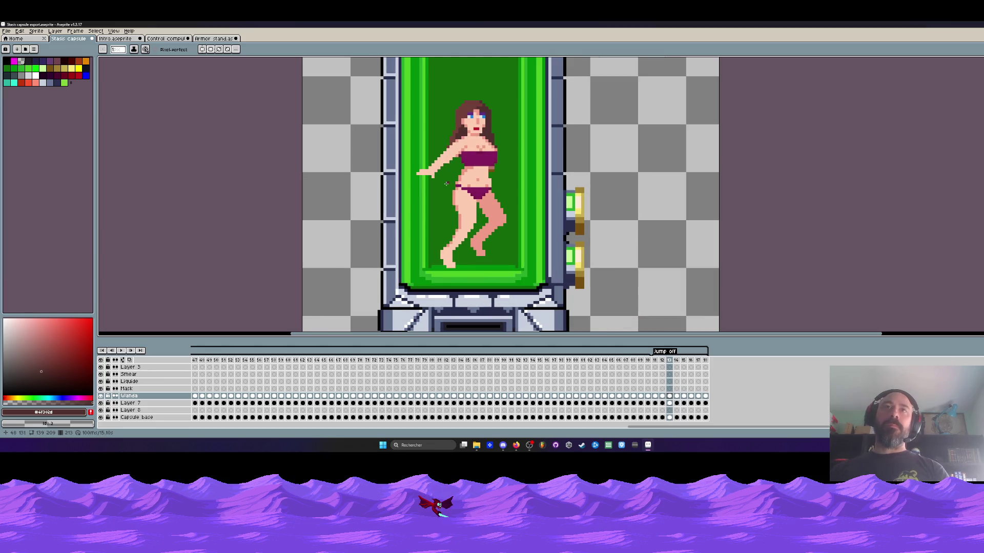
{"action": "scroll", "coordinate": [447, 183], "scroll_direction": "up", "scroll_amount": 1}
{"action": "scroll", "coordinate": [449, 162], "scroll_direction": "up", "scroll_amount": 1}
Lasso the raised arm, then switch back to the Pencil
{"action": "key", "text": "m"}
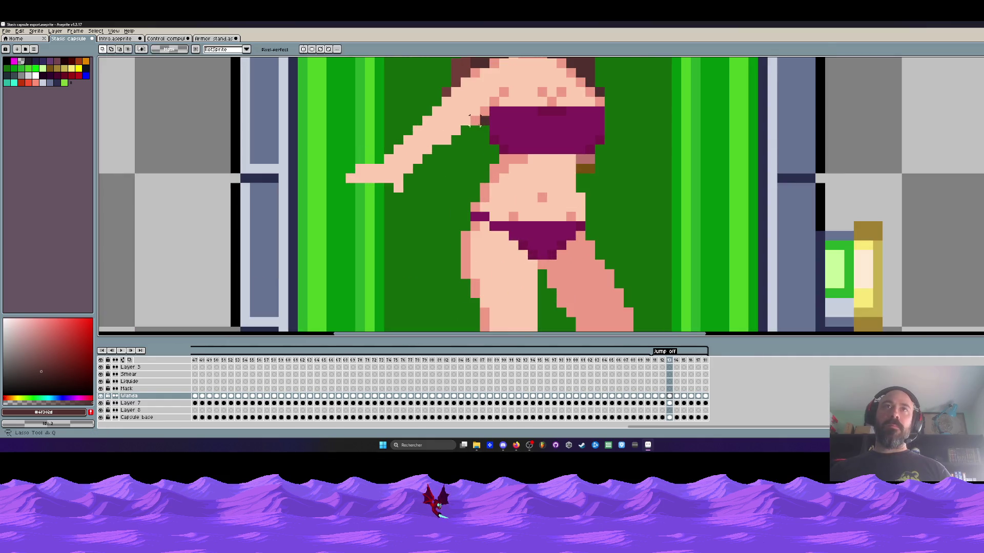
{"action": "mouse_move", "coordinate": [484, 120]}
{"action": "left_mouse_down"}
{"action": "mouse_move", "coordinate": [462, 87]}
{"action": "mouse_move", "coordinate": [413, 105]}
{"action": "mouse_move", "coordinate": [379, 218]}
{"action": "mouse_move", "coordinate": [477, 133]}
{"action": "left_mouse_up"}
{"action": "scroll", "coordinate": [476, 133], "scroll_direction": "down", "scroll_amount": 3}
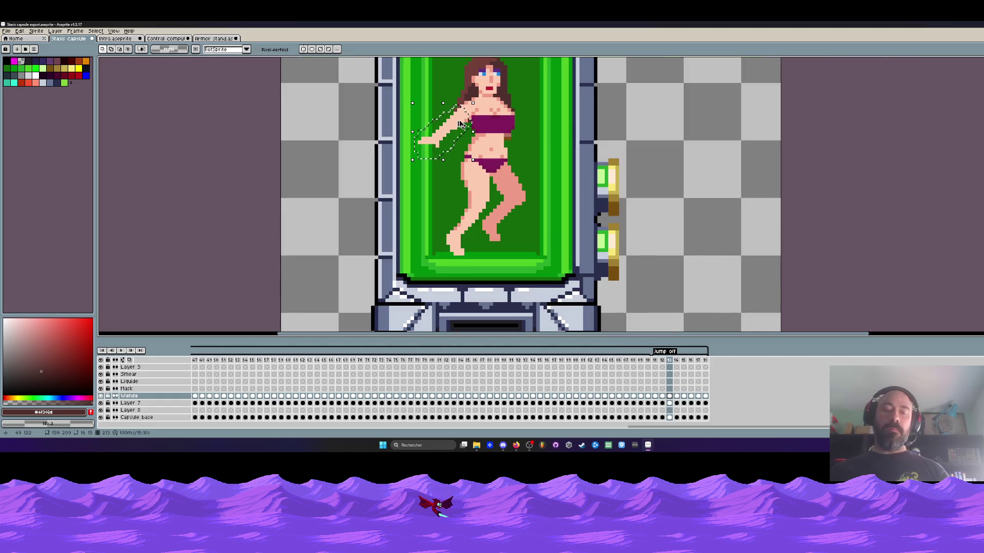
{"action": "scroll", "coordinate": [487, 121], "scroll_direction": "down", "scroll_amount": 1}
{"action": "scroll", "coordinate": [486, 122], "scroll_direction": "down", "scroll_amount": 1}
{"action": "scroll", "coordinate": [473, 119], "scroll_direction": "up", "scroll_amount": 4}
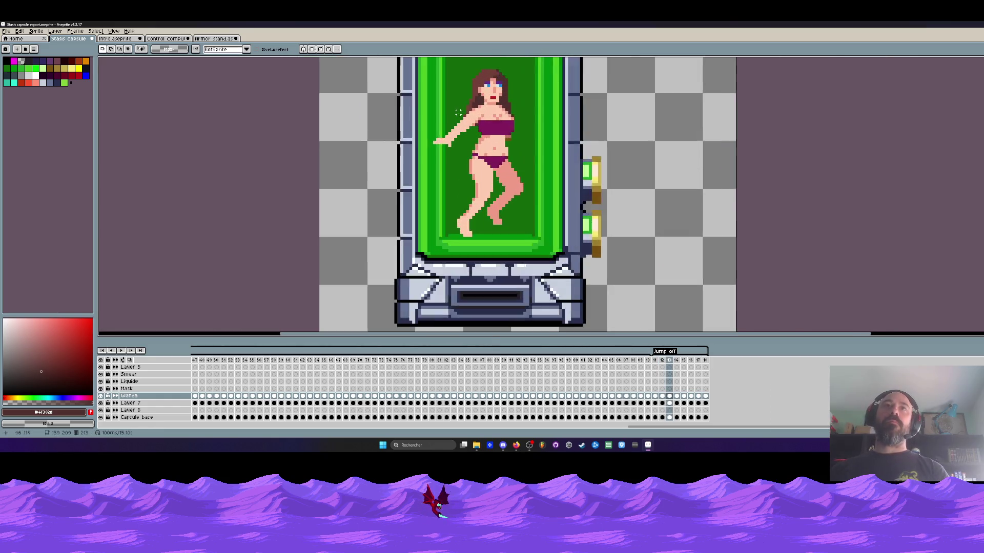
{"action": "key", "text": "b"}
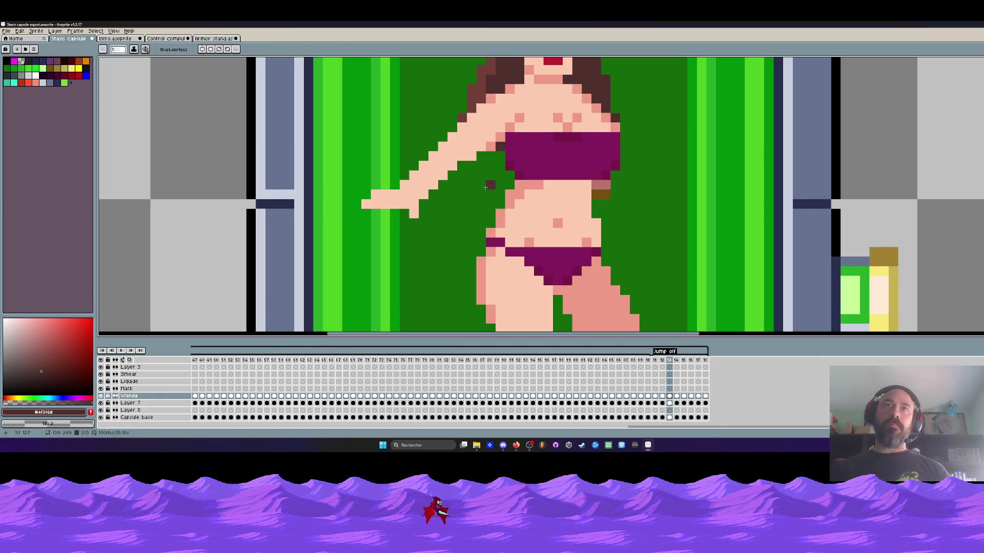
{"action": "scroll", "coordinate": [479, 170], "scroll_direction": "down", "scroll_amount": 4}
{"action": "scroll", "coordinate": [450, 205], "scroll_direction": "down", "scroll_amount": 2}
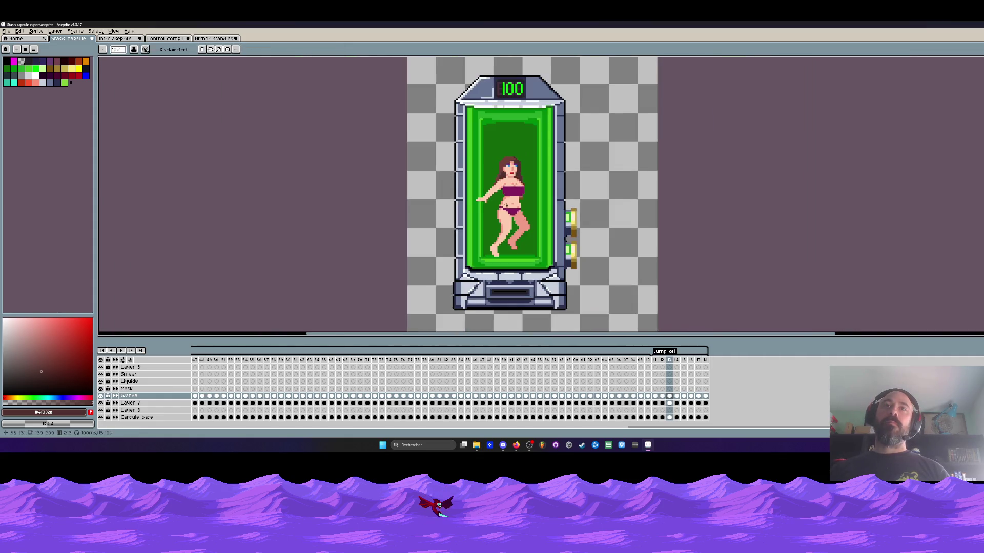
{"action": "scroll", "coordinate": [451, 205], "scroll_direction": "up", "scroll_amount": 1}
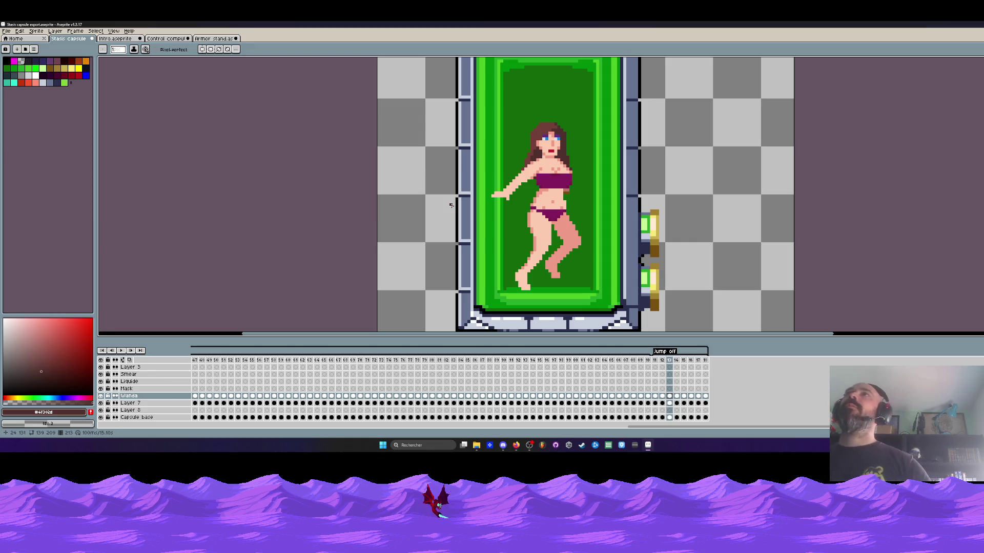
{"action": "scroll", "coordinate": [534, 195], "scroll_direction": "up", "scroll_amount": 1}
{"action": "scroll", "coordinate": [522, 183], "scroll_direction": "up", "scroll_amount": 2}
Lasso the character's left arm and go to frame 14 on the Wanda layer
{"action": "key", "text": "m"}
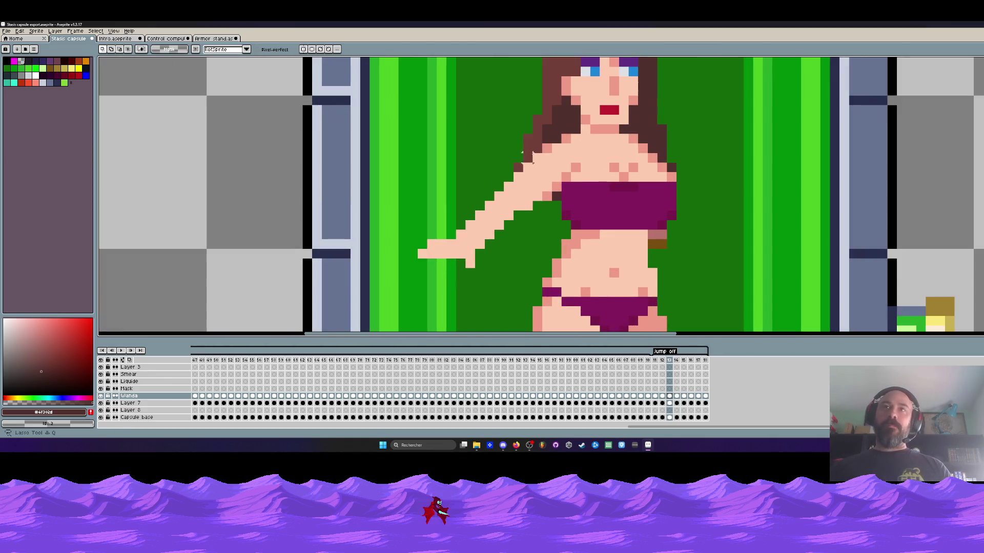
{"action": "mouse_move", "coordinate": [551, 134]}
{"action": "left_mouse_down"}
{"action": "mouse_move", "coordinate": [553, 213]}
{"action": "mouse_move", "coordinate": [415, 277]}
{"action": "mouse_move", "coordinate": [492, 177]}
{"action": "mouse_move", "coordinate": [553, 138]}
{"action": "left_mouse_up"}
{"action": "scroll", "coordinate": [552, 137], "scroll_direction": "down", "scroll_amount": 3}
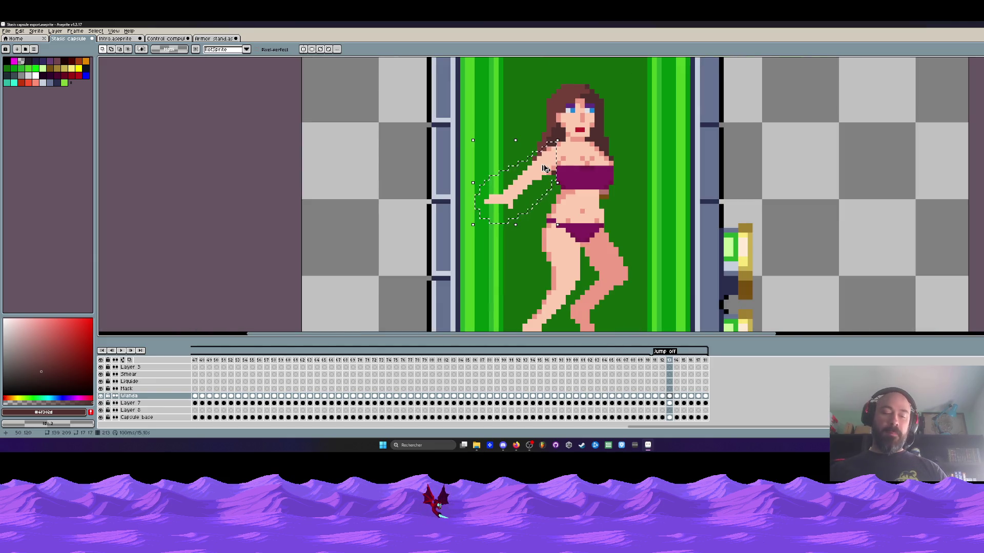
{"action": "left_click", "coordinate": [677, 397]}
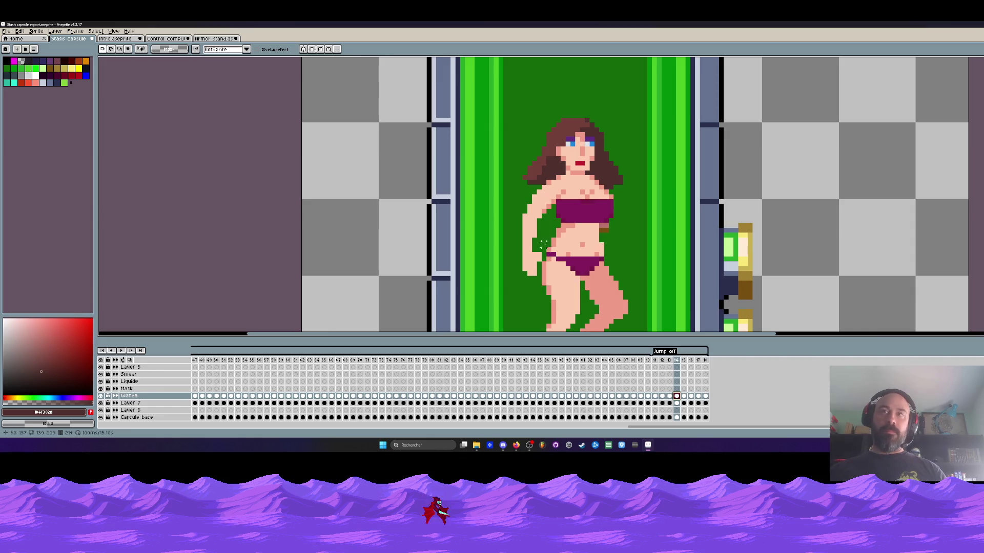
In frame 14, paint the old left arm over with background green and place the copied raised arm on the shoulder
{"action": "scroll", "coordinate": [543, 244], "scroll_direction": "up", "scroll_amount": 3}
{"action": "key", "text": "b"}
{"action": "mouse_move", "coordinate": [524, 271]}
{"action": "left_mouse_down"}
{"action": "mouse_move", "coordinate": [514, 271]}
{"action": "mouse_move", "coordinate": [510, 213]}
{"action": "mouse_move", "coordinate": [538, 172]}
{"action": "mouse_move", "coordinate": [505, 218]}
{"action": "left_mouse_up"}
{"action": "left_click", "coordinate": [515, 204]}
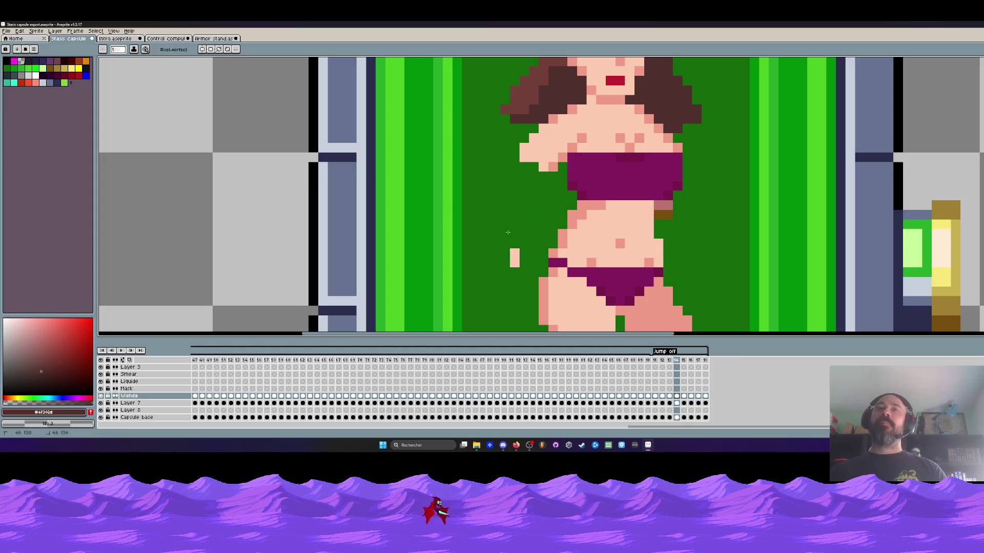
{"action": "left_click", "coordinate": [514, 258]}
{"action": "key", "text": "ctrl+v"}
{"action": "mouse_move", "coordinate": [504, 112]}
{"action": "left_mouse_down"}
{"action": "mouse_move", "coordinate": [486, 193]}
{"action": "mouse_move", "coordinate": [504, 178]}
{"action": "left_mouse_up"}
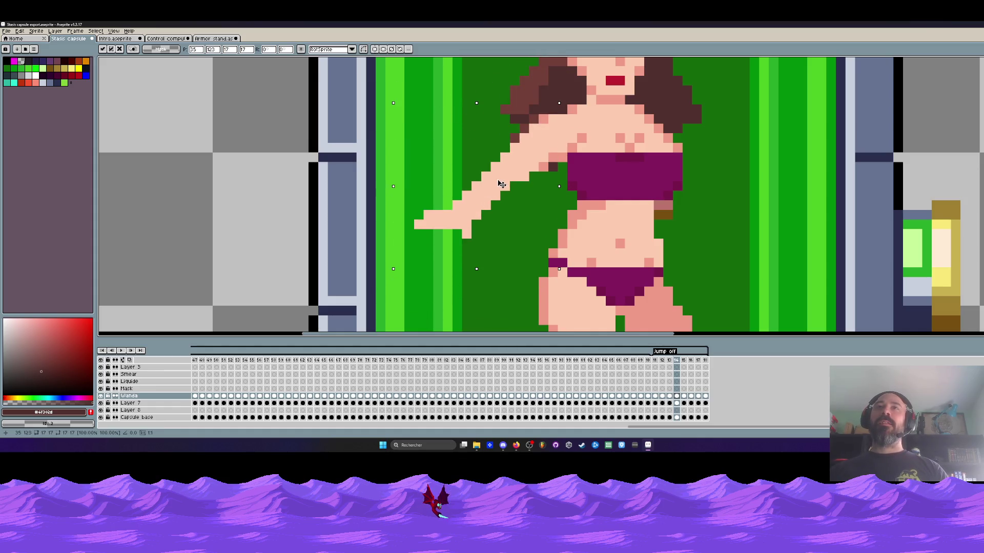
{"action": "key", "text": "Return"}
Compare frame 14's new outstretched arm against the previous frame's pose
{"action": "scroll", "coordinate": [504, 178], "scroll_direction": "down", "scroll_amount": 3}
{"action": "scroll", "coordinate": [507, 177], "scroll_direction": "up", "scroll_amount": 2}
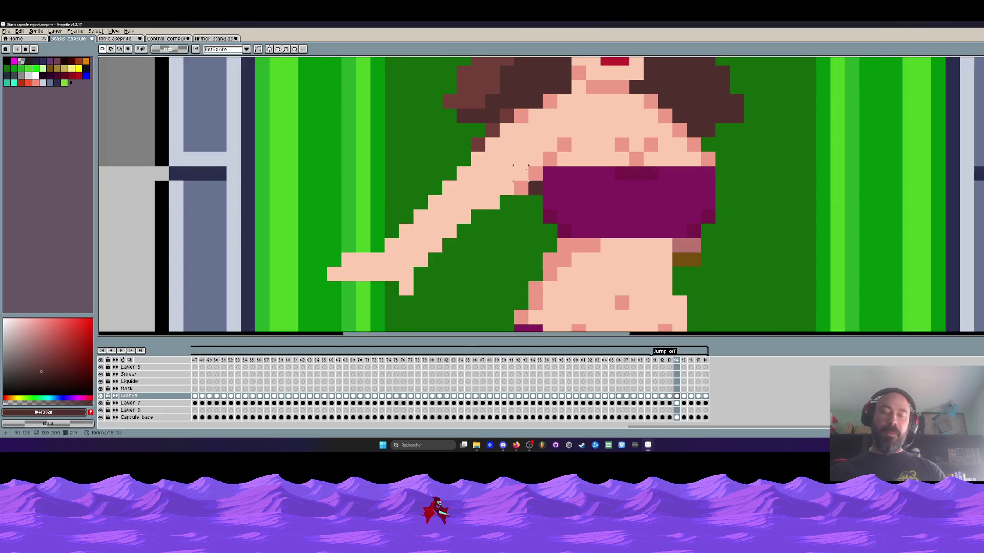
{"action": "key", "text": "b"}
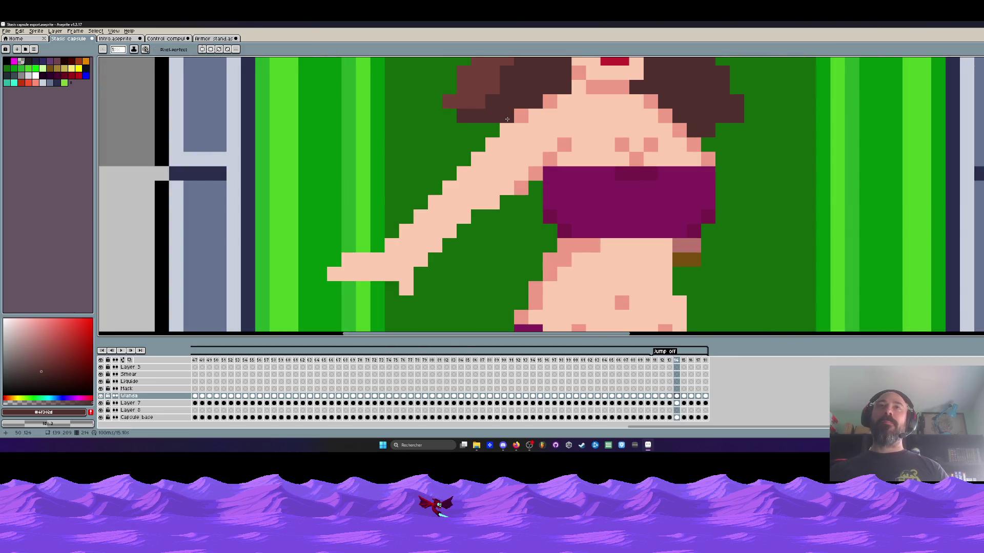
{"action": "scroll", "coordinate": [493, 135], "scroll_direction": "down", "scroll_amount": 5}
{"action": "key", "text": "Left"}
{"action": "key", "text": "Right"}
{"action": "scroll", "coordinate": [647, 126], "scroll_direction": "up", "scroll_amount": 3}
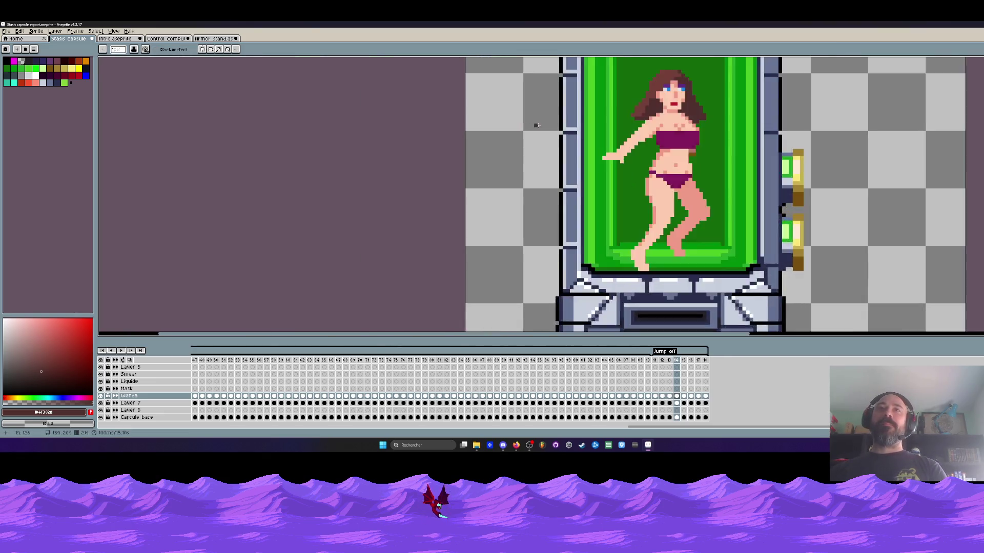
{"action": "left_click_drag", "start_coordinate": [659, 133], "coordinate": [548, 153]}
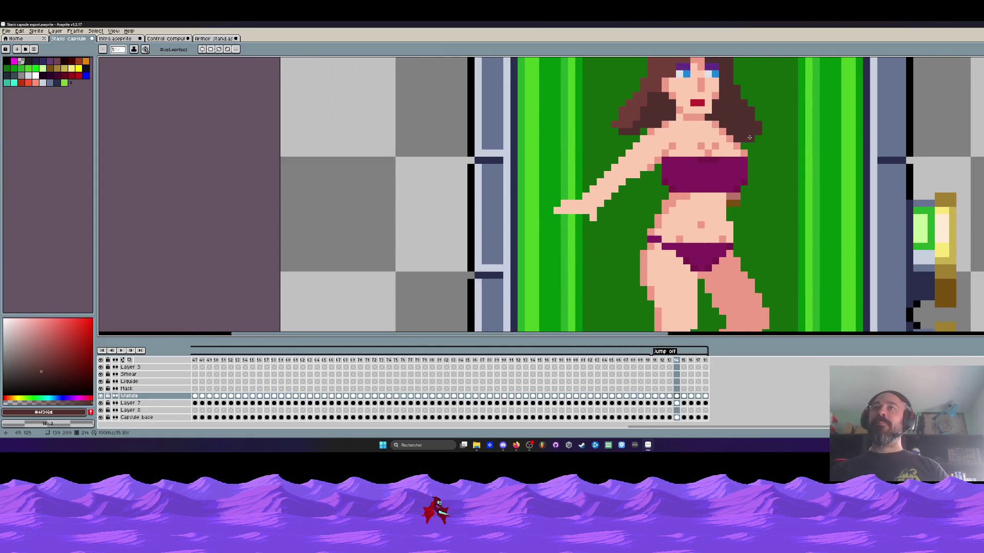
{"action": "scroll", "coordinate": [745, 139], "scroll_direction": "down", "scroll_amount": 3}
{"action": "key", "text": "Left"}
{"action": "key", "text": "Right"}
{"action": "key", "text": "Left"}
{"action": "key", "text": "Right"}
{"action": "scroll", "coordinate": [710, 152], "scroll_direction": "up", "scroll_amount": 1}
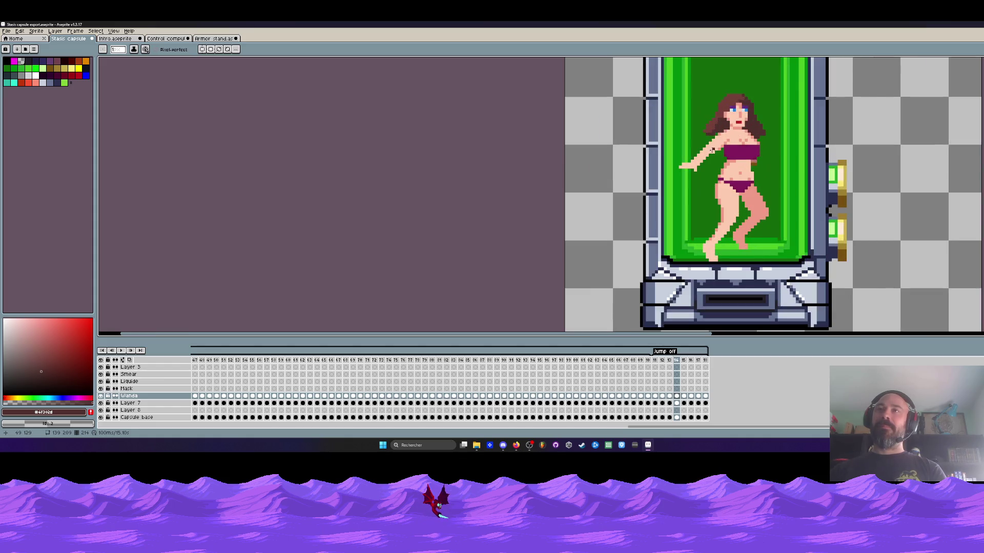
In frame 15, cover the old arm strip in green and paste the new arm beside the body
{"action": "key", "text": "Right"}
{"action": "scroll", "coordinate": [710, 184], "scroll_direction": "up", "scroll_amount": 2}
{"action": "mouse_move", "coordinate": [714, 215]}
{"action": "left_mouse_down"}
{"action": "mouse_move", "coordinate": [705, 271]}
{"action": "mouse_move", "coordinate": [713, 249]}
{"action": "mouse_move", "coordinate": [704, 185]}
{"action": "mouse_move", "coordinate": [707, 194]}
{"action": "mouse_move", "coordinate": [736, 176]}
{"action": "mouse_move", "coordinate": [699, 233]}
{"action": "left_mouse_up"}
{"action": "left_click_drag", "start_coordinate": [692, 191], "coordinate": [693, 274]}
{"action": "mouse_move", "coordinate": [699, 219]}
{"action": "left_mouse_down"}
{"action": "mouse_move", "coordinate": [665, 212]}
{"action": "mouse_move", "coordinate": [674, 214]}
{"action": "left_mouse_up"}
{"action": "key", "text": "v"}
{"action": "key", "text": "ctrl+v"}
{"action": "key", "text": "Return"}
{"action": "key", "text": "b"}
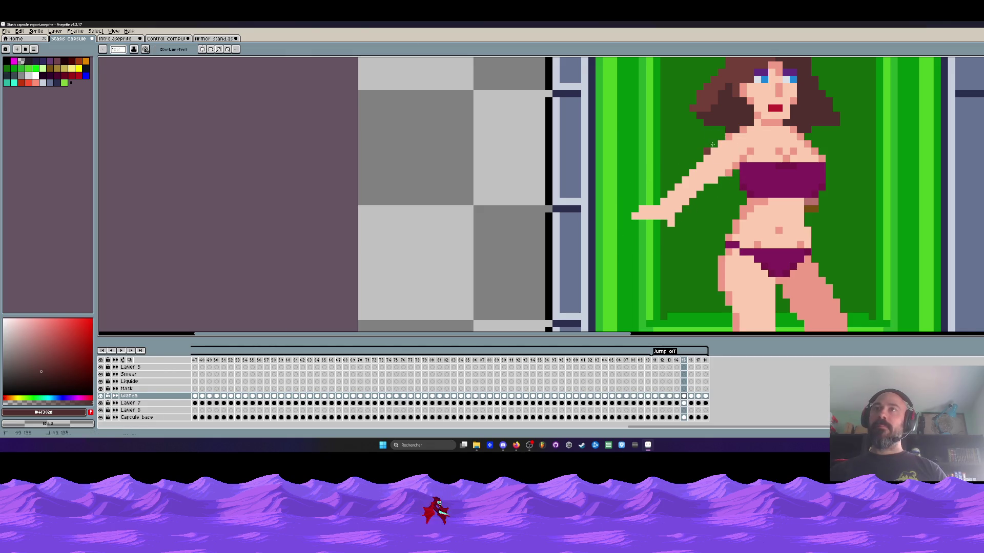
Flip between frames 14 and 15 to compare the poses, then play the animation
{"action": "scroll", "coordinate": [703, 153], "scroll_direction": "down", "scroll_amount": 3}
{"action": "key", "text": "Left"}
{"action": "key", "text": "Right"}
{"action": "key", "text": "Left"}
{"action": "key", "text": "Right"}
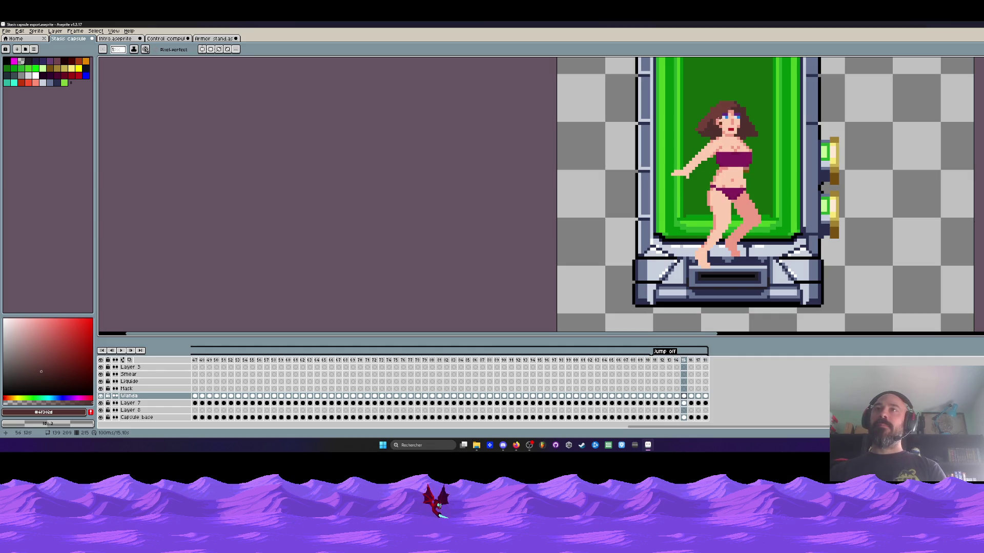
{"action": "scroll", "coordinate": [720, 123], "scroll_direction": "up", "scroll_amount": 1}
{"action": "scroll", "coordinate": [717, 122], "scroll_direction": "down", "scroll_amount": 2}
{"action": "key", "text": "Left"}
{"action": "key", "text": "Right"}
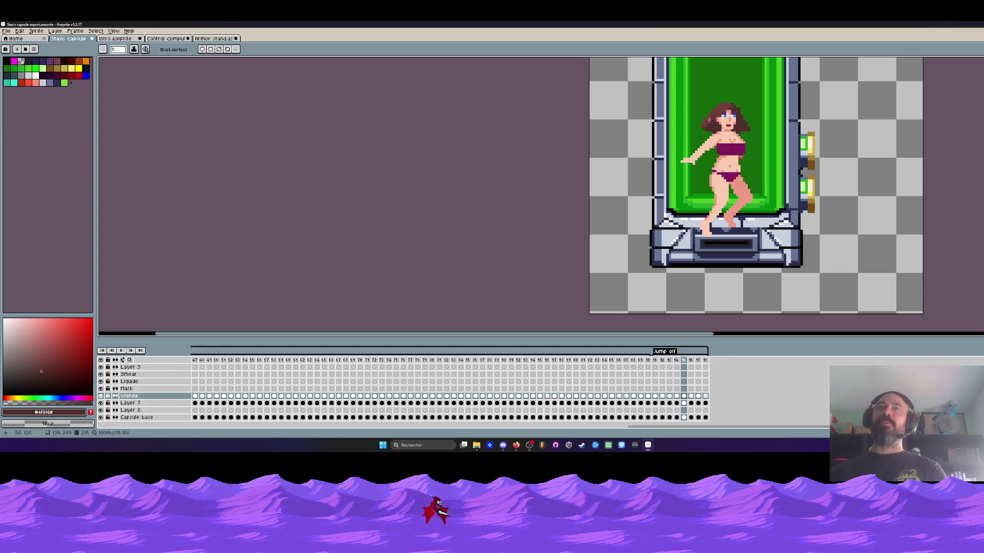
{"action": "scroll", "coordinate": [706, 118], "scroll_direction": "up", "scroll_amount": 2}
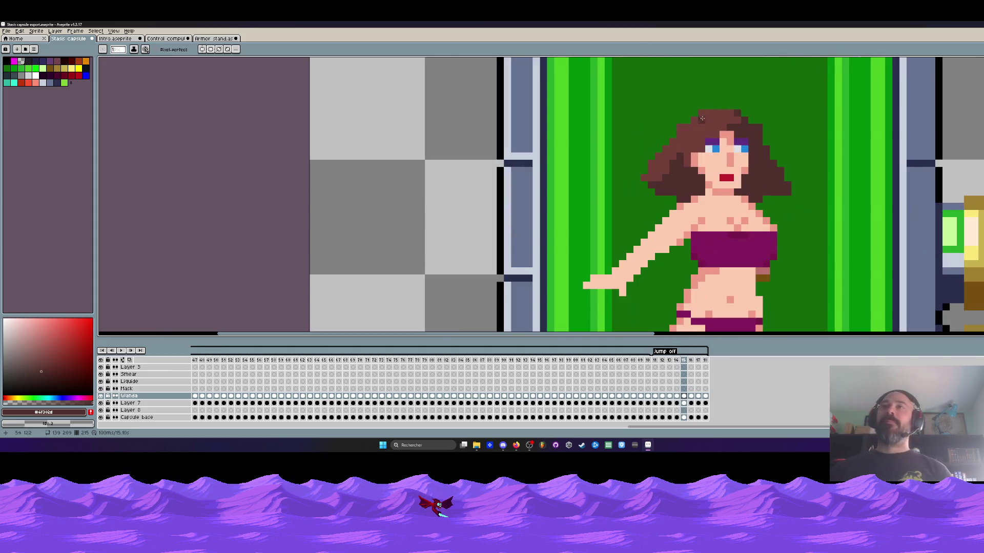
{"action": "scroll", "coordinate": [694, 133], "scroll_direction": "down", "scroll_amount": 1}
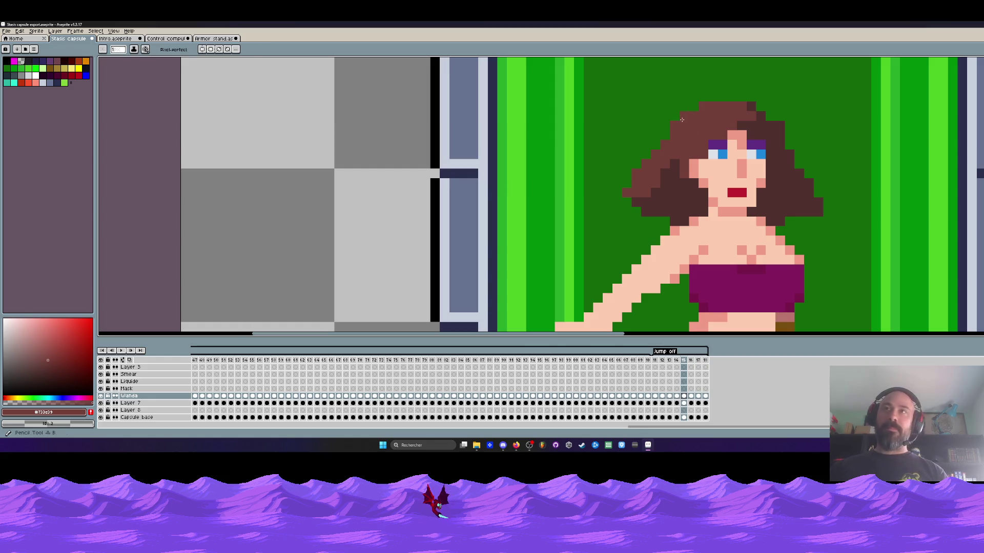
{"action": "scroll", "coordinate": [736, 127], "scroll_direction": "down", "scroll_amount": 2}
{"action": "key", "text": "Left"}
{"action": "key", "text": "Right"}
{"action": "key", "text": "Right"}
{"action": "scroll", "coordinate": [710, 151], "scroll_direction": "down", "scroll_amount": 1}
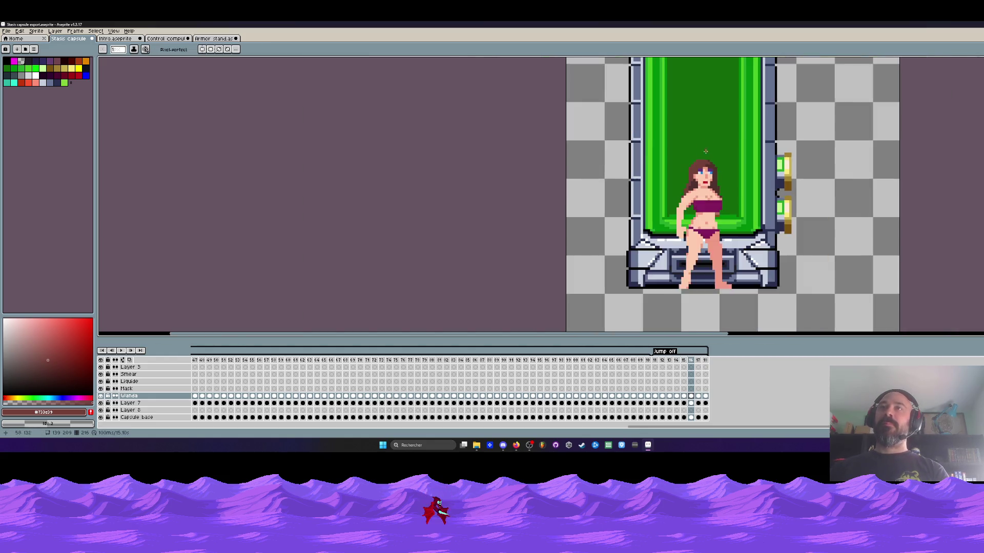
{"action": "key", "text": "Left"}
{"action": "key", "text": "Left"}
{"action": "key", "text": "Right"}
{"action": "key", "text": "Right"}
{"action": "key", "text": "Left"}
{"action": "scroll", "coordinate": [718, 126], "scroll_direction": "up", "scroll_amount": 2}
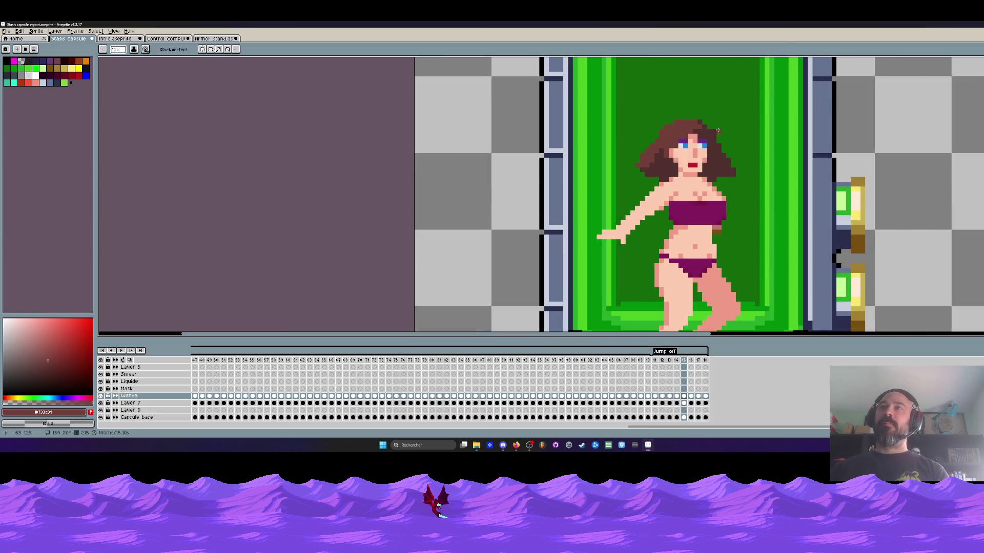
{"action": "scroll", "coordinate": [712, 131], "scroll_direction": "down", "scroll_amount": 2}
{"action": "key", "text": "Left"}
{"action": "key", "text": "Right"}
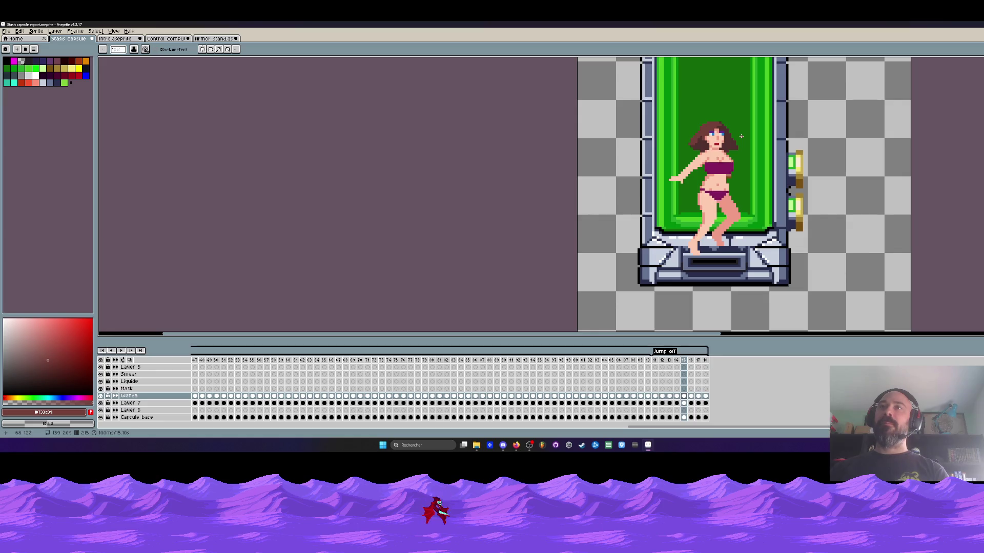
{"action": "key", "text": "Left"}
{"action": "key", "text": "Left"}
{"action": "key", "text": "Right"}
{"action": "key", "text": "Right"}
{"action": "key", "text": "Left"}
{"action": "key", "text": "Right"}
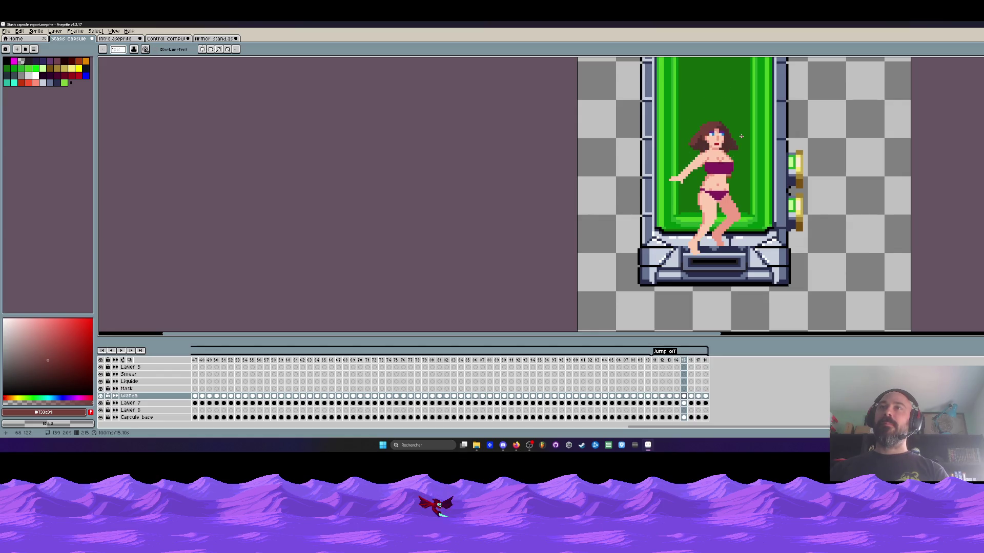
{"action": "scroll", "coordinate": [741, 137], "scroll_direction": "up", "scroll_amount": 2}
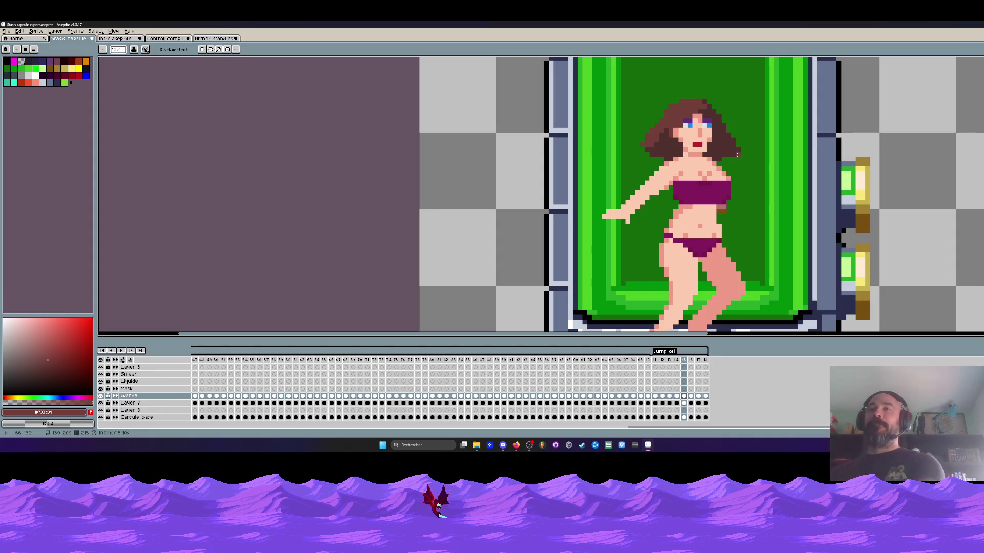
{"action": "scroll", "coordinate": [736, 154], "scroll_direction": "down", "scroll_amount": 2}
{"action": "key", "text": "Return"}
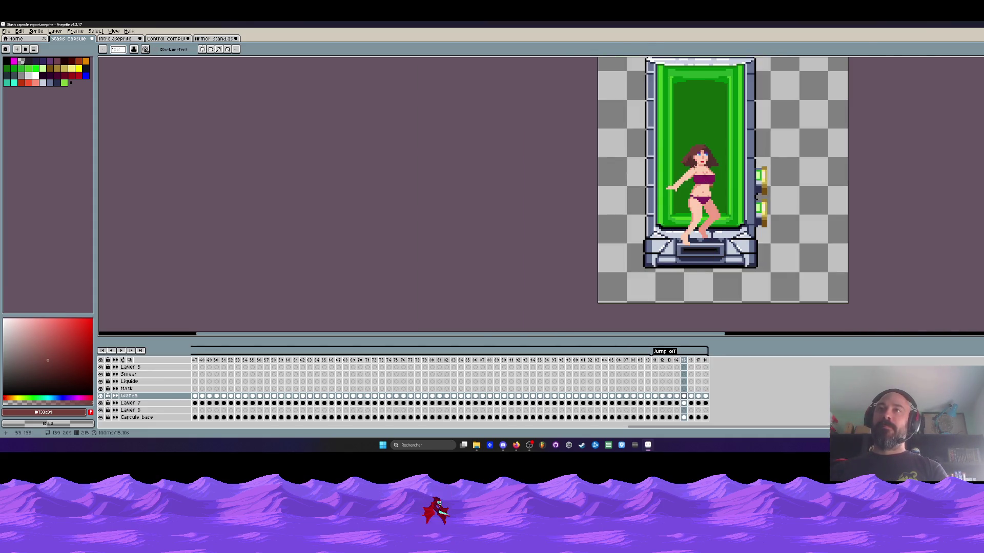
Add dark-brown hair pixels at the left and right tips, undoing one over-long stroke, then replay
{"action": "scroll", "coordinate": [664, 154], "scroll_direction": "up", "scroll_amount": 5}
{"action": "left_click", "coordinate": [664, 153], "text": "alt"}
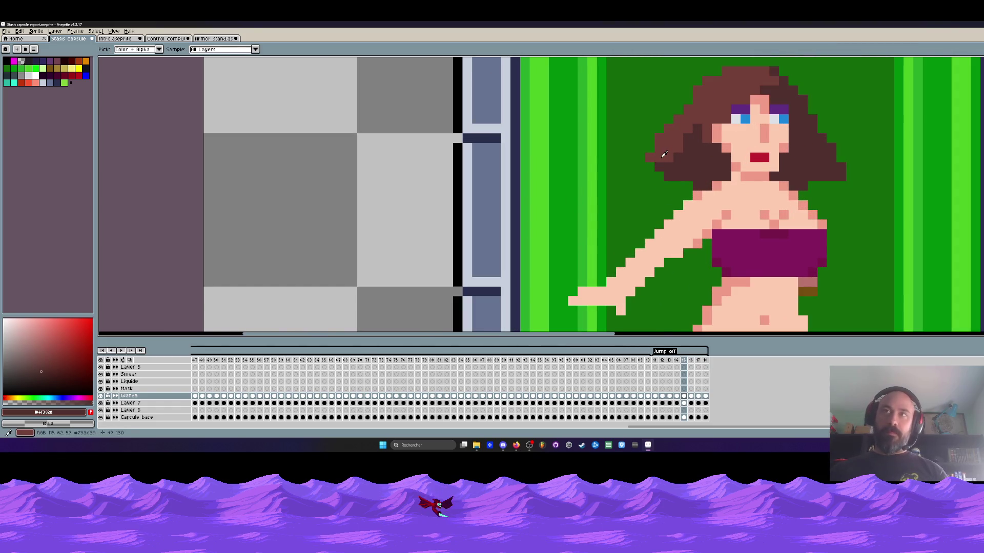
{"action": "left_click", "coordinate": [654, 170]}
{"action": "left_click", "coordinate": [643, 170]}
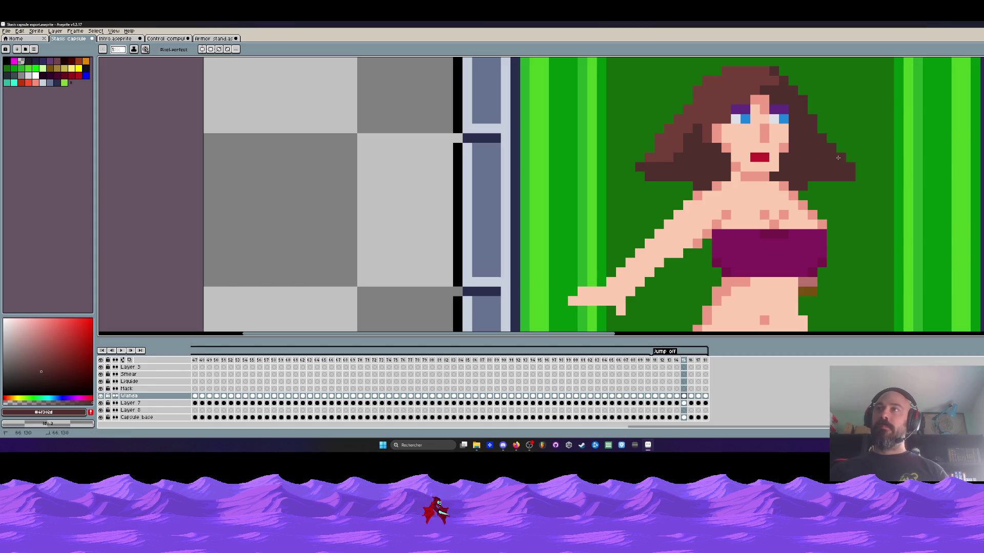
{"action": "scroll", "coordinate": [819, 158], "scroll_direction": "down", "scroll_amount": 3}
{"action": "scroll", "coordinate": [795, 166], "scroll_direction": "up", "scroll_amount": 2}
{"action": "mouse_move", "coordinate": [796, 153]}
{"action": "left_mouse_down"}
{"action": "mouse_move", "coordinate": [817, 153]}
{"action": "mouse_move", "coordinate": [808, 149]}
{"action": "left_mouse_up"}
{"action": "key", "text": "ctrl+z"}
{"action": "key", "text": "ctrl+z"}
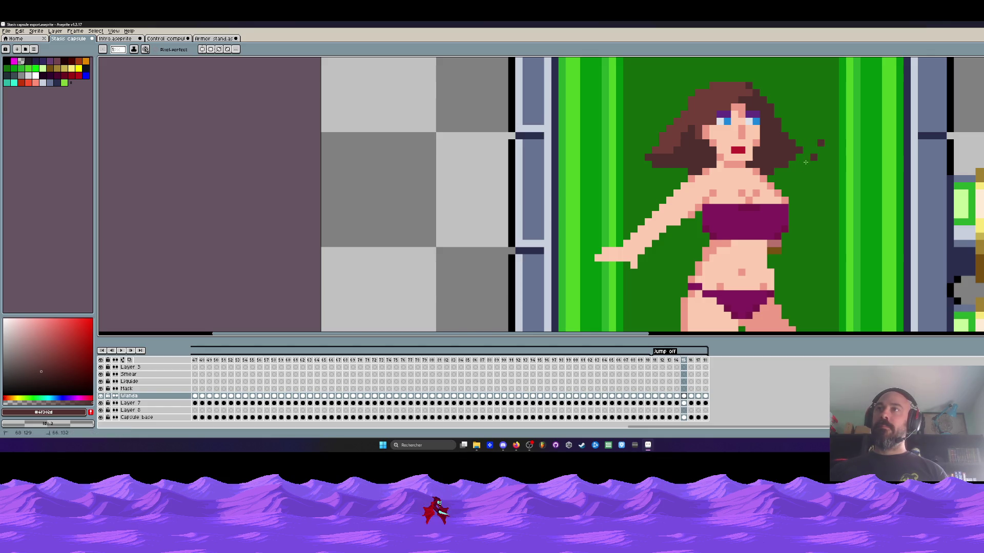
{"action": "scroll", "coordinate": [809, 145], "scroll_direction": "down", "scroll_amount": 4}
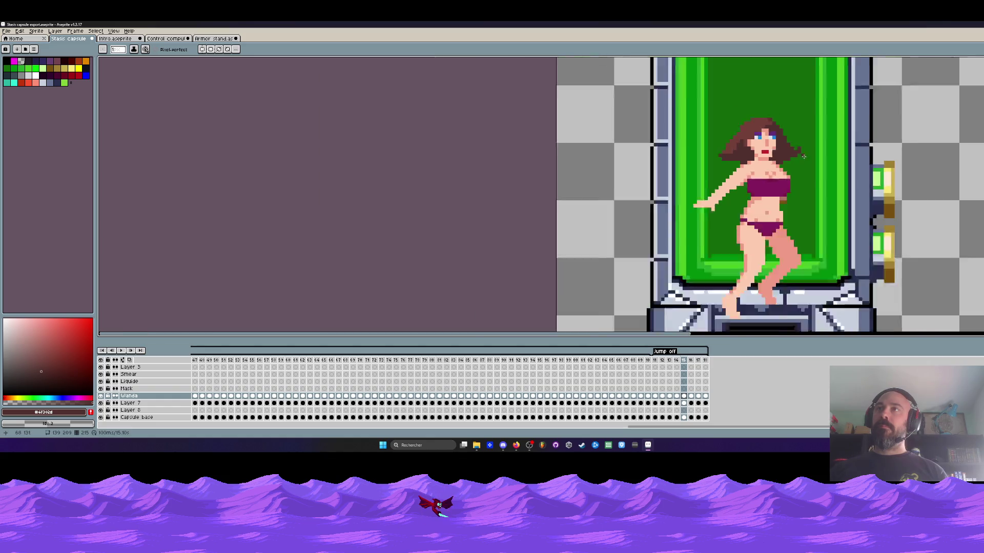
{"action": "key", "text": "Return"}
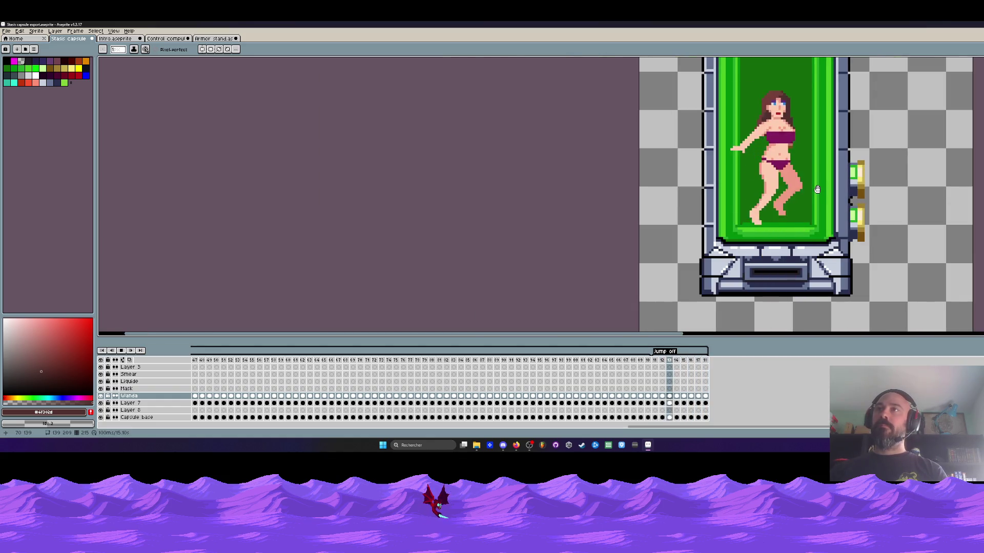
{"action": "scroll", "coordinate": [790, 141], "scroll_direction": "up", "scroll_amount": 3}
{"action": "key", "text": "Return"}
{"action": "scroll", "coordinate": [790, 141], "scroll_direction": "down", "scroll_amount": 3}
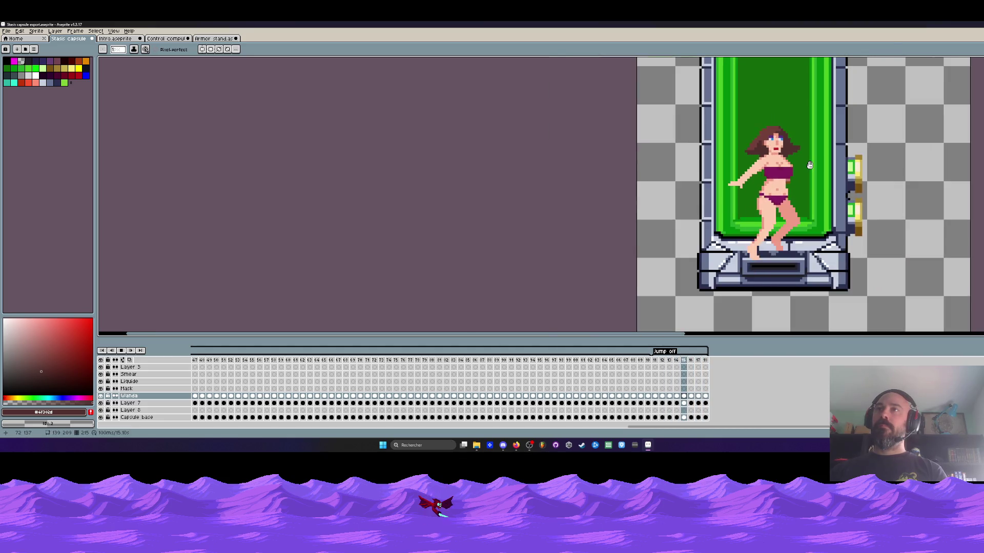
{"action": "key", "text": "Return"}
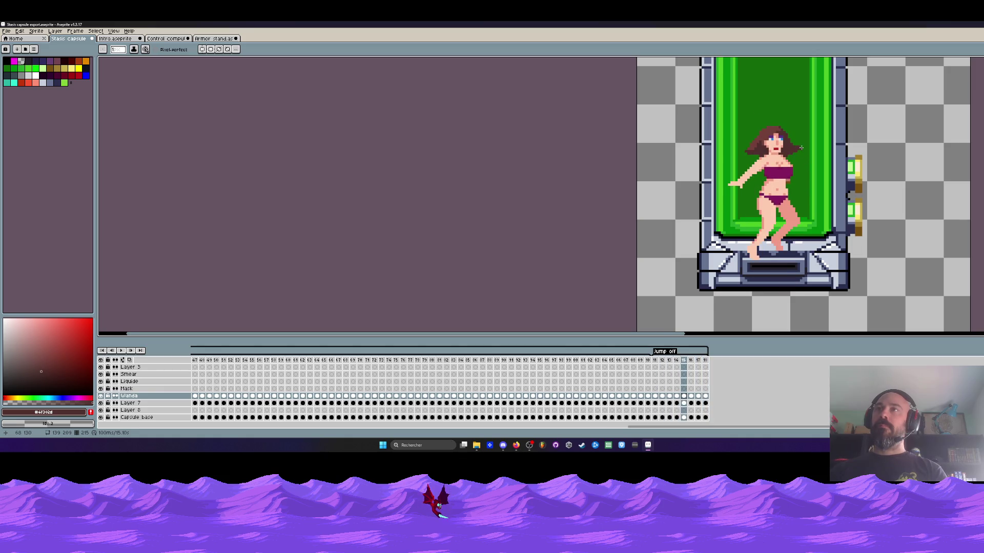
{"action": "scroll", "coordinate": [792, 144], "scroll_direction": "up", "scroll_amount": 1}
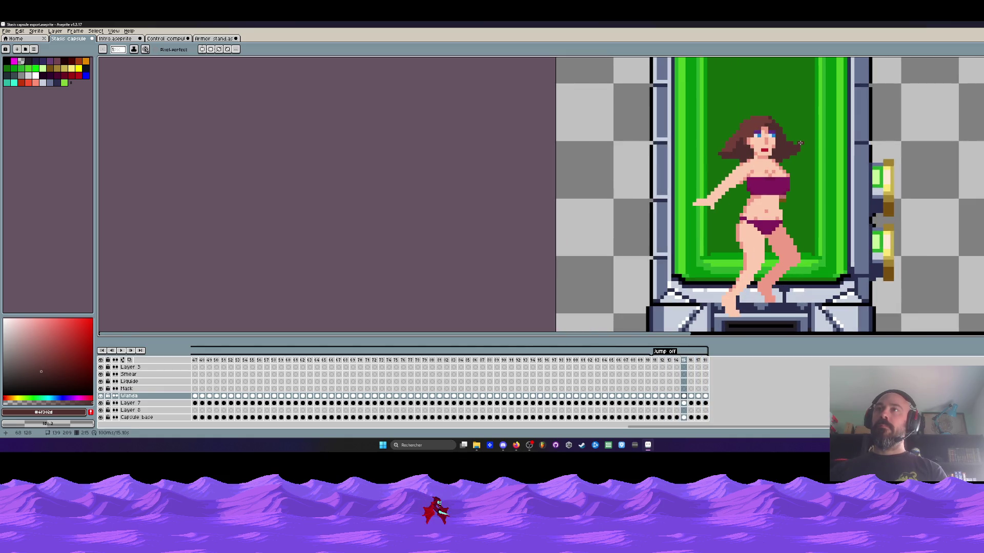
{"action": "scroll", "coordinate": [799, 146], "scroll_direction": "down", "scroll_amount": 1}
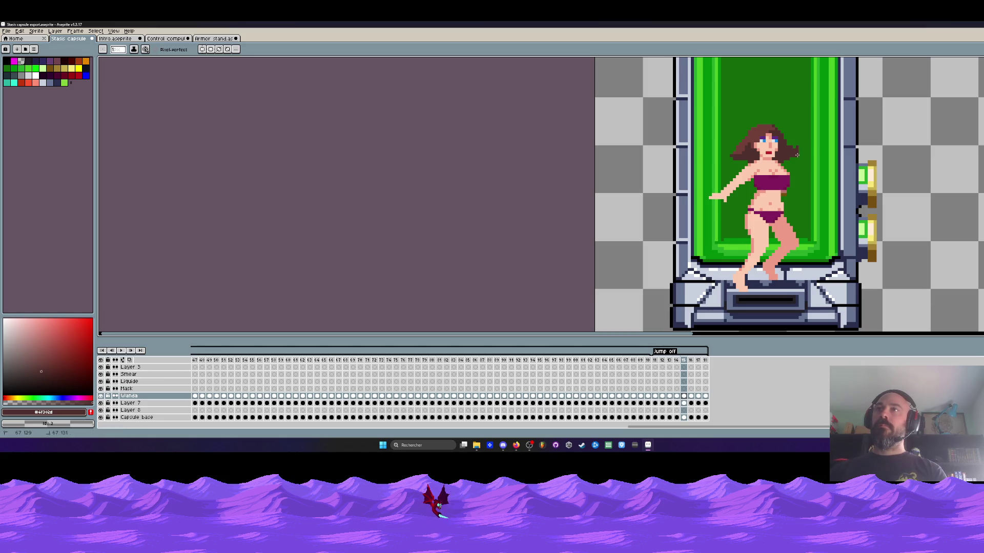
{"action": "scroll", "coordinate": [806, 152], "scroll_direction": "down", "scroll_amount": 2}
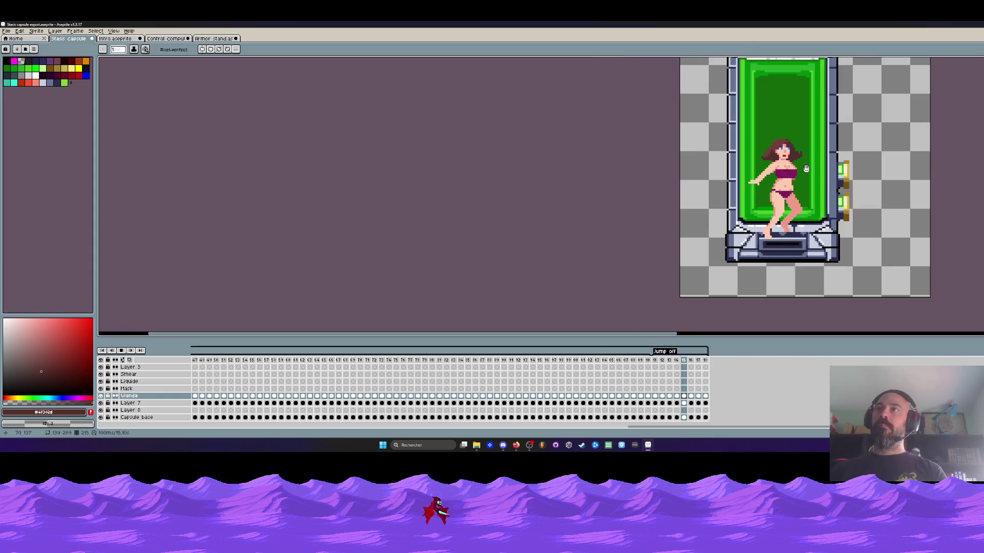